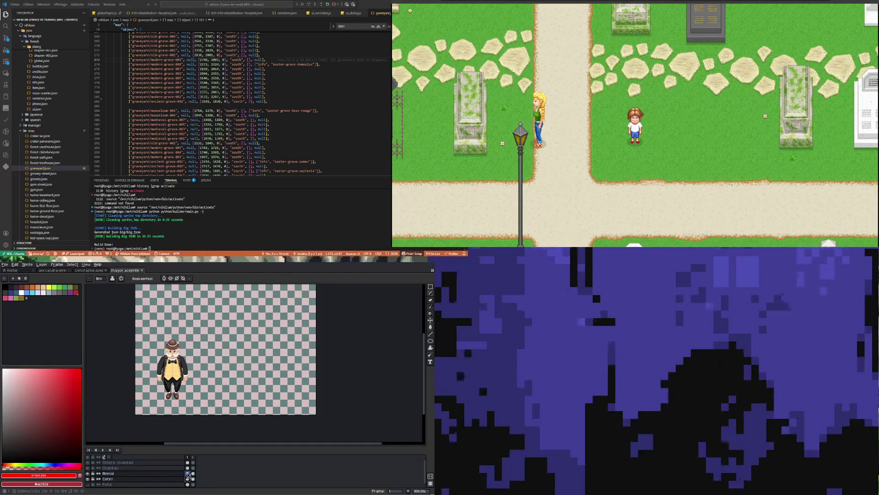
# Select the Ombre chapeau layer and start a sprite sheet export.
pyautogui.click(188, 464)
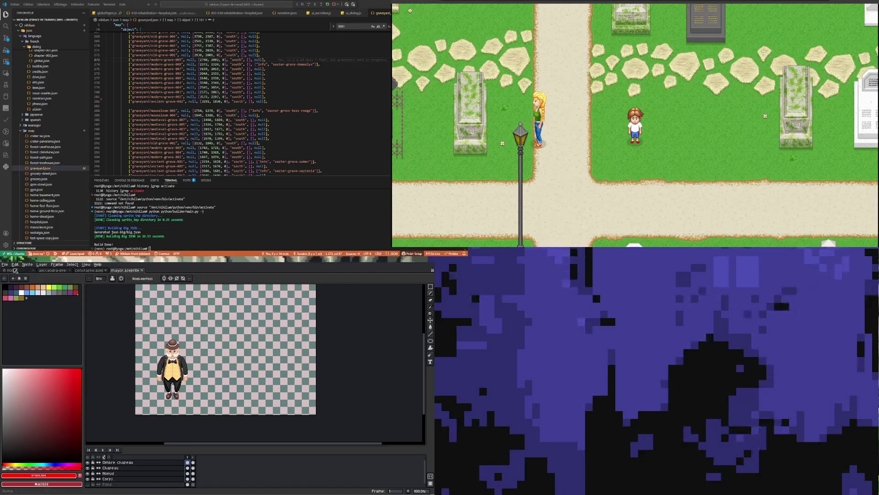
pyautogui.click(5, 265)
pyautogui.moveTo(19, 310)
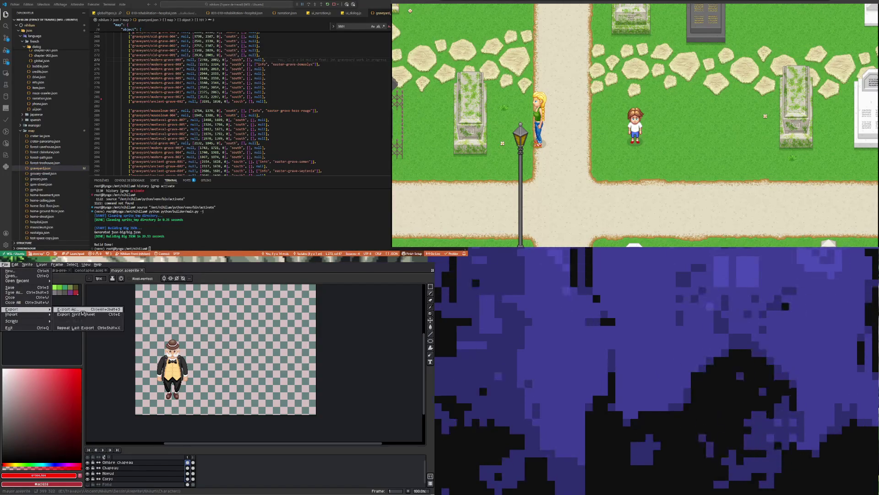
pyautogui.click(87, 314)
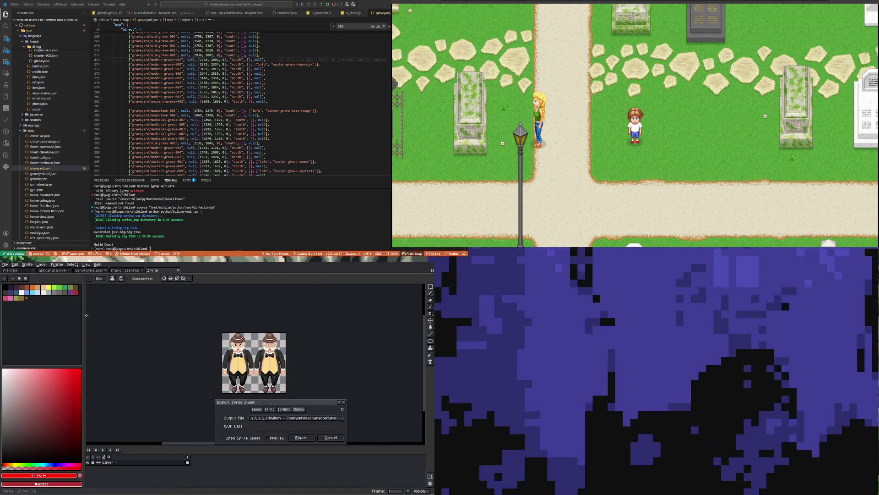
# Cancel the sprite sheet export, close mayor.aseprite, and return focus to the code editor.
pyautogui.click(340, 438)
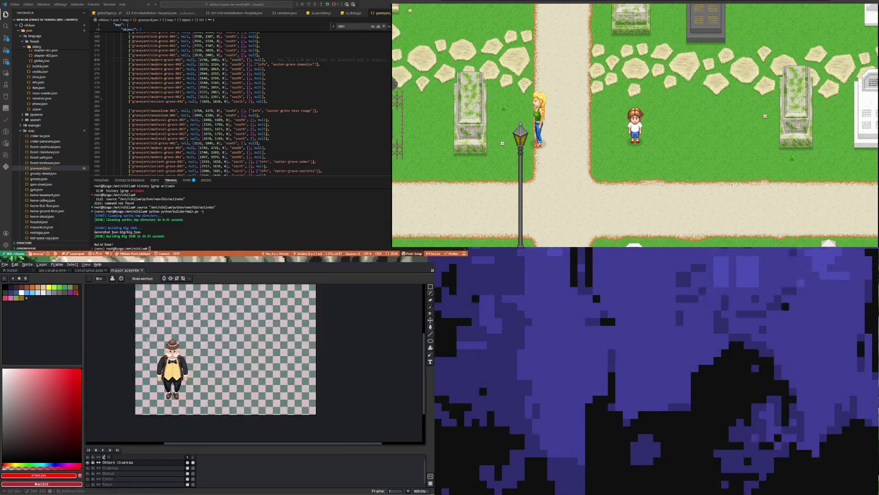
pyautogui.click(143, 270)
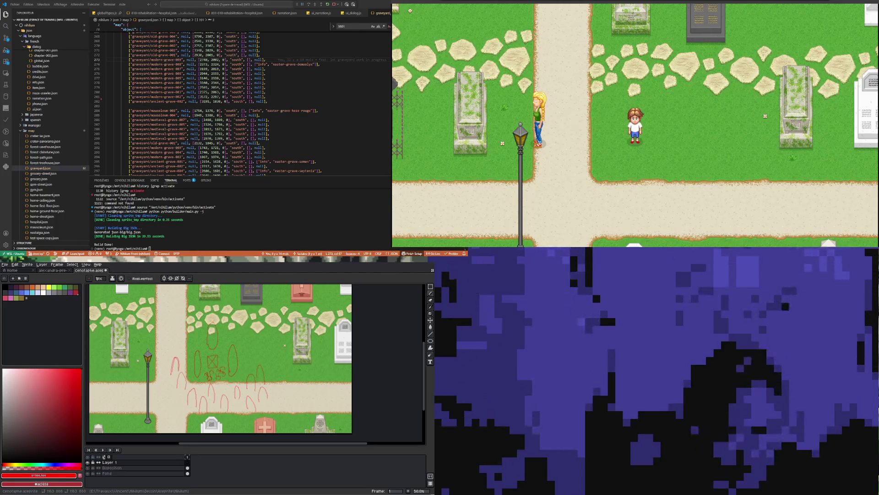
pyautogui.click(114, 205)
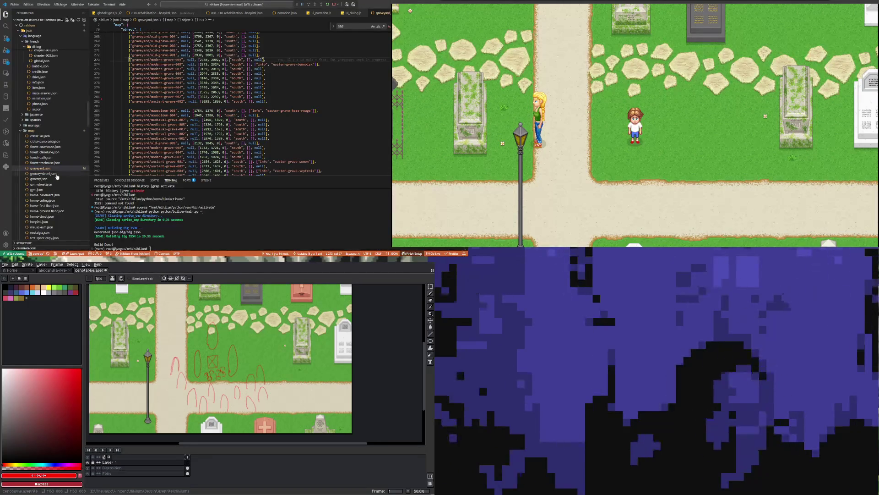
# Expand sprite/character, preview mayor.png, and reveal it in the system file explorer.
pyautogui.scroll(-10, 59, 206)
pyautogui.scroll(-10, 59, 206)
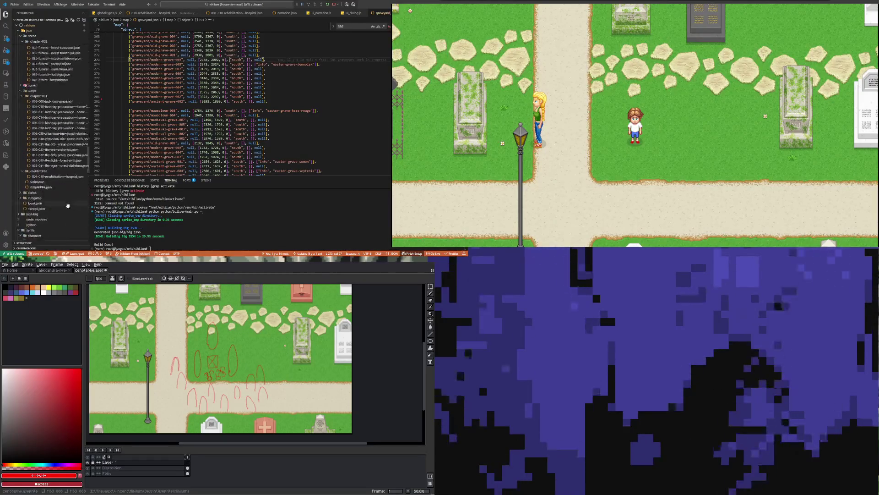
pyautogui.moveTo(89, 162); pyautogui.dragTo(91, 187)
pyautogui.scroll(5, 51, 163)
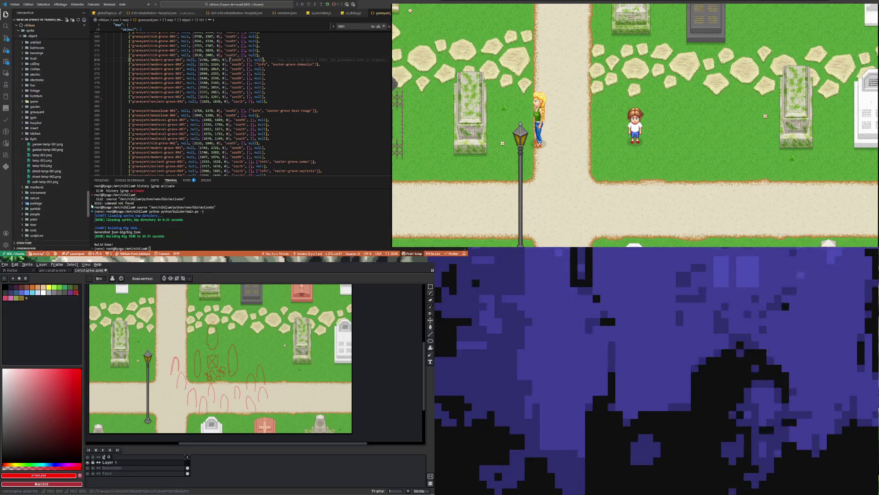
pyautogui.scroll(3, 51, 164)
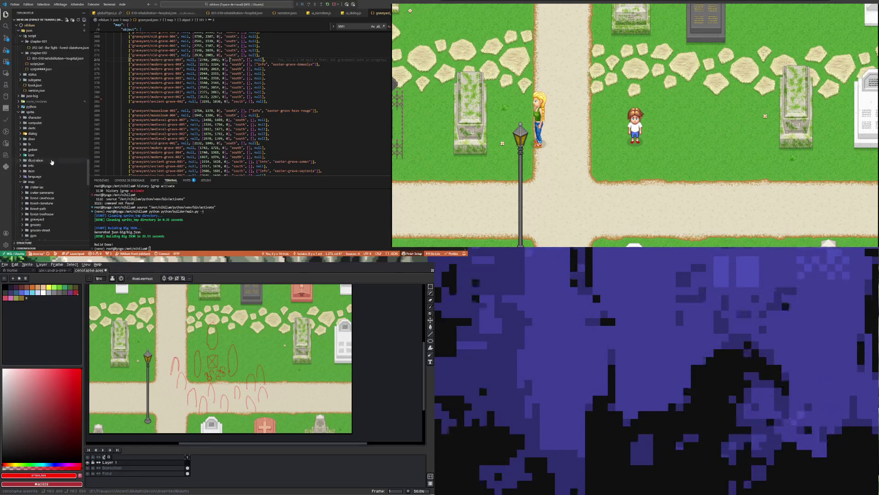
pyautogui.press('Up')
pyautogui.press('Up')
pyautogui.press('Up')
pyautogui.press('Right')
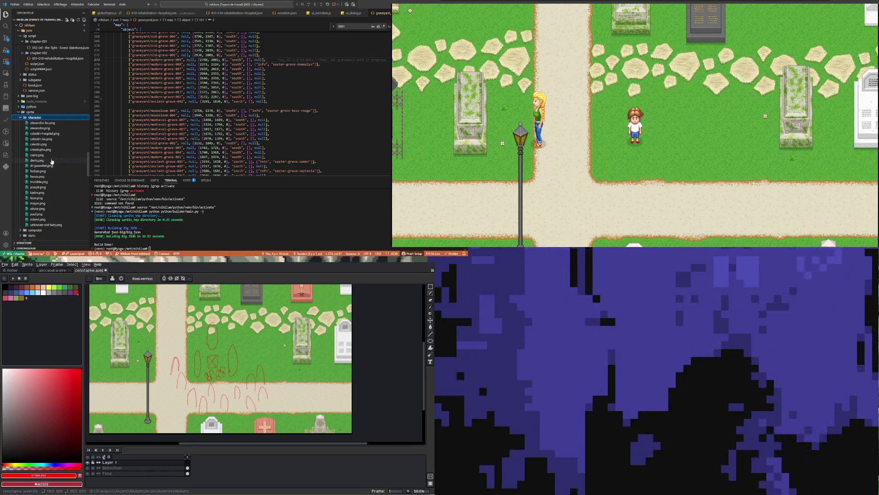
pyautogui.click(43, 205)
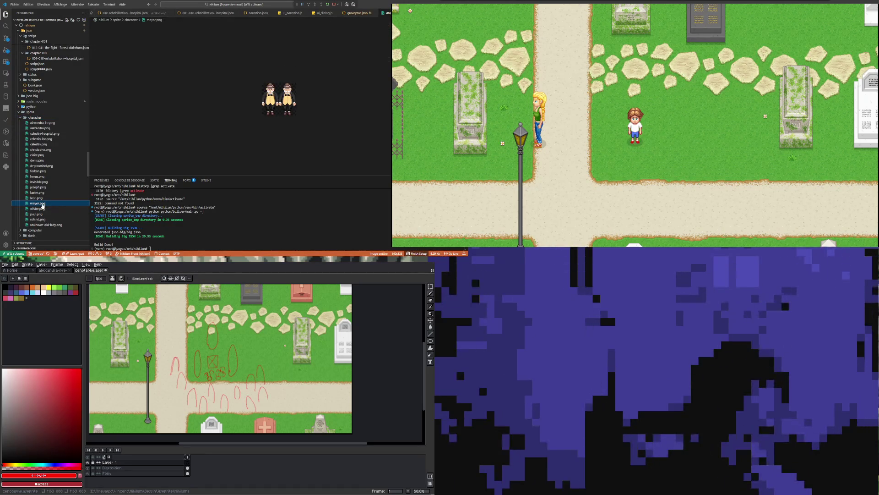
pyautogui.rightClick(30, 118)
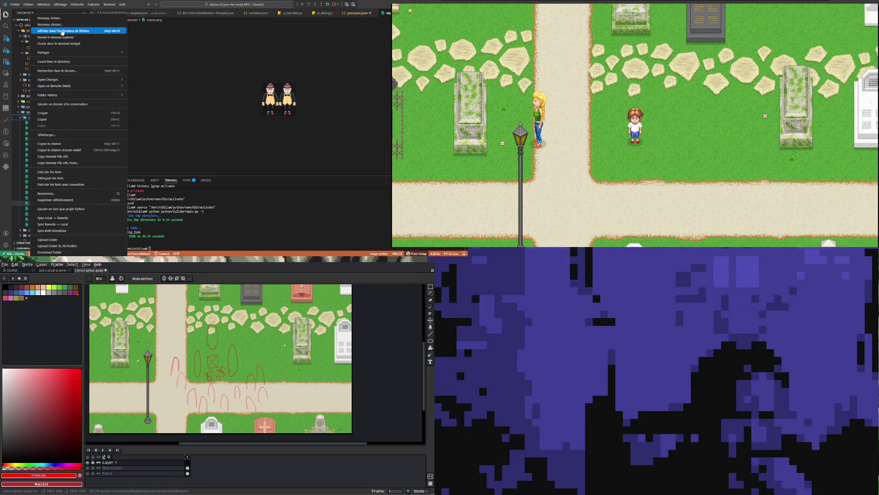
pyautogui.click(62, 32)
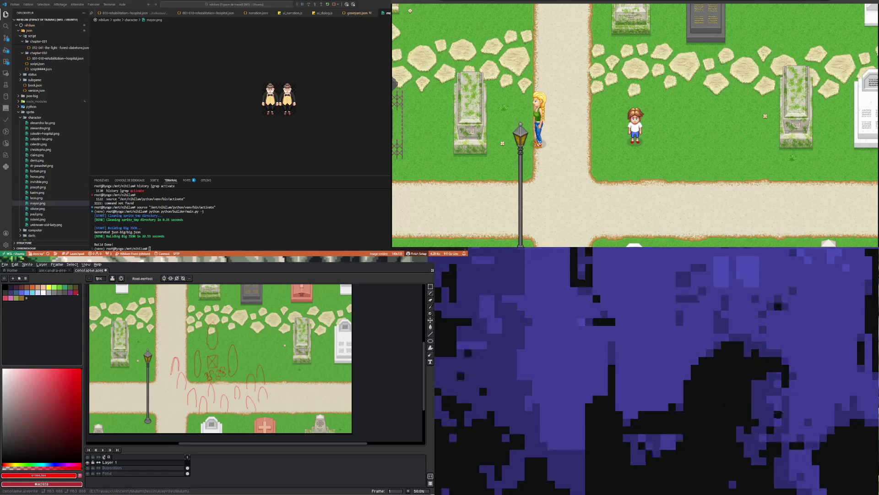
# Open mayor.png in Aseprite and marquee-select its left mayor frame.
pyautogui.moveTo(38, 203); pyautogui.dragTo(218, 378)
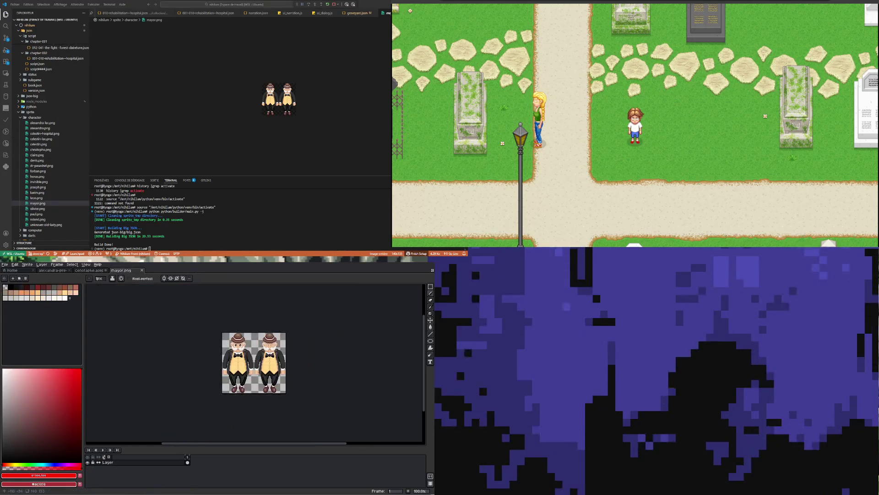
pyautogui.scroll(1, 274, 367)
pyautogui.scroll(-1, 238, 362)
pyautogui.scroll(1, 254, 362)
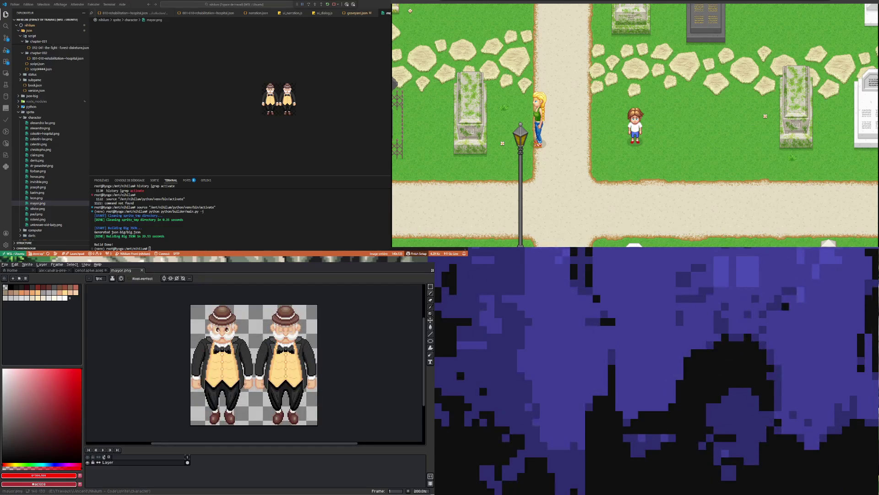
pyautogui.press('m')
pyautogui.moveTo(188, 300)
pyautogui.mouseDown()
pyautogui.moveTo(247, 439)
pyautogui.moveTo(254, 436)
pyautogui.mouseUp()
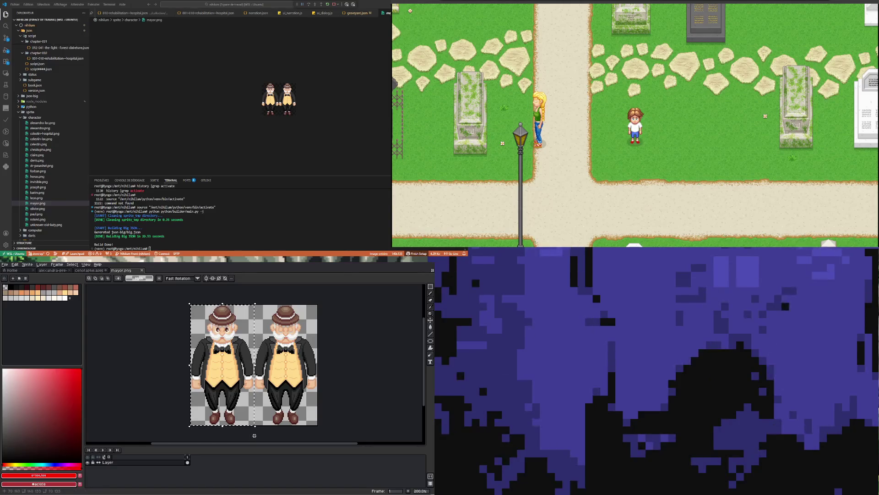
# Paste the mayor frame into cenotaphe.aseprite and move it onto the graveyard path.
pyautogui.click(90, 271)
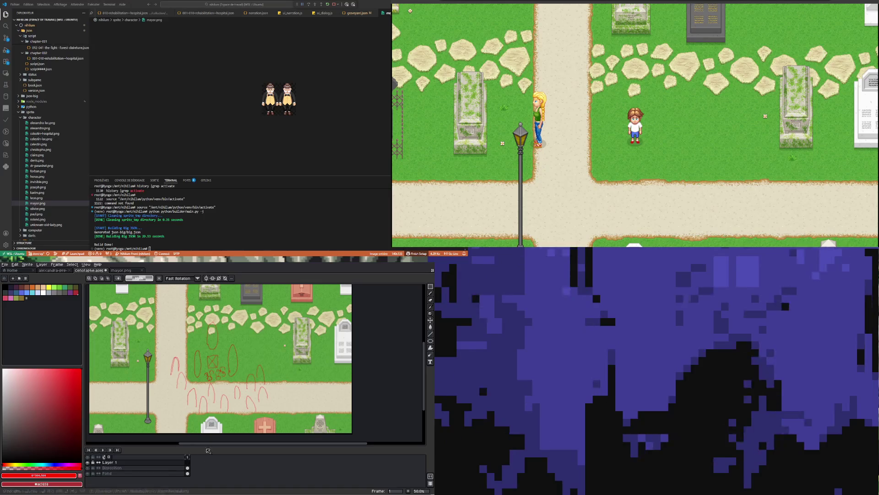
pyautogui.hotkey('ctrl', 'v')
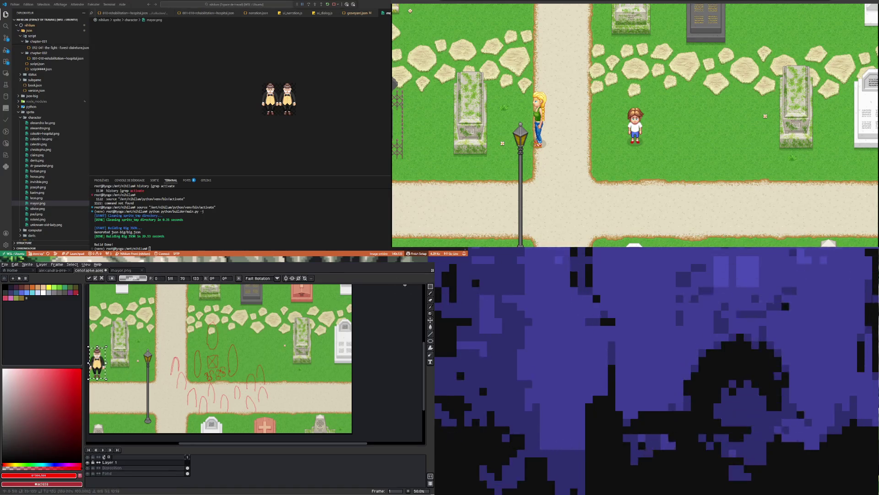
pyautogui.click(430, 319)
pyautogui.moveTo(100, 362)
pyautogui.mouseDown()
pyautogui.moveTo(223, 322)
pyautogui.moveTo(210, 320)
pyautogui.moveTo(217, 334)
pyautogui.mouseUp()
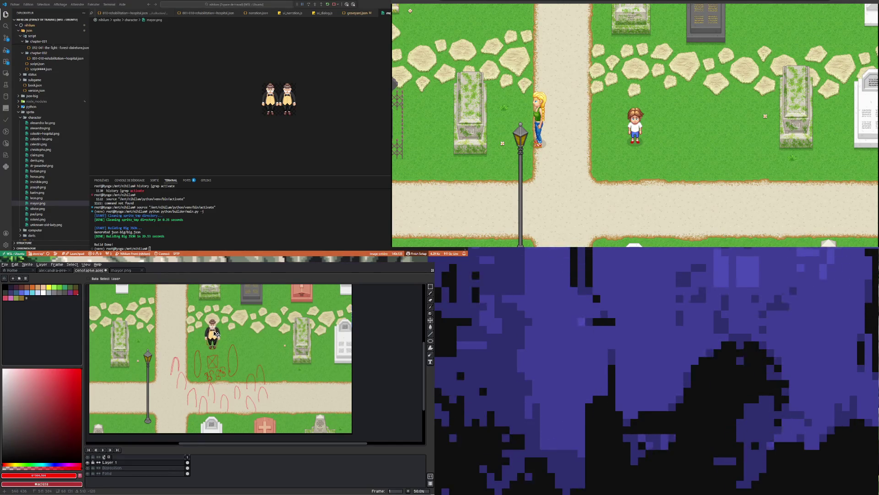
# Rename the pasted sprite's Layer 1 to 'Mayor'.
pyautogui.scroll(2, 217, 334)
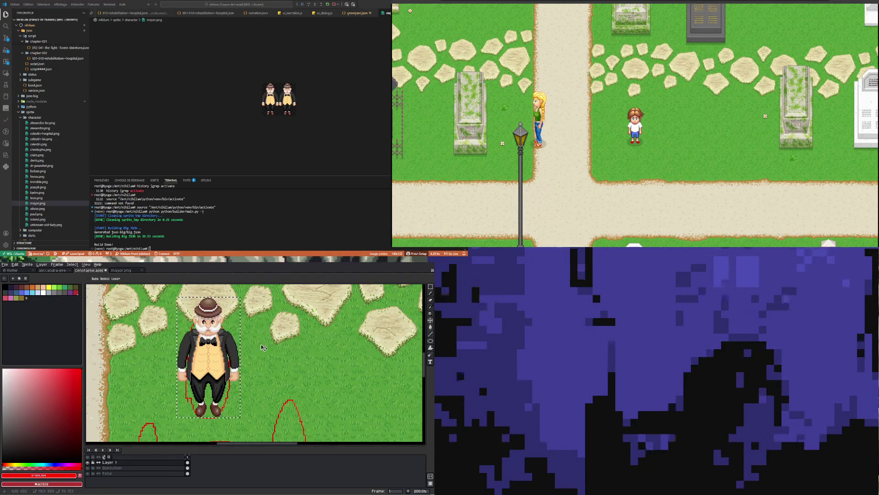
pyautogui.scroll(-2, 179, 396)
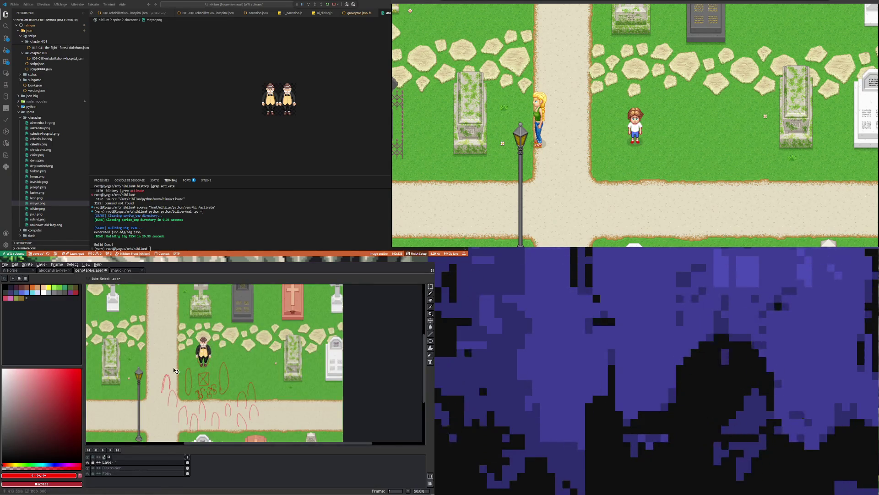
pyautogui.scroll(1, 174, 371)
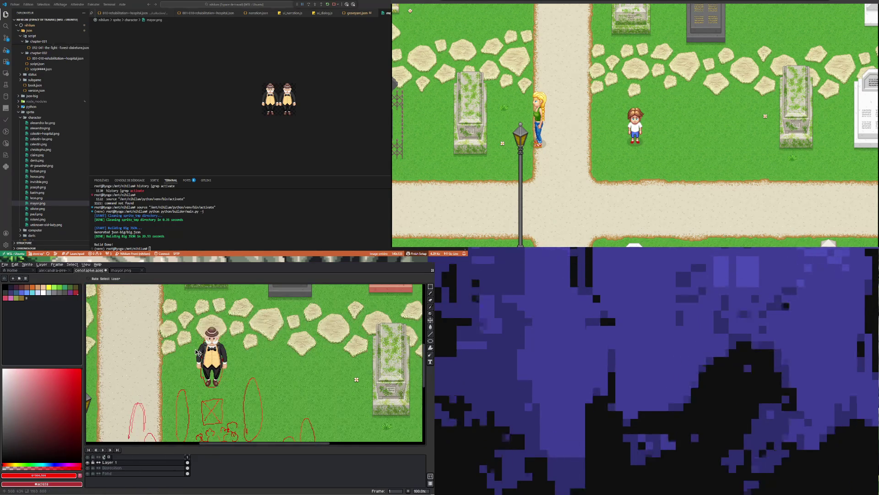
pyautogui.doubleClick(124, 463)
pyautogui.write('Mayor')
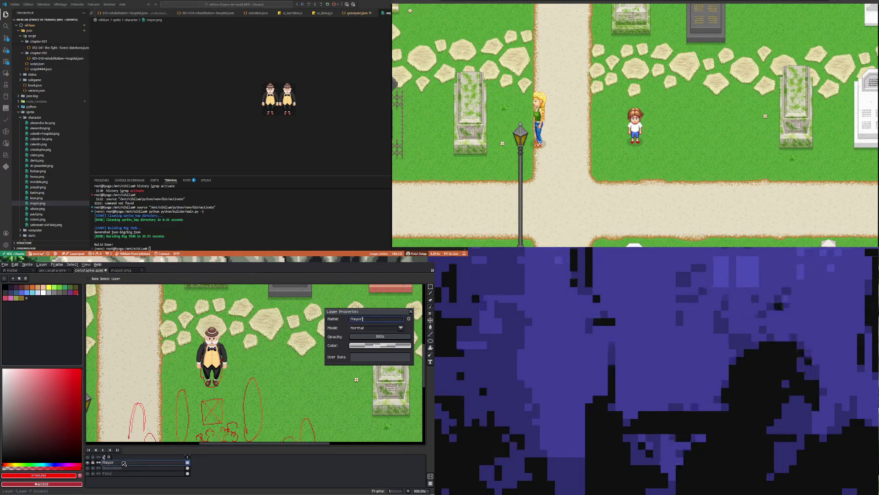
pyautogui.press('Return')
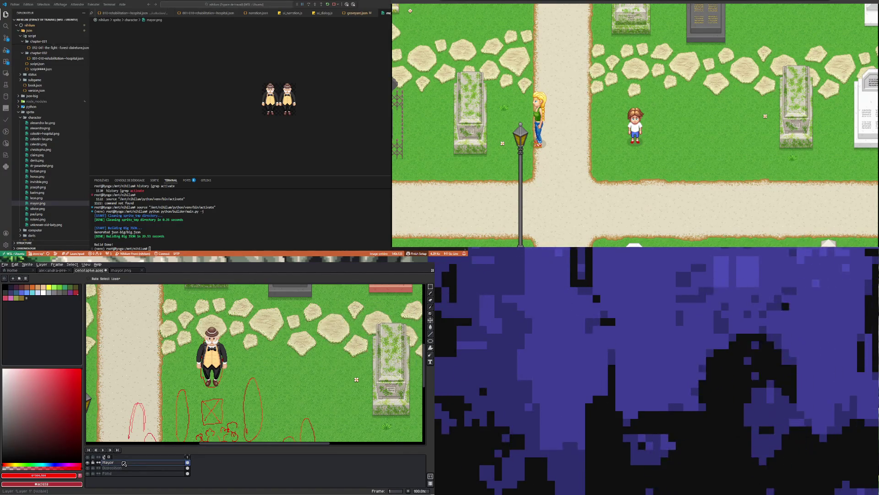
# Add a new empty layer above the Disposition layer.
pyautogui.scroll(-1, 213, 404)
pyautogui.scroll(1, 217, 401)
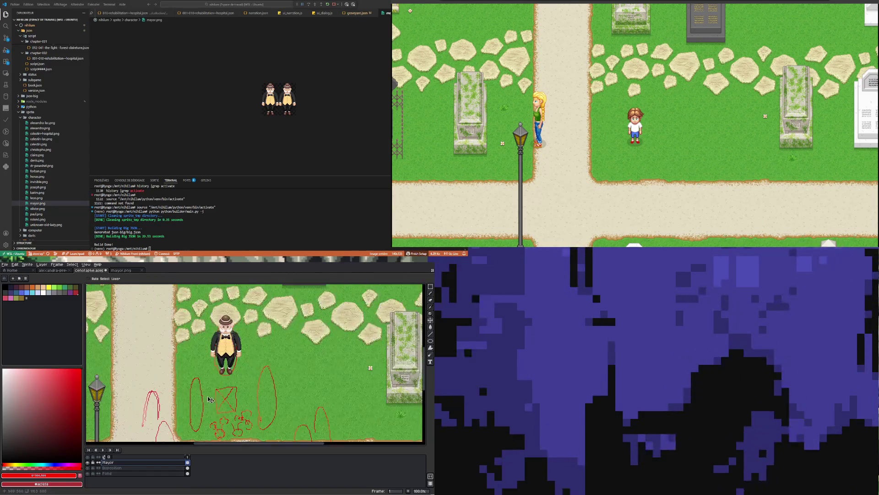
pyautogui.scroll(-1, 219, 395)
pyautogui.scroll(1, 224, 390)
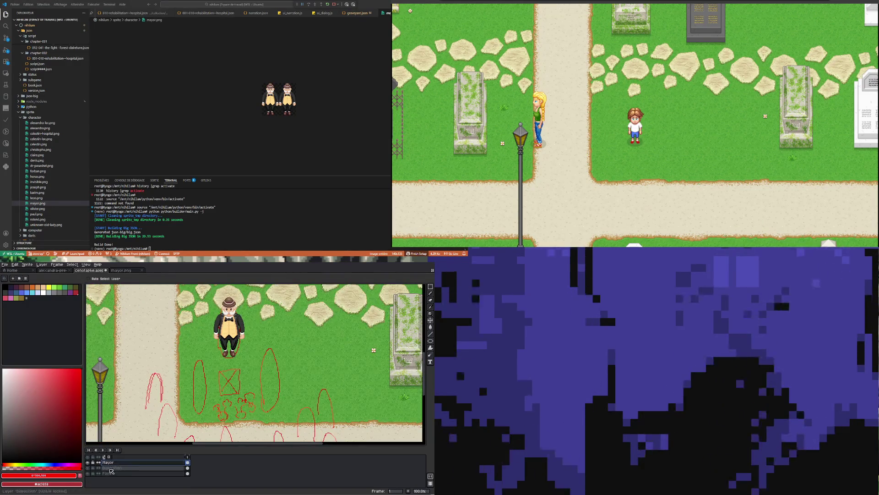
pyautogui.rightClick(138, 471)
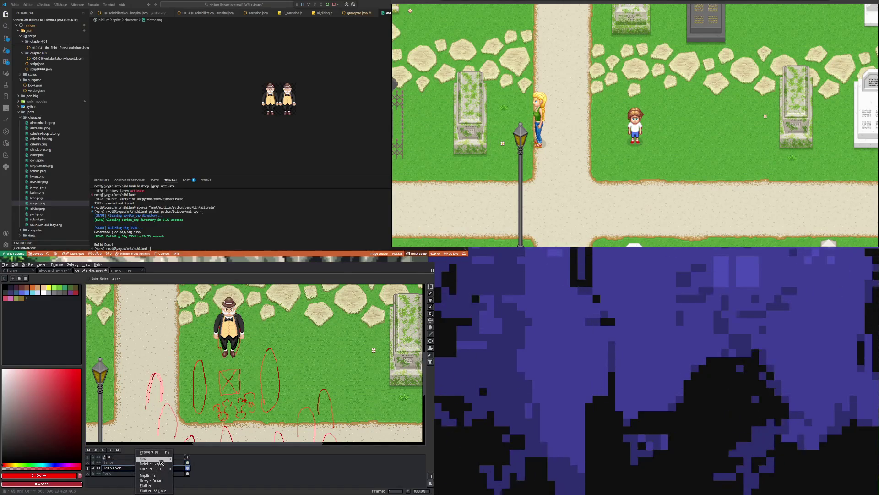
pyautogui.click(190, 459)
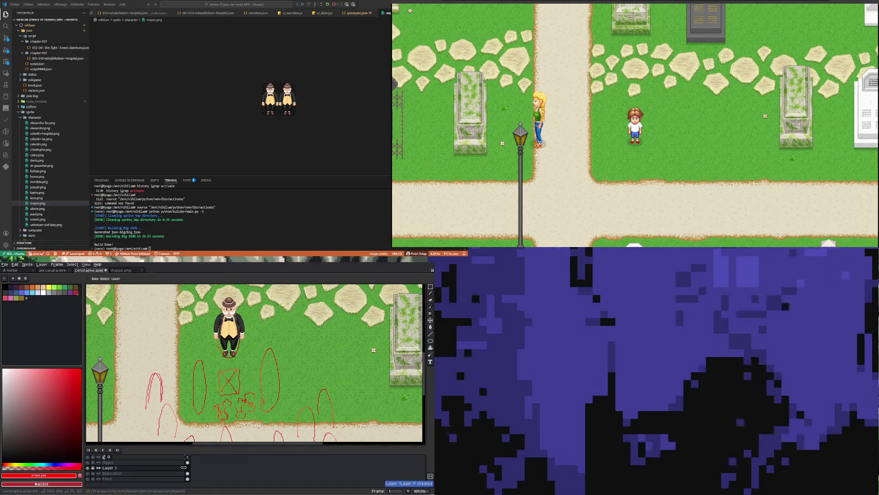
# Switch back to the mayor.png sprite tab.
pyautogui.click(128, 270)
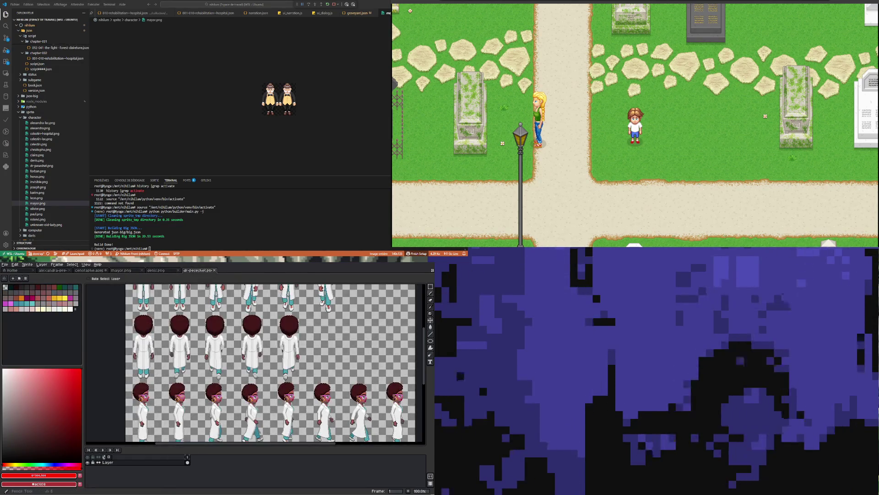
# Select the first doctor frame, then rename the graveyard map's Layer 1 to 'Crowd'.
pyautogui.moveTo(131, 314)
pyautogui.mouseDown()
pyautogui.moveTo(174, 380)
pyautogui.moveTo(162, 381)
pyautogui.mouseUp()
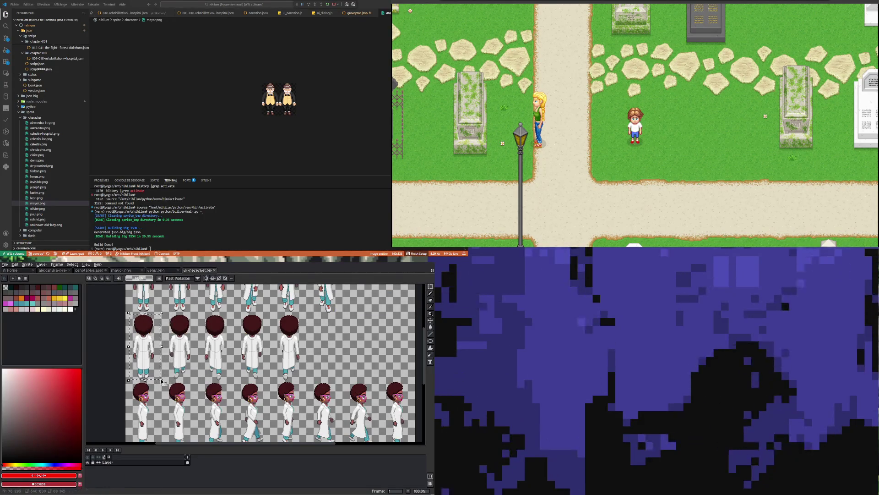
pyautogui.hotkey('ctrl', 'Tab')
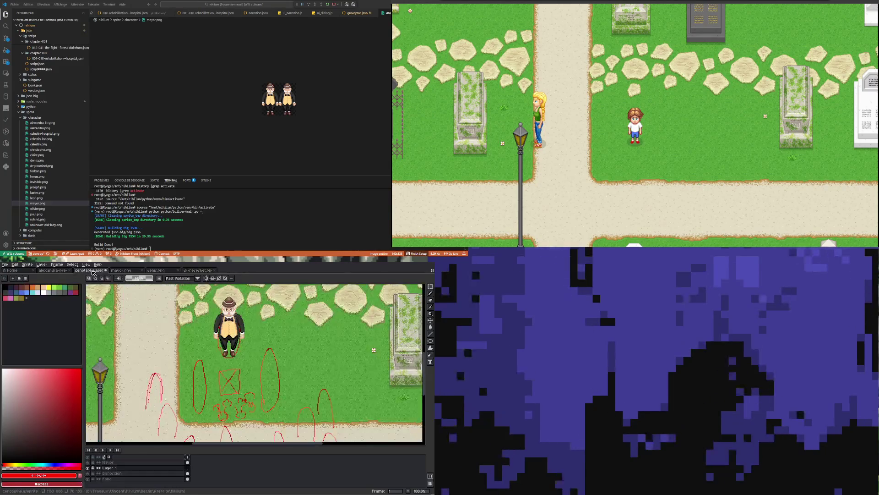
pyautogui.doubleClick(126, 469)
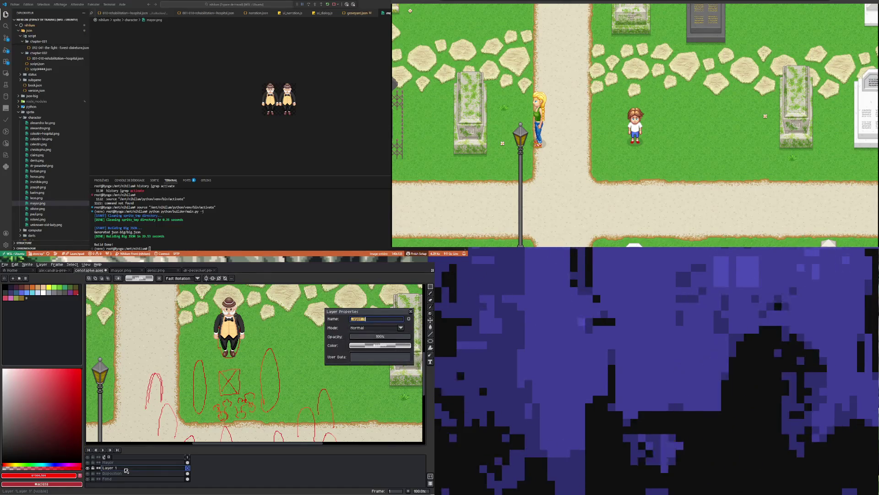
pyautogui.write('Crowd')
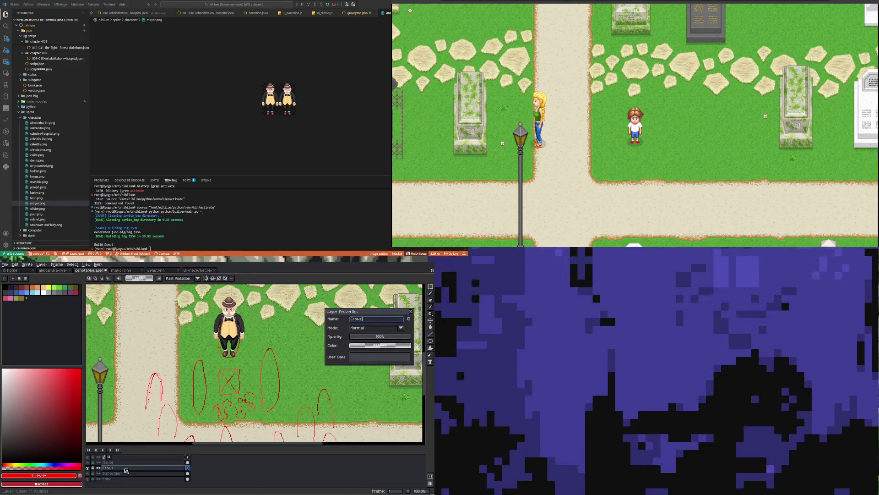
pyautogui.press('Return')
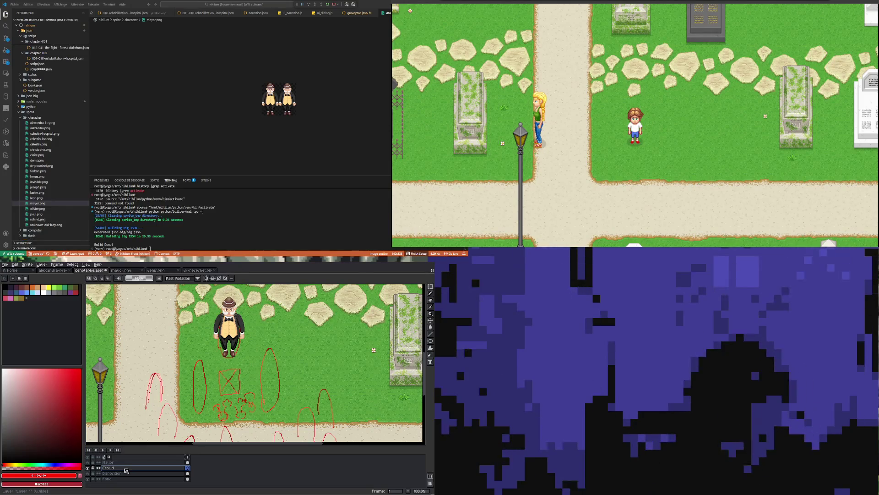
# Paste the white-coated doctor and position it on the graveyard path.
pyautogui.hotkey('ctrl', 'v')
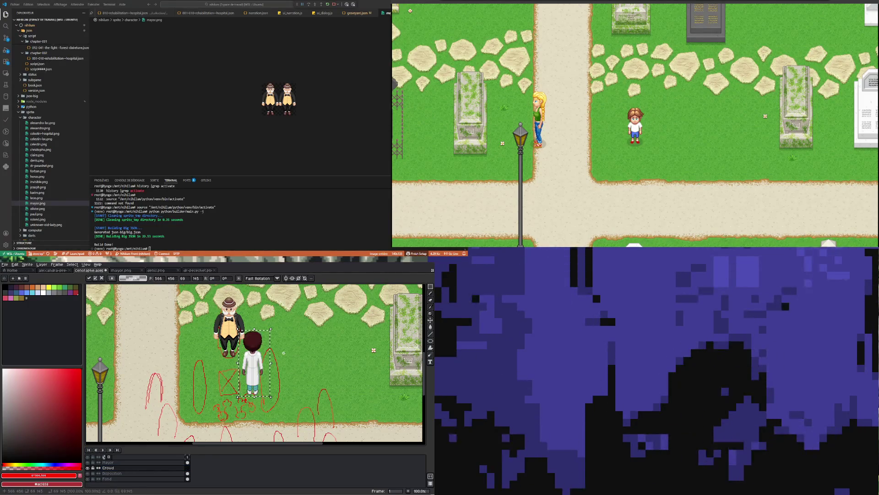
pyautogui.scroll(-3, 279, 372)
pyautogui.scroll(1, 279, 372)
pyautogui.moveTo(273, 353); pyautogui.dragTo(241, 401)
pyautogui.scroll(-1, 244, 392)
pyautogui.scroll(1, 238, 382)
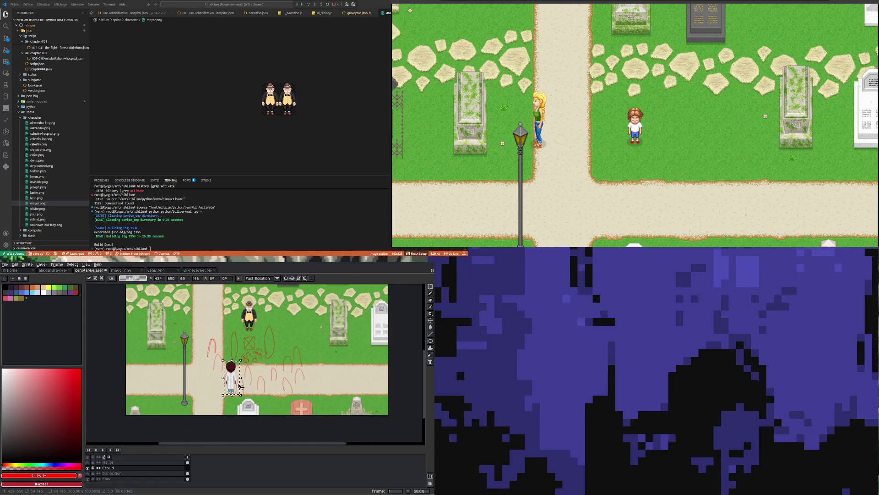
pyautogui.moveTo(236, 381); pyautogui.dragTo(233, 383)
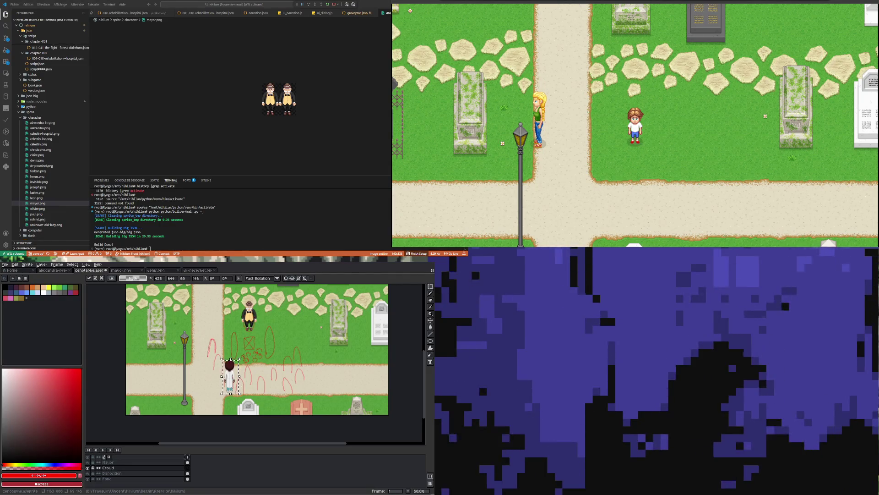
pyautogui.click(156, 270)
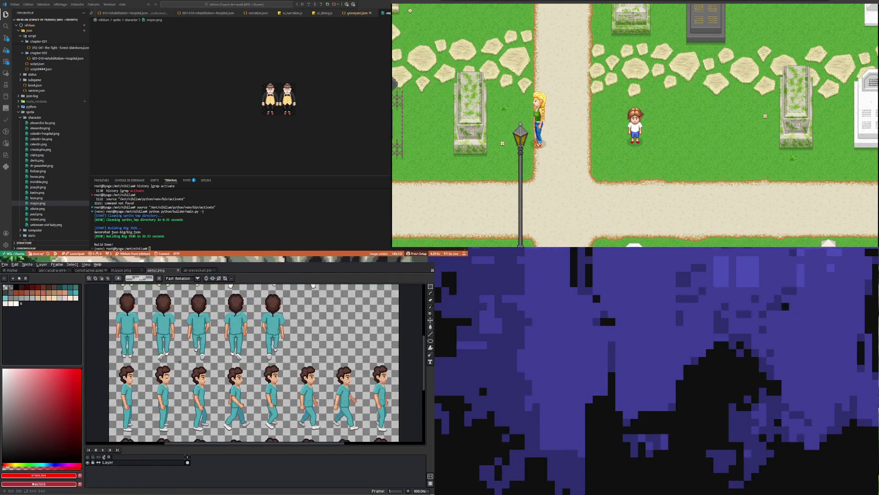
# Marquee-select and copy the first back-facing sprite from the denis sheet.
pyautogui.scroll(-1, 161, 354)
pyautogui.scroll(1, 140, 329)
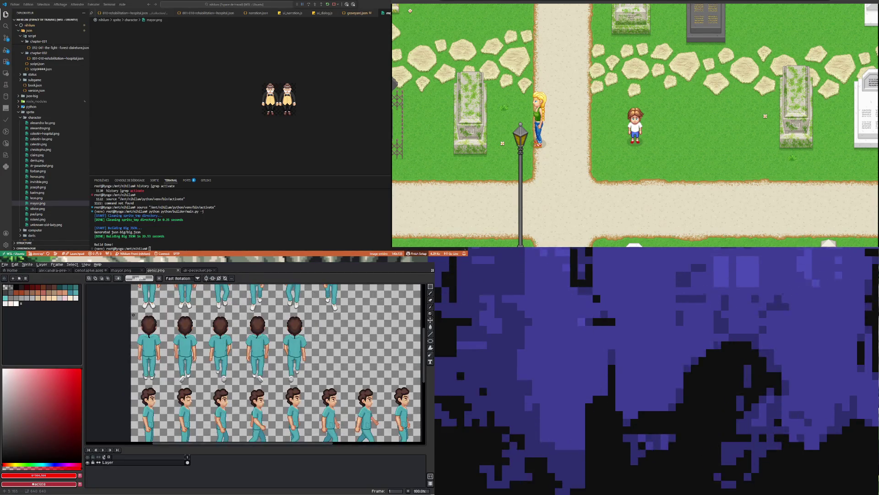
pyautogui.click(430, 286)
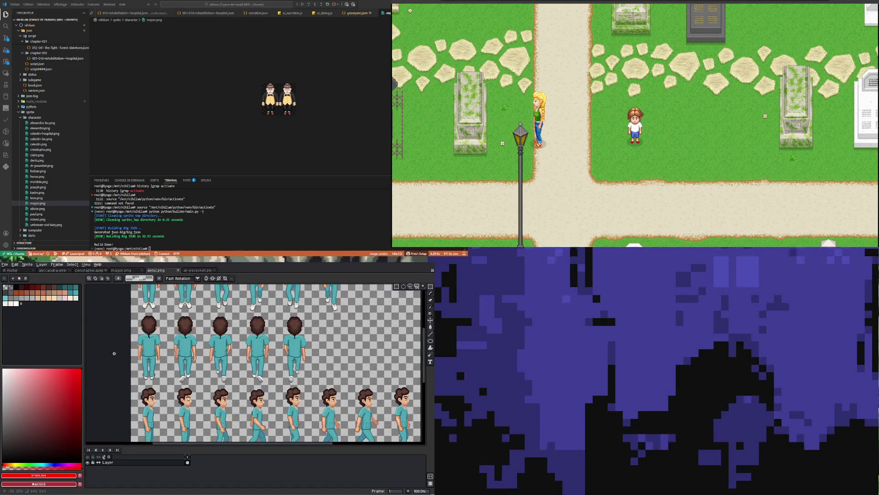
pyautogui.moveTo(135, 314); pyautogui.dragTo(165, 383)
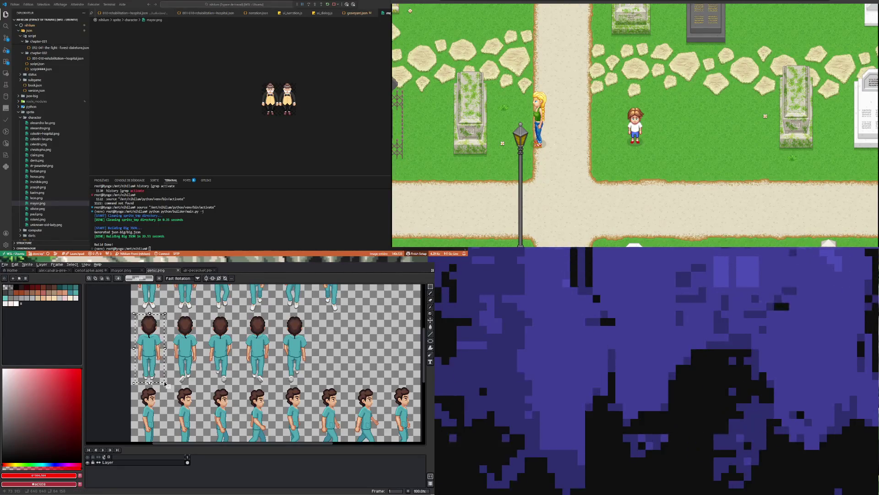
pyautogui.hotkey('ctrl', 'c')
pyautogui.click(94, 270)
# Paste the teal-scrubs character onto the path, right of the white-coated doctor.
pyautogui.hotkey('ctrl', 'v')
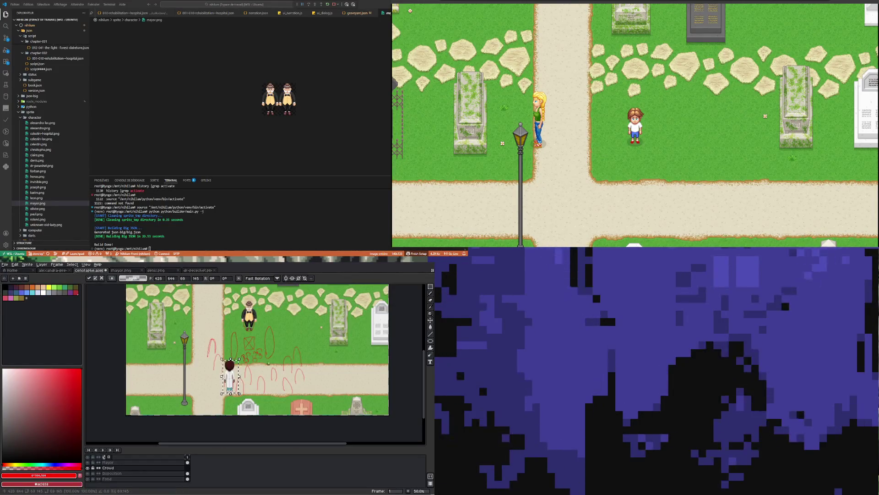
pyautogui.press('Return')
pyautogui.hotkey('ctrl', 'v')
pyautogui.moveTo(134, 360)
pyautogui.mouseDown()
pyautogui.moveTo(174, 373)
pyautogui.moveTo(300, 380)
pyautogui.moveTo(300, 367)
pyautogui.mouseUp()
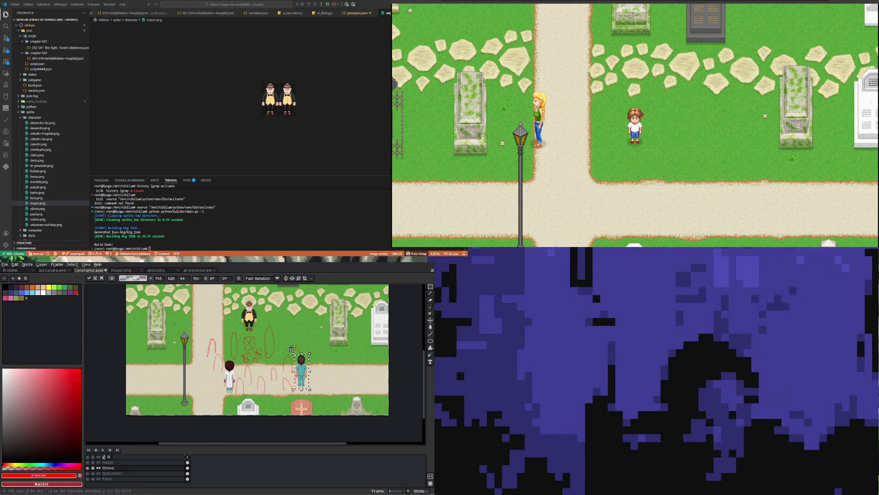
pyautogui.scroll(-1, 221, 353)
pyautogui.hscroll(1, 229, 360)
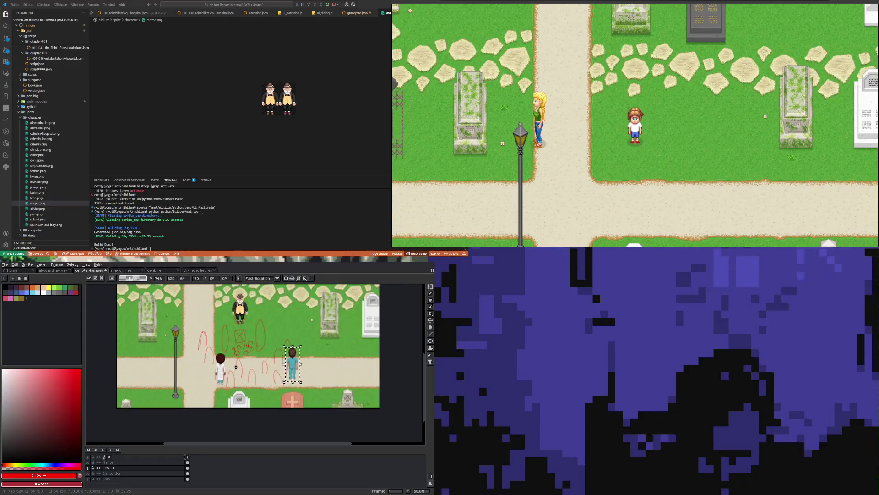
pyautogui.scroll(2, 270, 364)
pyautogui.scroll(-1, 266, 369)
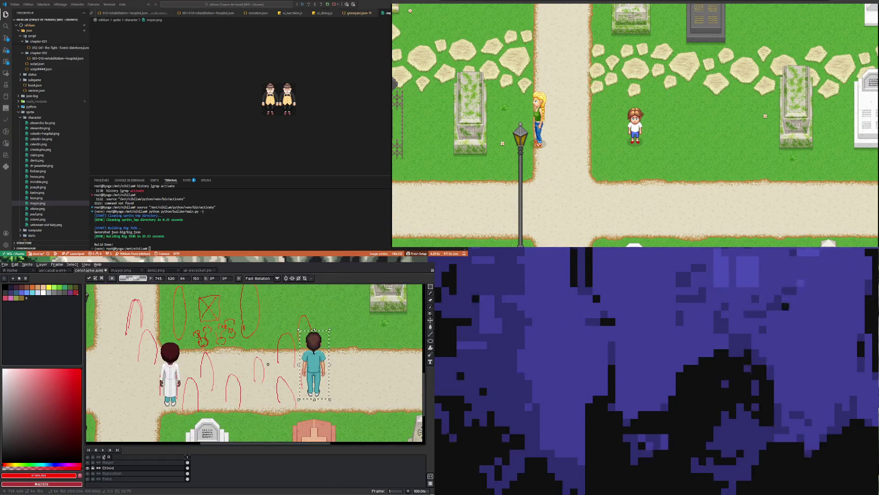
pyautogui.scroll(-1, 264, 371)
pyautogui.scroll(1, 258, 375)
pyautogui.scroll(-1, 258, 375)
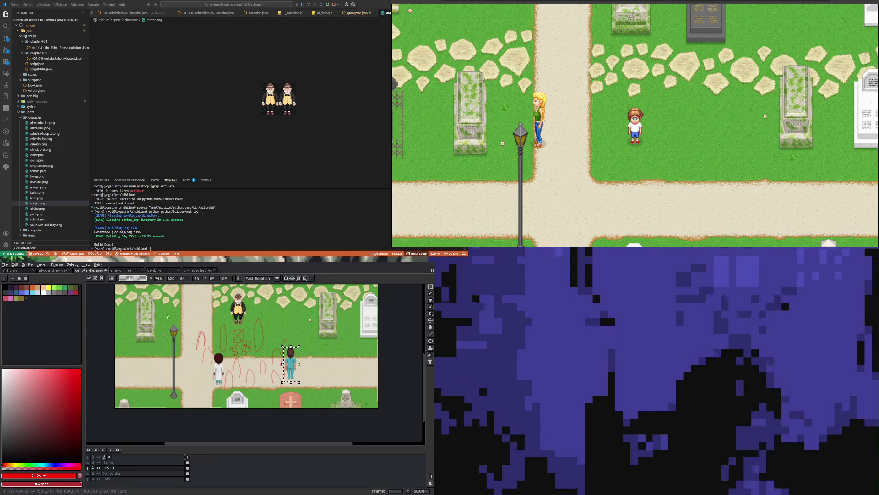
pyautogui.click(207, 271)
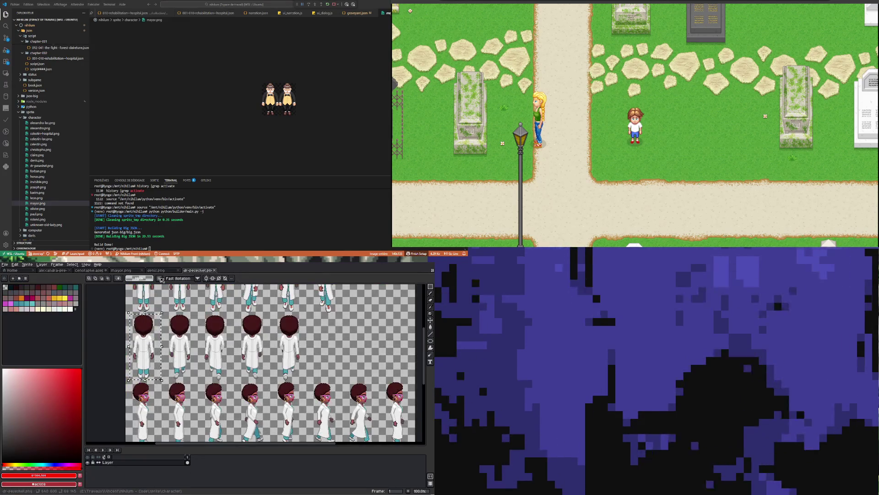
# Preview the paul, olivier, roland, celestin-lac, alexandra-lac, celestin and christophe sprite sheets.
pyautogui.click(158, 270)
pyautogui.click(158, 271)
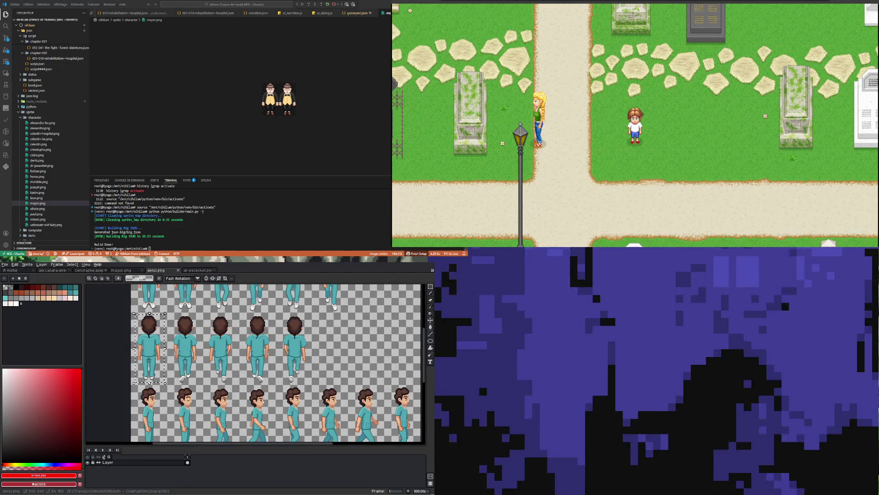
pyautogui.click(41, 213)
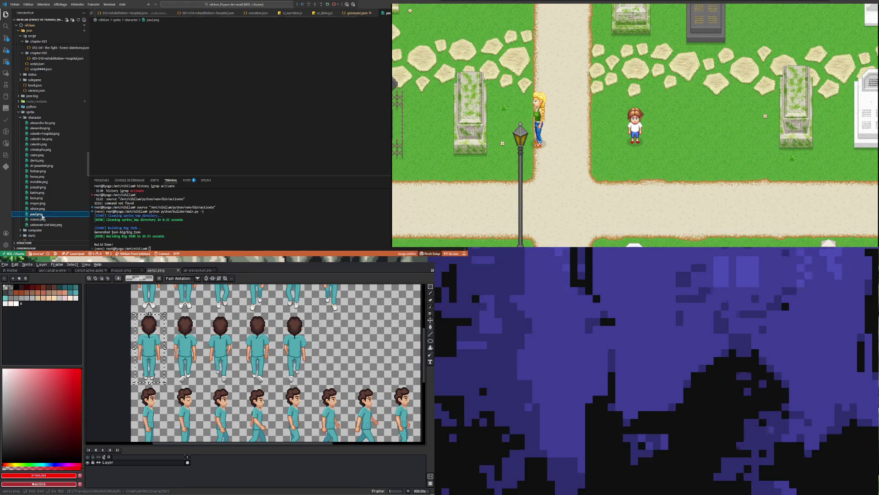
pyautogui.press('Up')
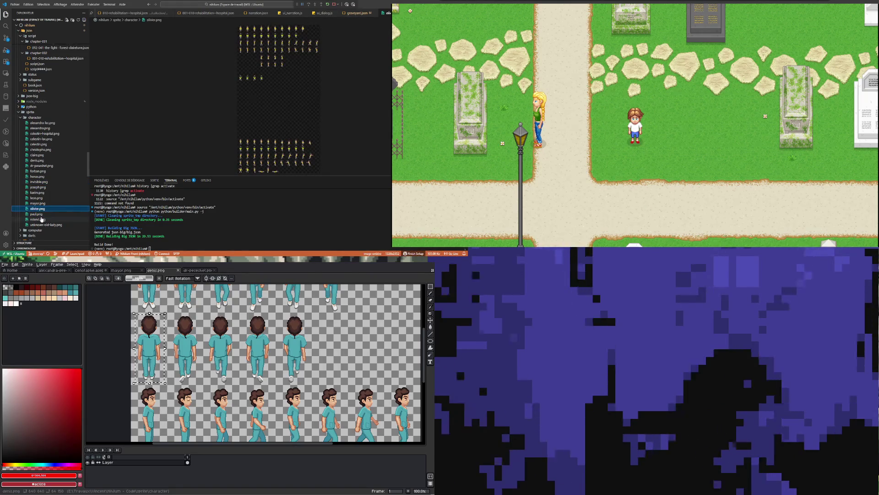
pyautogui.click(40, 219)
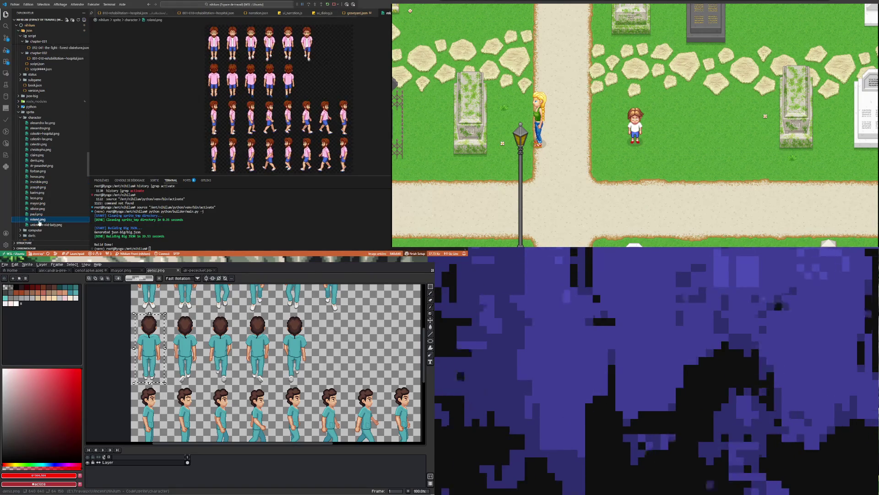
pyautogui.click(43, 139)
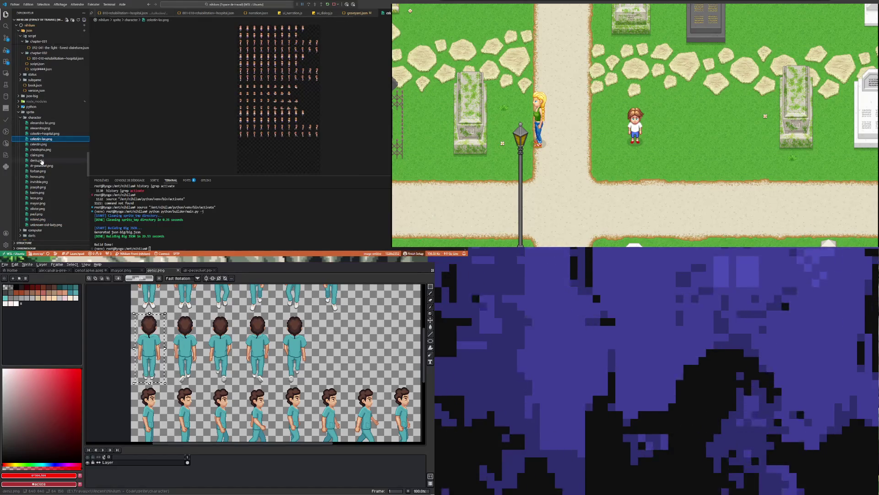
pyautogui.press('Up')
pyautogui.press('Up')
pyautogui.press('Up')
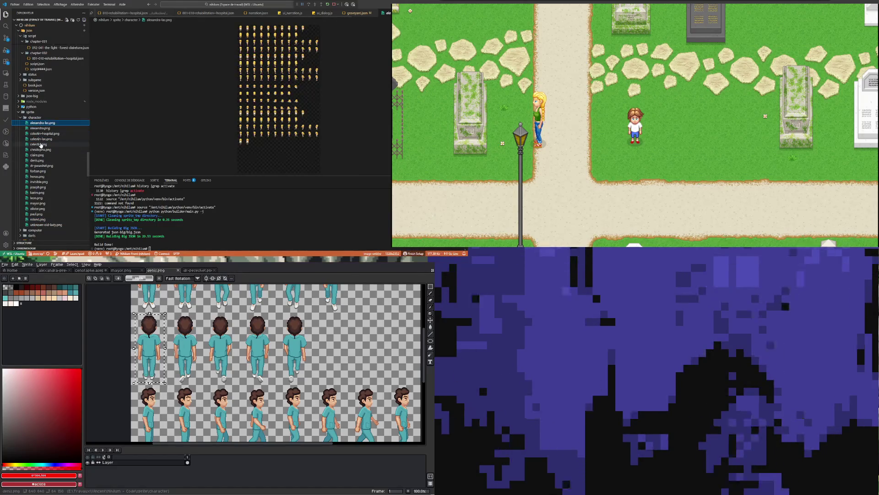
pyautogui.click(41, 144)
pyautogui.click(41, 150)
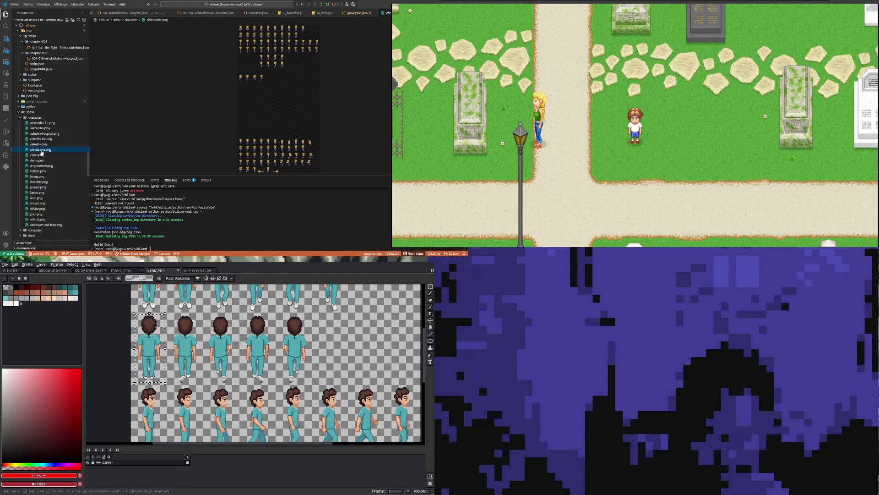
pyautogui.click(39, 160)
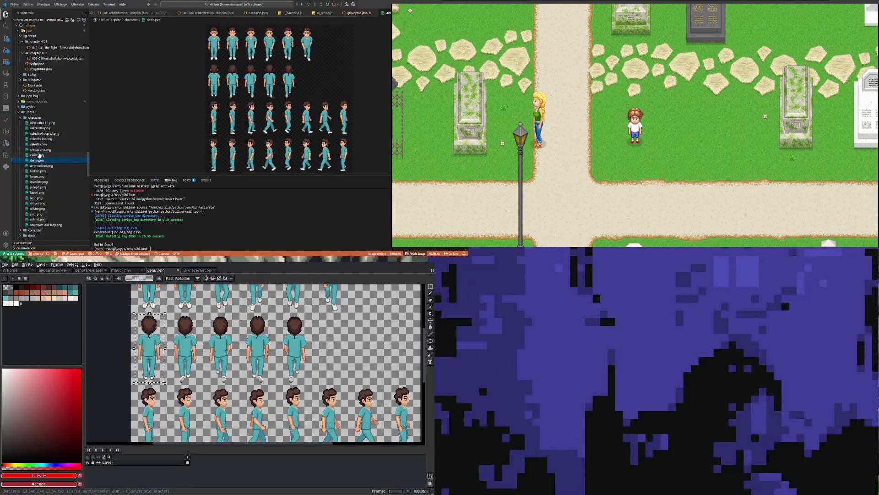
# Preview claire, dr-peseshet, forban, horus and invisible, then open joseph.png in Aseprite.
pyautogui.click(40, 155)
pyautogui.click(39, 161)
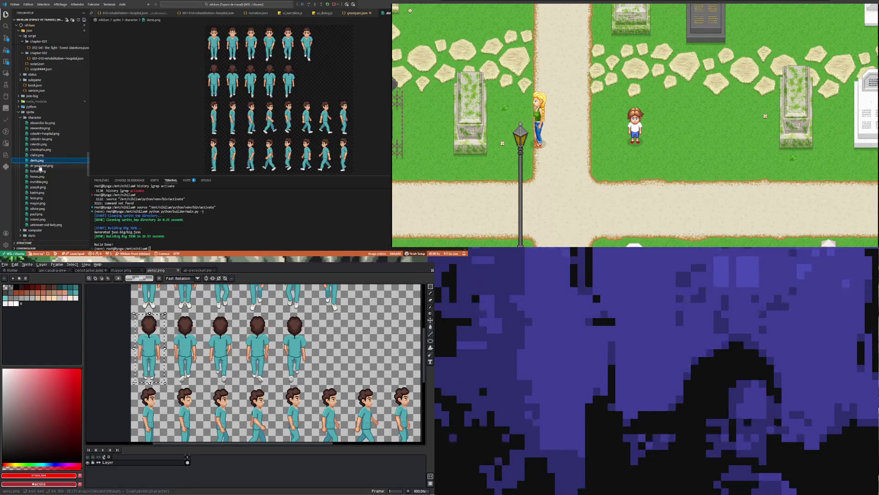
pyautogui.click(40, 166)
pyautogui.click(41, 171)
pyautogui.click(41, 177)
pyautogui.click(40, 181)
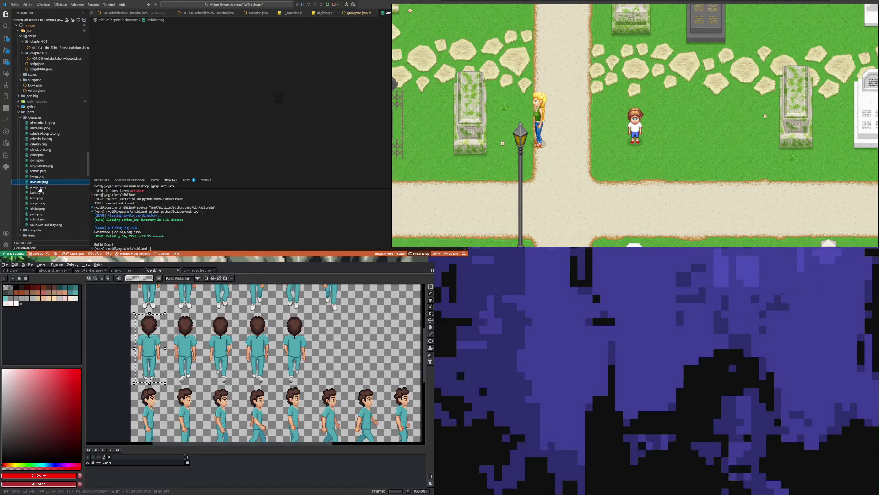
pyautogui.click(39, 187)
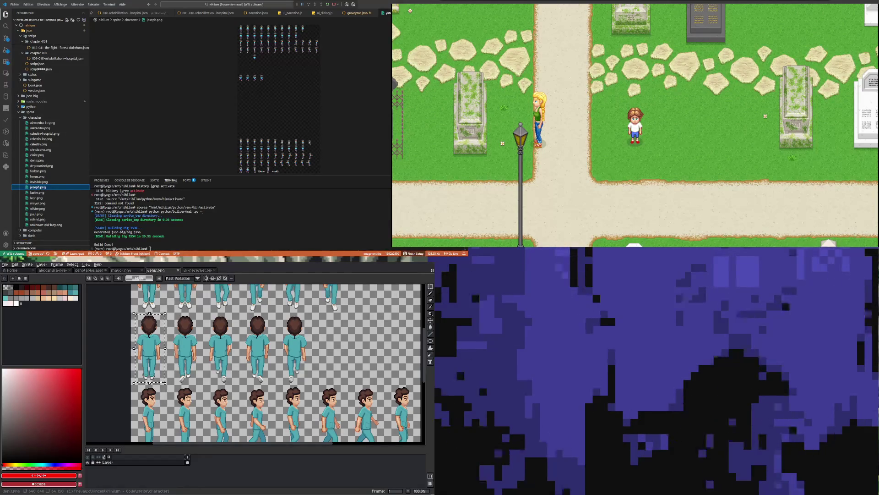
pyautogui.hotkey('alt', 'Tab')
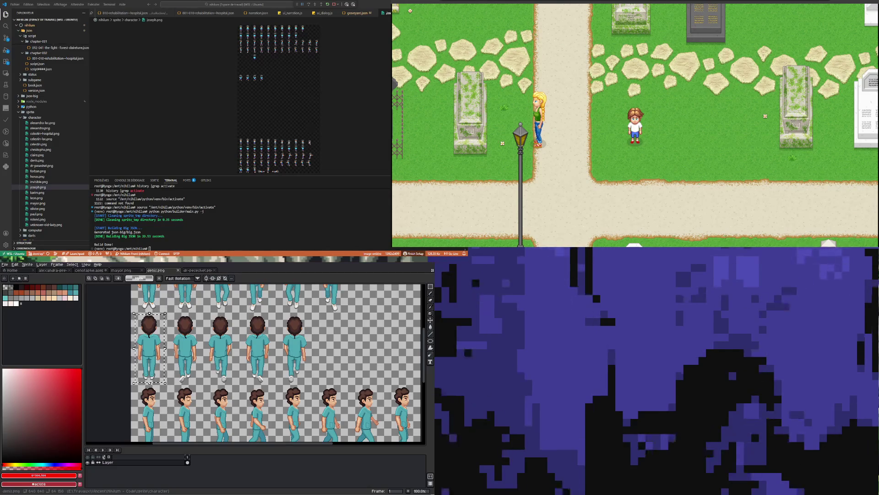
pyautogui.moveTo(38, 187); pyautogui.dragTo(241, 326)
# Copy the left Joseph sprite into cenotaphe.aseprite and place him beside the lamp post.
pyautogui.scroll(-4, 234, 353)
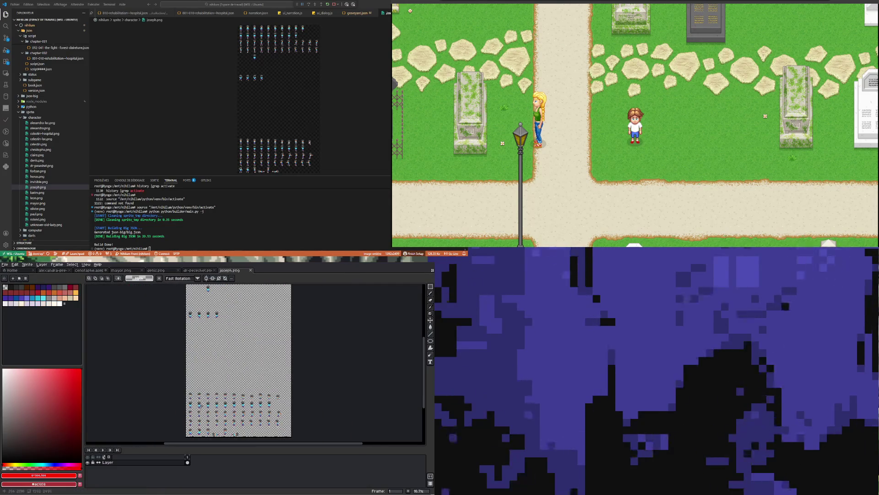
pyautogui.scroll(7, 200, 405)
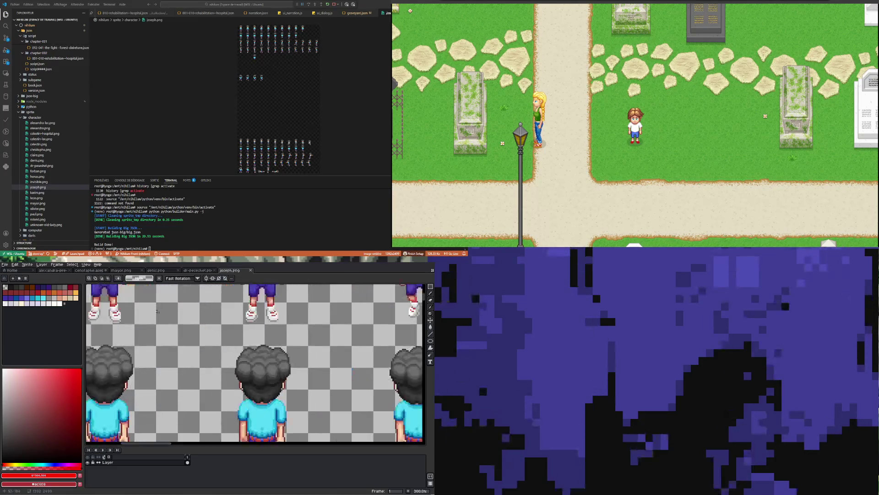
pyautogui.scroll(-3, 157, 312)
pyautogui.scroll(2, 334, 398)
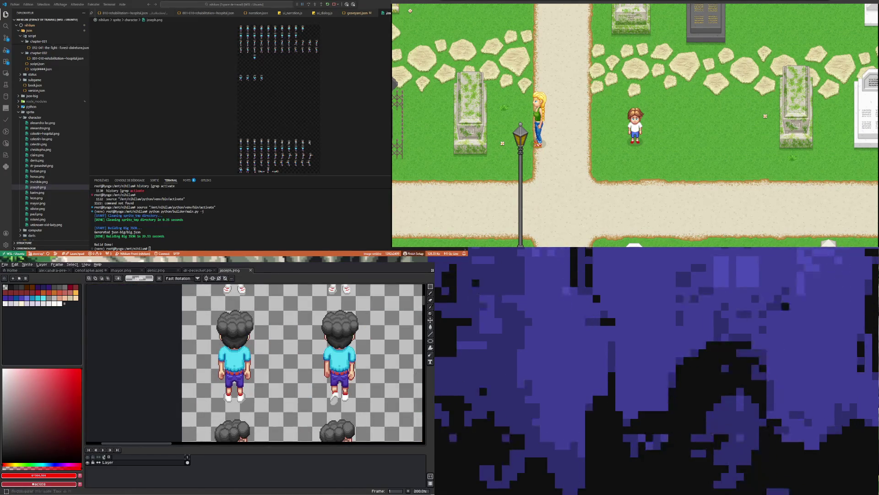
pyautogui.moveTo(207, 306); pyautogui.dragTo(269, 412)
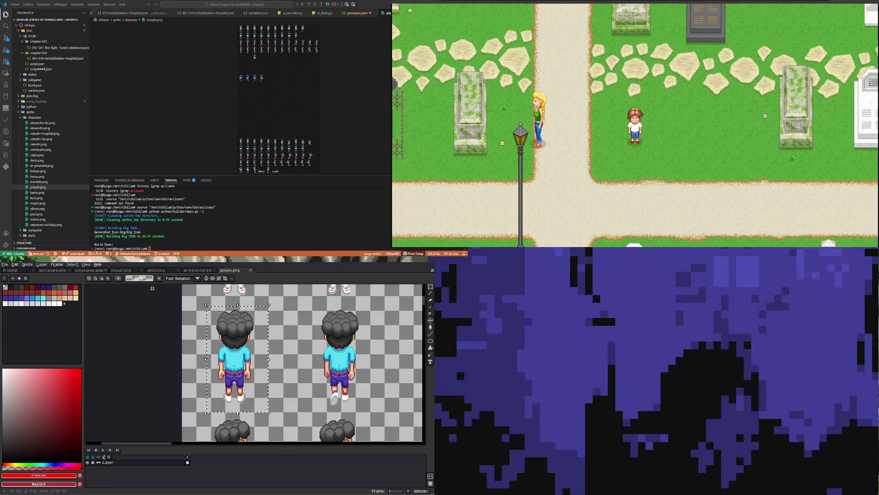
pyautogui.hotkey('ctrl', 'c')
pyautogui.click(91, 270)
pyautogui.hotkey('ctrl', 'v')
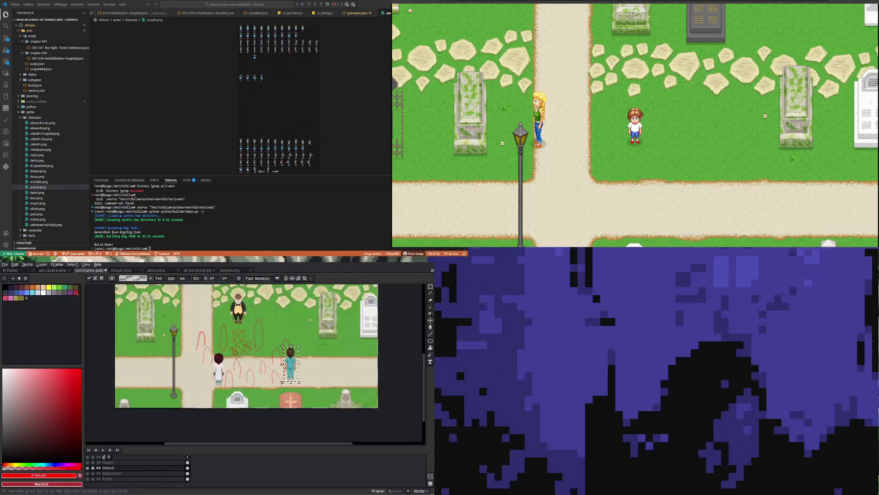
pyautogui.moveTo(288, 364)
pyautogui.mouseDown()
pyautogui.moveTo(118, 360)
pyautogui.moveTo(186, 361)
pyautogui.mouseUp()
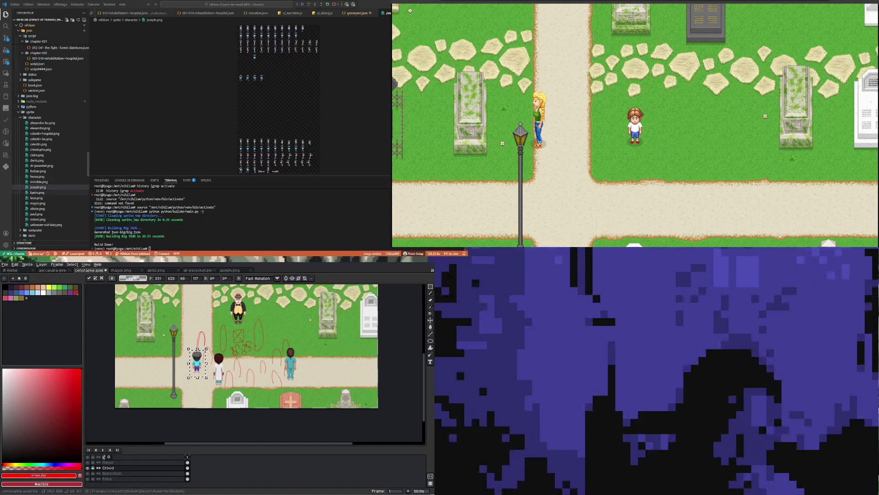
# Preview the paul, roland and unknown-old-lady sprite sheets, settling on roland.png.
pyautogui.click(37, 215)
pyautogui.click(38, 219)
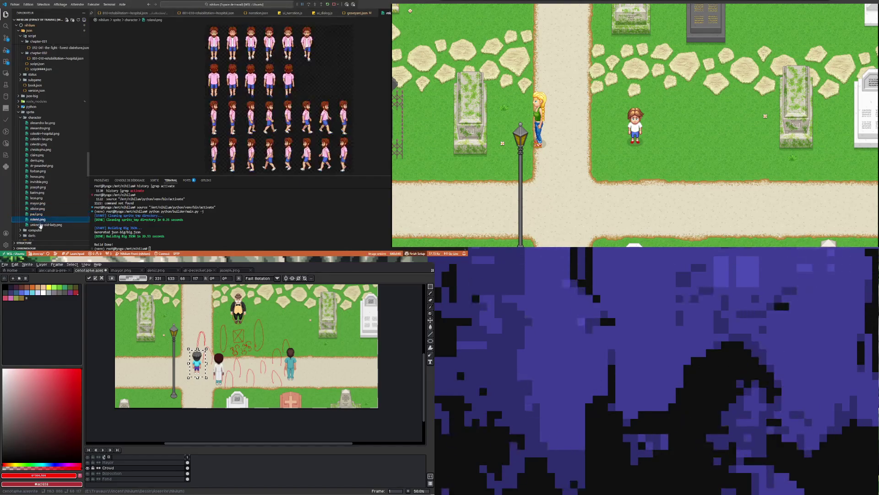
pyautogui.click(41, 225)
pyautogui.click(38, 220)
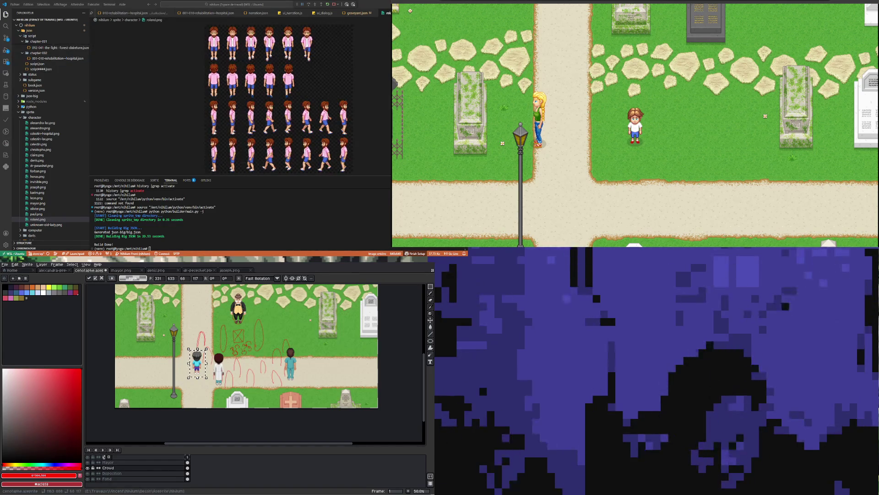
pyautogui.click(230, 270)
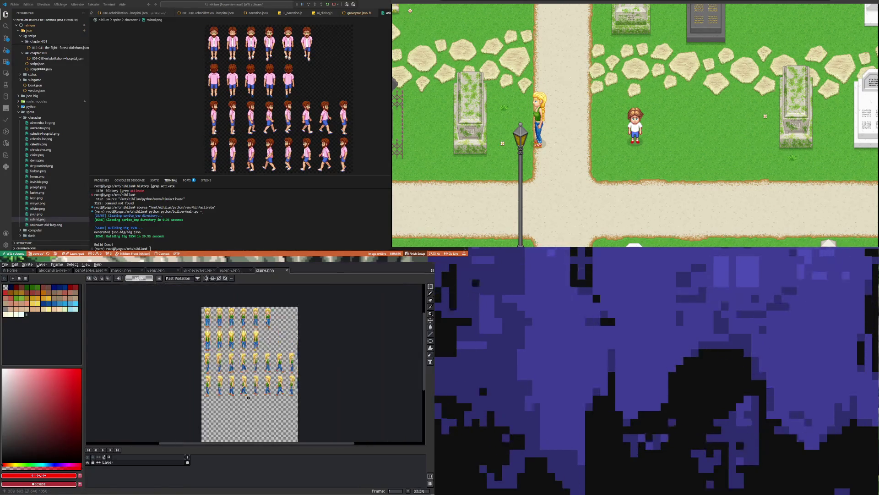
# Marquee-select the first Claire sprite on the claire.png sheet.
pyautogui.scroll(3, 204, 341)
pyautogui.scroll(-1, 203, 341)
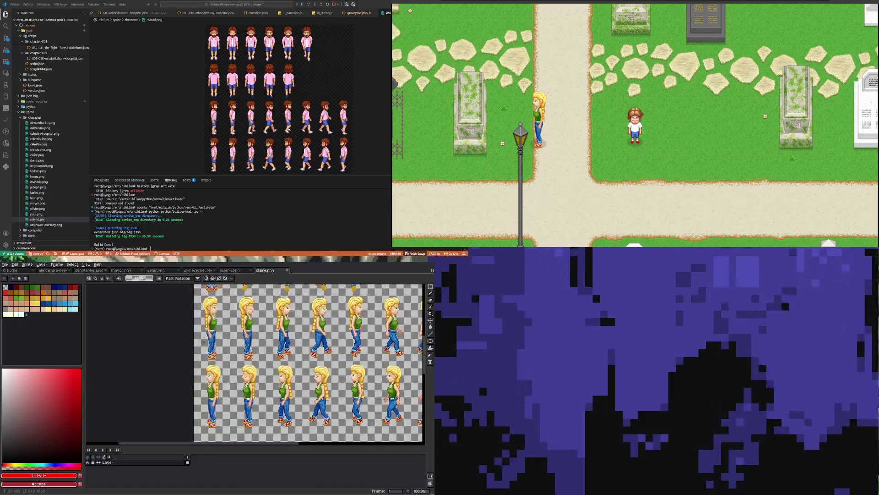
pyautogui.scroll(1, 210, 304)
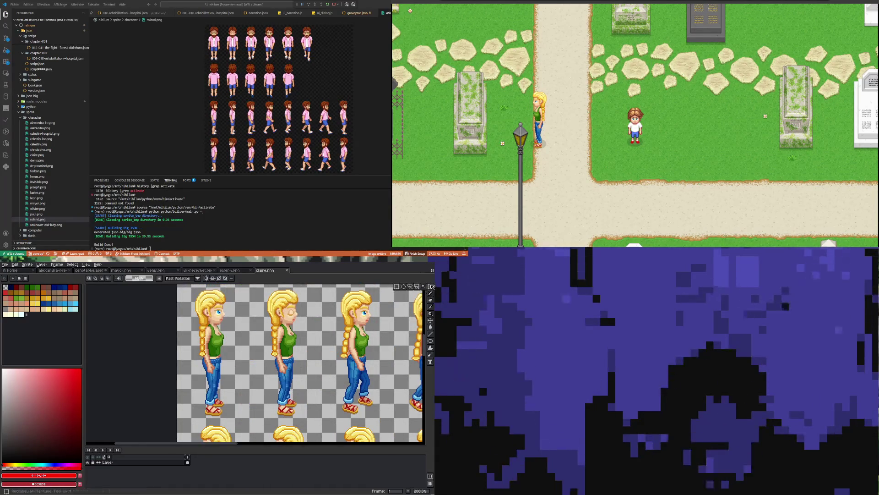
pyautogui.scroll(-1, 184, 301)
pyautogui.moveTo(203, 315)
pyautogui.mouseDown()
pyautogui.moveTo(259, 366)
pyautogui.moveTo(231, 378)
pyautogui.moveTo(236, 385)
pyautogui.mouseUp()
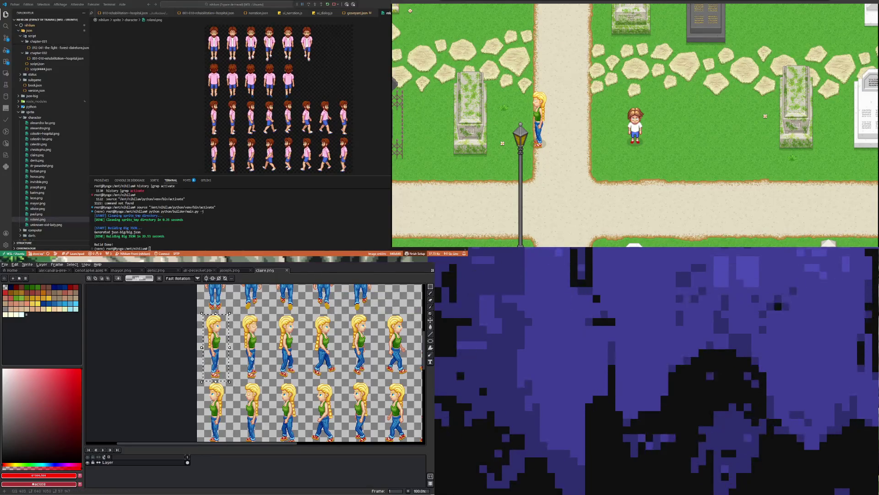
pyautogui.scroll(-1, 250, 353)
pyautogui.scroll(-1, 256, 348)
pyautogui.scroll(1, 244, 345)
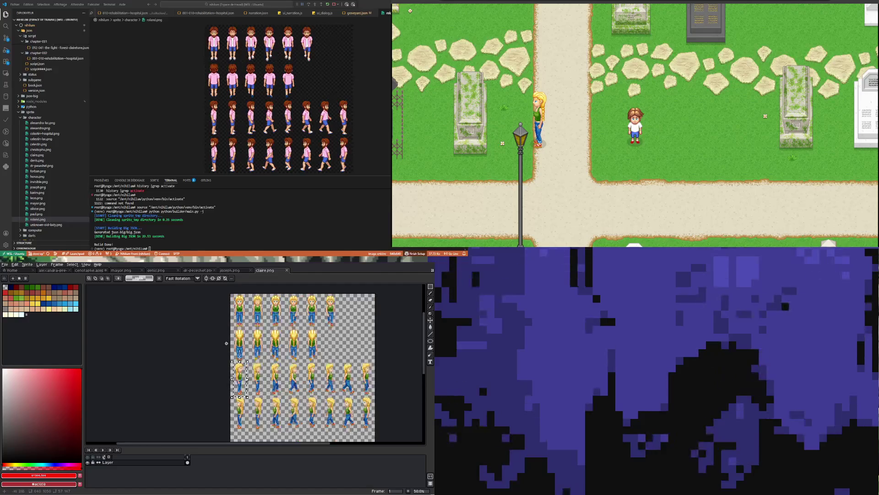
pyautogui.scroll(2, 244, 346)
pyautogui.scroll(-1, 209, 296)
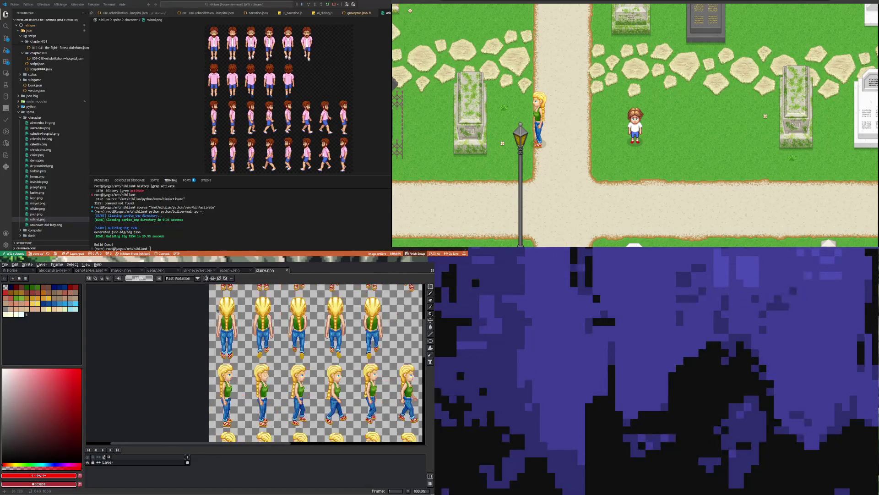
pyautogui.moveTo(209, 296); pyautogui.dragTo(244, 364)
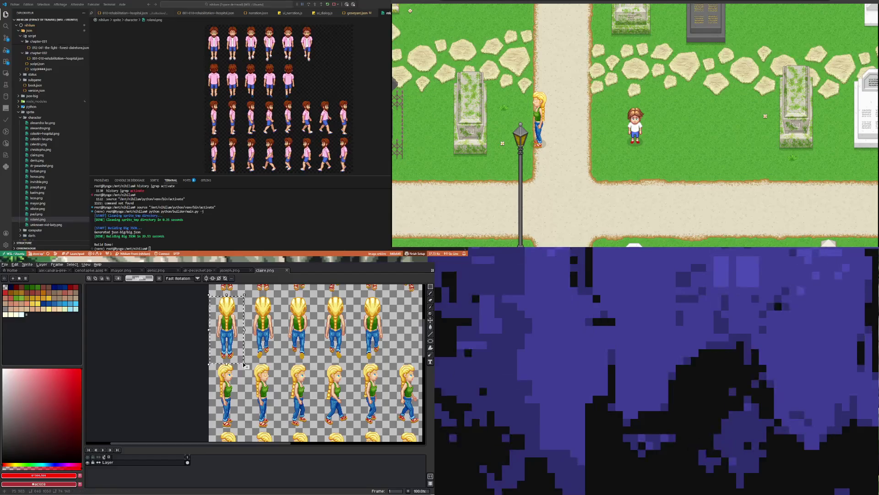
pyautogui.moveTo(212, 294); pyautogui.dragTo(245, 360)
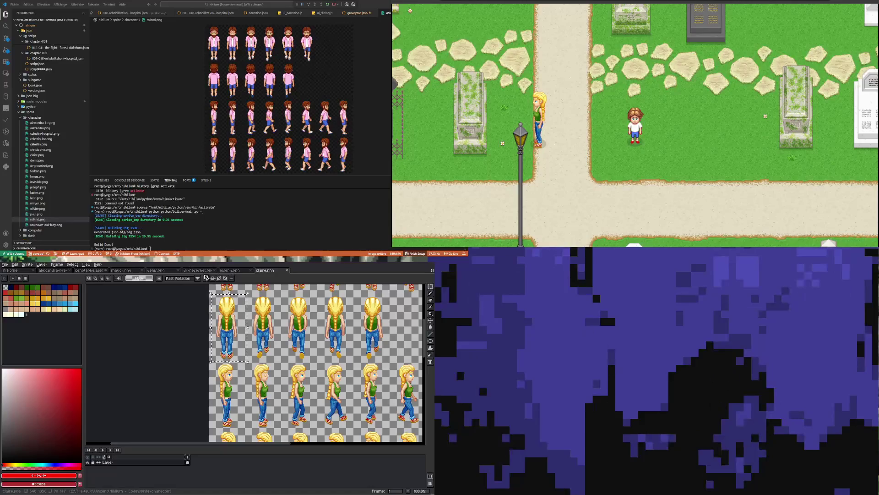
# Paste Claire into cenotaphe.aseprite and drag her onto the path beside the teal character.
pyautogui.click(101, 270)
pyautogui.hotkey('ctrl', 'v')
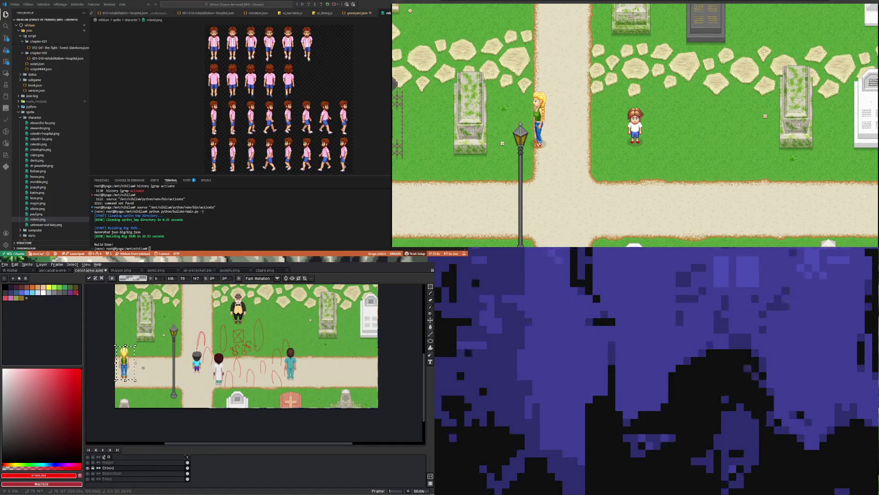
pyautogui.moveTo(126, 369); pyautogui.dragTo(270, 376)
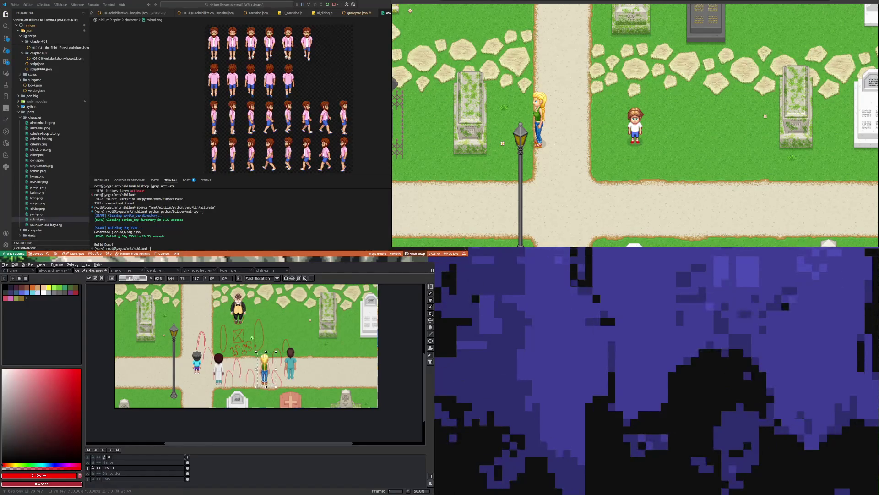
pyautogui.click(265, 270)
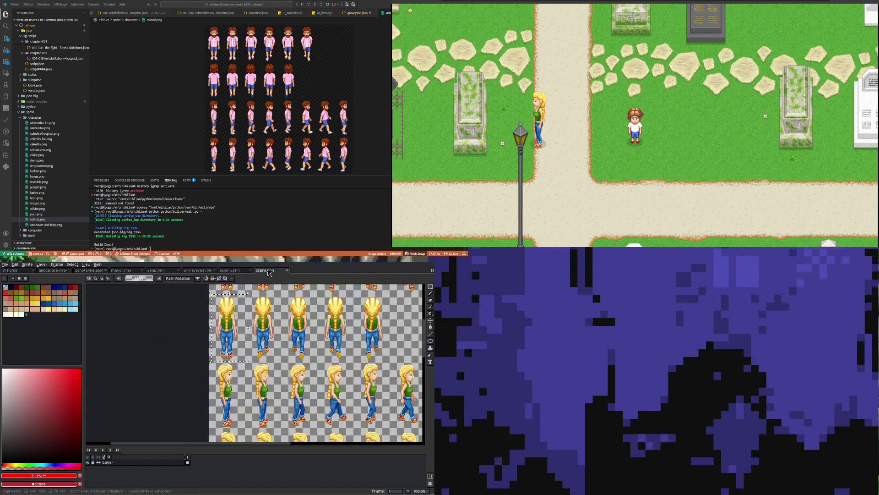
# Open roland.png and marquee-select its first sprite with extra margin.
pyautogui.click(232, 271)
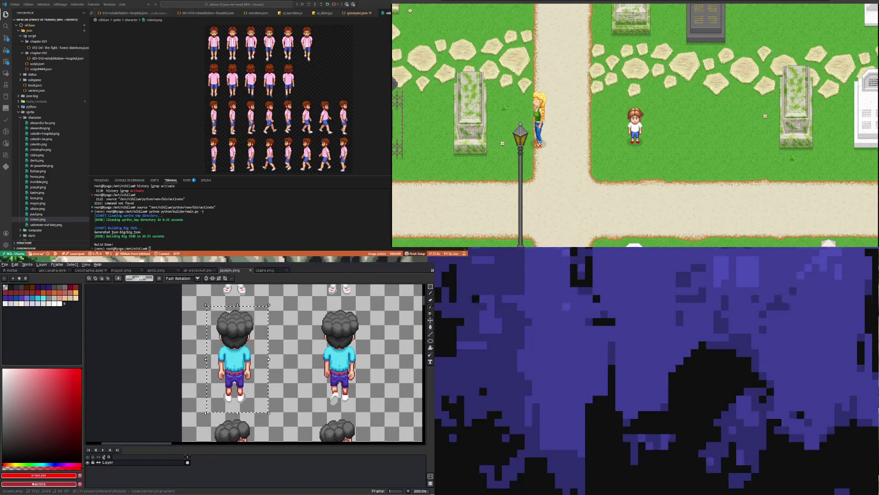
pyautogui.moveTo(38, 220); pyautogui.dragTo(282, 288)
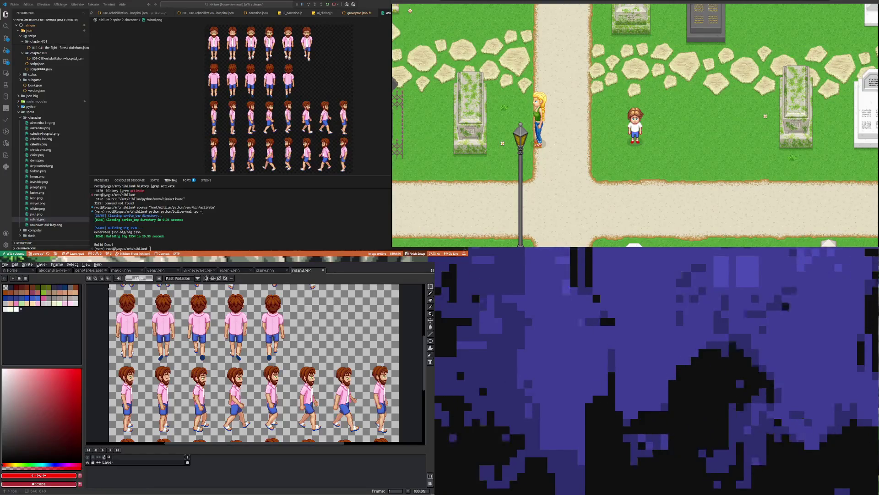
pyautogui.moveTo(111, 292); pyautogui.dragTo(143, 341)
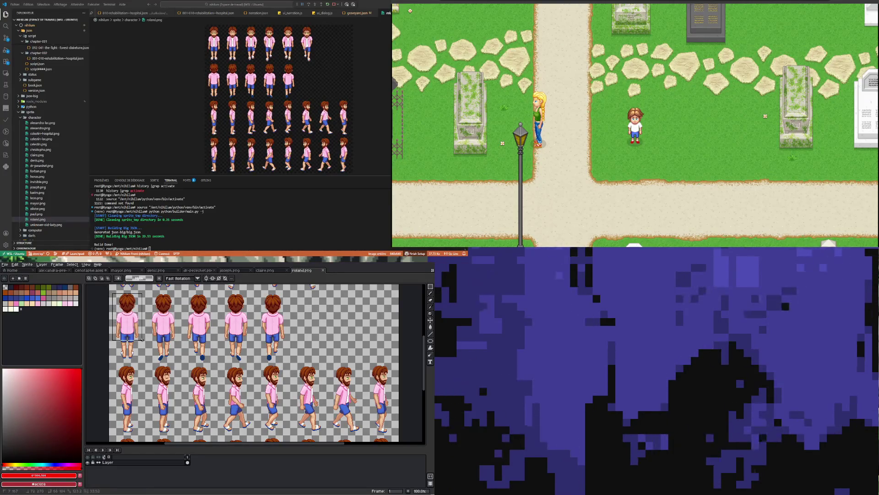
pyautogui.click(149, 349)
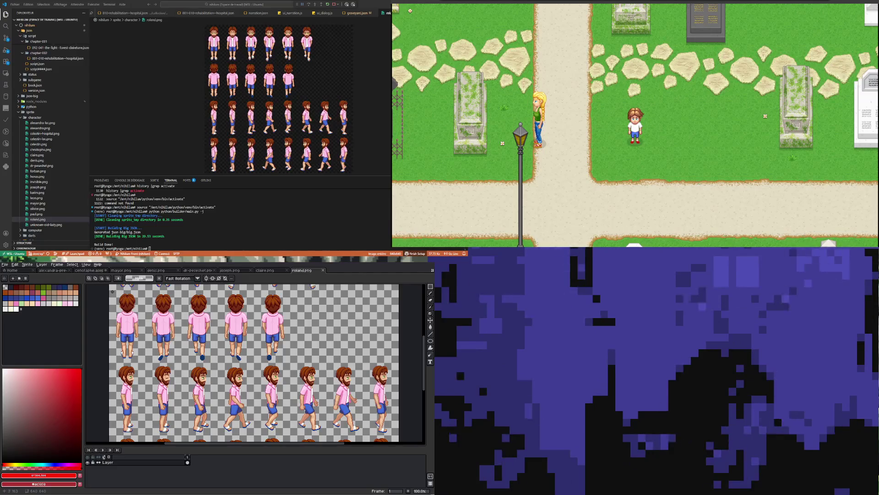
pyautogui.moveTo(110, 290); pyautogui.dragTo(148, 361)
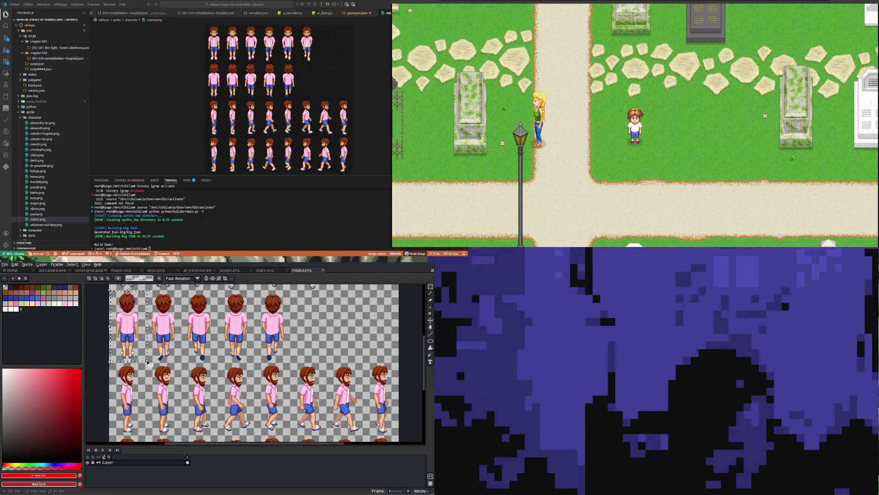
# Paste Roland into the graveyard mockup and drag him onto the path beside Claire.
pyautogui.click(90, 270)
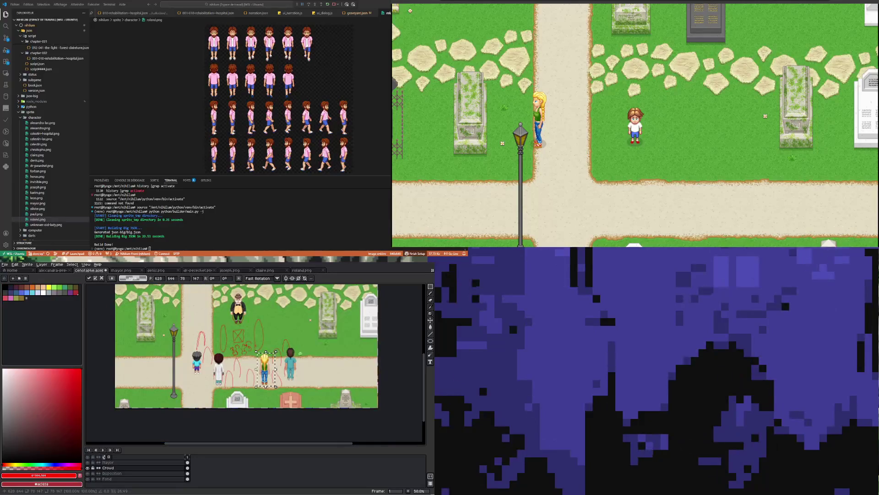
pyautogui.hotkey('ctrl', 'v')
pyautogui.moveTo(125, 366); pyautogui.dragTo(248, 376)
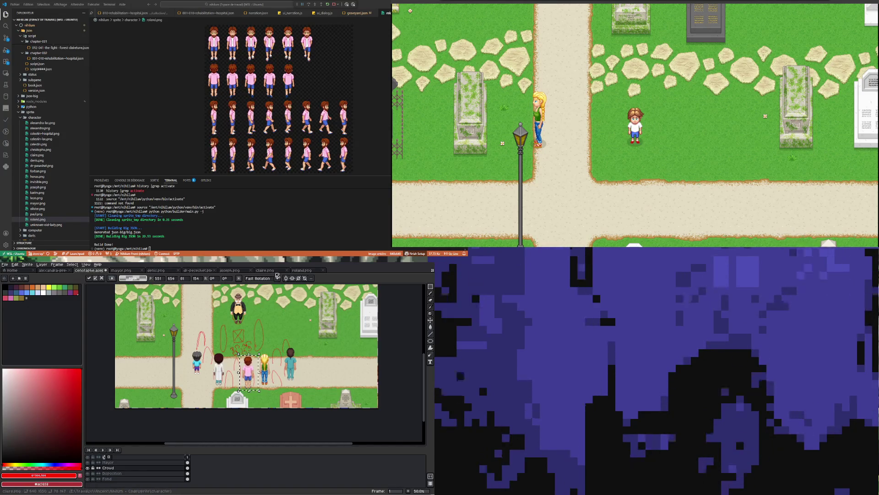
# Select the first Claire frame of the lower row and paste it into the mockup.
pyautogui.click(271, 270)
pyautogui.click(255, 381)
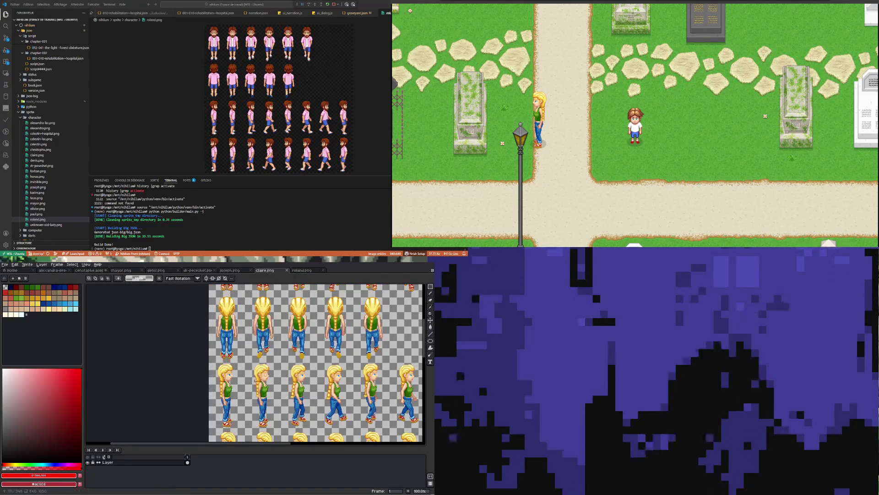
pyautogui.moveTo(214, 362); pyautogui.dragTo(245, 428)
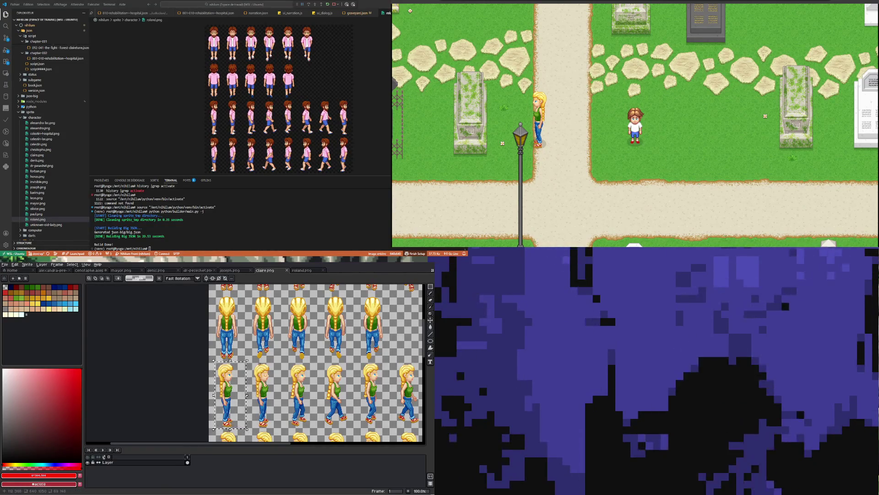
pyautogui.click(283, 357)
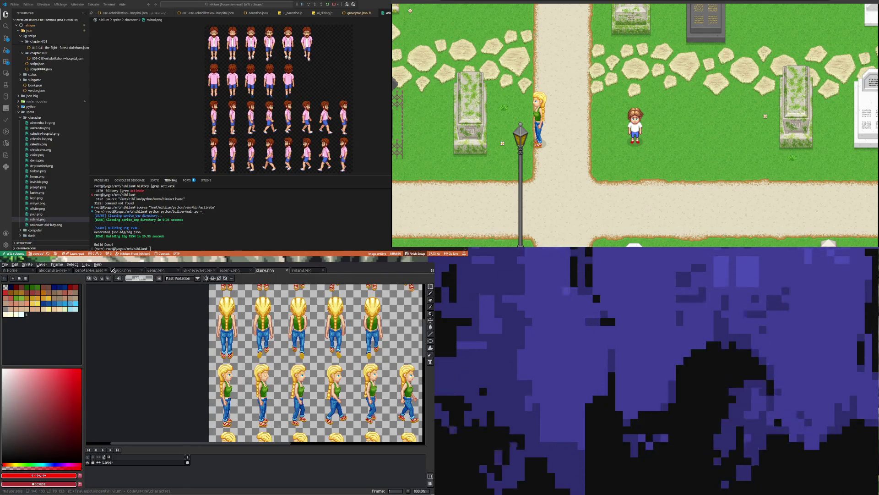
pyautogui.click(93, 272)
pyautogui.hotkey('ctrl', 'v')
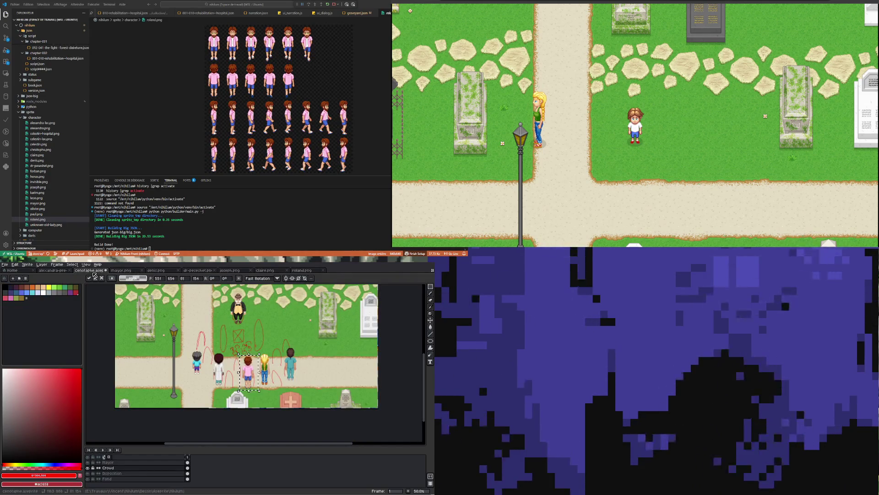
# Drop the pasted sprite in place in the graveyard scene.
pyautogui.click(331, 417)
pyautogui.scroll(1, 251, 358)
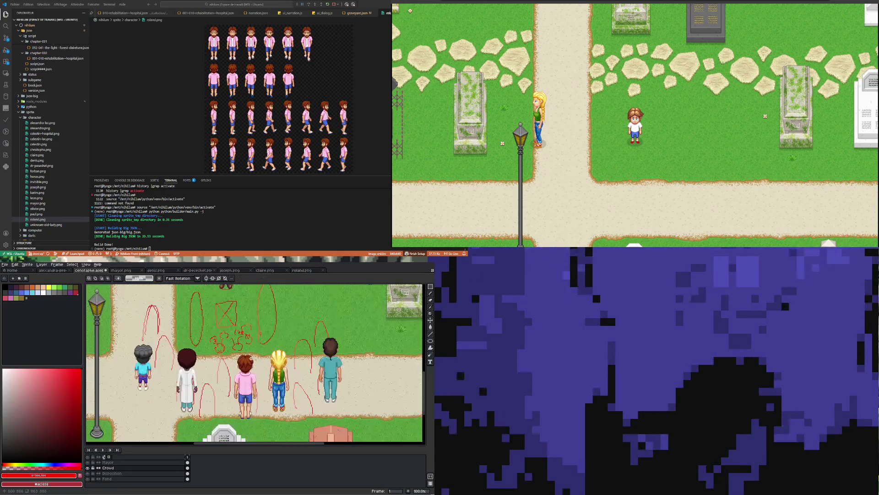
pyautogui.scroll(-1, 251, 358)
pyautogui.scroll(1, 232, 334)
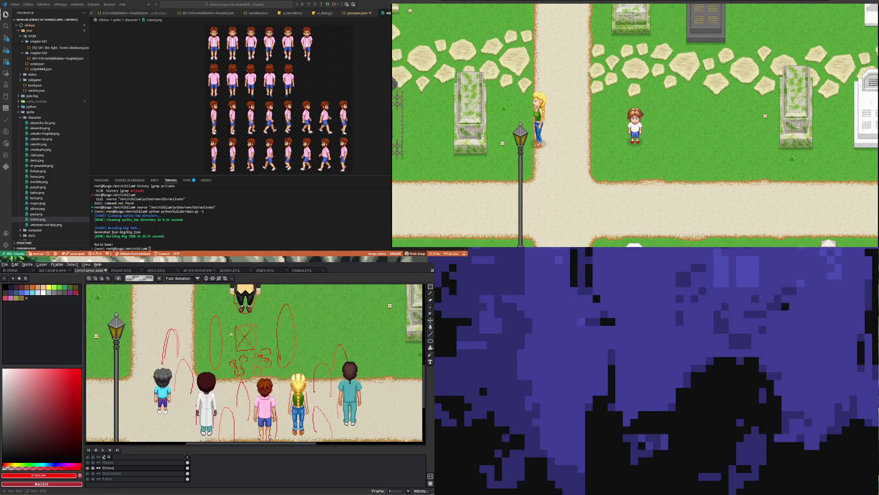
pyautogui.scroll(-1, 231, 334)
pyautogui.scroll(1, 293, 356)
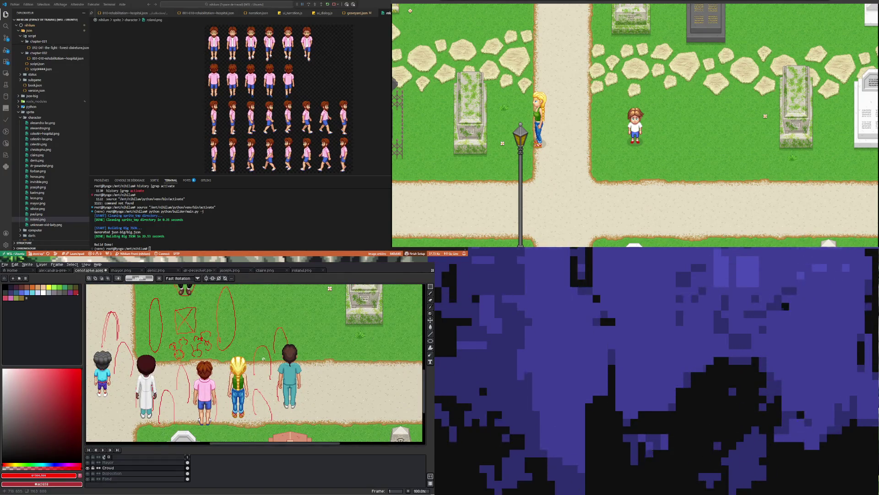
pyautogui.scroll(-1, 202, 368)
pyautogui.scroll(1, 220, 347)
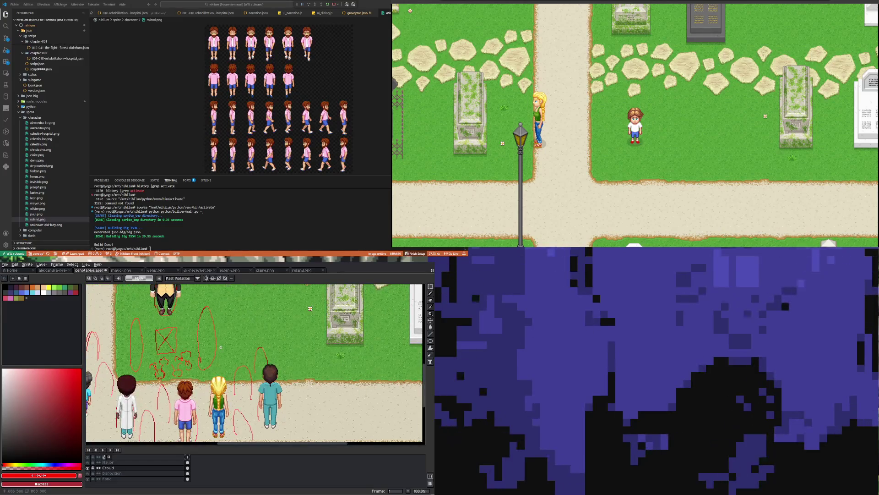
pyautogui.scroll(-1, 220, 347)
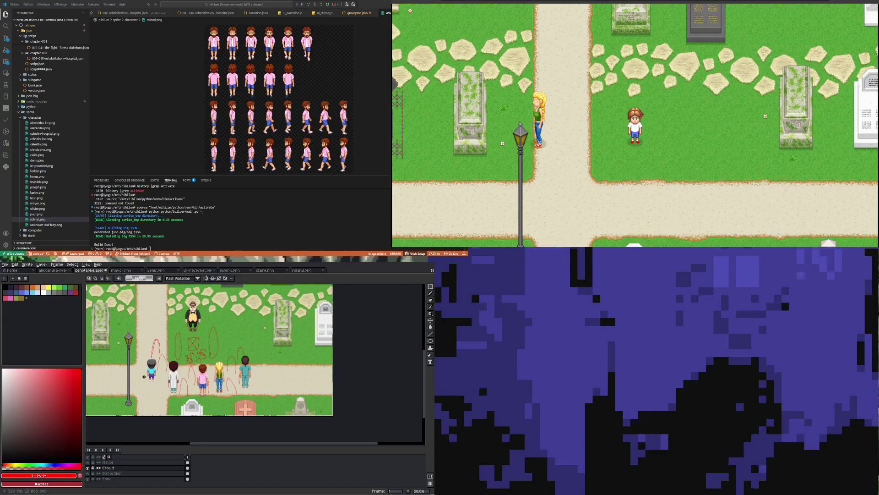
pyautogui.scroll(1, 144, 377)
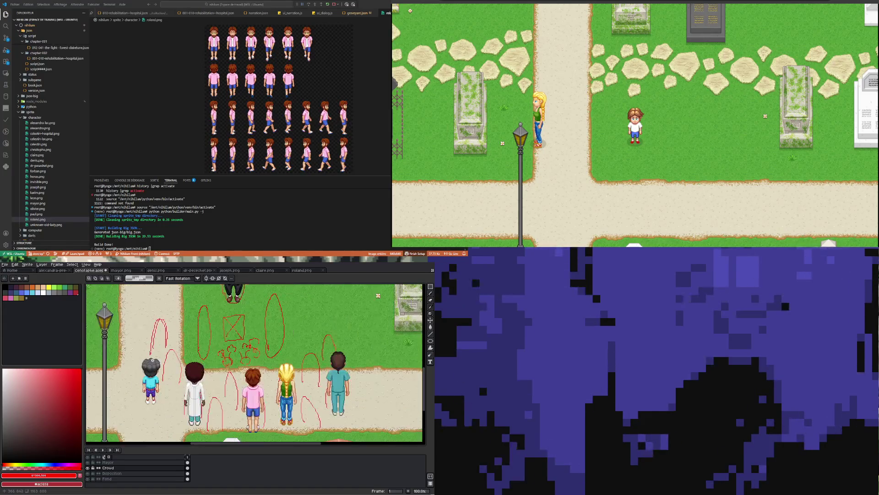
# Hide the red Disposition sketch layer and select the Crowd layer's first cel.
pyautogui.click(88, 473)
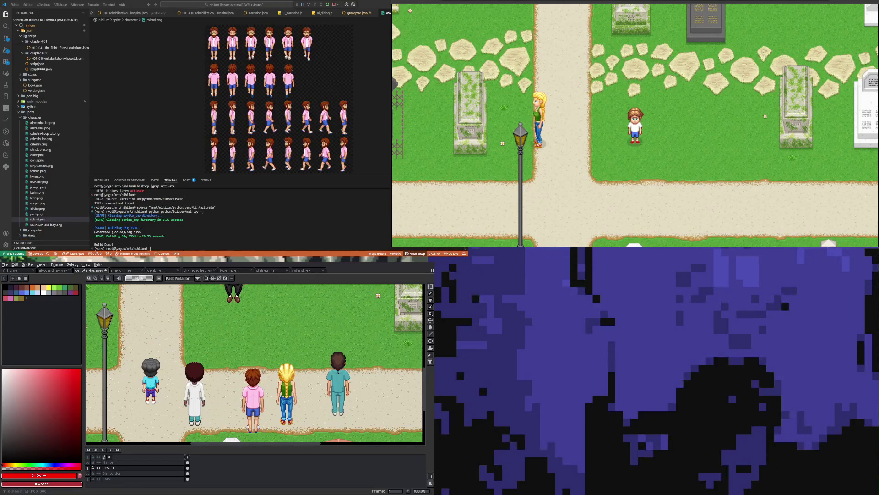
pyautogui.press('-')
pyautogui.click(188, 467)
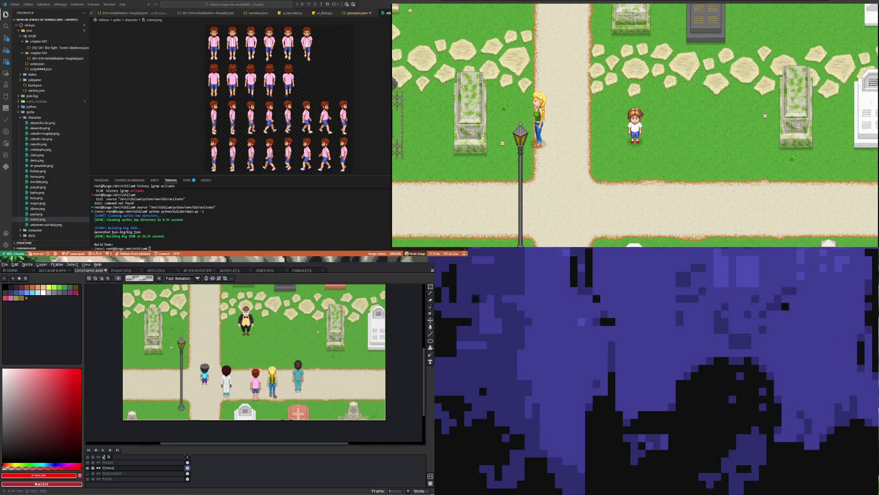
pyautogui.scroll(1, 202, 386)
pyautogui.scroll(1, 163, 407)
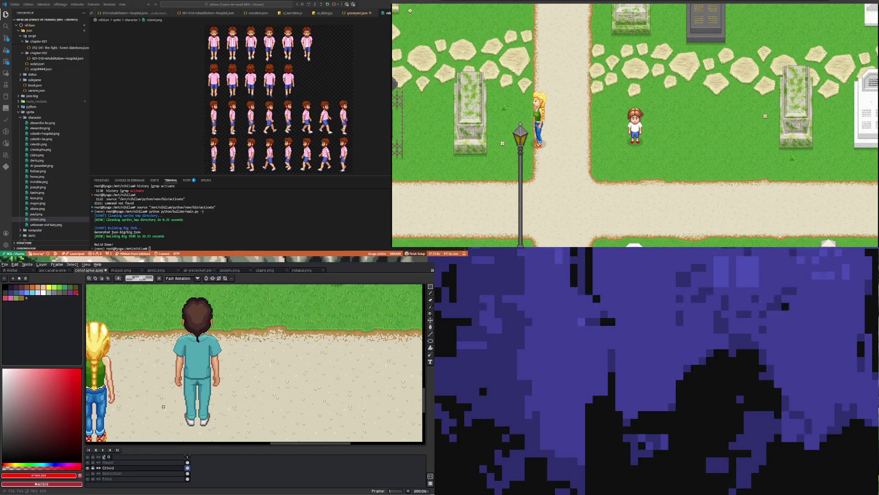
pyautogui.scroll(1, 188, 372)
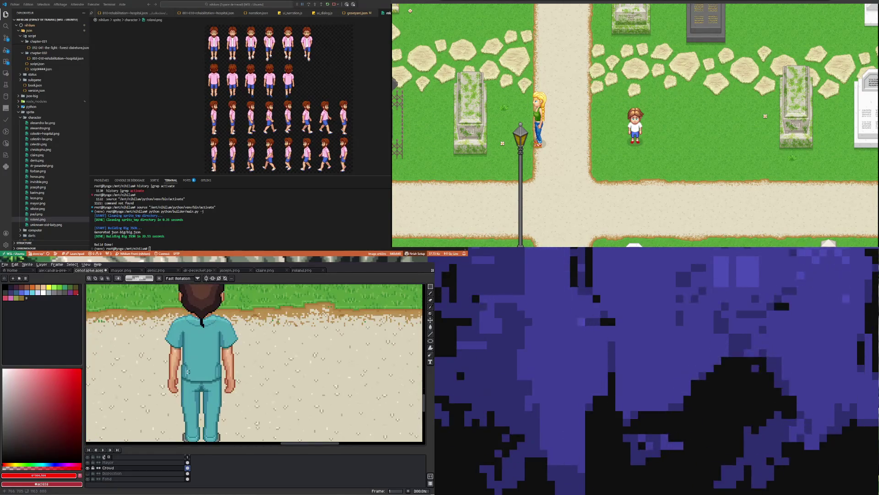
pyautogui.scroll(-1, 188, 372)
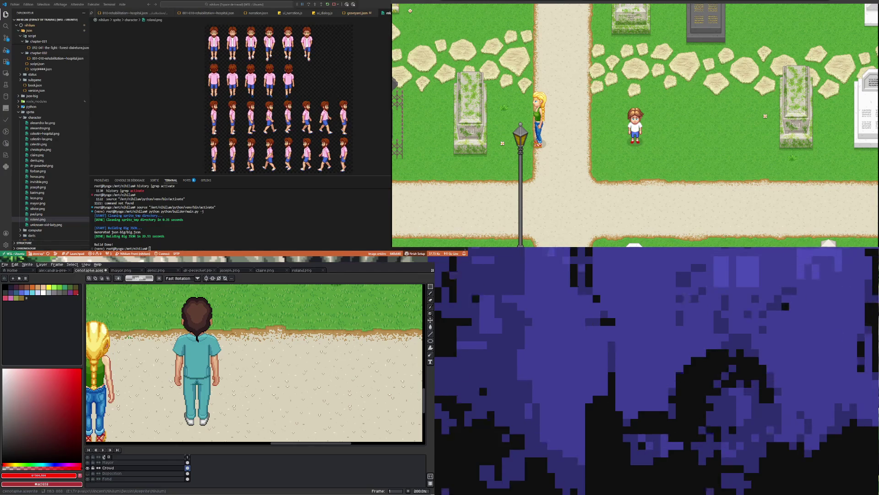
# Sample the darker teal #1d6165 from the nurse's shirt with the Eyedropper.
pyautogui.scroll(1, 198, 354)
pyautogui.scroll(1, 198, 354)
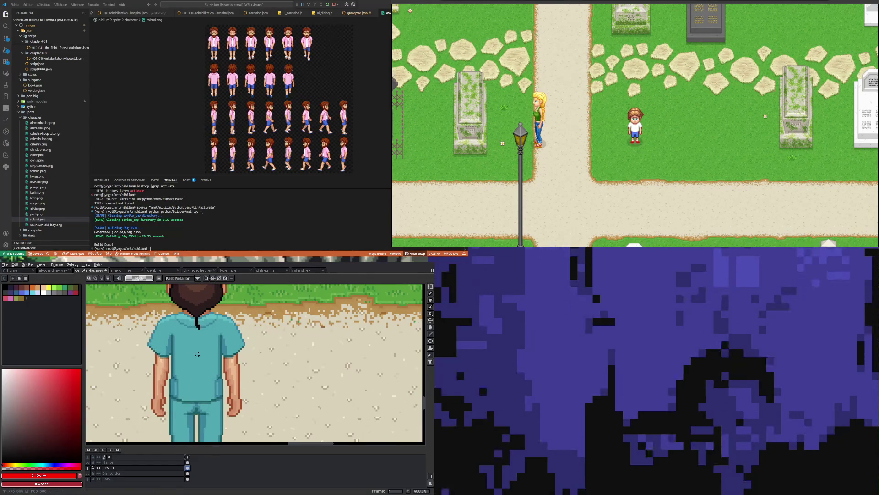
pyautogui.scroll(2, 169, 397)
pyautogui.scroll(1, 169, 397)
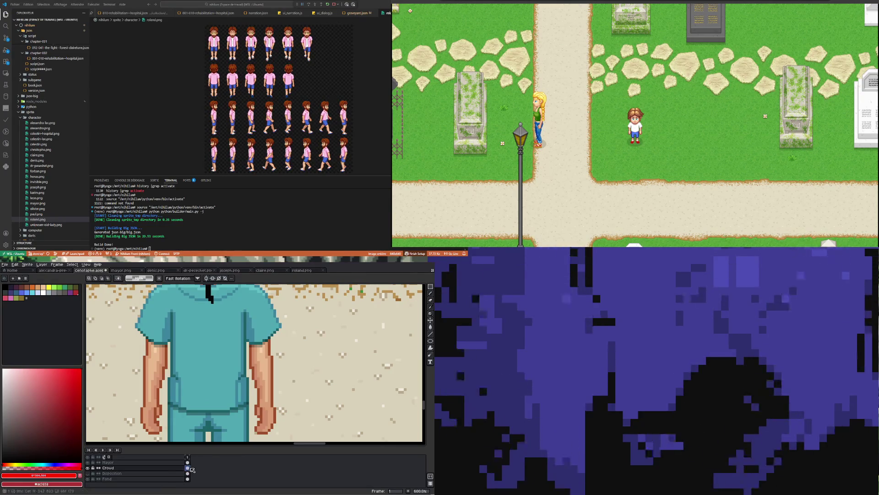
pyautogui.scroll(-4, 197, 362)
pyautogui.scroll(1, 197, 363)
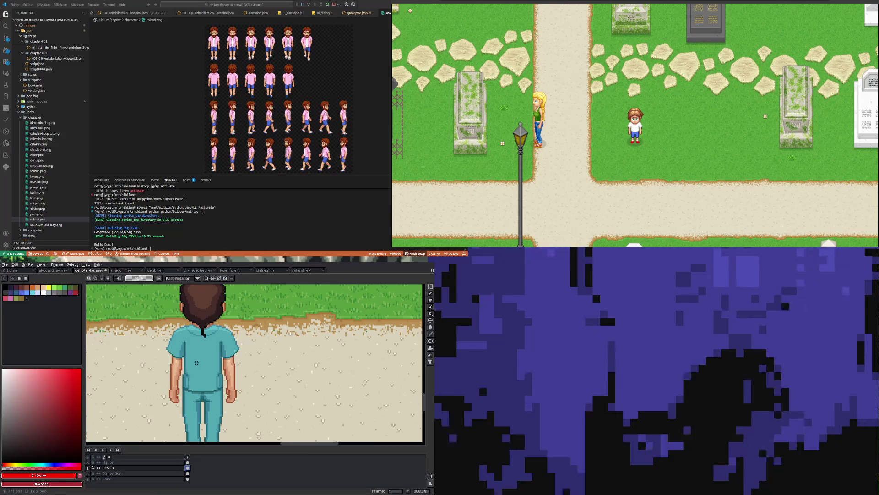
pyautogui.scroll(1, 193, 373)
pyautogui.scroll(-1, 192, 378)
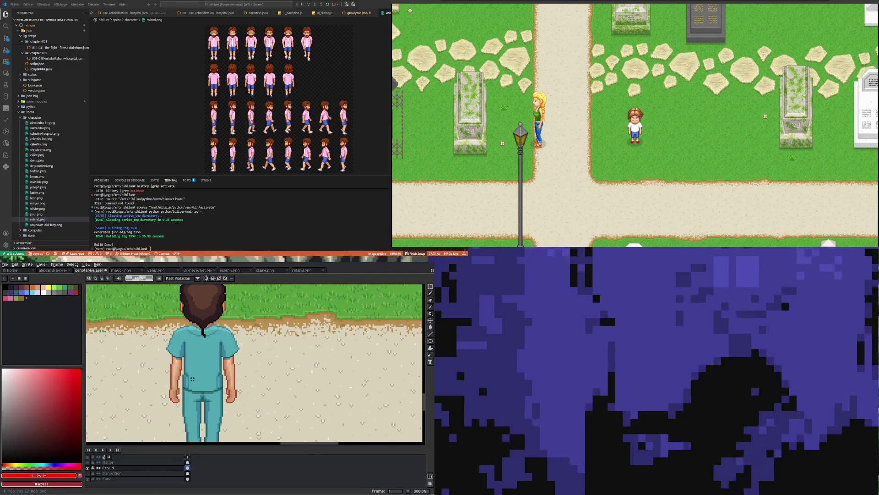
pyautogui.scroll(-2, 192, 378)
pyautogui.scroll(2, 193, 379)
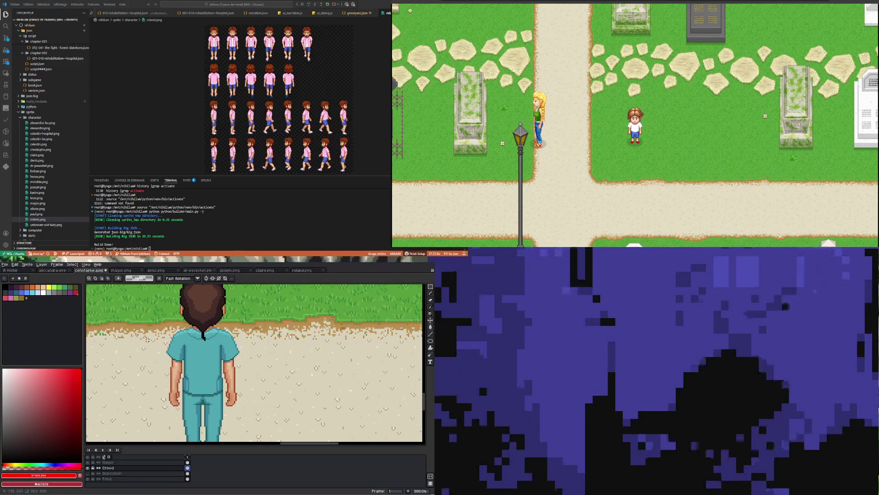
pyautogui.press('i')
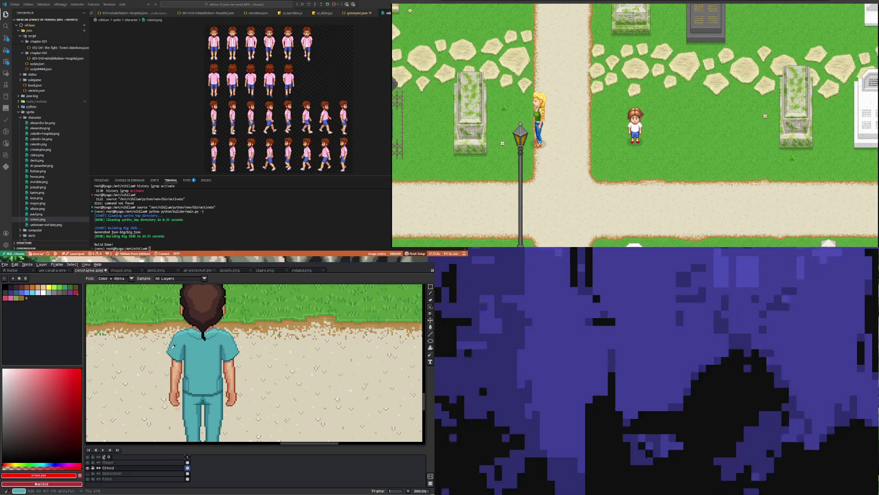
pyautogui.click(185, 351)
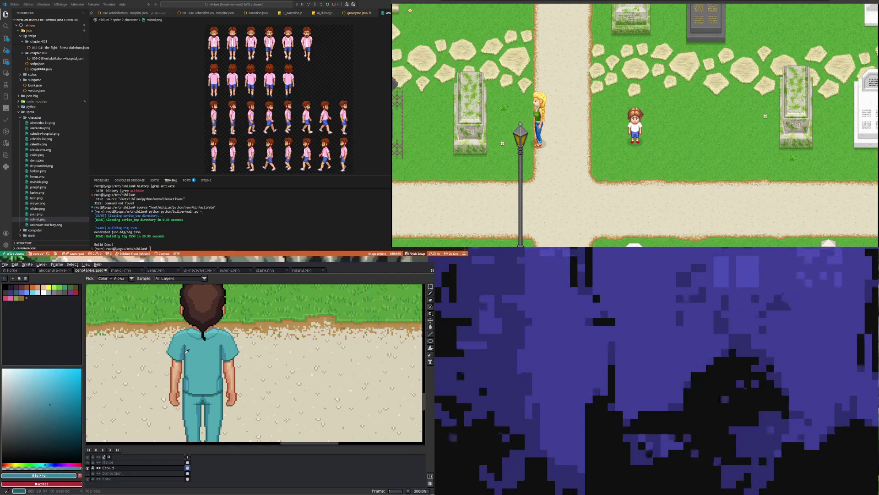
pyautogui.click(186, 353)
# Browse the Edit > Adjustments commands, then dismiss them unused.
pyautogui.click(15, 265)
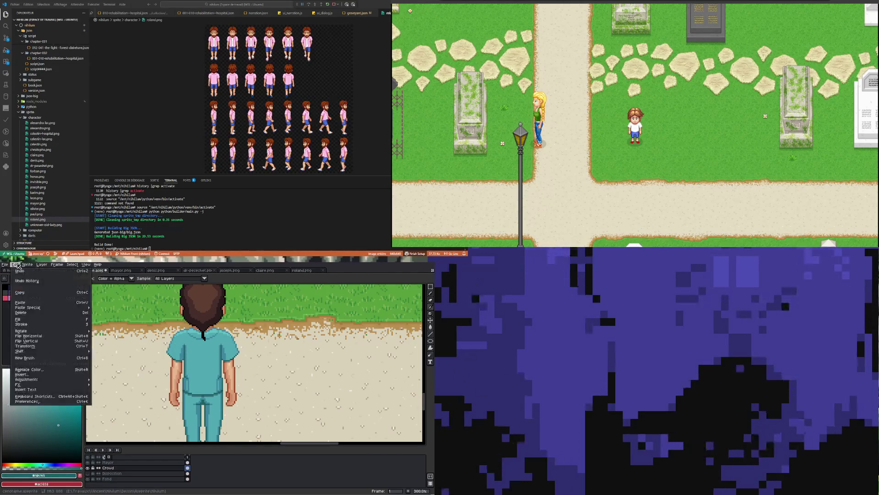
pyautogui.moveTo(28, 379)
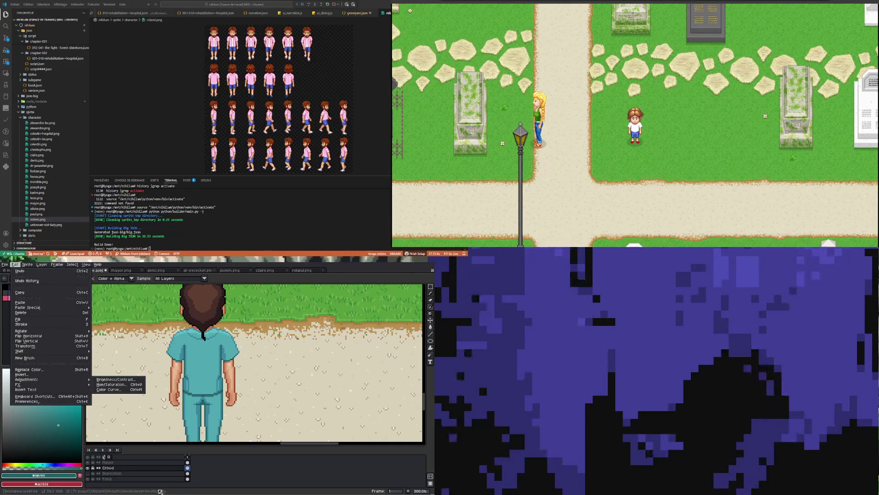
pyautogui.press('Escape')
pyautogui.scroll(-3, 181, 349)
pyautogui.scroll(1, 181, 349)
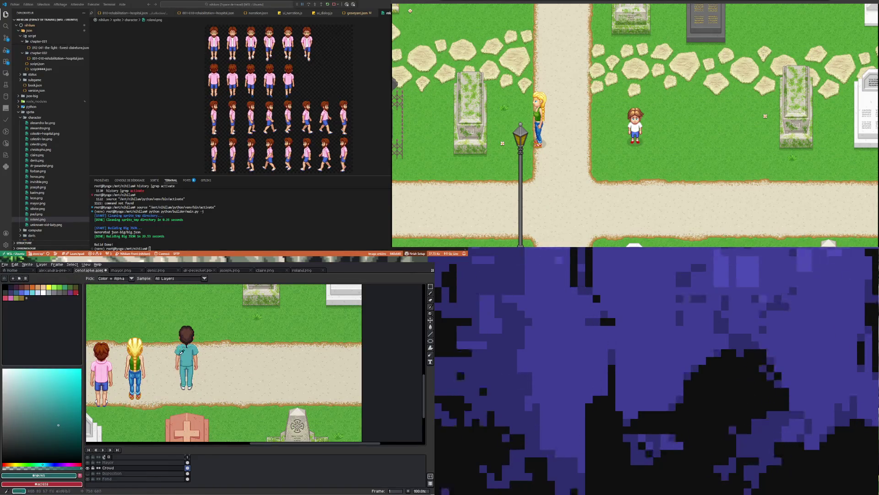
# Put the crowd layer inside a new layer group named Crowd.
pyautogui.rightClick(121, 467)
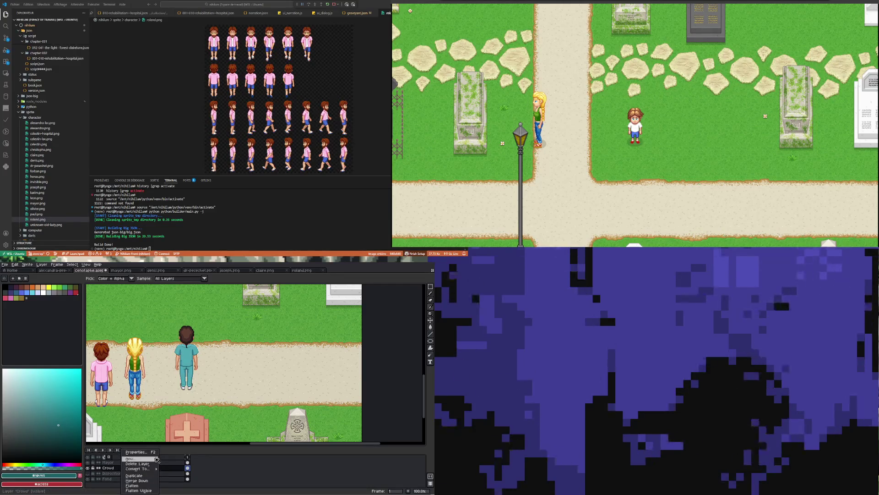
pyautogui.moveTo(137, 458)
pyautogui.click(179, 463)
pyautogui.doubleClick(118, 468)
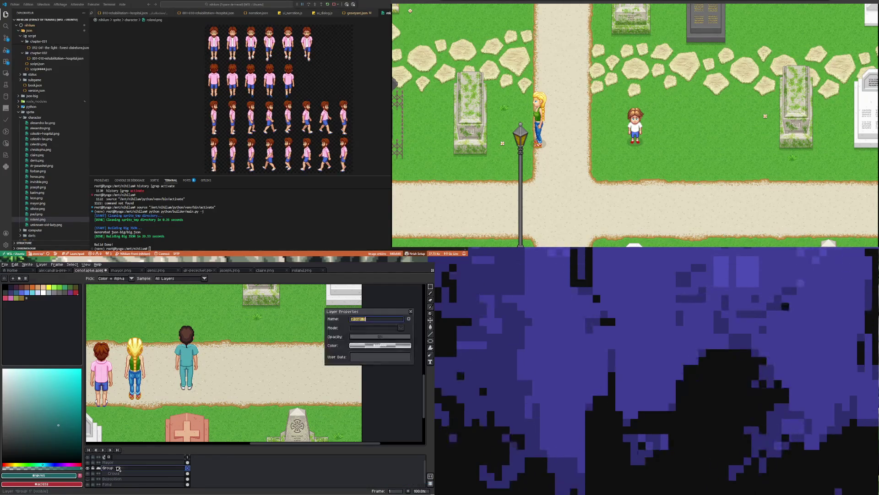
pyautogui.write('Crowds')
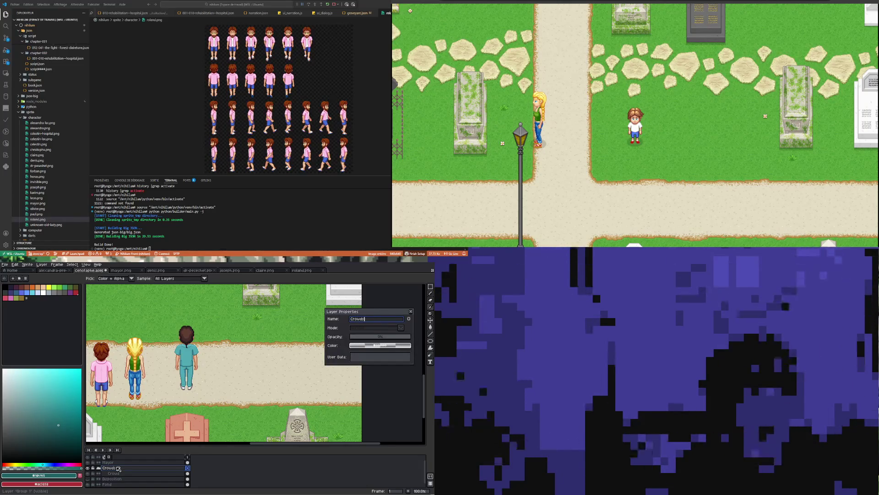
pyautogui.press('Return')
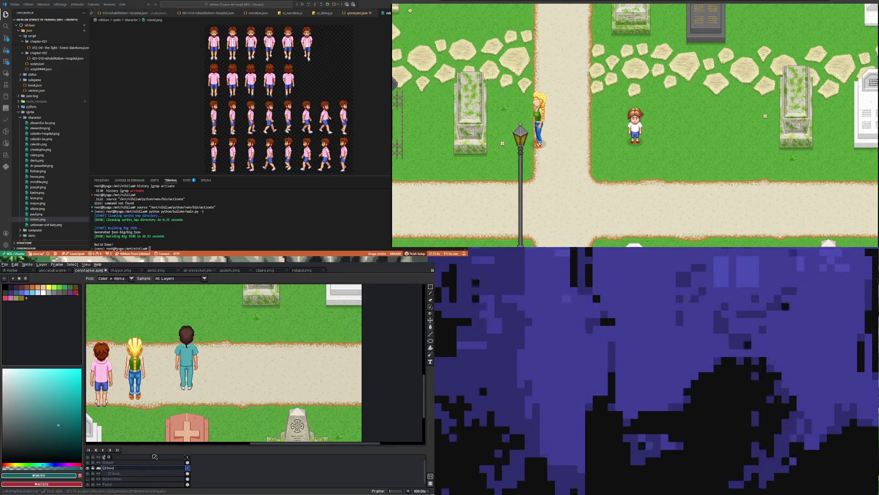
# Cut the teal-clad nurse out of the crowd with a rectangular selection.
pyautogui.press('m')
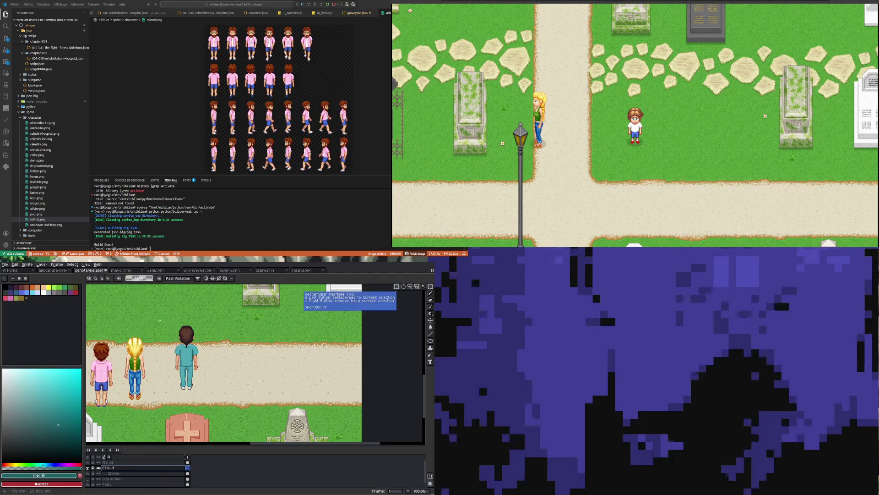
pyautogui.moveTo(168, 321); pyautogui.dragTo(216, 400)
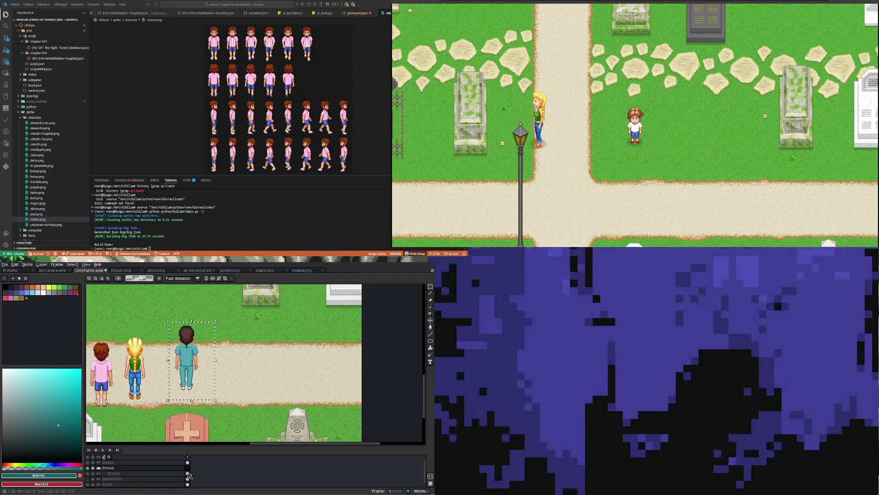
pyautogui.hotkey('ctrl', 'x')
# Add a new layer named 'Homme' above the crowd and paste the nurse onto it.
pyautogui.rightClick(138, 473)
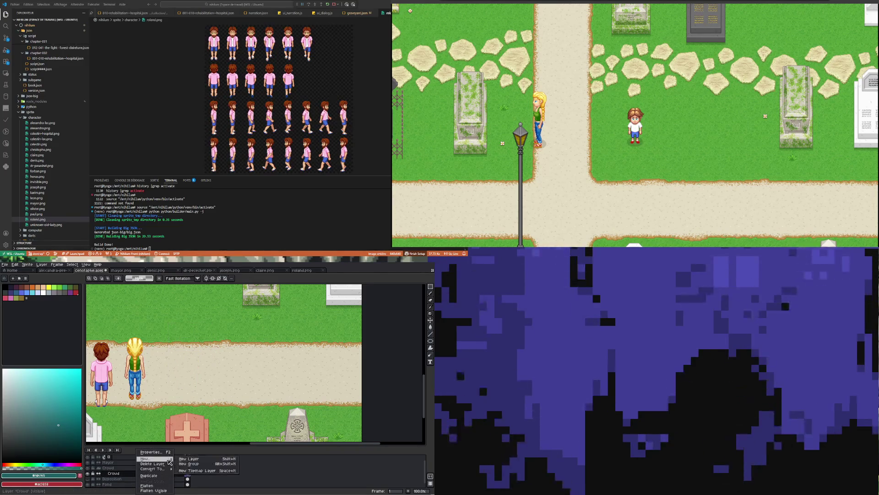
pyautogui.click(188, 458)
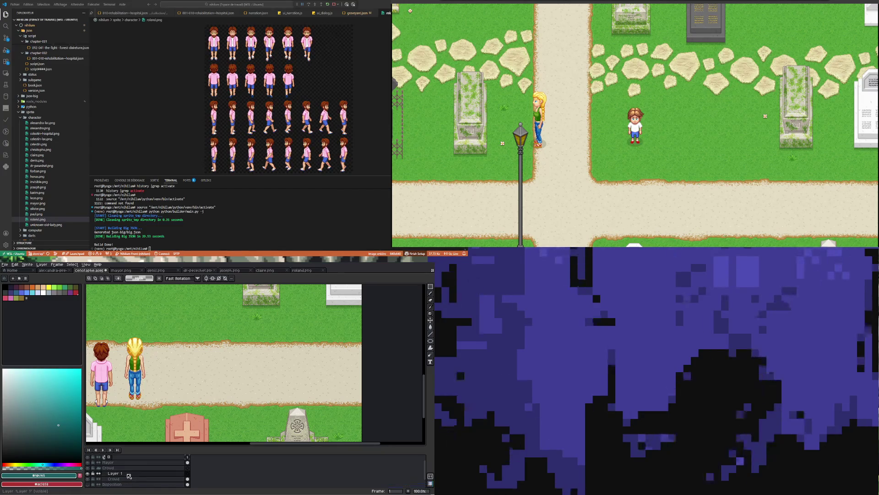
pyautogui.press('e')
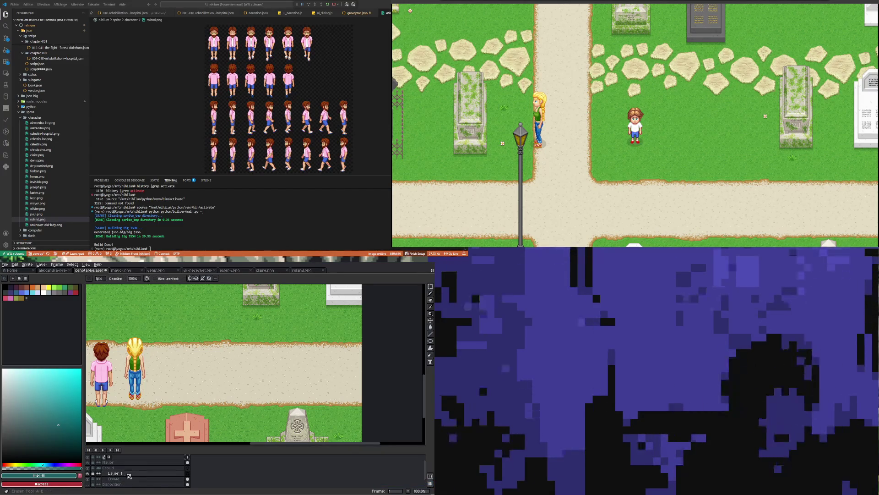
pyautogui.doubleClick(128, 475)
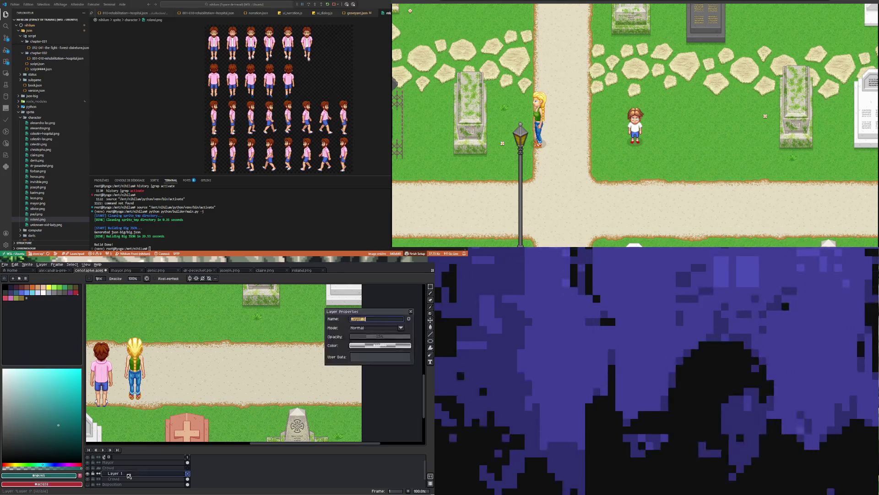
pyautogui.write('Homme')
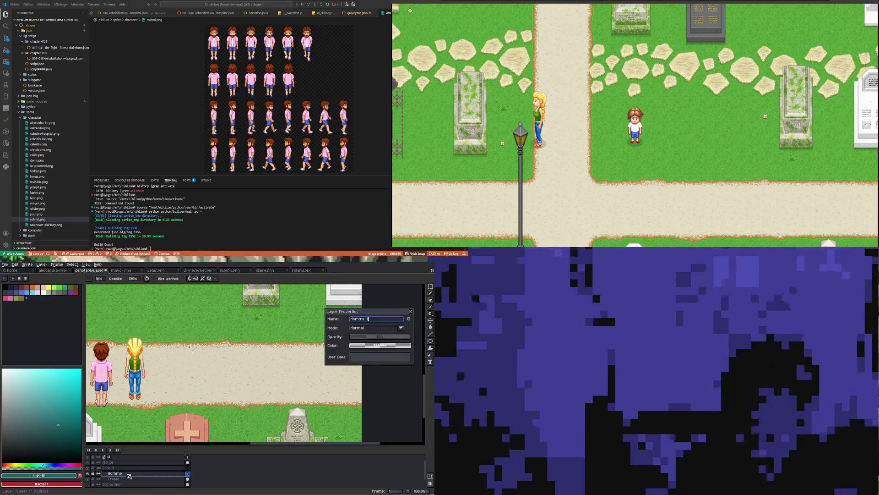
pyautogui.press('Return')
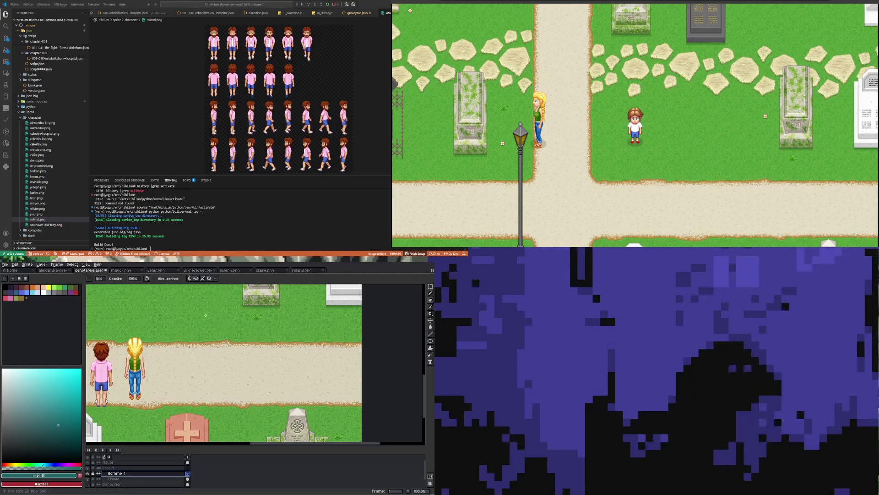
pyautogui.hotkey('ctrl', 'v')
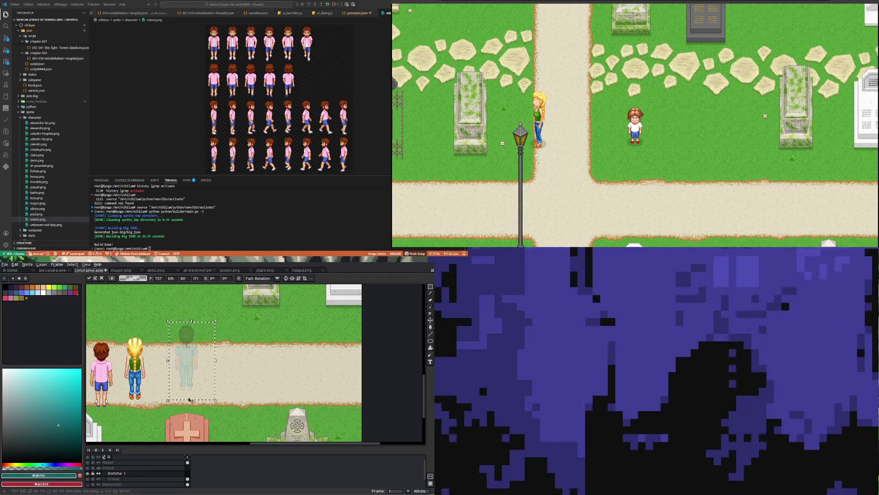
pyautogui.click(189, 473)
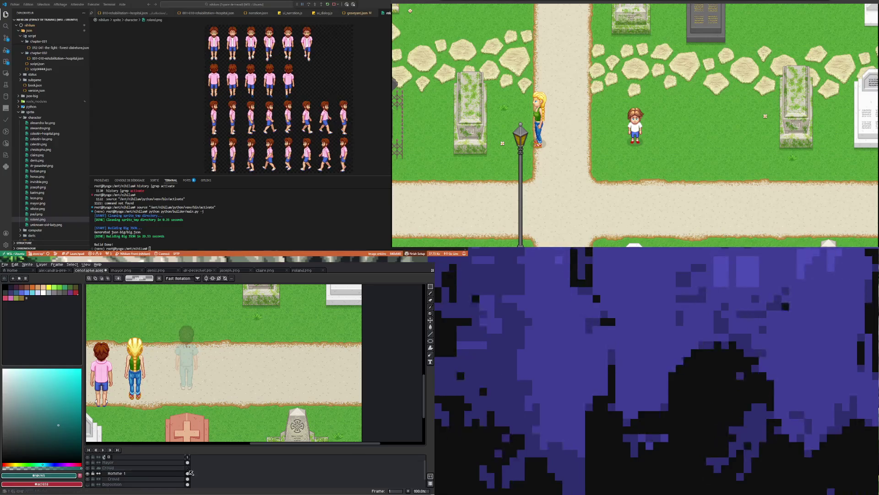
# Undo the paste, rename and new layer, then paste the teal figure back.
pyautogui.hotkey('ctrl', 'z')
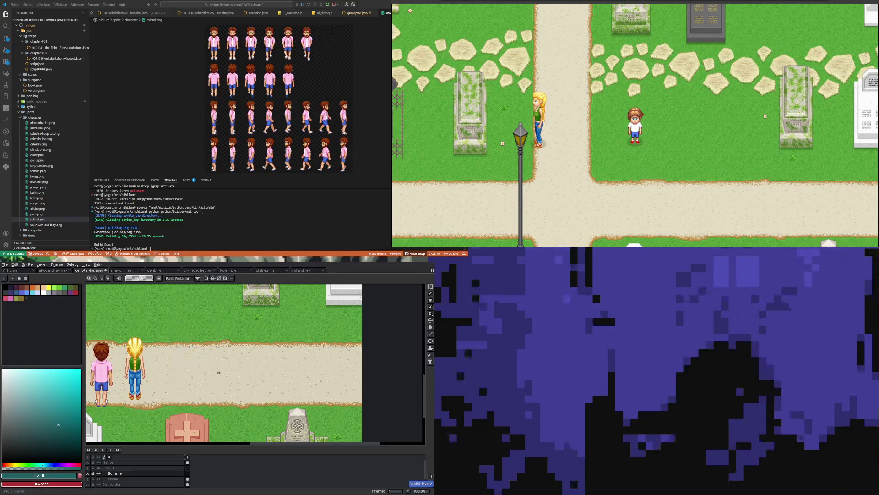
pyautogui.hotkey('ctrl', 'z')
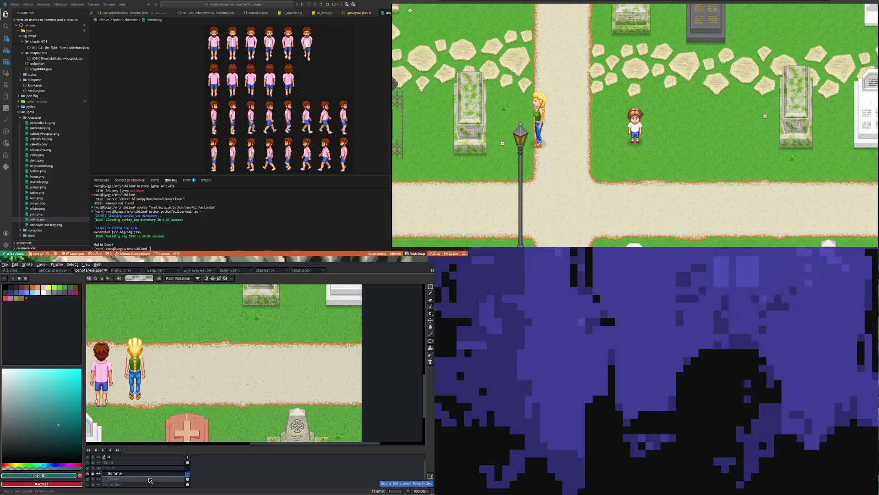
pyautogui.hotkey('ctrl', 'z')
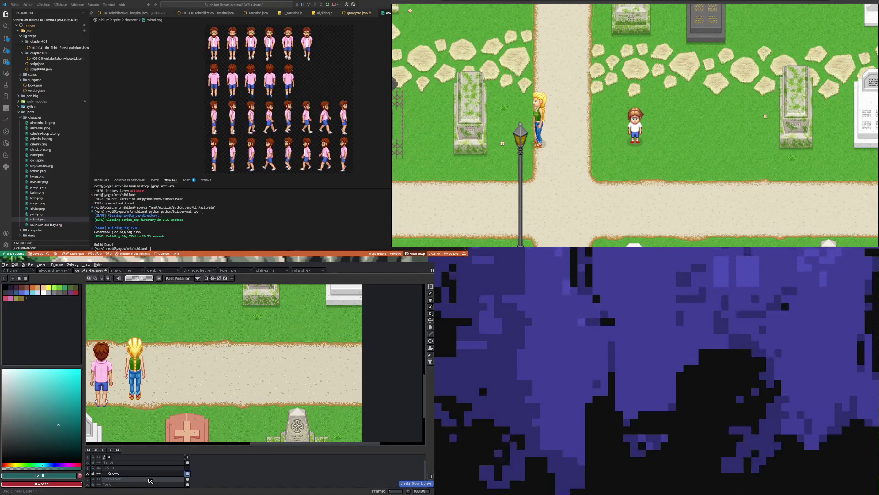
pyautogui.hotkey('ctrl', 'v')
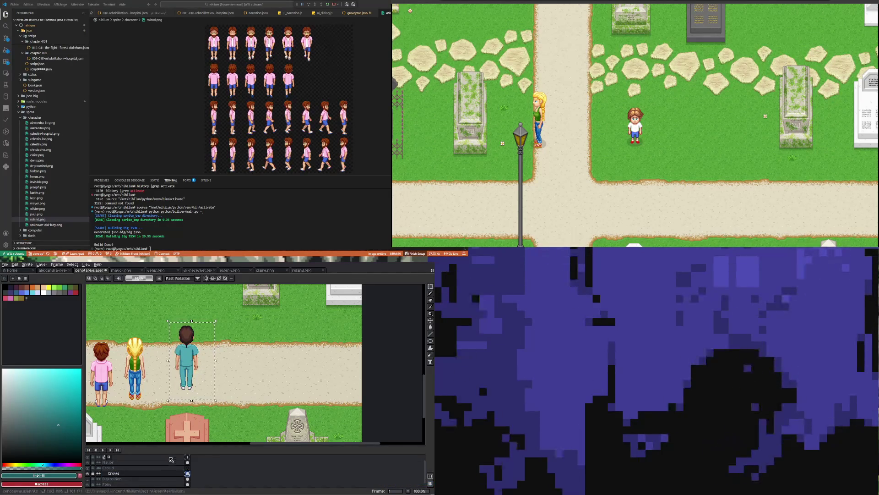
# Create a new layer above Crowd and move the selected teal character onto it.
pyautogui.rightClick(123, 473)
pyautogui.moveTo(132, 458)
pyautogui.click(178, 459)
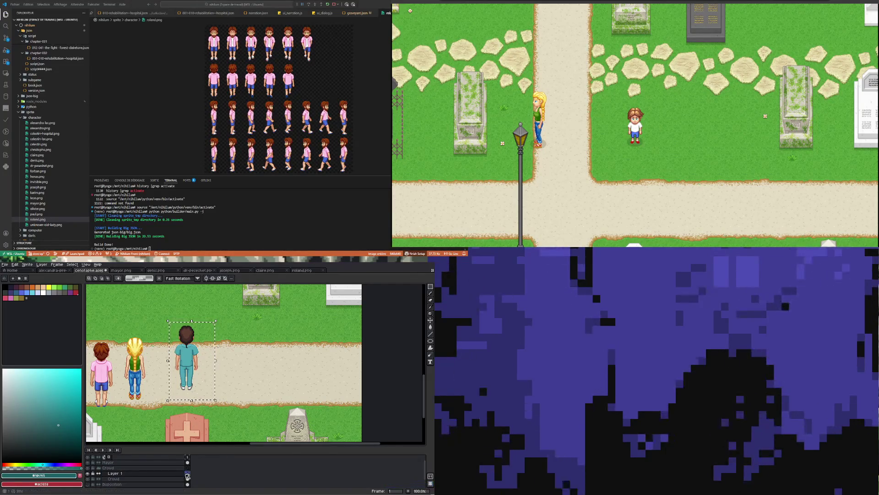
pyautogui.click(88, 480)
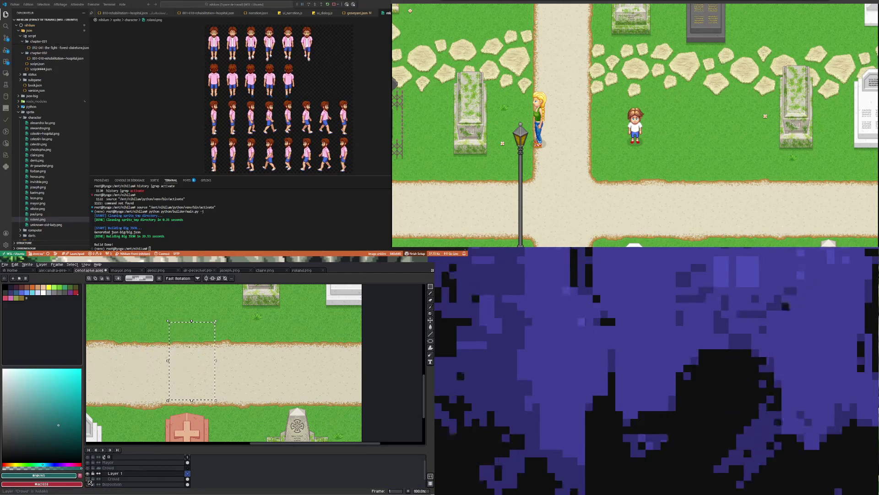
pyautogui.click(146, 478)
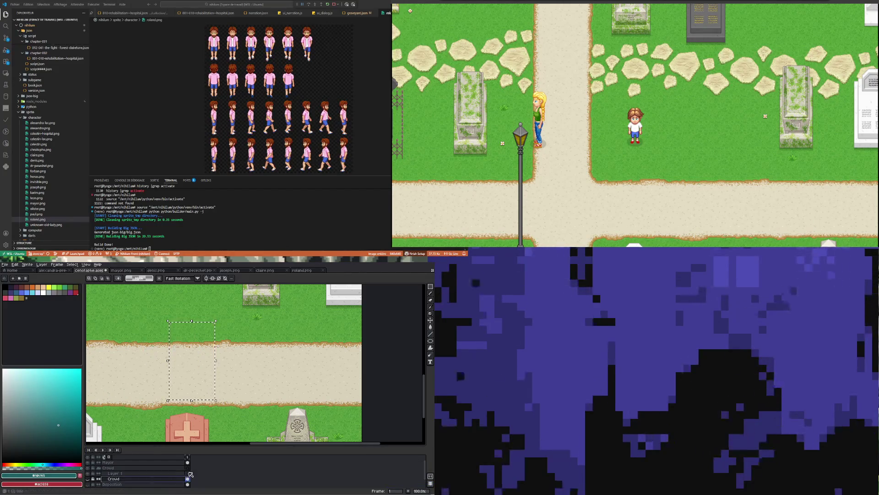
pyautogui.click(88, 479)
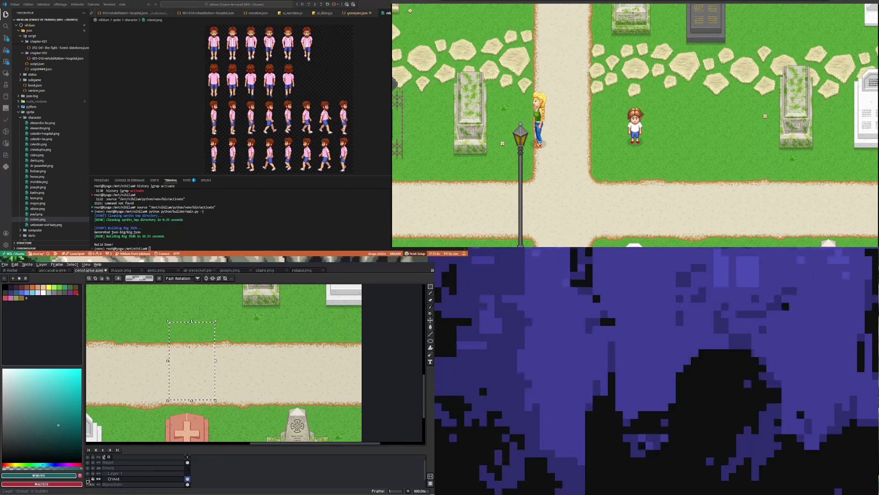
pyautogui.click(88, 479)
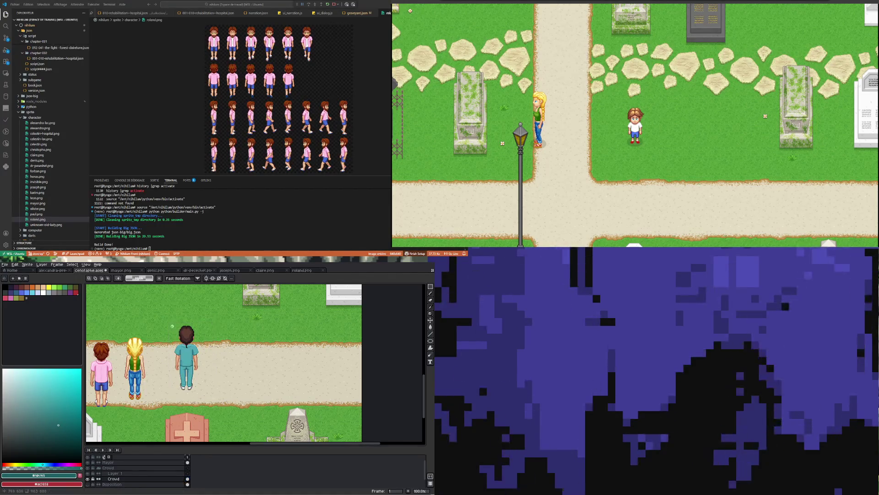
pyautogui.moveTo(168, 316); pyautogui.dragTo(212, 400)
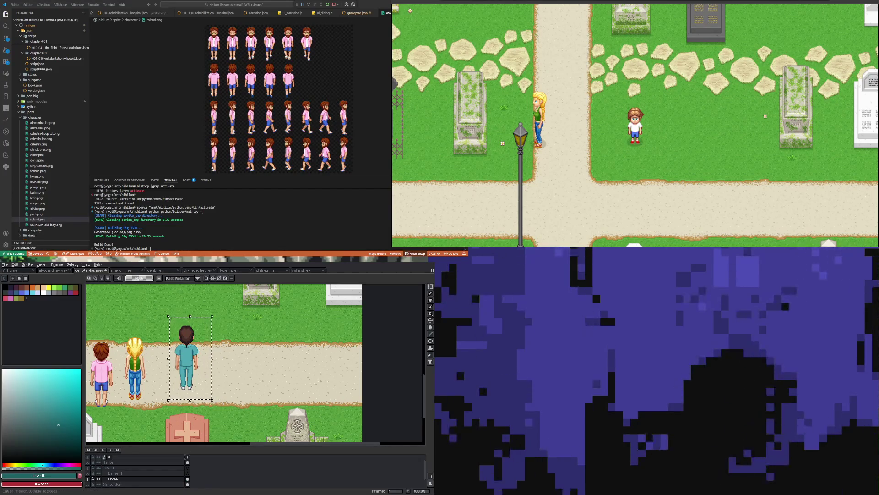
pyautogui.click(113, 473)
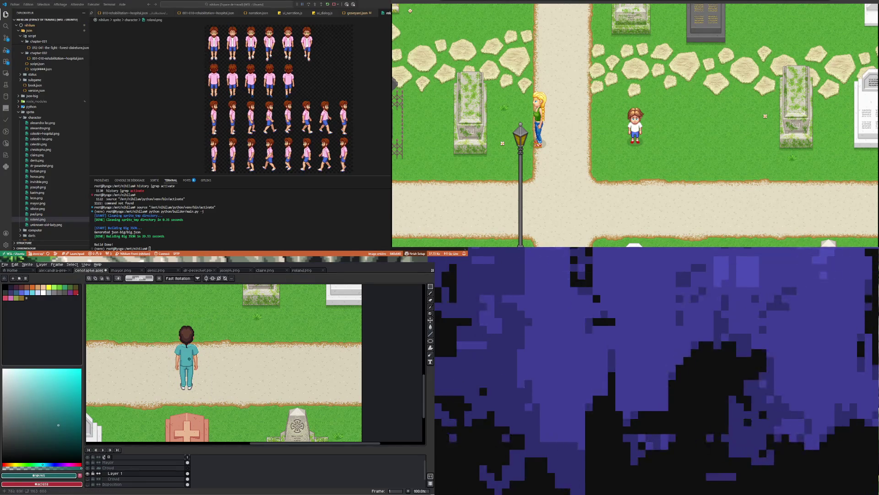
# Rename the new layer 'Homme 1'.
pyautogui.scroll(1, 179, 358)
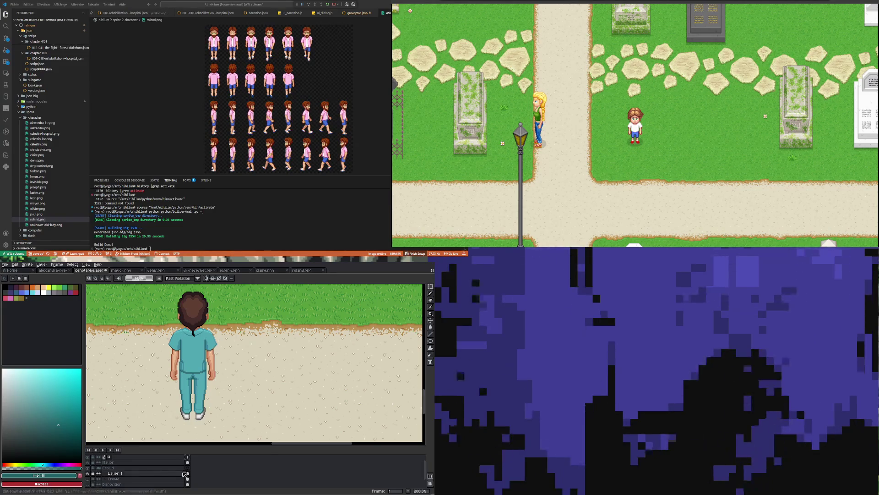
pyautogui.doubleClick(146, 474)
pyautogui.write('Hom')
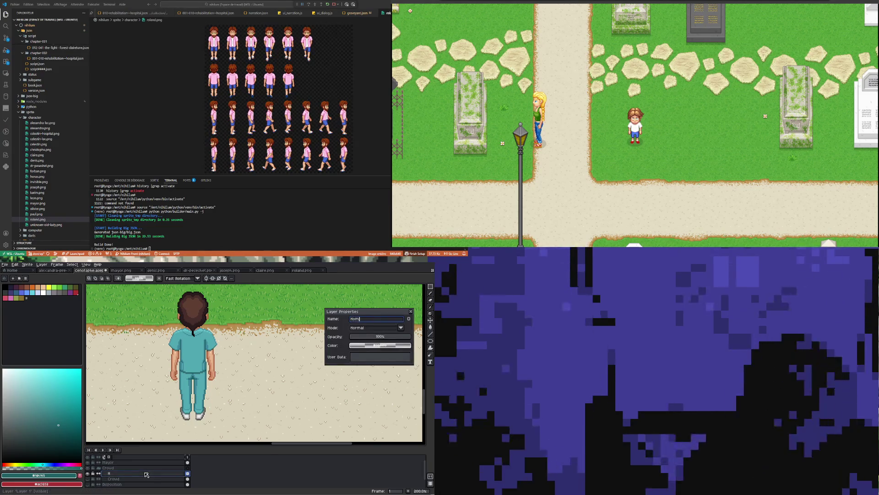
pyautogui.write('me 1')
pyautogui.press('Return')
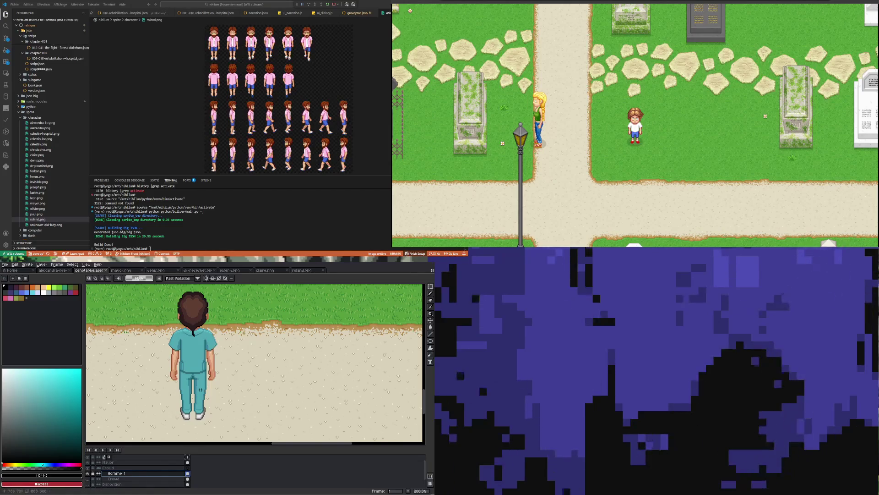
# Flood-fill the doctor's shirt outline black with the Paint Bucket.
pyautogui.scroll(1, 151, 351)
pyautogui.scroll(1, 151, 350)
pyautogui.click(430, 327)
pyautogui.scroll(3, 150, 340)
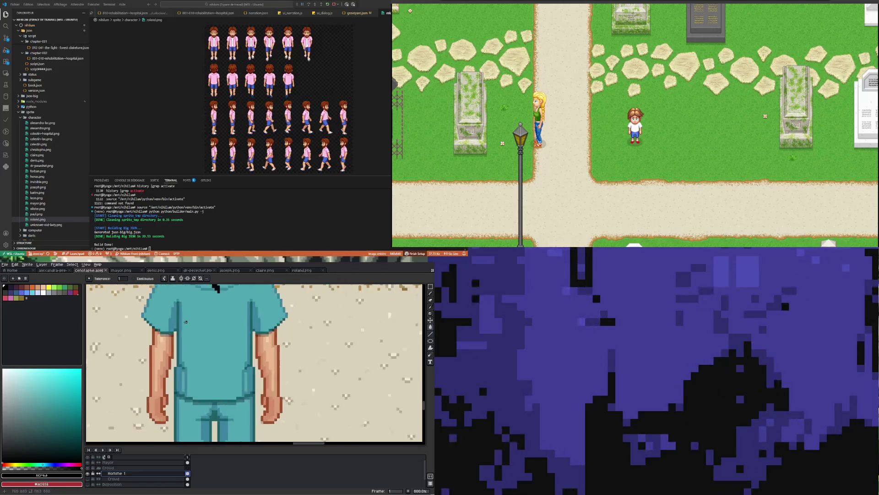
pyautogui.click(175, 331)
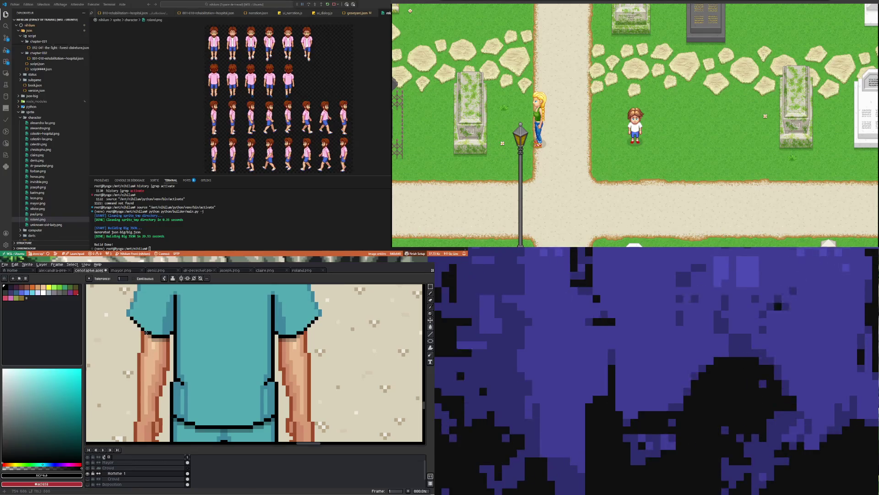
# Turn the shirt's shading lines black and the inner-arm lines dark grey.
pyautogui.scroll(-4, 146, 332)
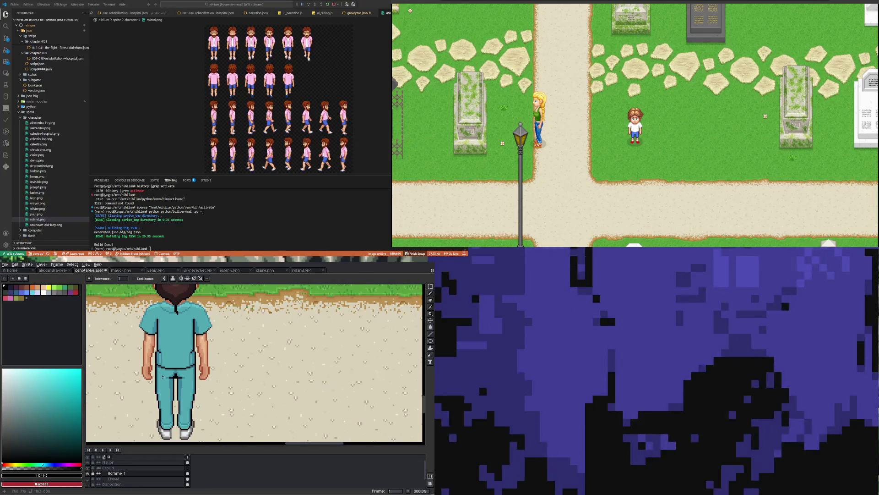
pyautogui.scroll(2, 153, 299)
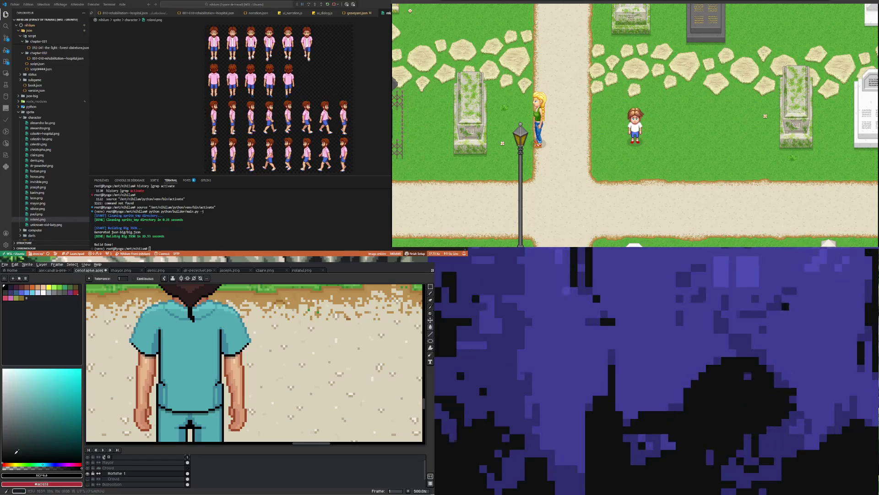
pyautogui.scroll(2, 162, 339)
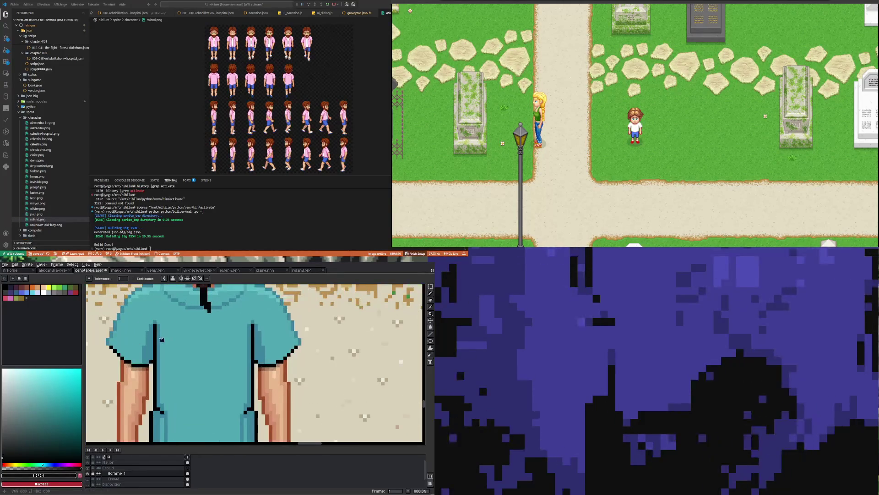
pyautogui.click(158, 337)
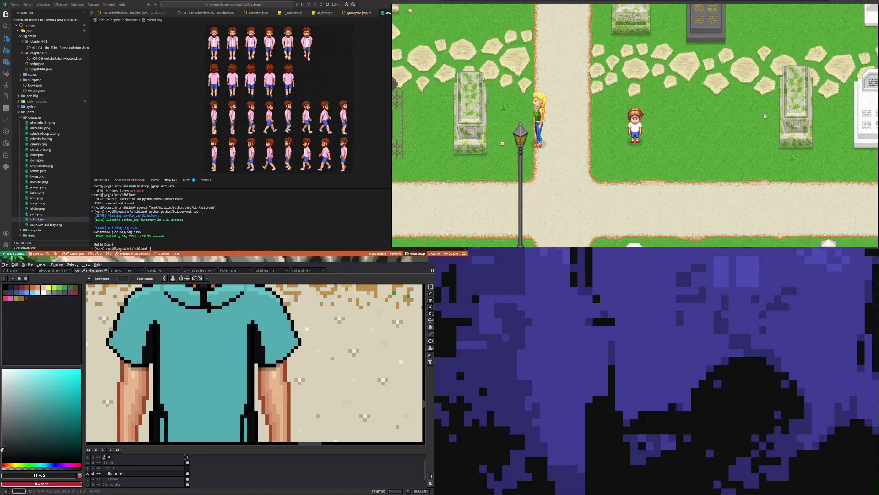
pyautogui.click(159, 331)
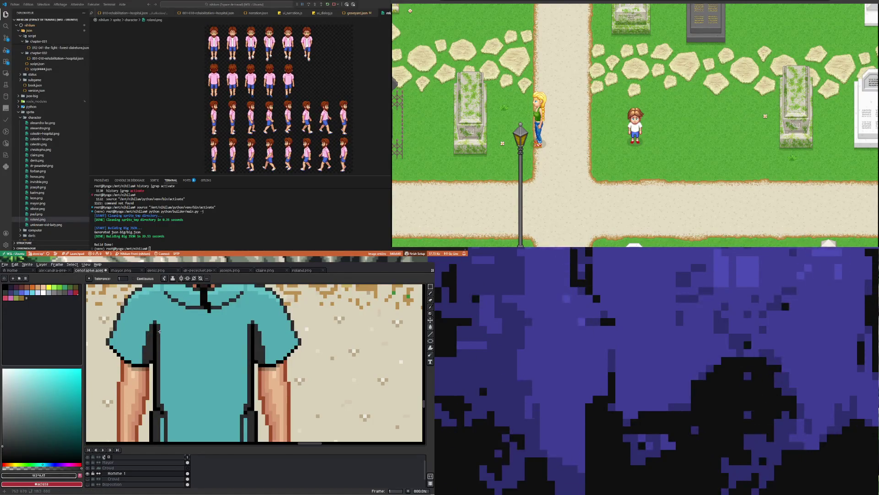
pyautogui.scroll(-2, 158, 331)
pyautogui.click(3, 431)
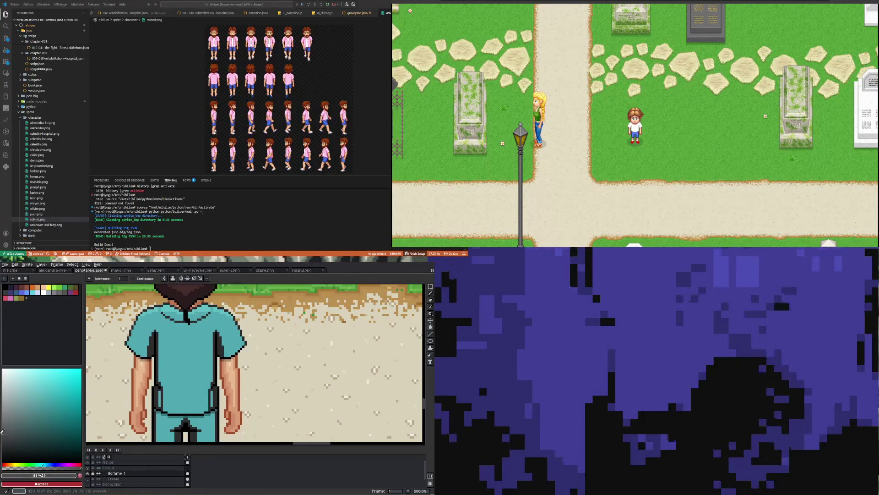
# Fill the teal shirt with dark grey, then fill the shirt collar with a lighter grey.
pyautogui.click(185, 353)
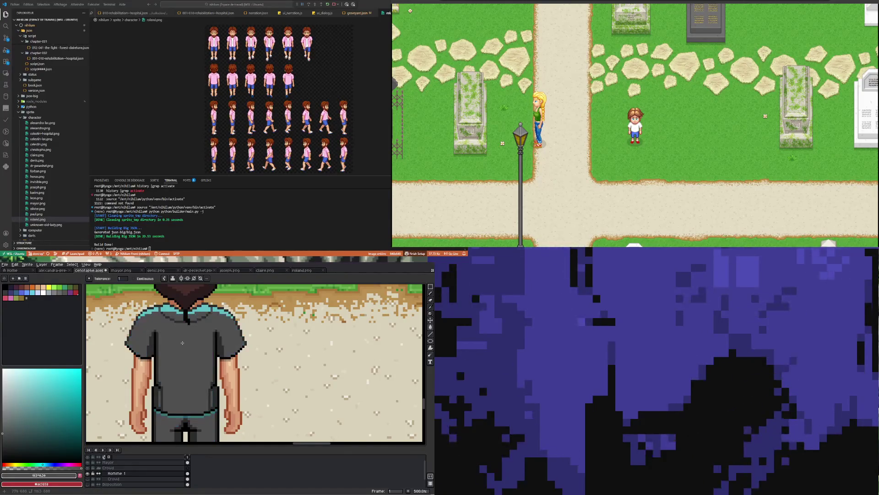
pyautogui.scroll(-3, 183, 346)
pyautogui.scroll(2, 184, 329)
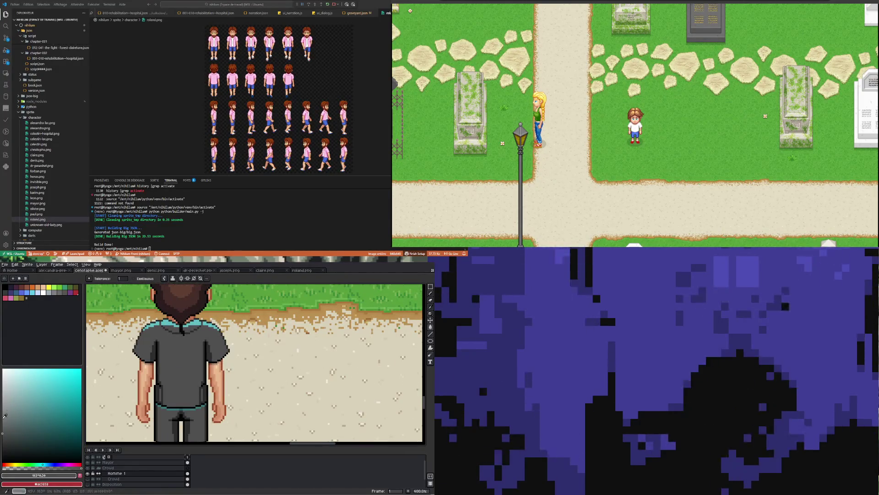
pyautogui.moveTo(8, 431); pyautogui.dragTo(3, 420)
pyautogui.scroll(2, 164, 328)
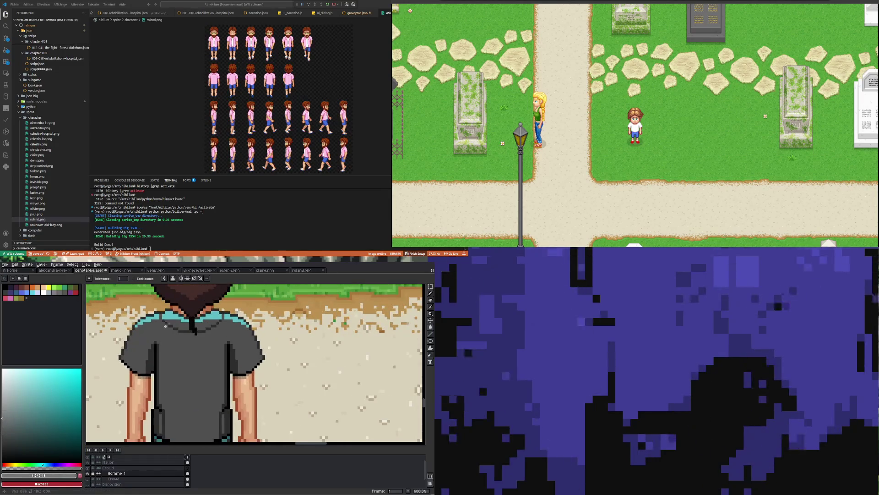
pyautogui.click(169, 314)
pyautogui.scroll(-4, 173, 309)
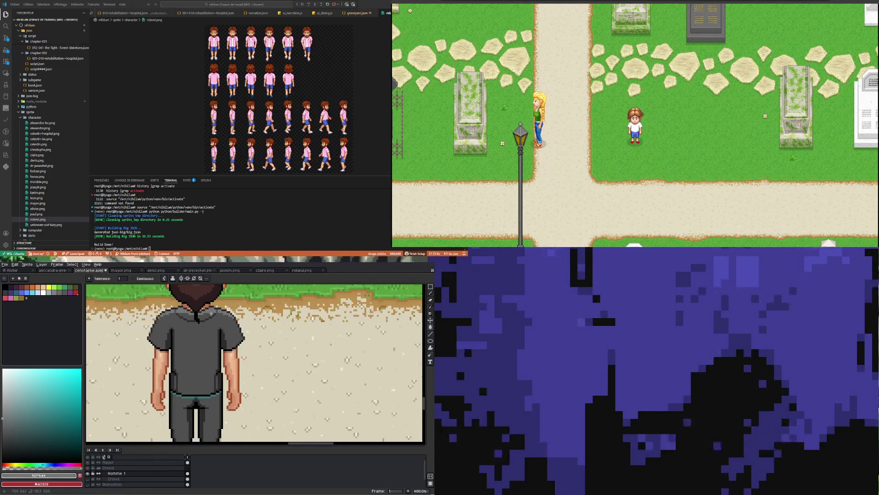
pyautogui.scroll(4, 213, 369)
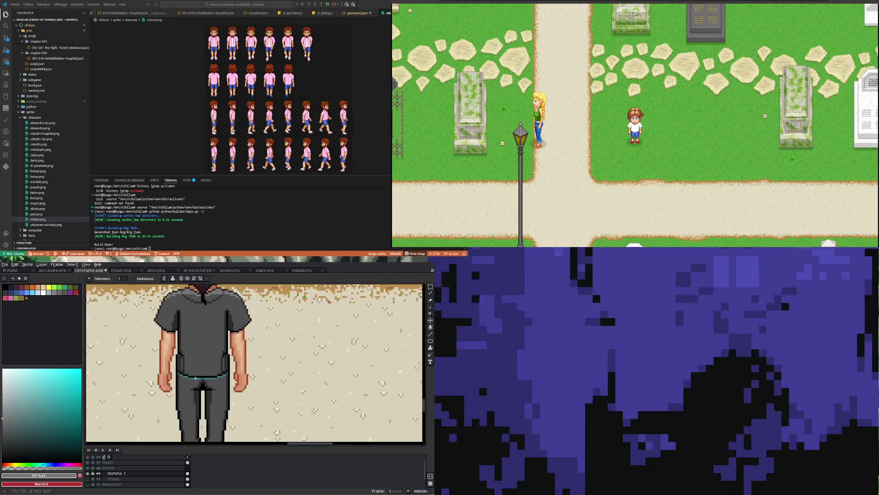
pyautogui.scroll(1, 195, 378)
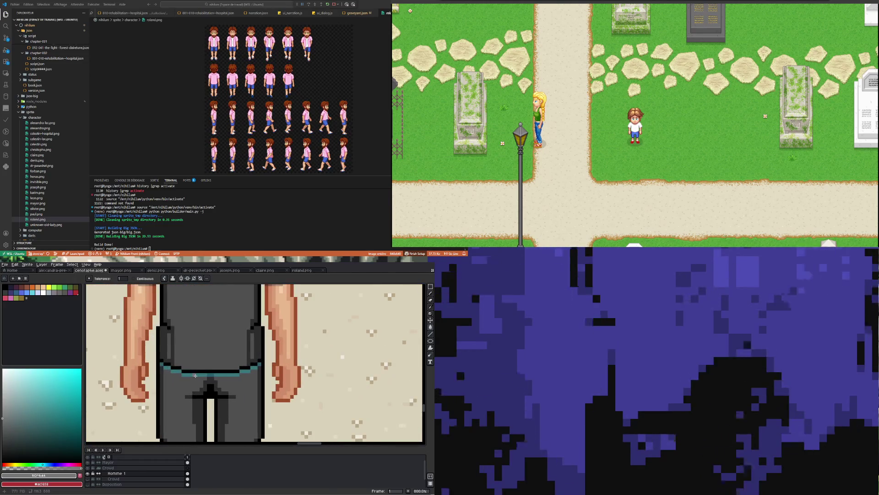
pyautogui.scroll(-2, 196, 372)
pyautogui.scroll(2, 199, 334)
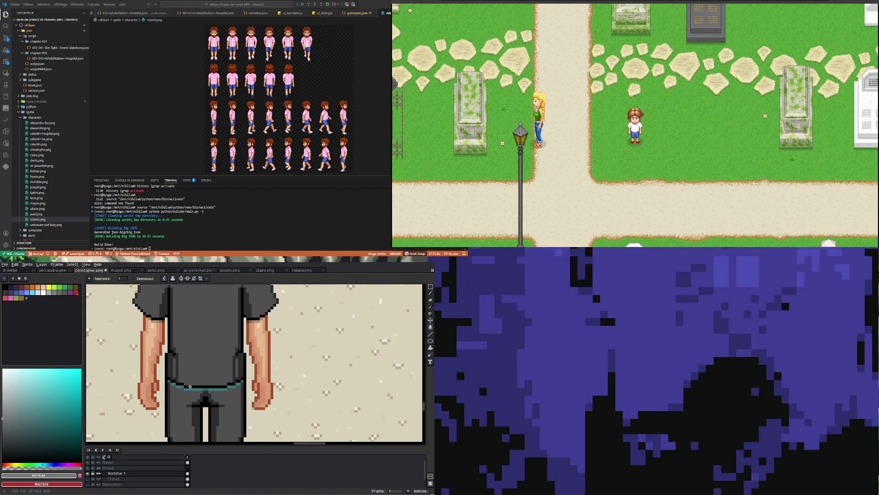
pyautogui.scroll(3, 188, 389)
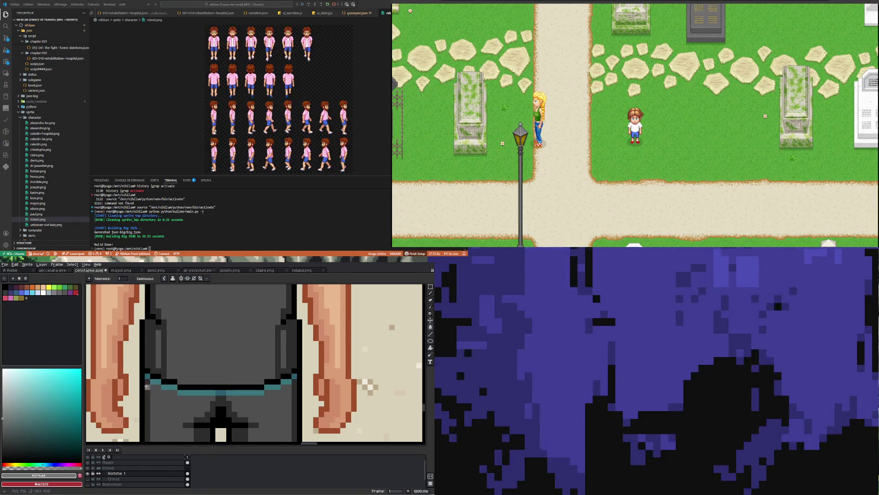
# Eyedrop the jacket's dark grey #2c2c2c and bucket-fill the left, centre and other teal waist strips.
pyautogui.press('i')
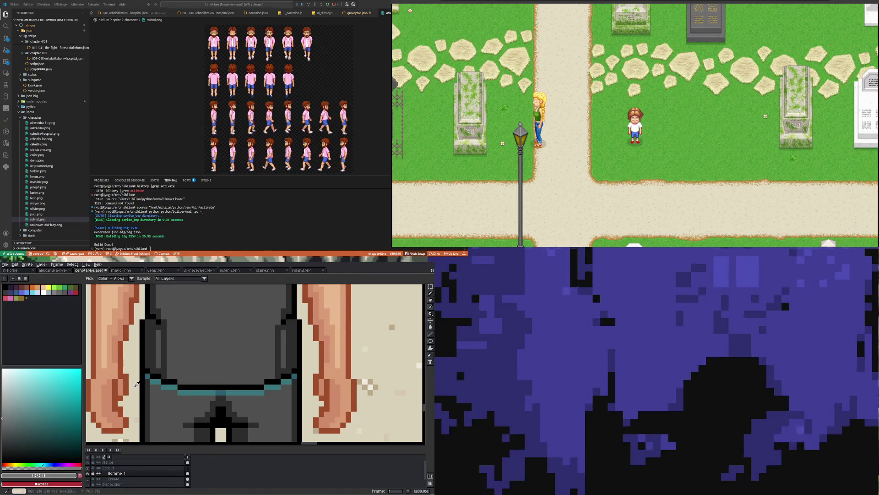
pyautogui.click(256, 357)
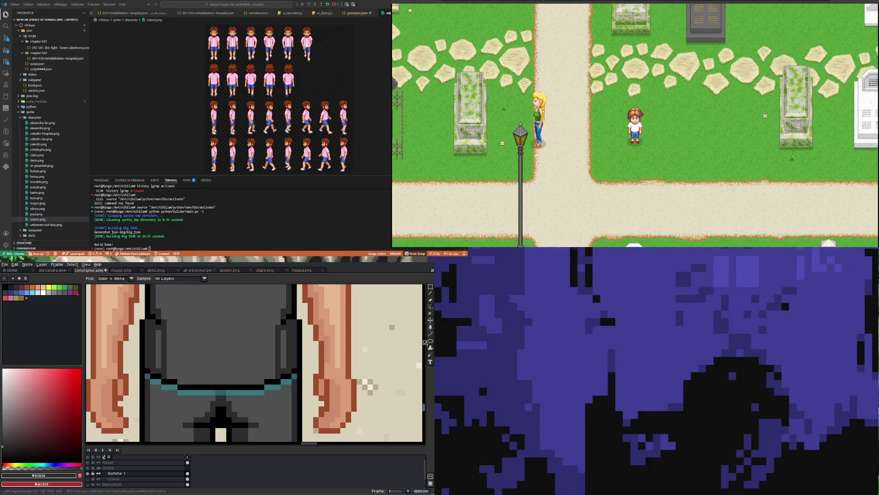
pyautogui.click(432, 327)
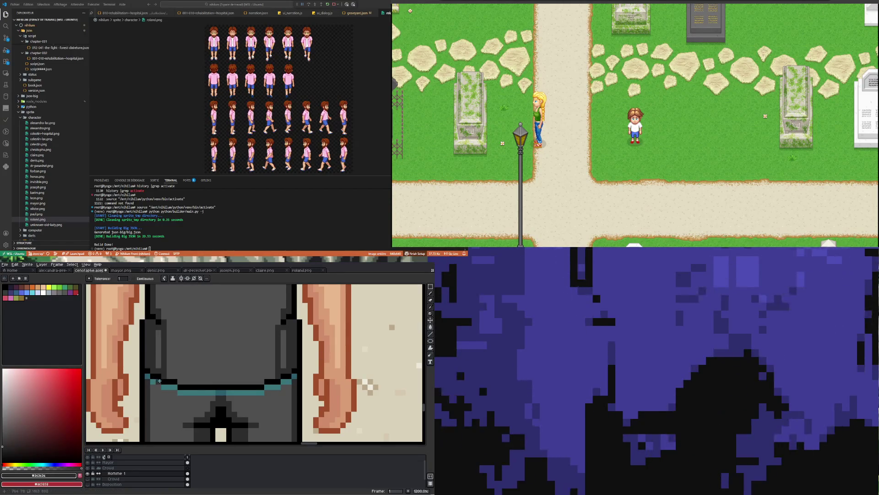
pyautogui.click(158, 379)
pyautogui.click(148, 376)
pyautogui.click(220, 392)
# Zoom out to review the whole recoloured doctor sprite.
pyautogui.scroll(-7, 215, 389)
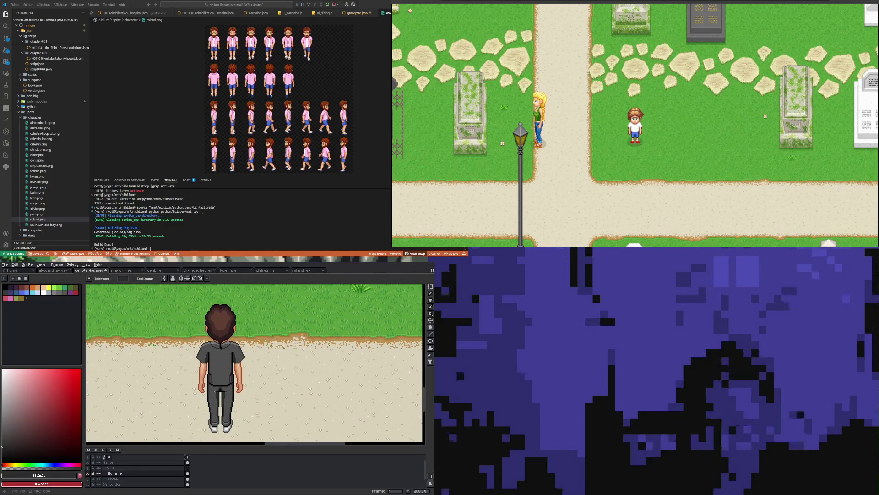
pyautogui.scroll(1, 218, 394)
pyautogui.scroll(-1, 216, 382)
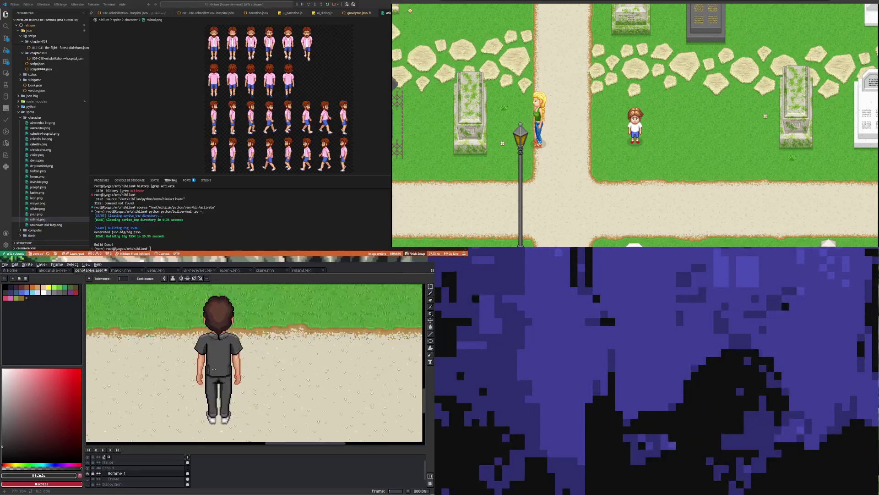
pyautogui.scroll(1, 214, 369)
pyautogui.scroll(1, 227, 354)
pyautogui.scroll(-1, 209, 383)
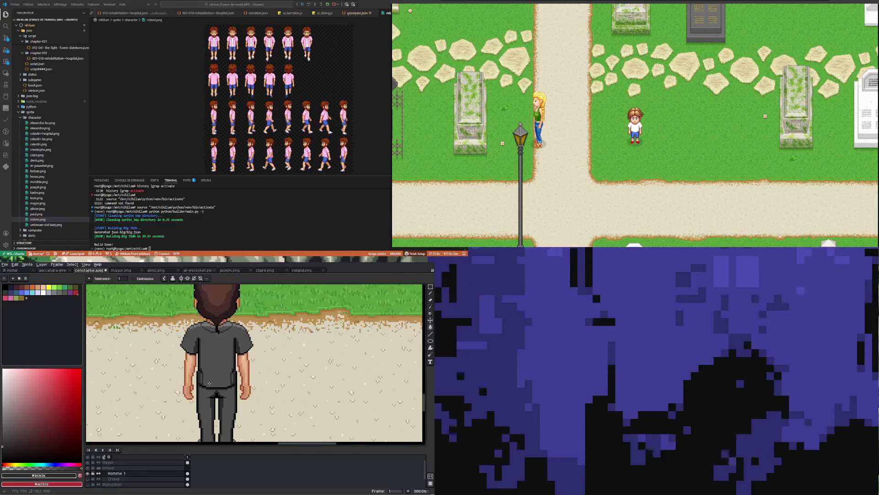
pyautogui.scroll(-2, 213, 386)
pyautogui.scroll(1, 215, 388)
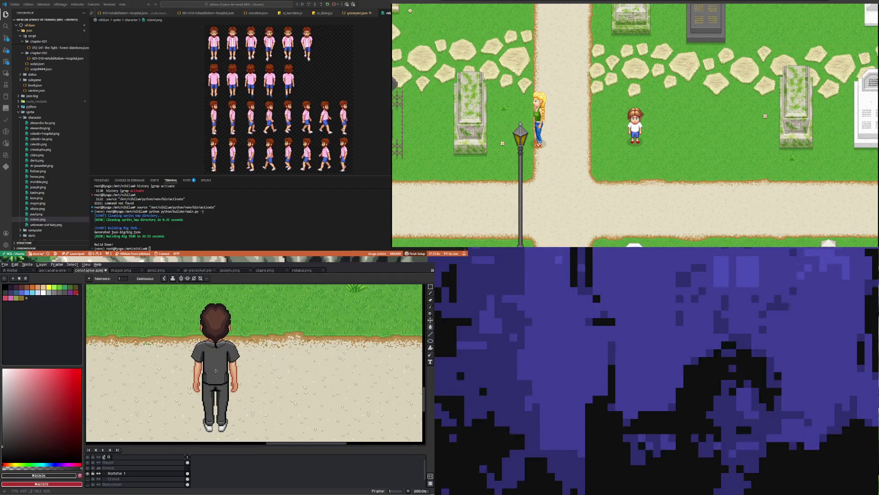
pyautogui.scroll(-1, 216, 375)
pyautogui.scroll(8, 211, 384)
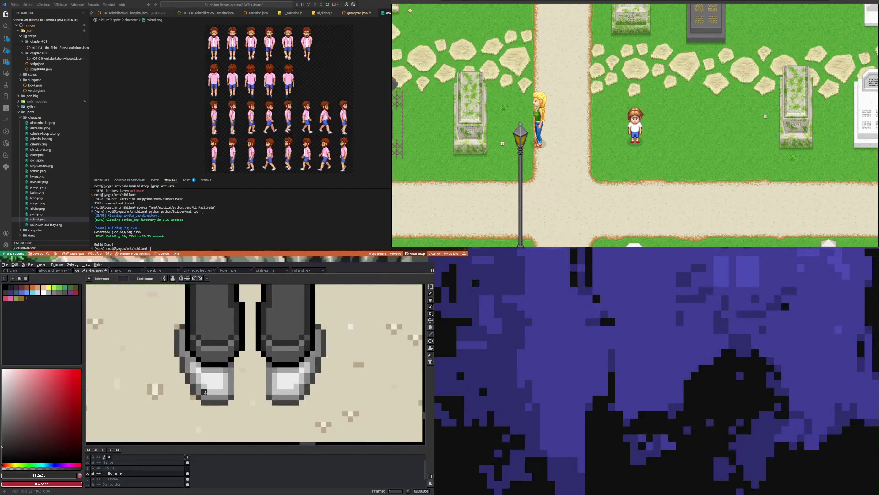
pyautogui.scroll(-5, 201, 398)
pyautogui.scroll(2, 172, 430)
pyautogui.scroll(-3, 185, 385)
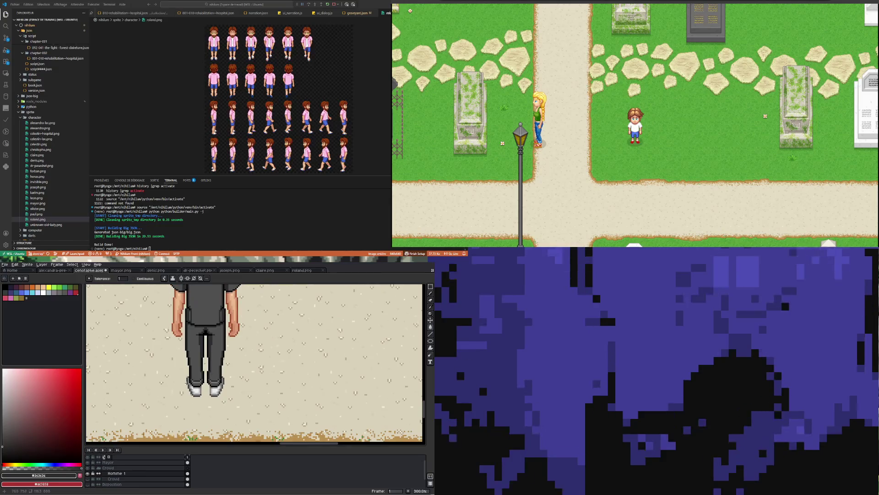
pyautogui.scroll(-3, 187, 351)
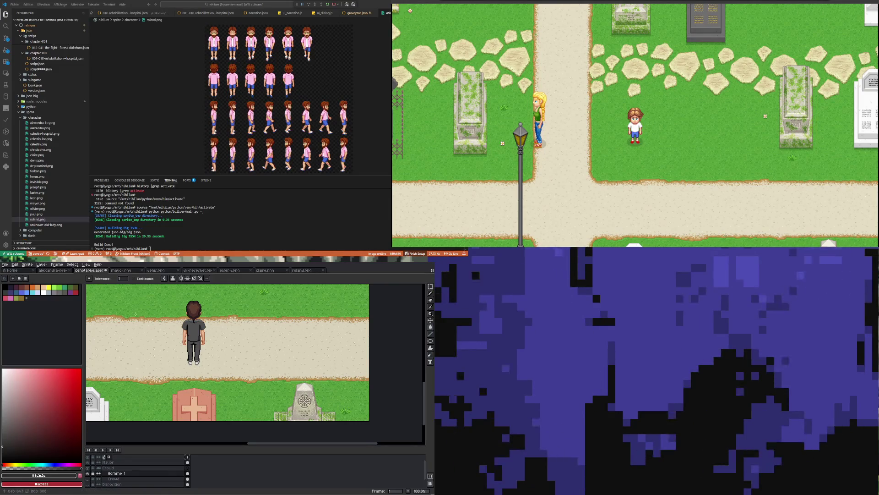
# Test a dark grey collar pixel with the Pencil, undo it, and enable vertical mirror symmetry.
pyautogui.scroll(4, 191, 334)
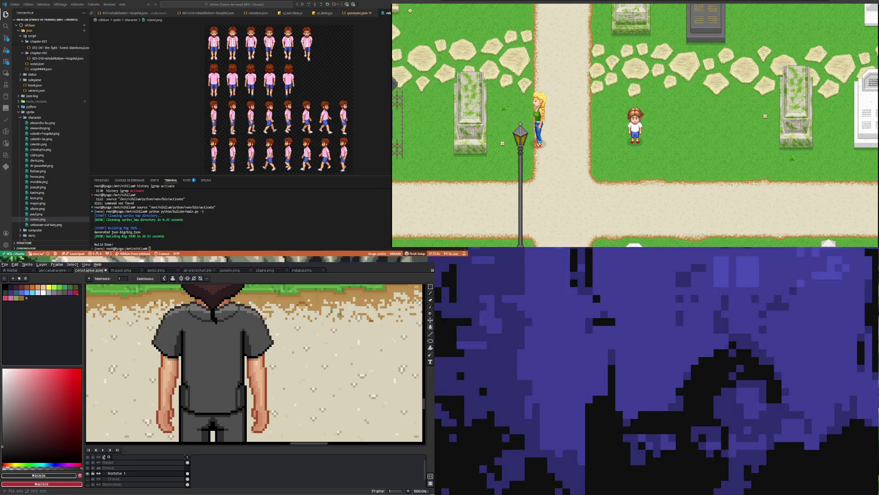
pyautogui.scroll(4, 193, 301)
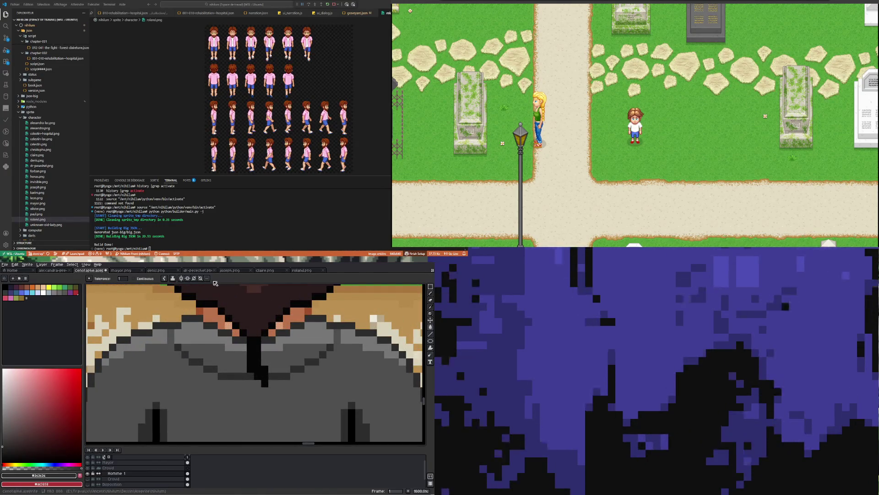
pyautogui.press('b')
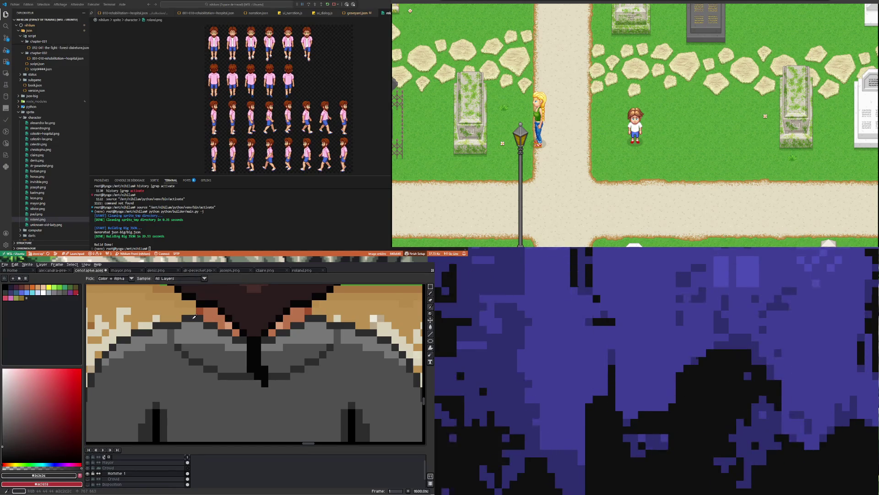
pyautogui.click(192, 304)
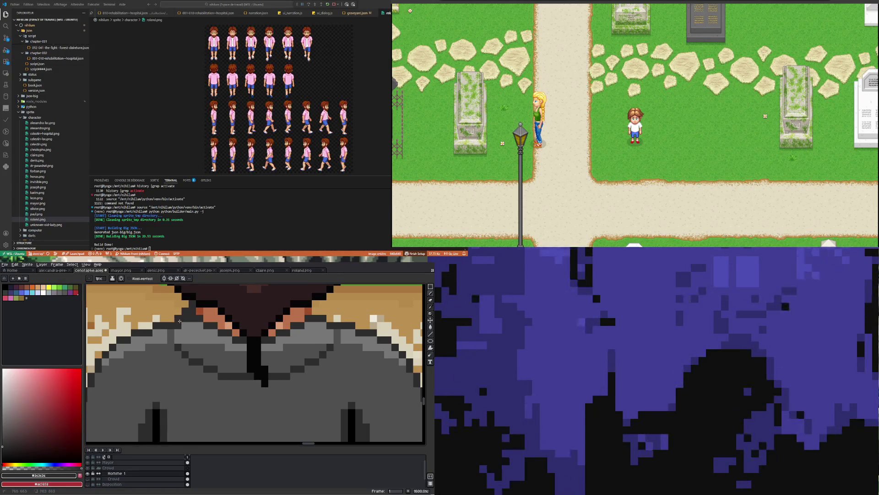
pyautogui.hotkey('ctrl', 'z')
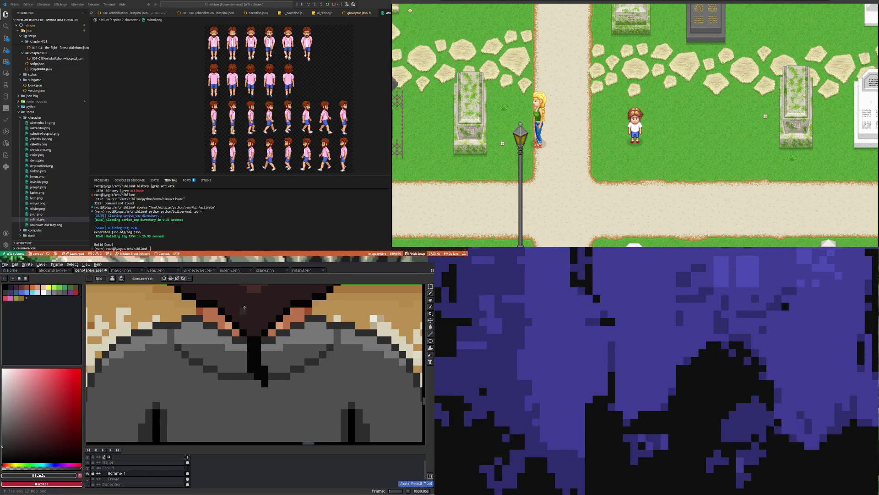
pyautogui.click(165, 278)
pyautogui.scroll(-8, 202, 356)
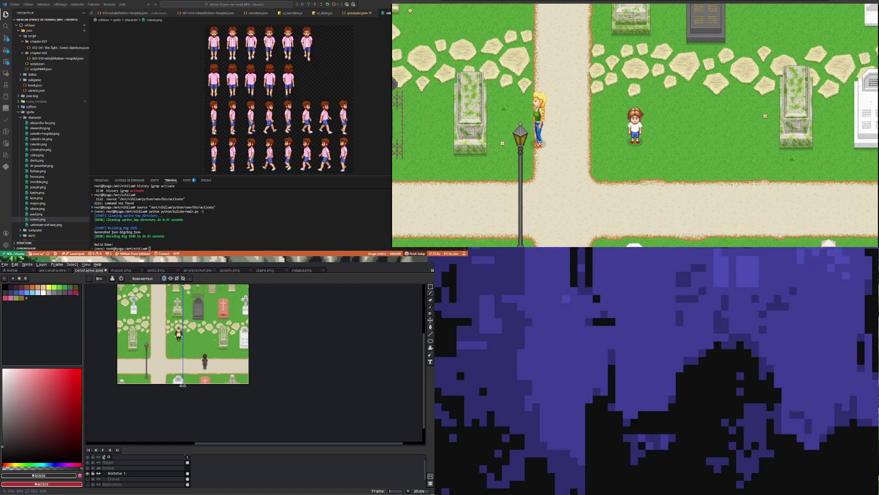
# Drag the vertical symmetry axis right until it runs through the centre of the character's head.
pyautogui.moveTo(183, 386); pyautogui.dragTo(204, 386)
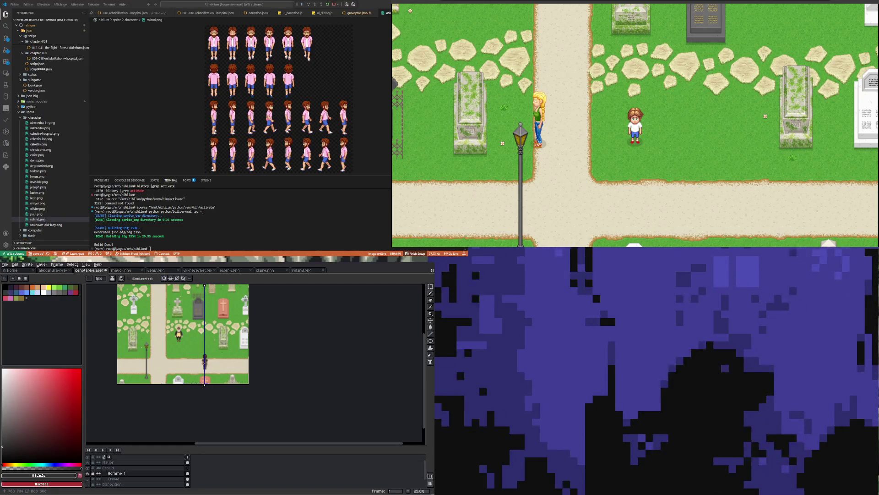
pyautogui.press('2')
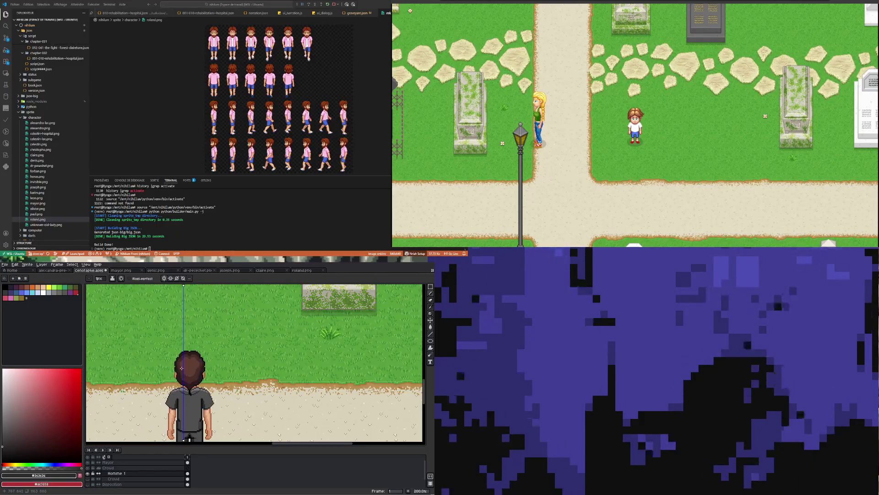
pyautogui.scroll(3, 182, 368)
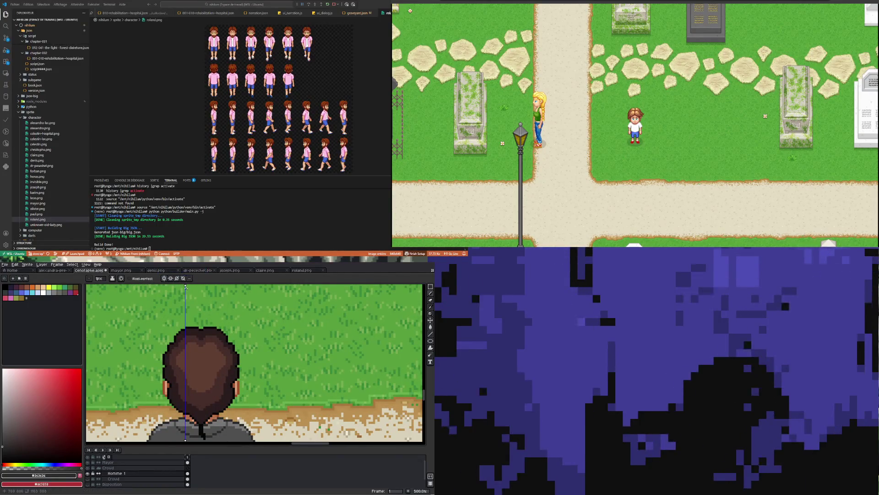
pyautogui.moveTo(185, 285); pyautogui.dragTo(200, 286)
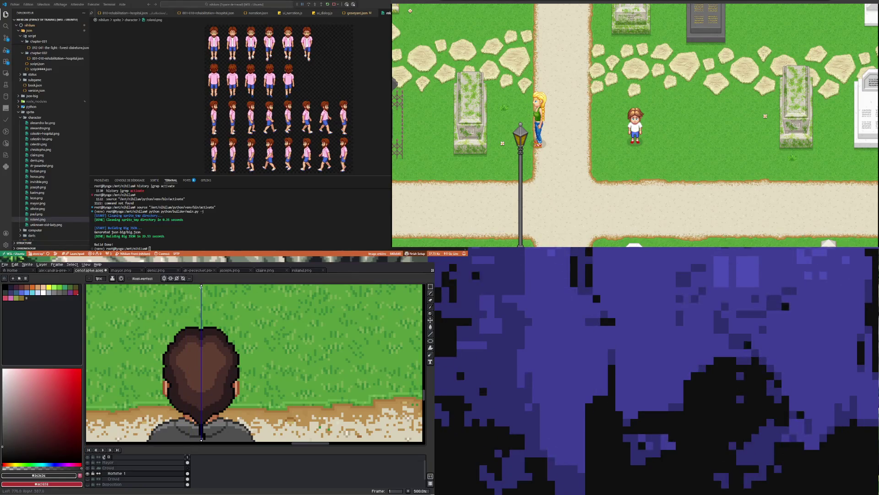
pyautogui.scroll(4, 195, 345)
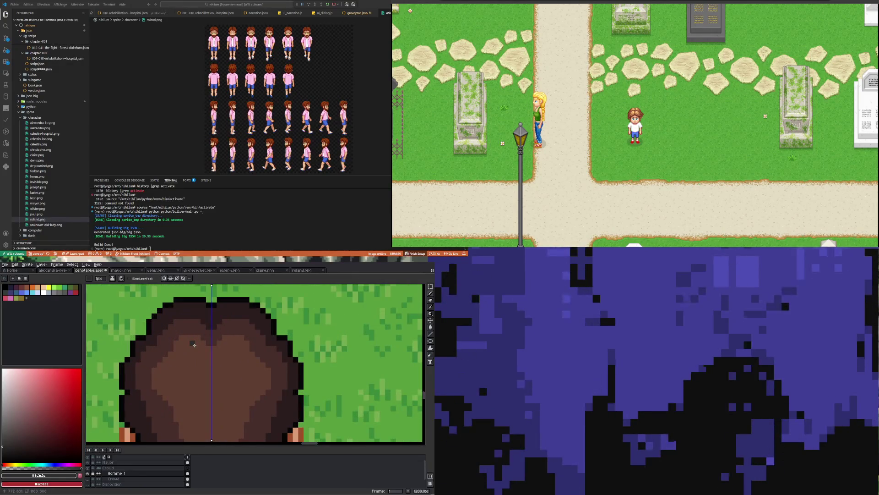
pyautogui.scroll(-4, 195, 345)
pyautogui.scroll(4, 191, 378)
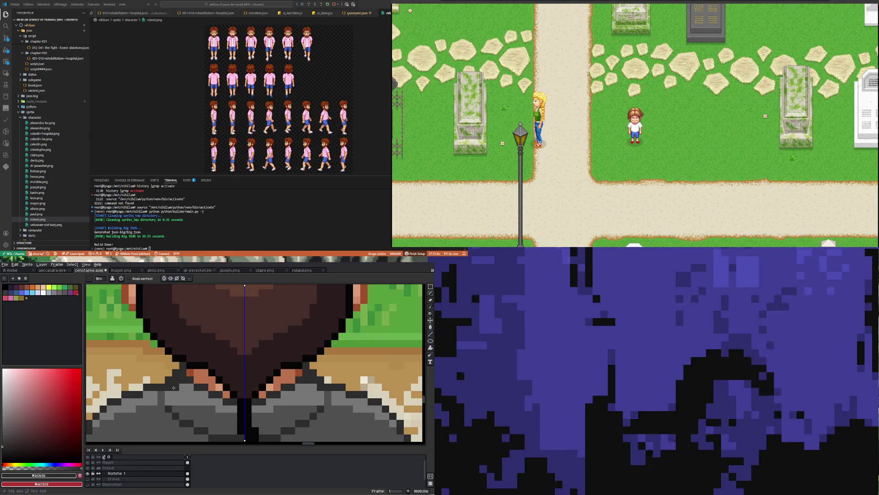
pyautogui.scroll(-6, 186, 371)
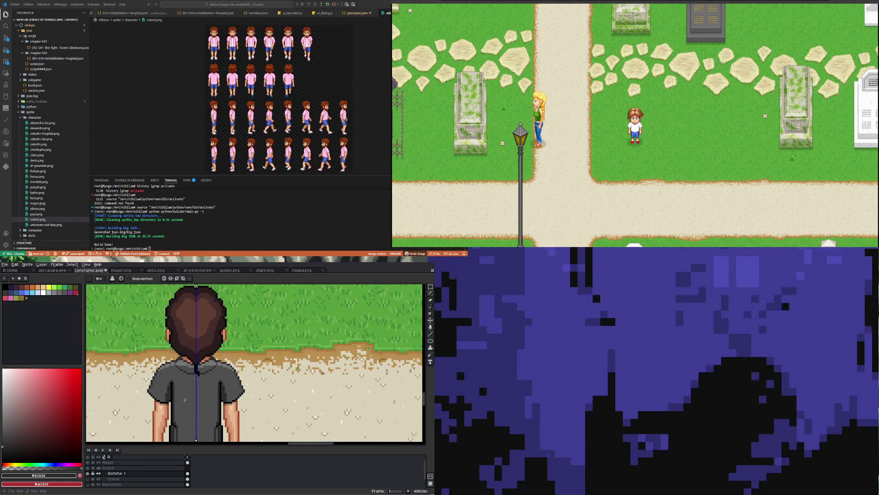
pyautogui.scroll(5, 186, 371)
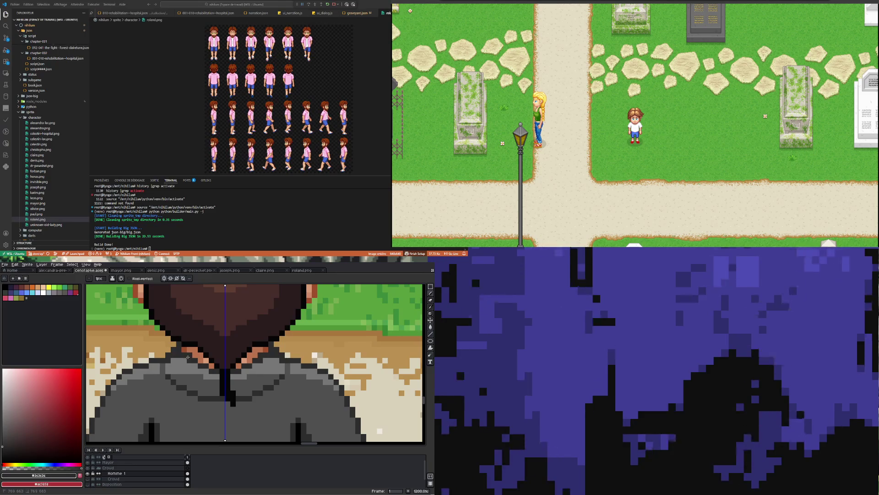
pyautogui.scroll(1, 184, 351)
# Eyedrop the darker grey #4f4f4f and paint it over a black collar outline pixel.
pyautogui.press('i')
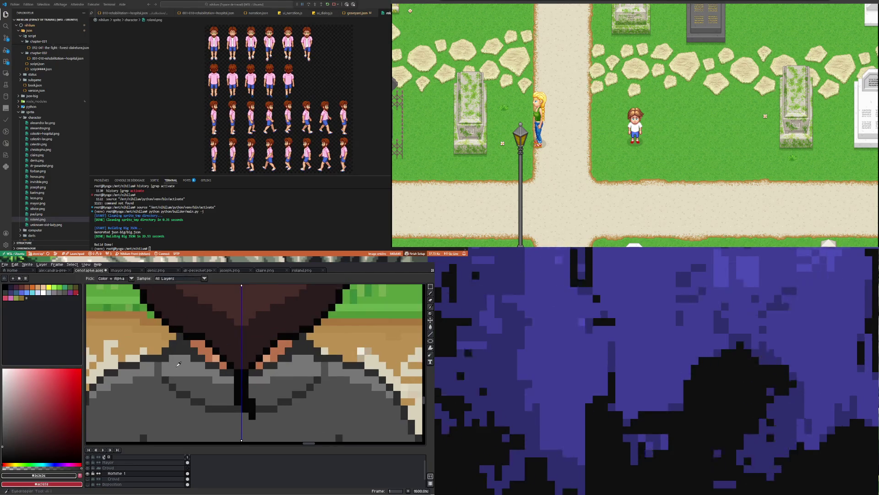
pyautogui.click(181, 364)
pyautogui.click(180, 351)
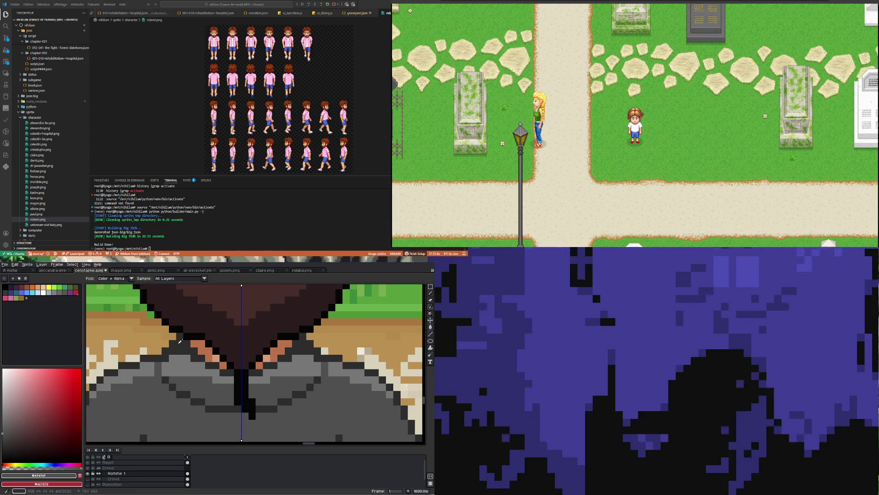
pyautogui.press('b')
pyautogui.click(180, 343)
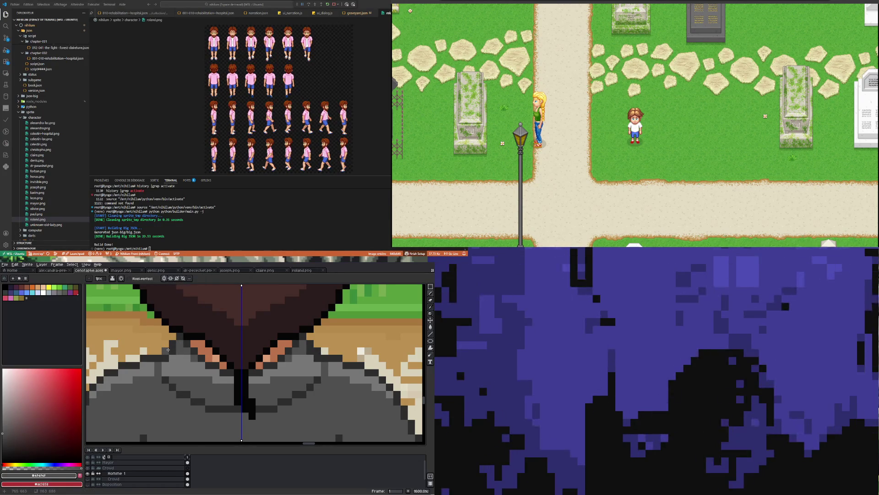
pyautogui.scroll(-4, 181, 349)
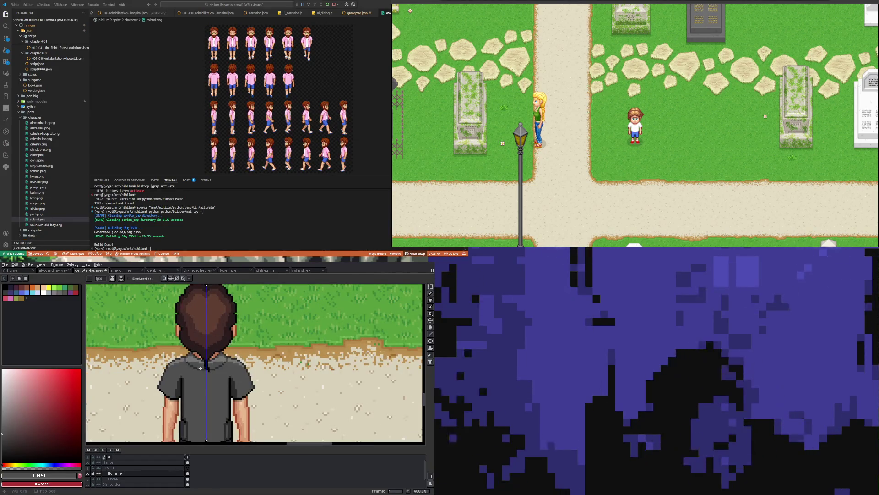
pyautogui.scroll(4, 181, 350)
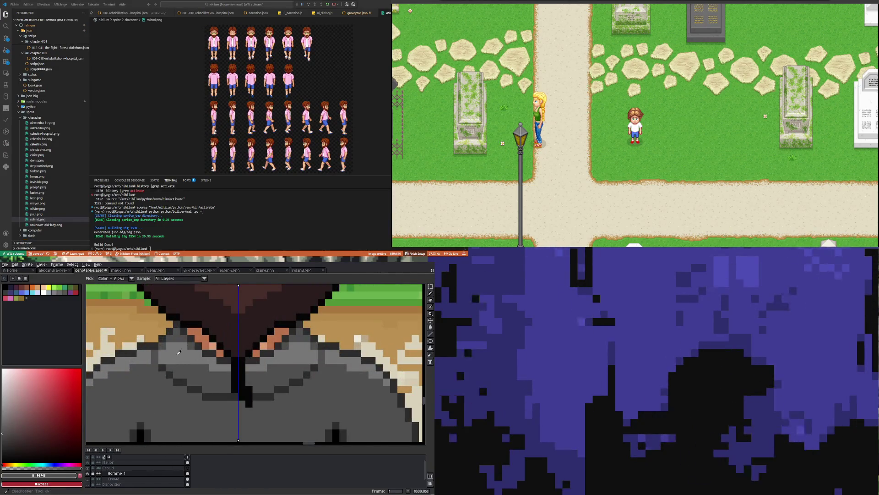
pyautogui.scroll(-4, 183, 359)
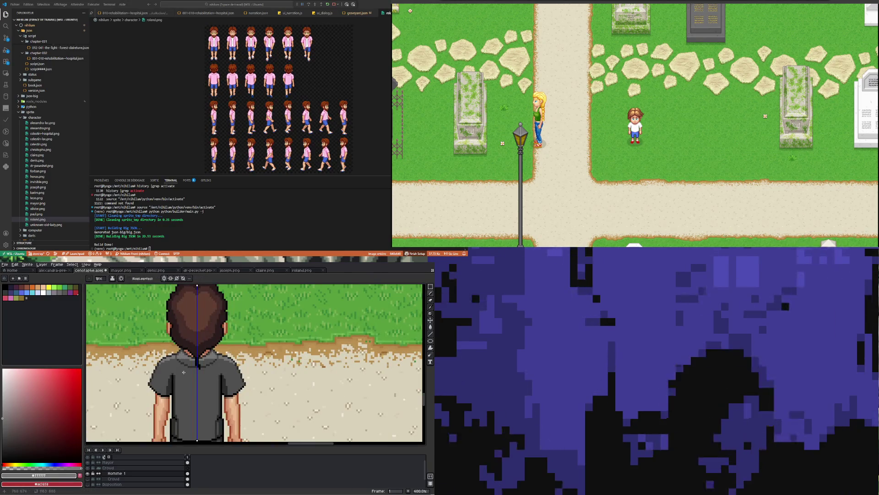
pyautogui.scroll(3, 183, 358)
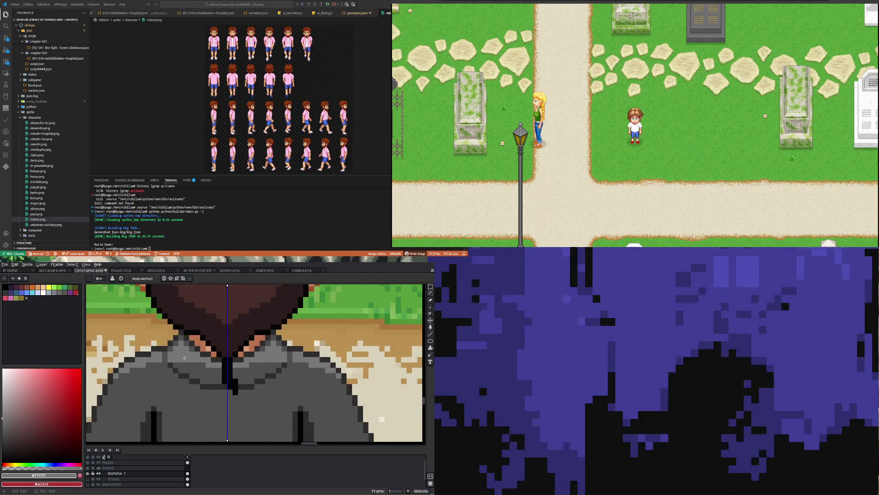
# Paint a short lighter grey stroke along the shoulder.
pyautogui.press('i')
pyautogui.press('b')
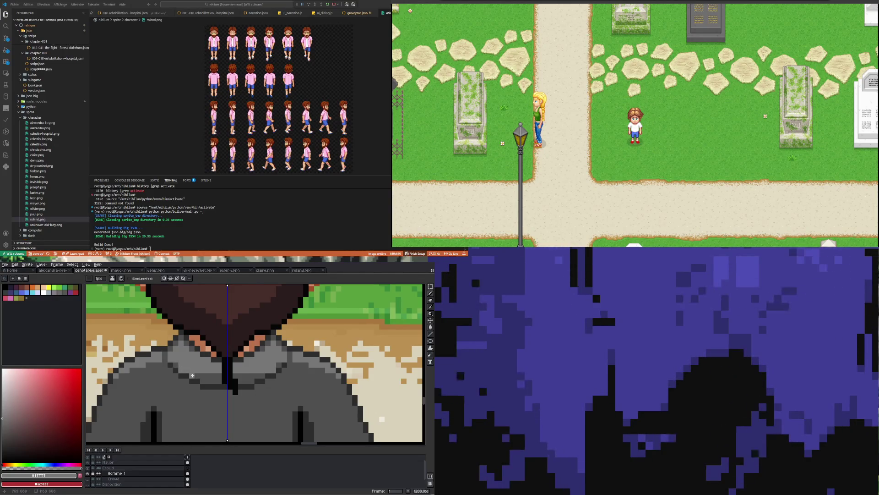
pyautogui.moveTo(216, 381); pyautogui.dragTo(203, 380)
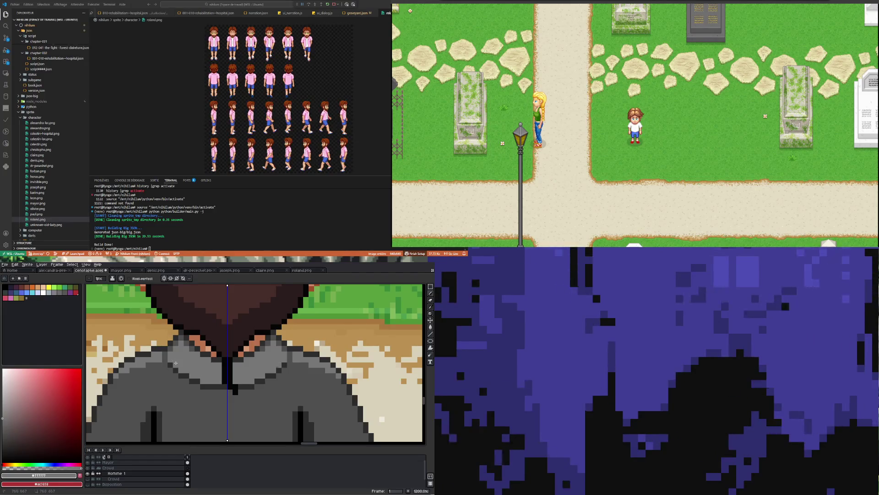
pyautogui.scroll(-5, 176, 363)
pyautogui.scroll(3, 201, 365)
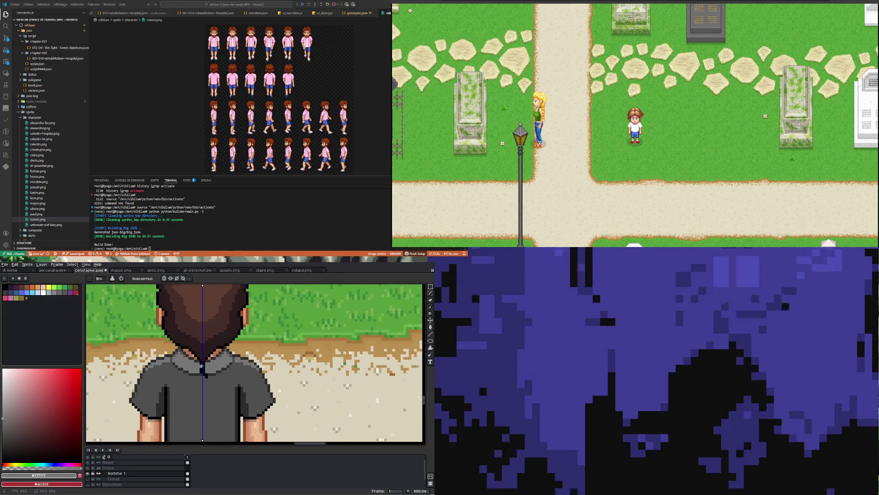
pyautogui.scroll(2, 201, 365)
pyautogui.scroll(2, 201, 365)
# Paint a dark grey row and scattered dark grey shading pixels along the shoulders.
pyautogui.keyDown('alt'); pyautogui.click(169, 407); pyautogui.keyUp('alt')
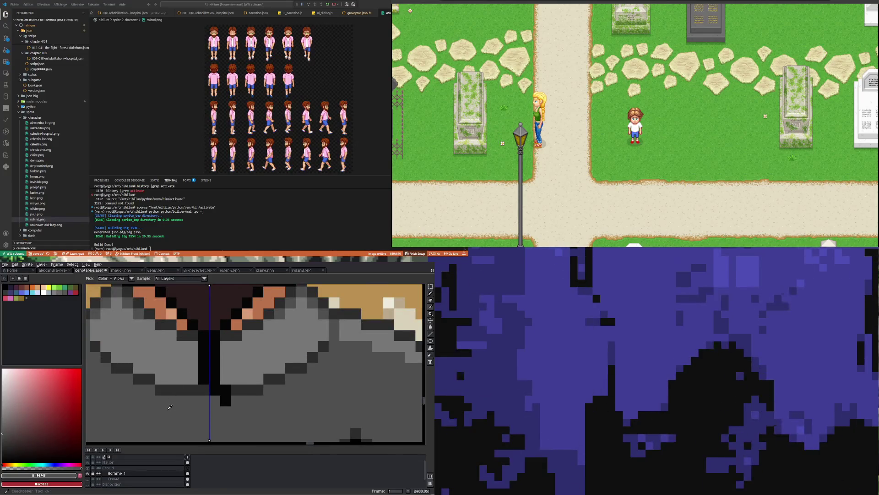
pyautogui.moveTo(193, 378); pyautogui.dragTo(158, 379)
pyautogui.click(138, 368)
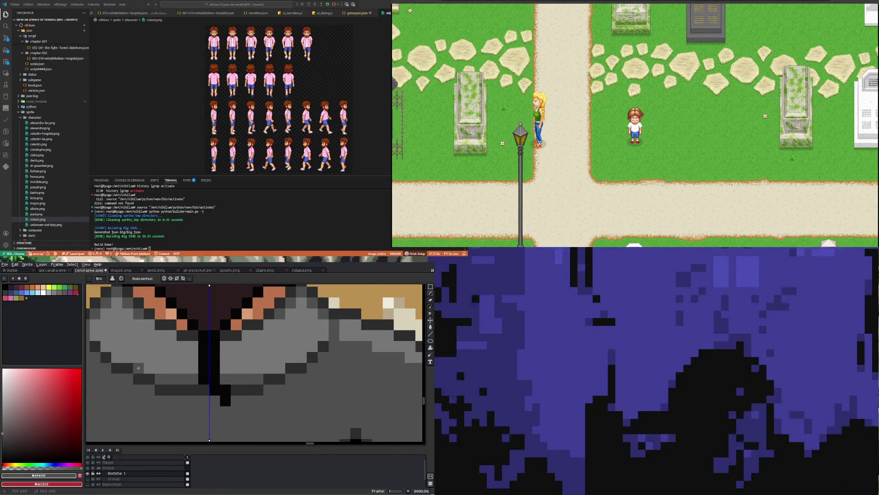
pyautogui.click(150, 368)
pyautogui.click(117, 346)
pyautogui.click(128, 357)
pyautogui.click(149, 357)
pyautogui.scroll(-2, 138, 353)
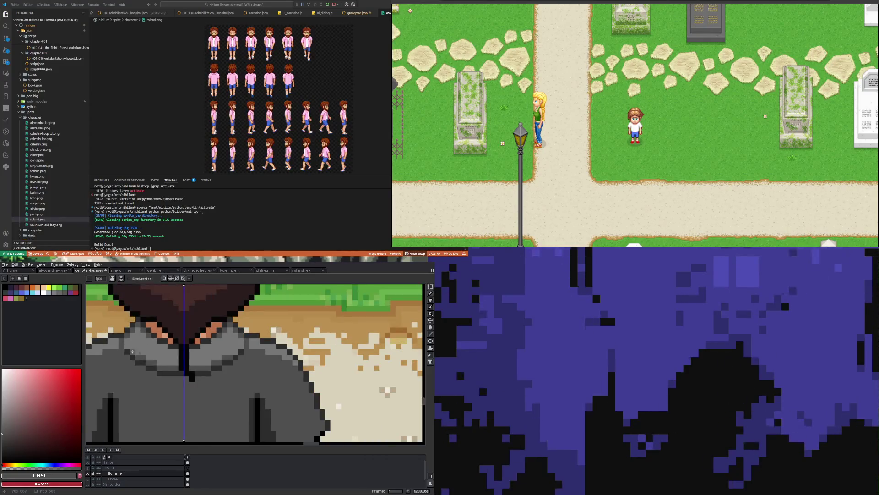
pyautogui.scroll(1, 126, 349)
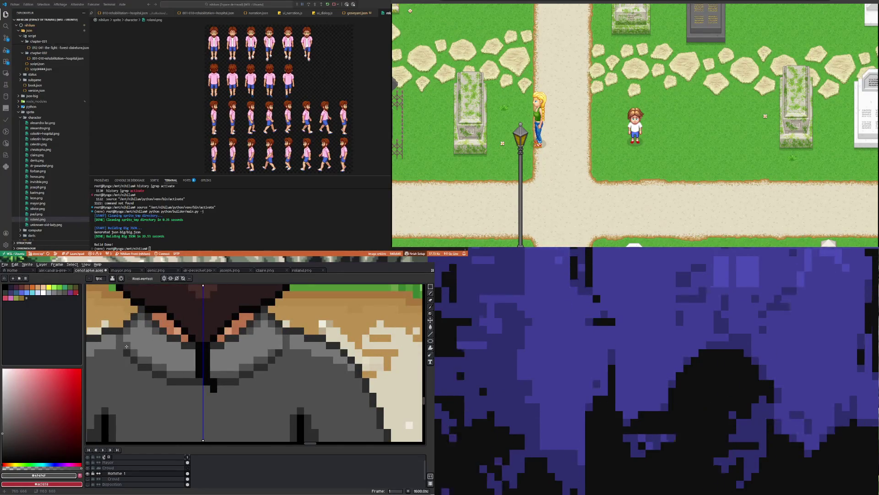
pyautogui.scroll(-5, 202, 356)
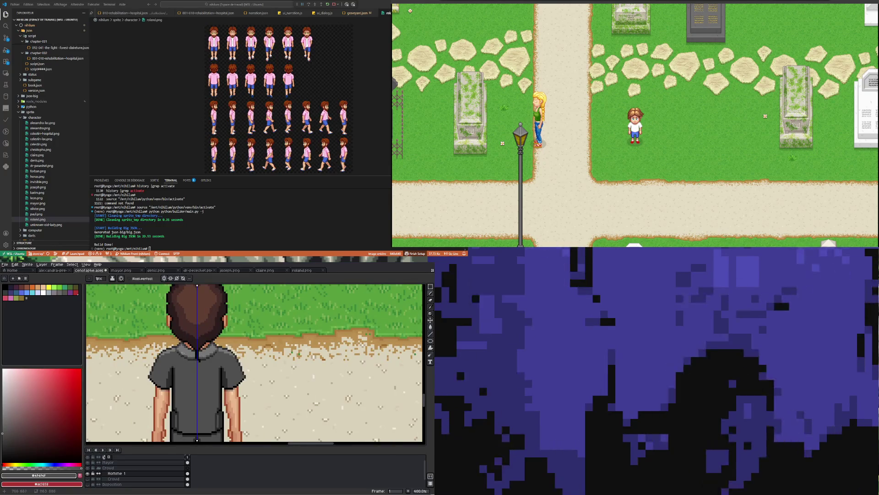
pyautogui.scroll(3, 183, 353)
pyautogui.scroll(-4, 175, 344)
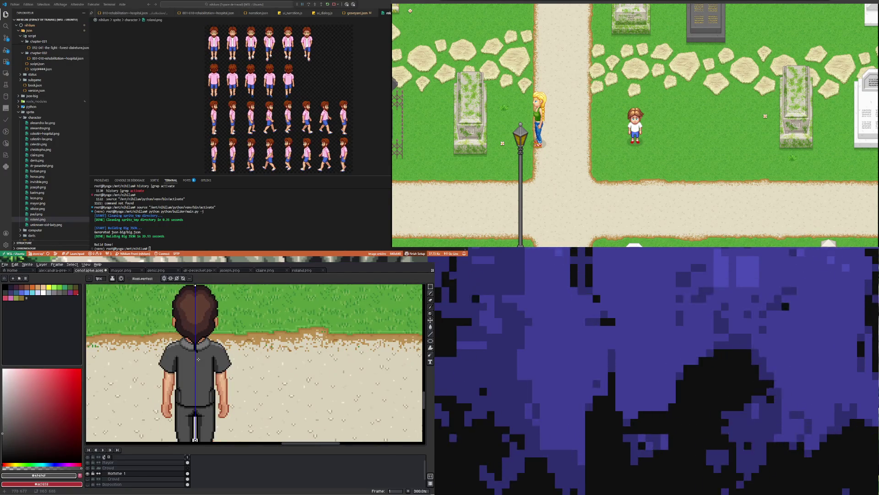
pyautogui.scroll(7, 198, 359)
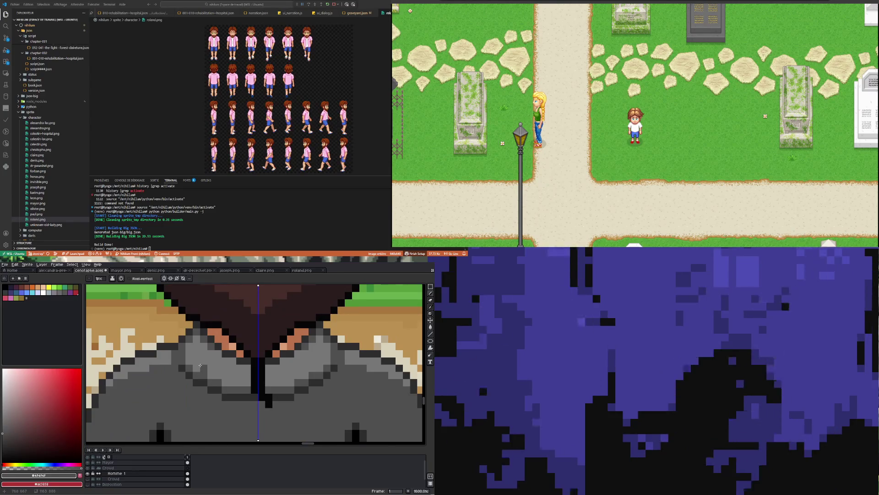
pyautogui.scroll(-6, 200, 366)
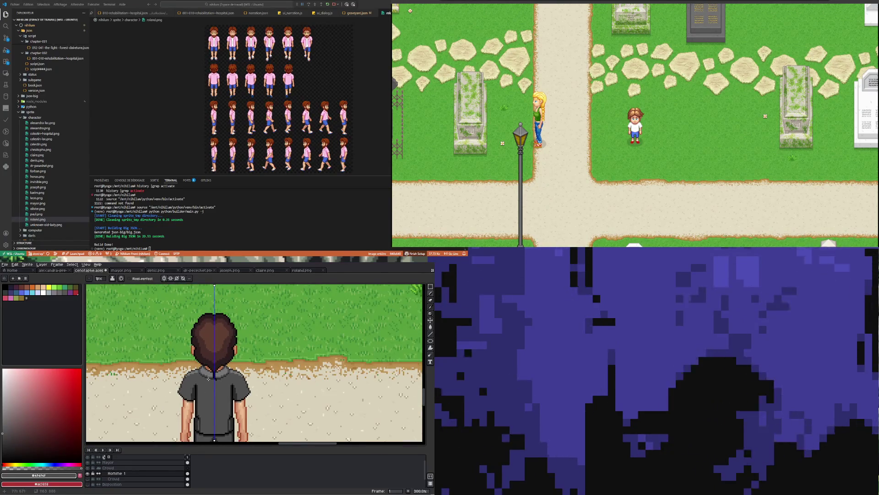
pyautogui.scroll(5, 200, 362)
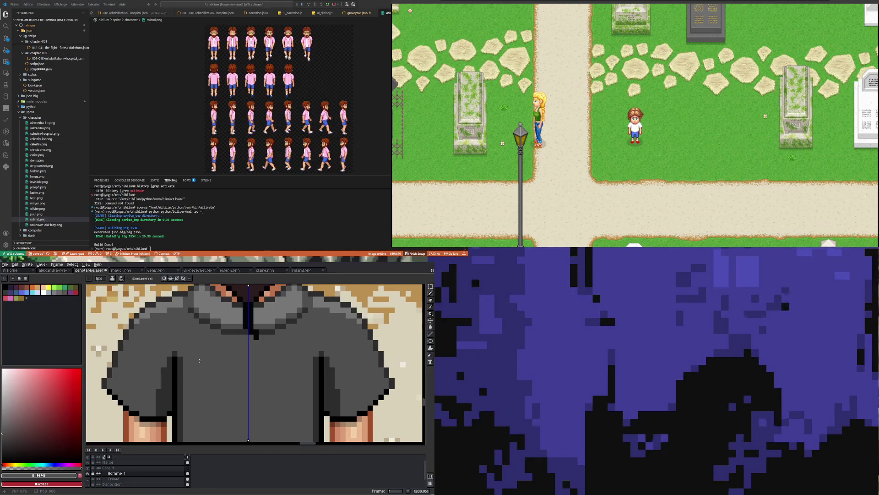
pyautogui.scroll(-5, 199, 360)
pyautogui.scroll(2, 183, 368)
# Pick black and draw a belt line across the waist plus an outline on its left side.
pyautogui.press('i')
pyautogui.click(177, 330)
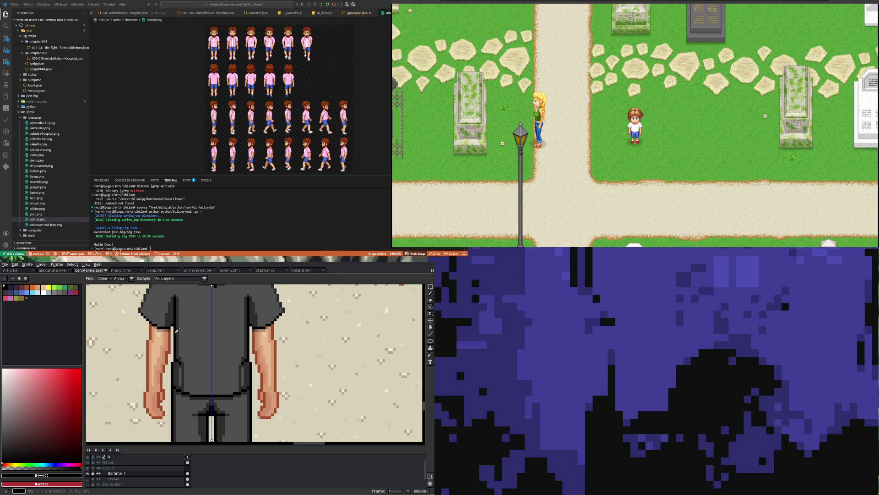
pyautogui.press('b')
pyautogui.scroll(4, 166, 372)
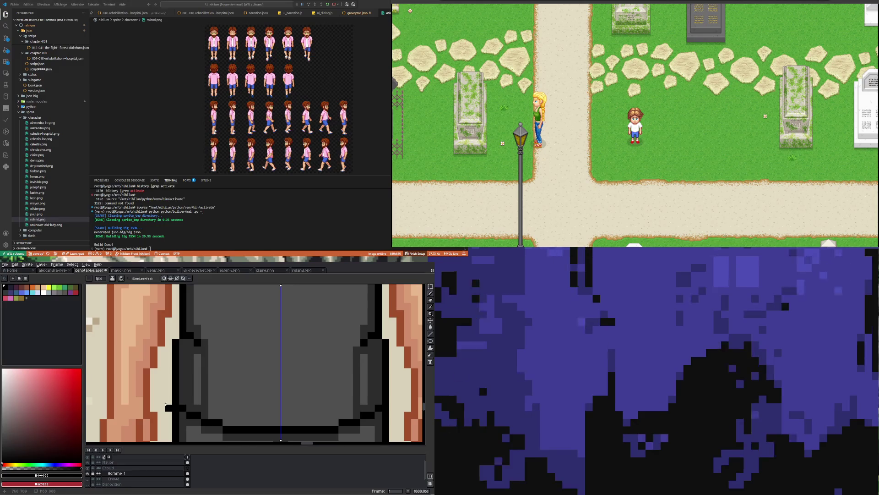
pyautogui.scroll(-5, 166, 407)
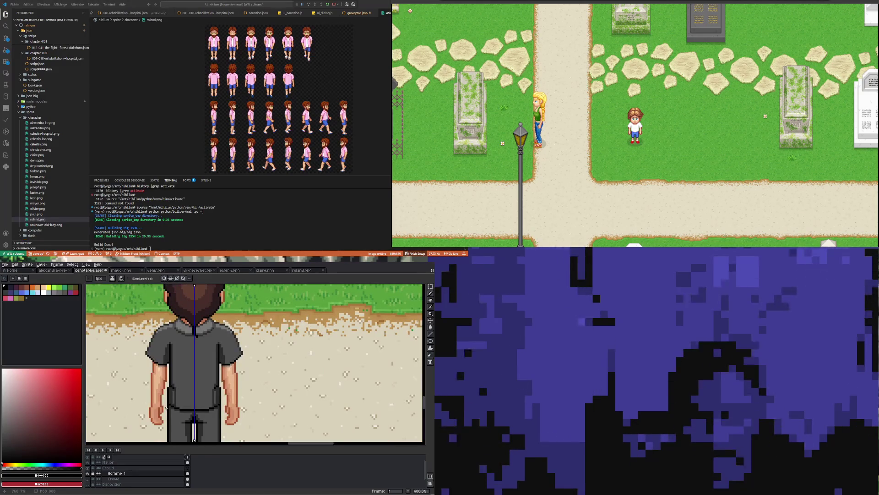
pyautogui.scroll(2, 170, 392)
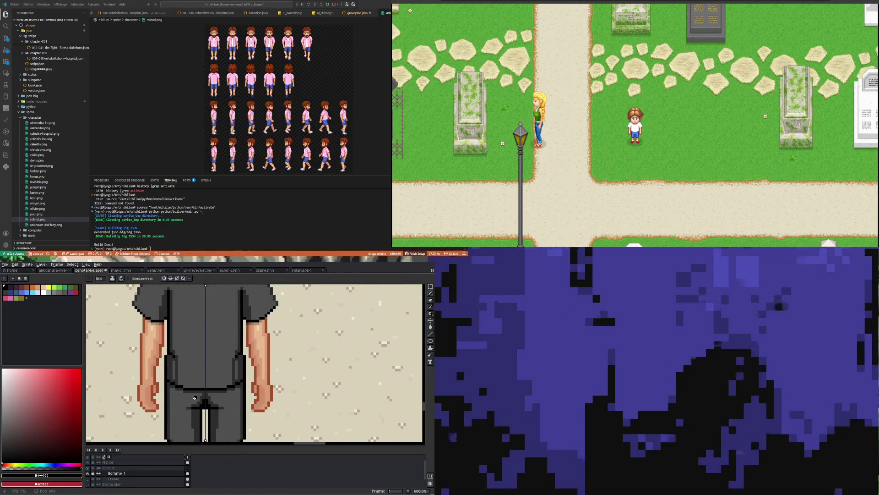
pyautogui.moveTo(185, 397); pyautogui.dragTo(225, 397)
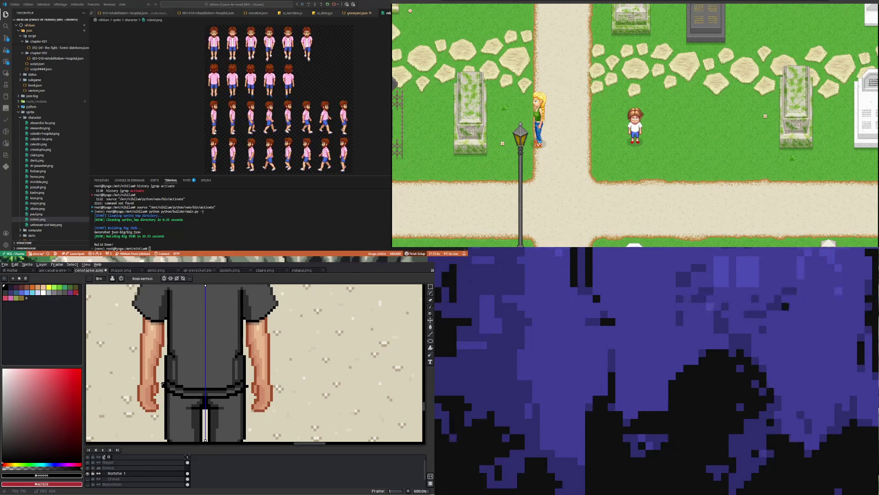
pyautogui.moveTo(163, 383); pyautogui.dragTo(166, 354)
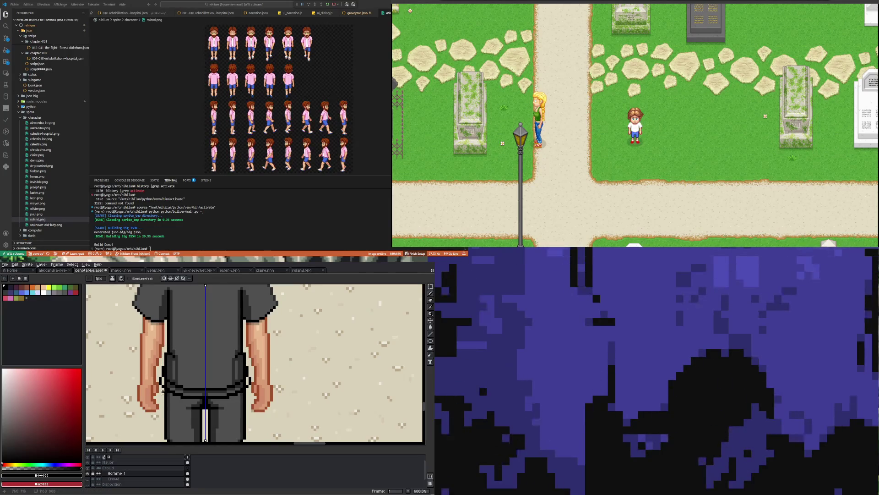
pyautogui.scroll(3, 163, 392)
# Paint dark grey along the shirt's side edge, then a black outline down the side.
pyautogui.keyDown('alt'); pyautogui.click(178, 363); pyautogui.keyUp('alt')
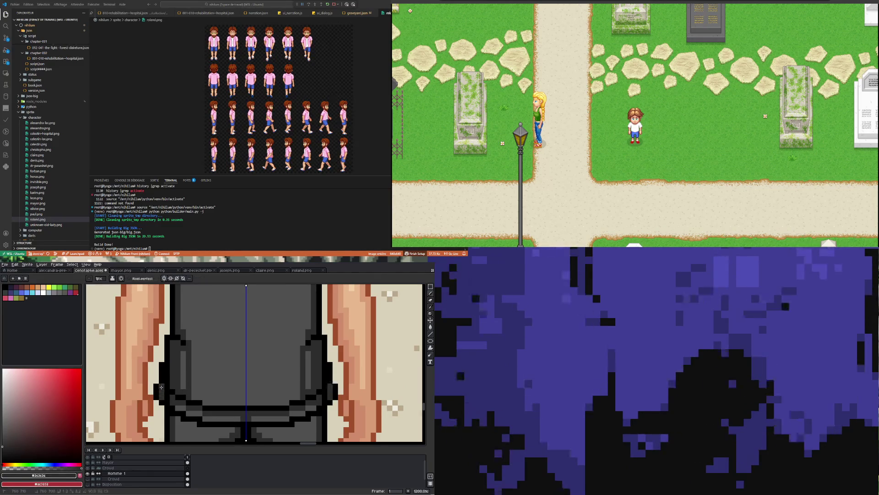
pyautogui.moveTo(166, 403)
pyautogui.mouseDown()
pyautogui.moveTo(169, 338)
pyautogui.moveTo(173, 351)
pyautogui.mouseUp()
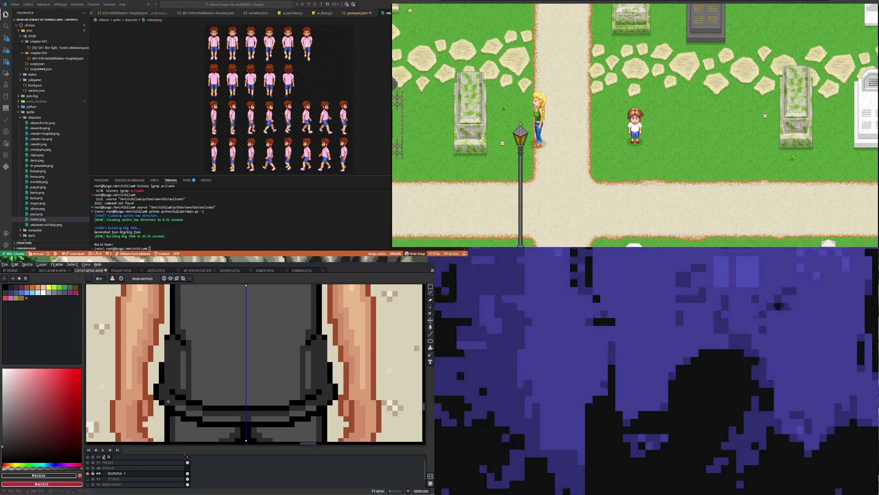
pyautogui.moveTo(173, 408); pyautogui.dragTo(204, 408)
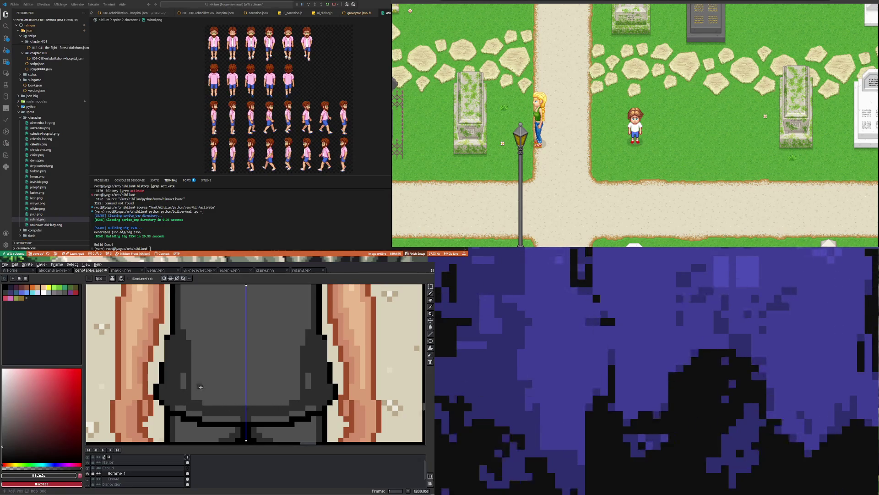
pyautogui.scroll(-3, 199, 382)
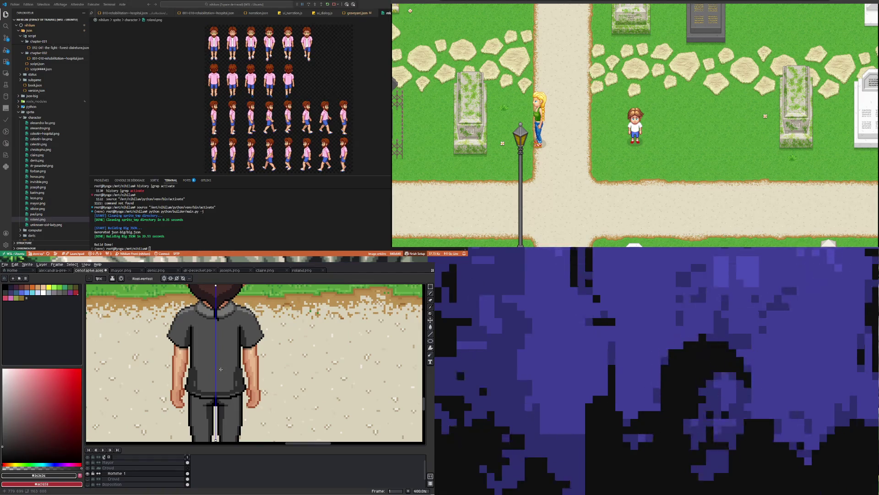
pyautogui.scroll(5, 211, 390)
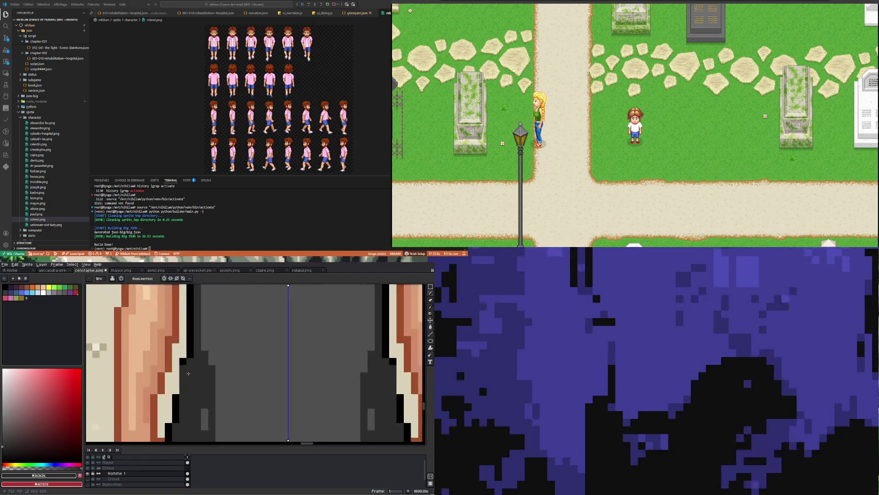
pyautogui.keyDown('alt'); pyautogui.click(182, 363); pyautogui.keyUp('alt')
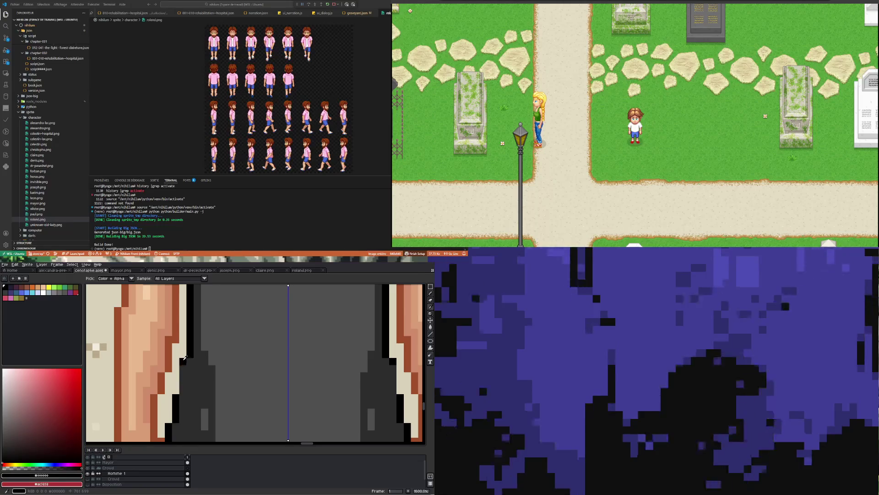
pyautogui.moveTo(183, 393); pyautogui.dragTo(183, 355)
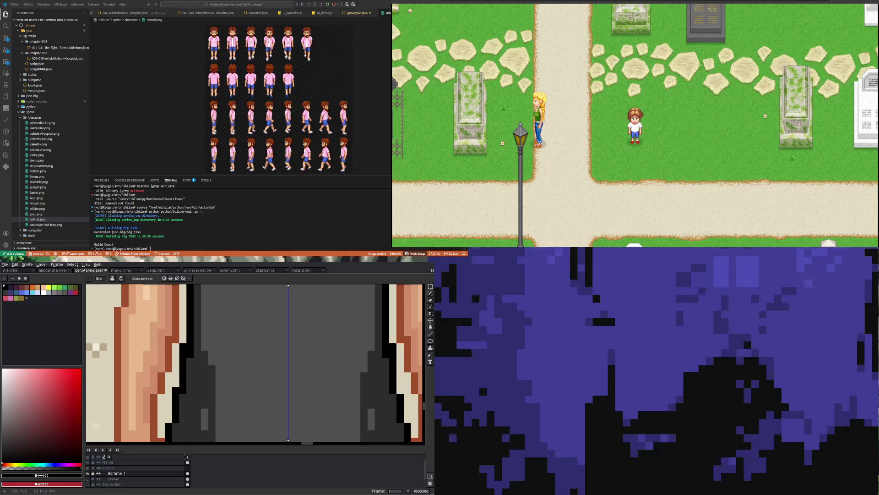
pyautogui.scroll(-3, 180, 398)
pyautogui.scroll(2, 177, 407)
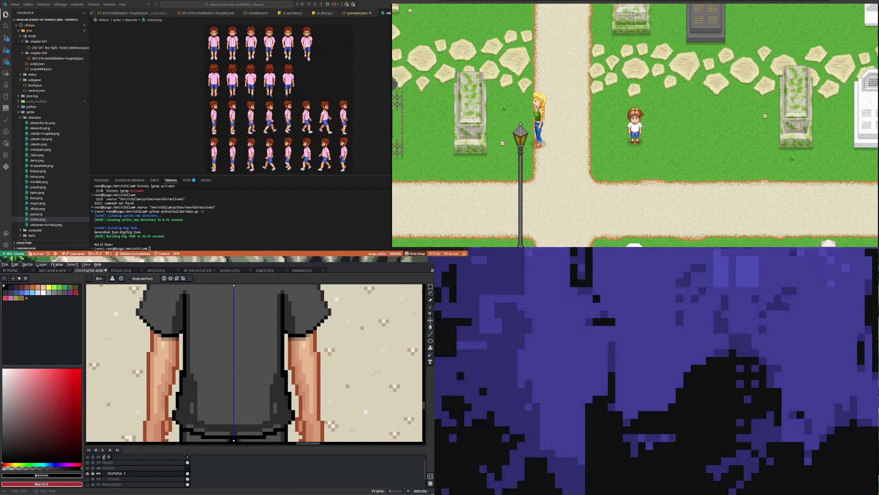
pyautogui.scroll(2, 181, 411)
# Repaint a dark grey pixel on the shirt's side and add black outline pixels.
pyautogui.press('i')
pyautogui.click(192, 386)
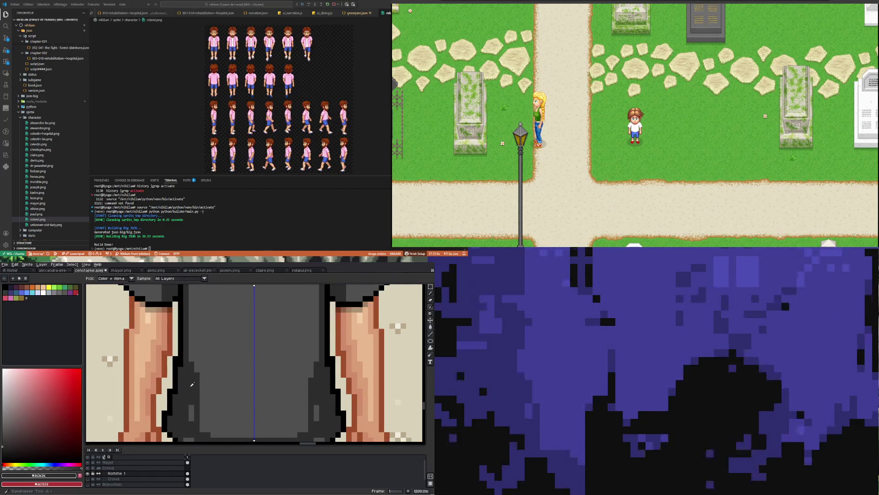
pyautogui.press('b')
pyautogui.click(181, 361)
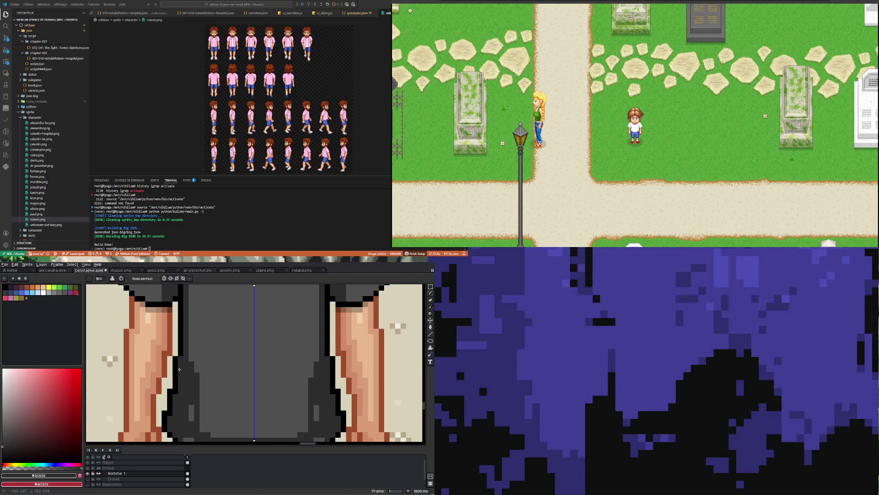
pyautogui.click(174, 396)
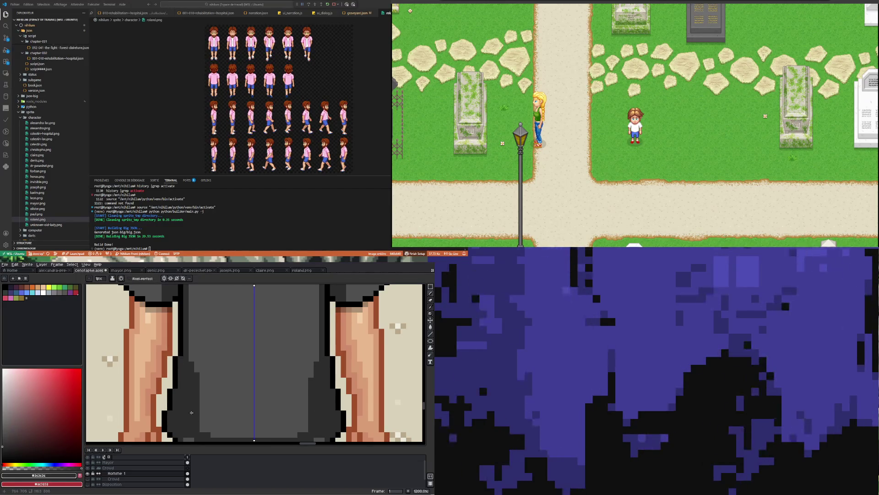
pyautogui.scroll(-3, 194, 404)
pyautogui.scroll(4, 196, 395)
# Recolour the side strips, the dark bar above the hem and stray dark back pixels with mid grey.
pyautogui.press('i')
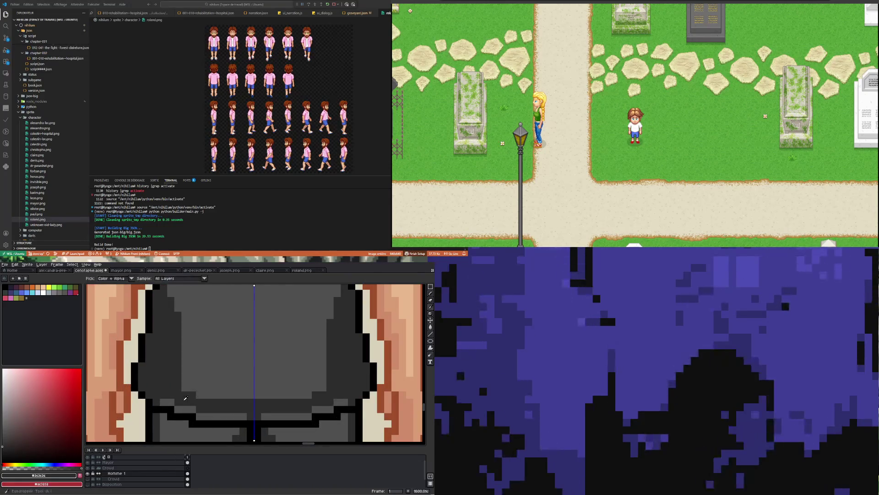
pyautogui.click(167, 309)
pyautogui.press('b')
pyautogui.moveTo(171, 301)
pyautogui.mouseDown()
pyautogui.moveTo(167, 405)
pyautogui.moveTo(178, 308)
pyautogui.mouseUp()
pyautogui.moveTo(183, 398)
pyautogui.mouseDown()
pyautogui.moveTo(195, 401)
pyautogui.moveTo(175, 408)
pyautogui.moveTo(238, 403)
pyautogui.moveTo(225, 409)
pyautogui.mouseUp()
pyautogui.moveTo(283, 409); pyautogui.dragTo(258, 402)
pyautogui.click(301, 409)
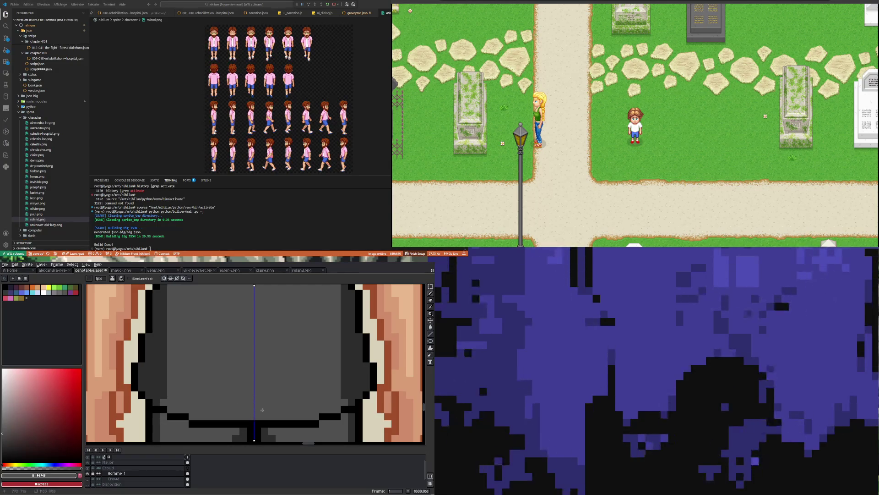
pyautogui.scroll(-4, 262, 409)
pyautogui.scroll(4, 211, 369)
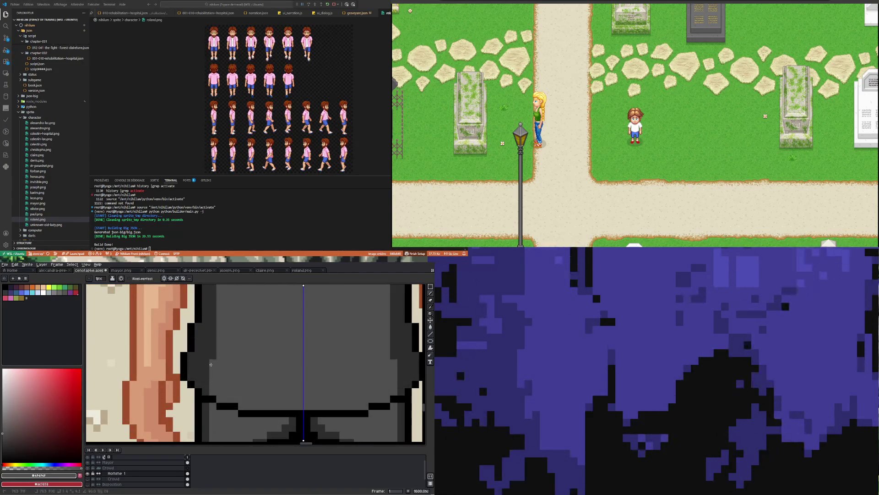
pyautogui.click(210, 362)
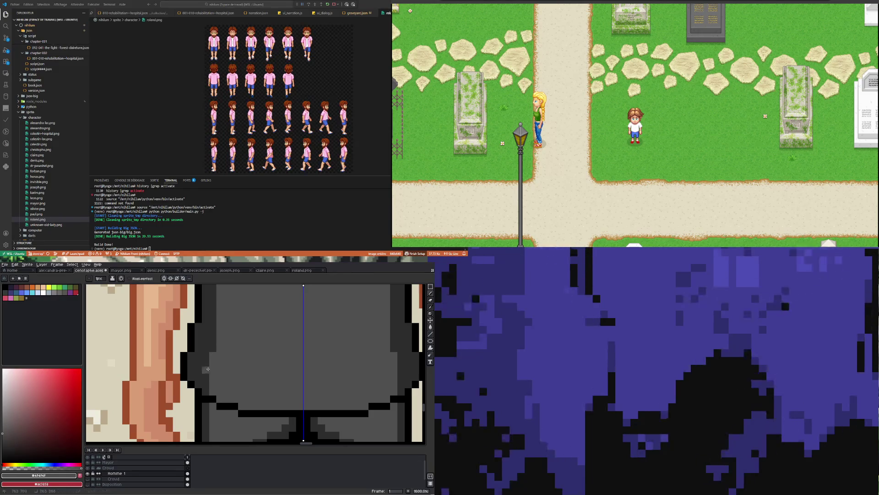
pyautogui.moveTo(206, 390); pyautogui.dragTo(206, 383)
pyautogui.scroll(-5, 215, 376)
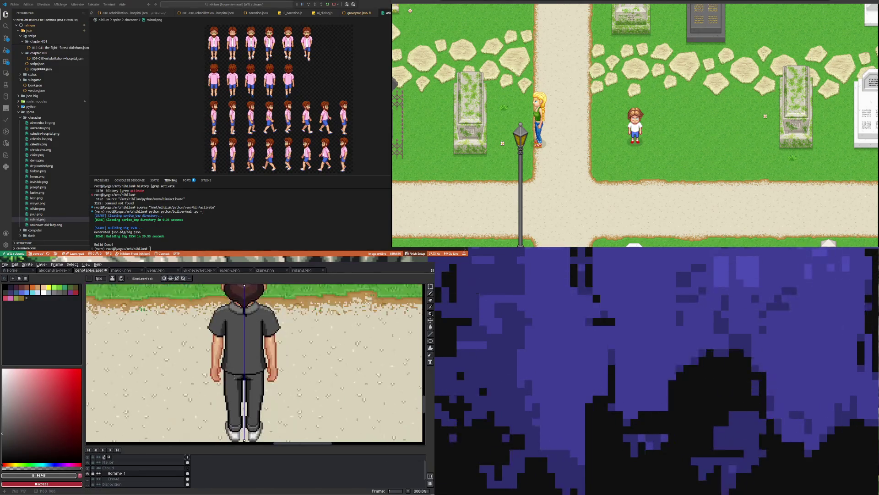
# Paint a lighter grey one-pixel column up the sleeve's left edge.
pyautogui.scroll(-2, 236, 354)
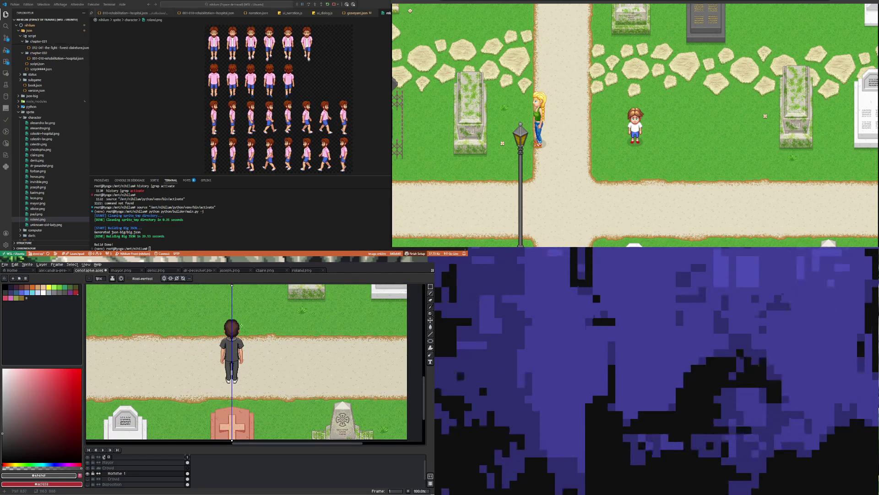
pyautogui.scroll(6, 243, 329)
pyautogui.scroll(-3, 233, 366)
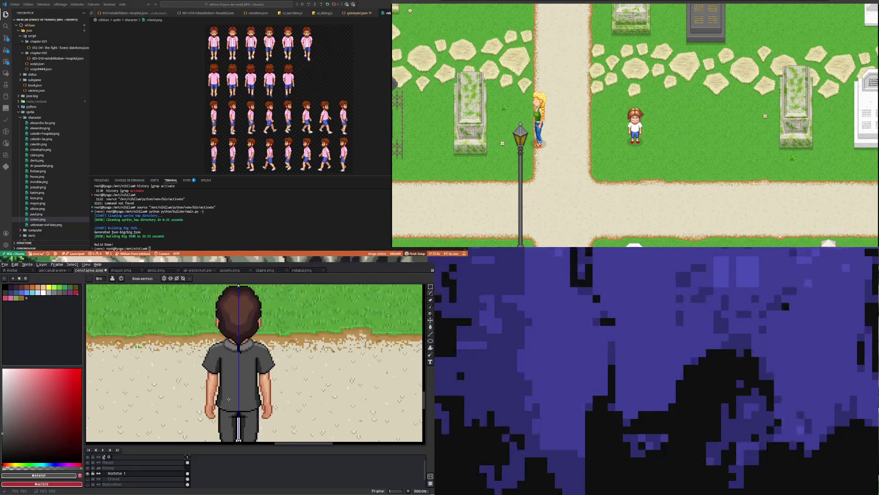
pyautogui.scroll(2, 228, 395)
pyautogui.scroll(2, 228, 394)
pyautogui.scroll(-4, 228, 380)
pyautogui.scroll(3, 226, 351)
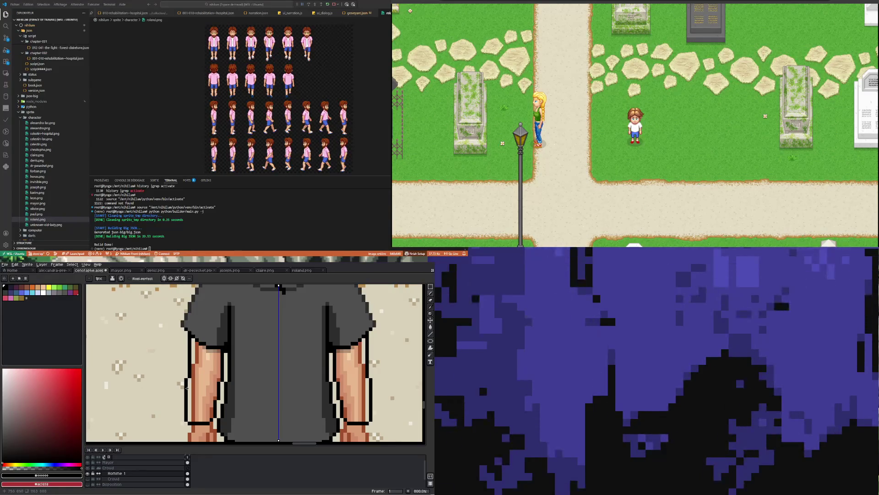
pyautogui.scroll(-2, 189, 380)
pyautogui.scroll(2, 195, 326)
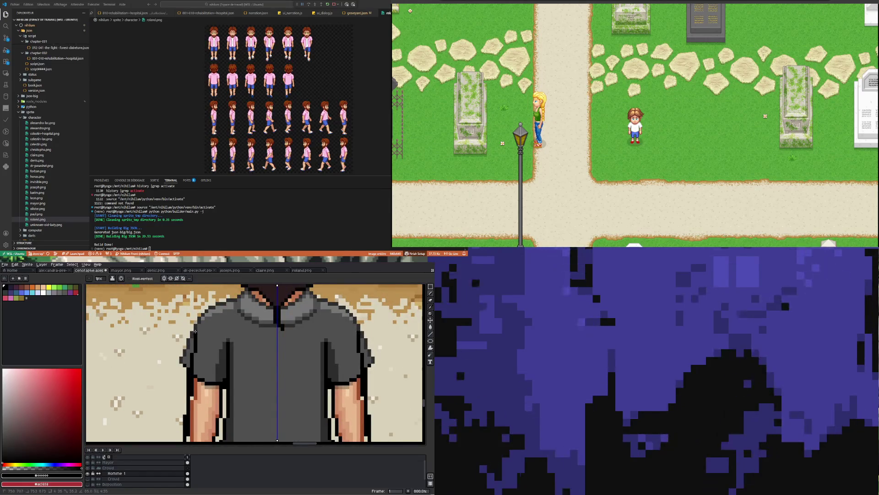
pyautogui.scroll(-1, 195, 331)
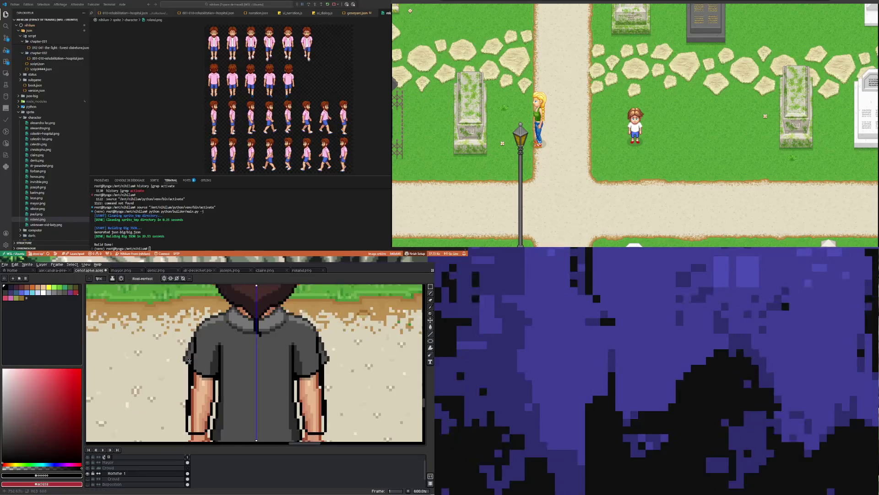
pyautogui.scroll(3, 186, 386)
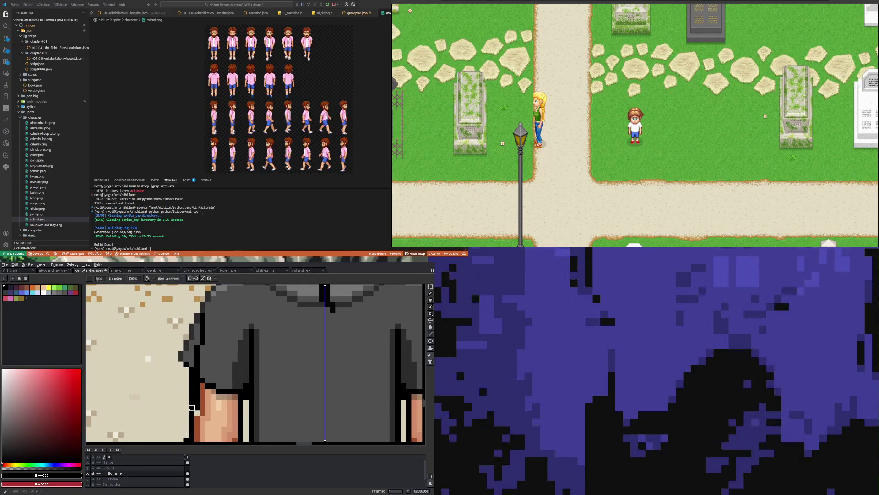
pyautogui.moveTo(186, 386); pyautogui.dragTo(192, 315)
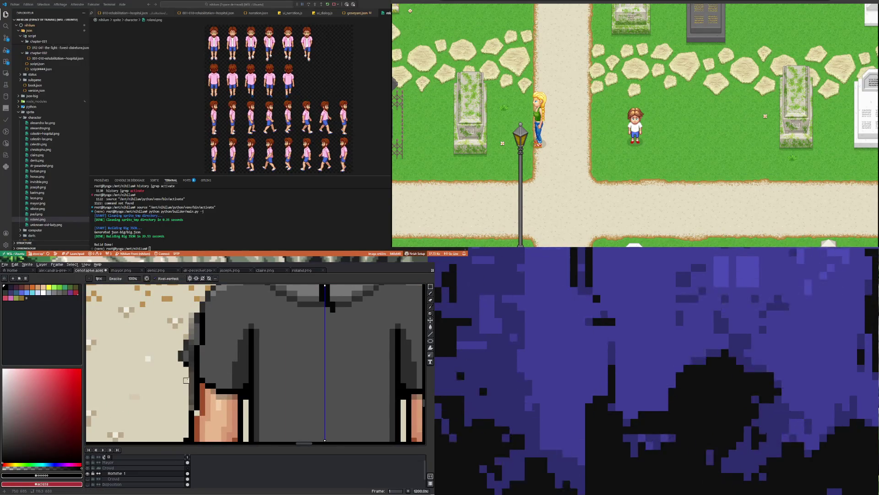
pyautogui.moveTo(191, 410)
pyautogui.mouseDown()
pyautogui.moveTo(197, 313)
pyautogui.moveTo(186, 364)
pyautogui.mouseUp()
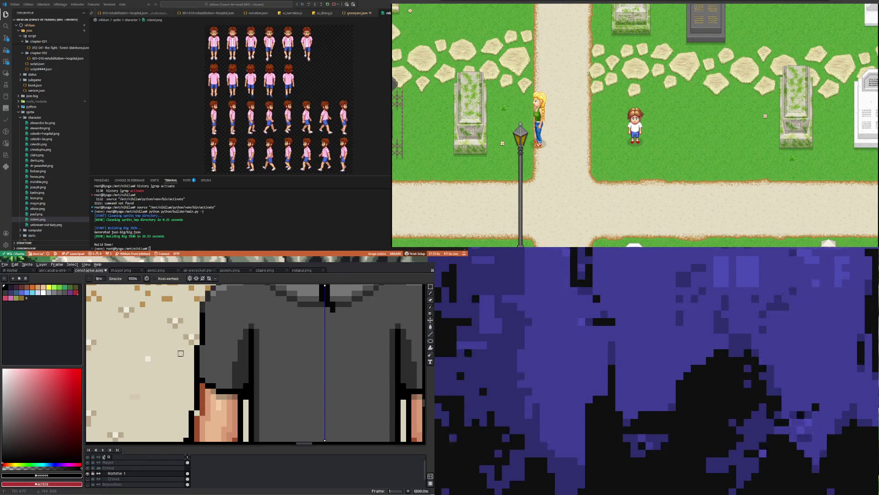
pyautogui.scroll(-5, 180, 352)
pyautogui.scroll(3, 187, 361)
pyautogui.moveTo(187, 382); pyautogui.dragTo(187, 368)
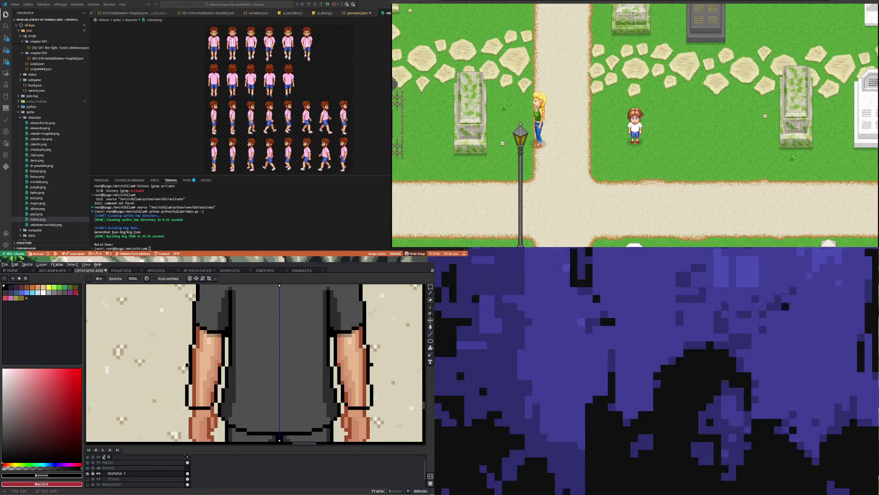
# Widen the black wristband by pencilling one extra black row beneath it.
pyautogui.scroll(-4, 194, 357)
pyautogui.scroll(8, 203, 366)
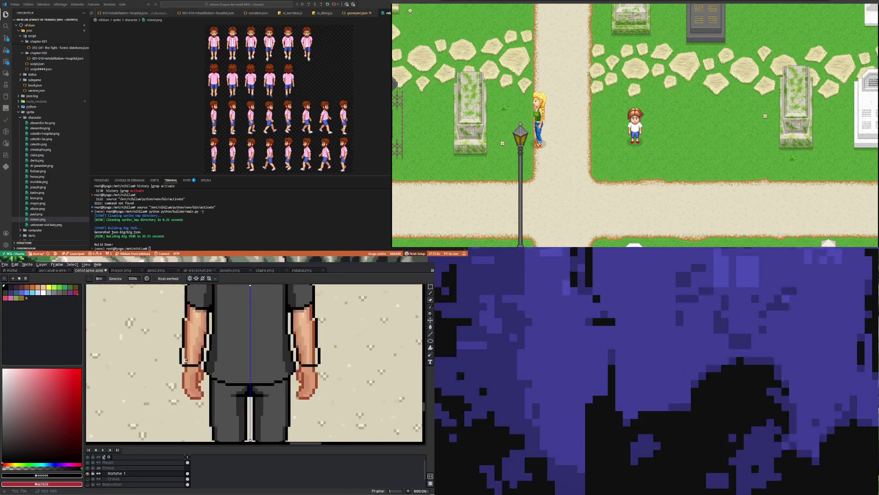
pyautogui.press('i')
pyautogui.press('b')
pyautogui.moveTo(193, 379); pyautogui.dragTo(248, 369)
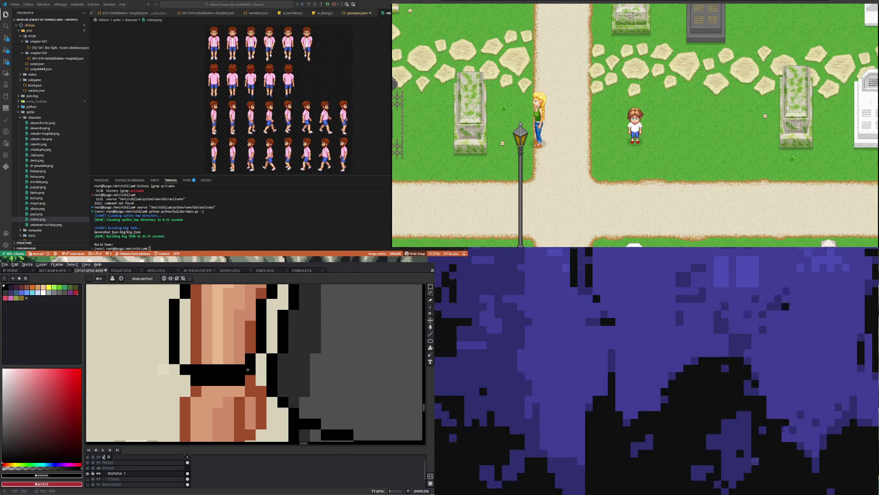
# Pick the sleeve's #4F4F4F grey and paint it up the arm's outer outline from the wrist.
pyautogui.scroll(-6, 227, 359)
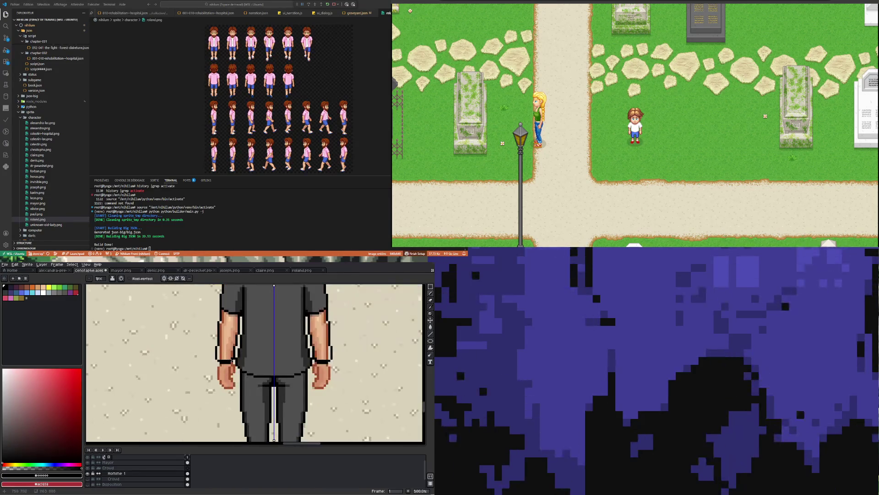
pyautogui.scroll(4, 231, 360)
pyautogui.press('i')
pyautogui.click(236, 285)
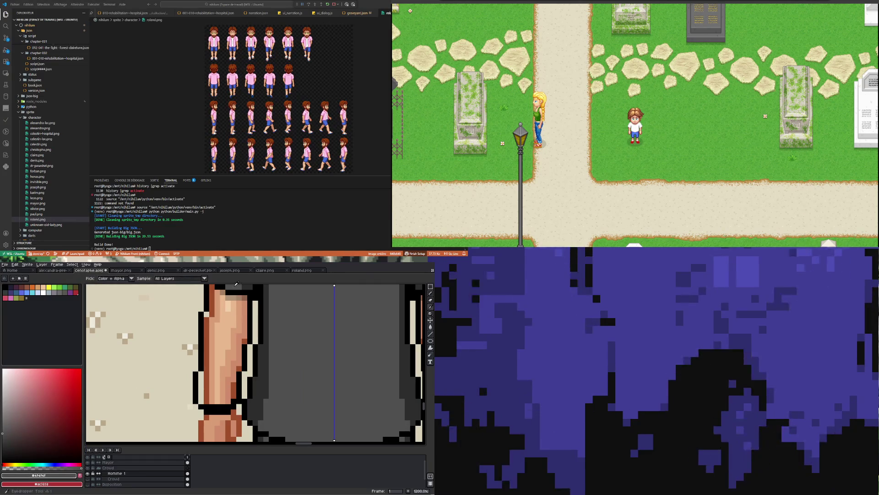
pyautogui.press('b')
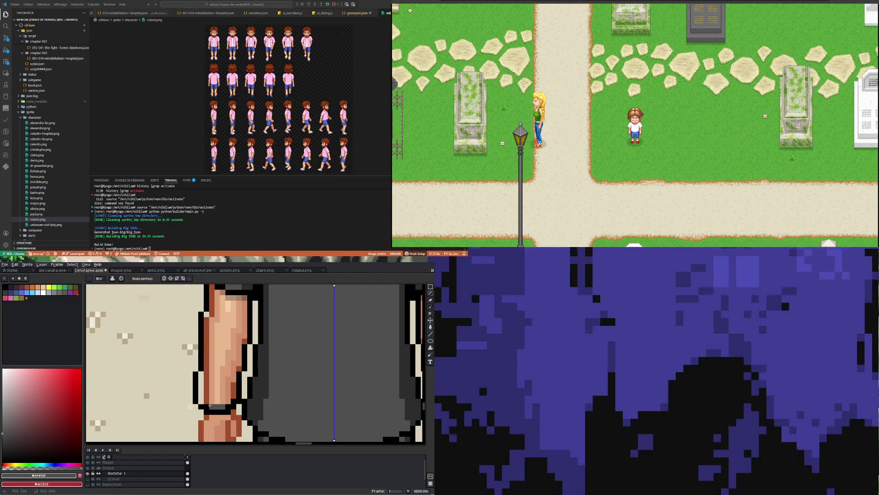
pyautogui.moveTo(203, 401); pyautogui.dragTo(207, 313)
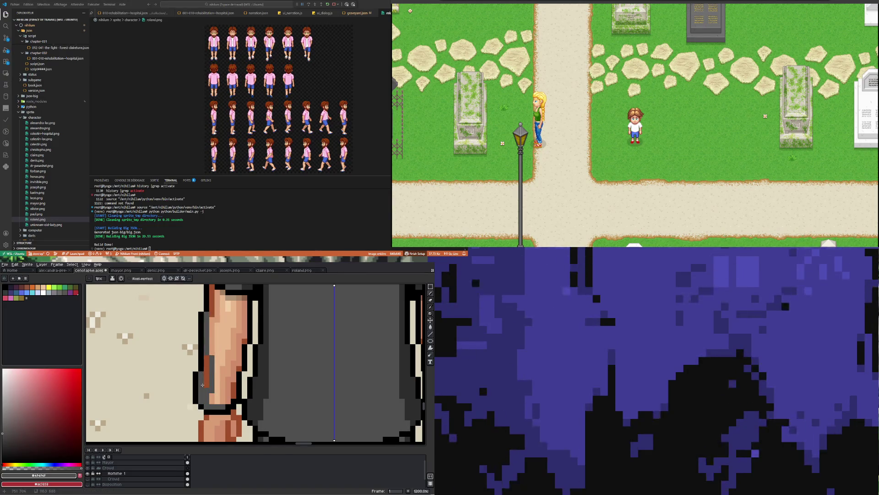
pyautogui.scroll(-3, 214, 402)
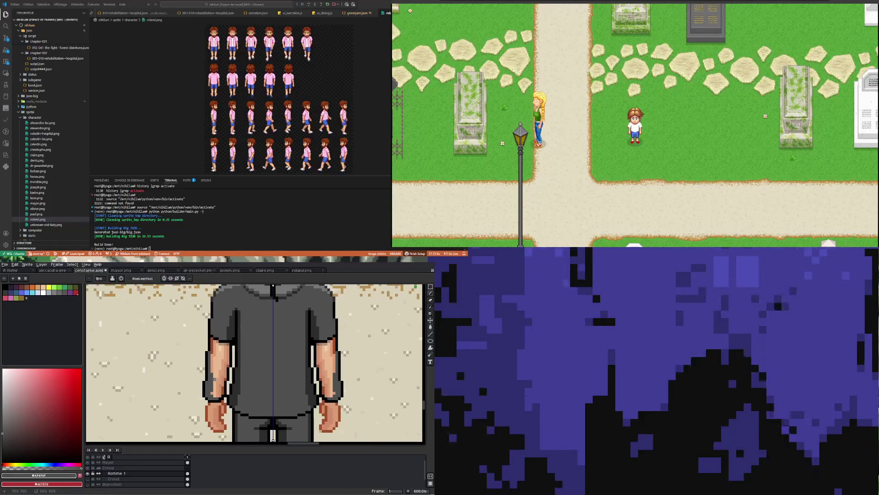
# Paint darker grey columns along the outer edge and down both forearms, mirrored by symmetry.
pyautogui.scroll(3, 205, 345)
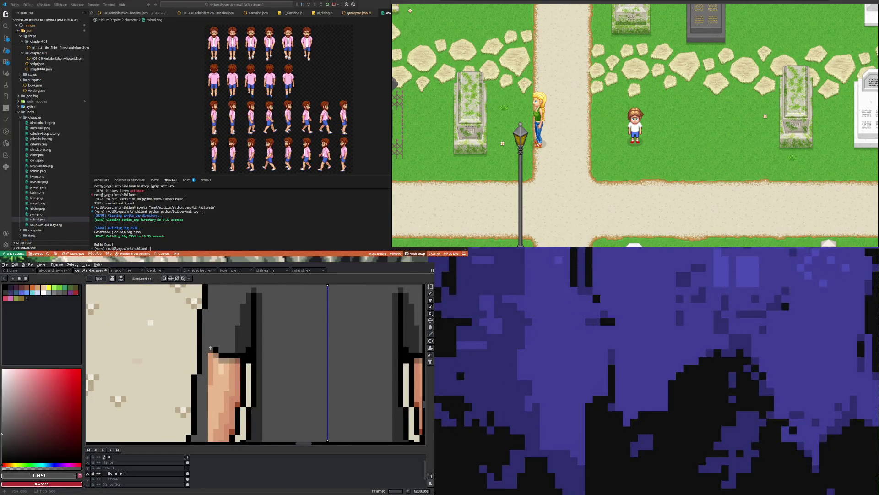
pyautogui.scroll(-2, 211, 347)
pyautogui.moveTo(210, 327)
pyautogui.mouseDown()
pyautogui.moveTo(209, 405)
pyautogui.moveTo(212, 322)
pyautogui.mouseUp()
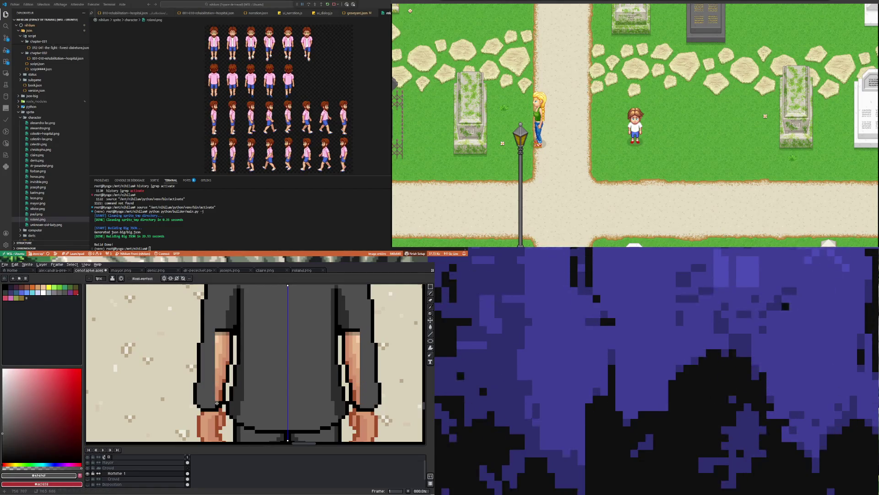
pyautogui.moveTo(222, 405); pyautogui.dragTo(218, 325)
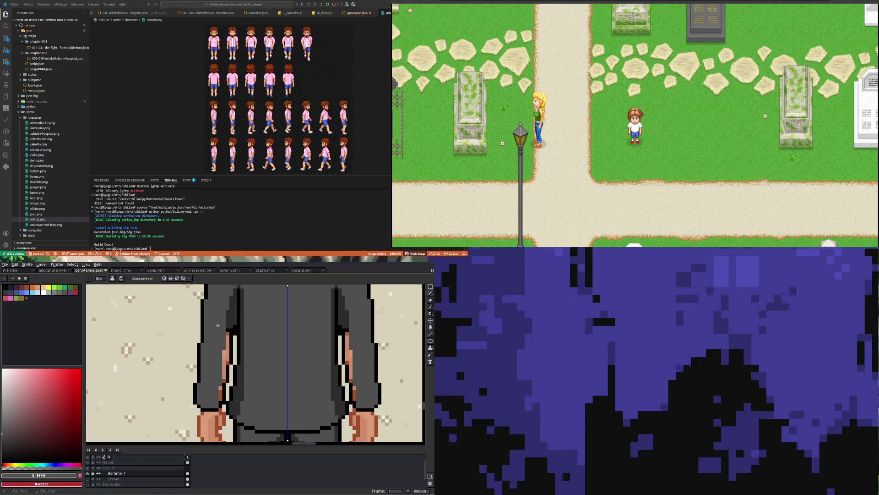
# Pick the jacket's #2C2C2C shade and cover the leftover forearm skin on both arms.
pyautogui.scroll(2, 222, 383)
pyautogui.keyDown('alt'); pyautogui.click(234, 297); pyautogui.keyUp('alt')
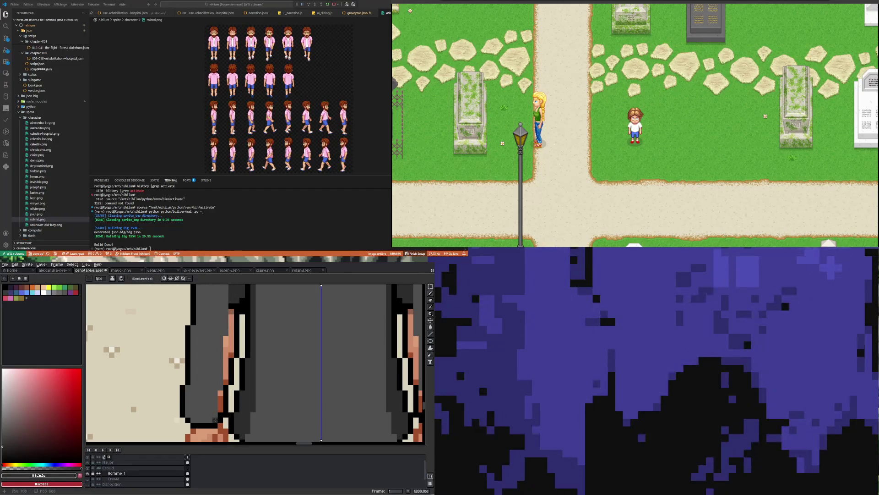
pyautogui.moveTo(220, 412); pyautogui.dragTo(233, 318)
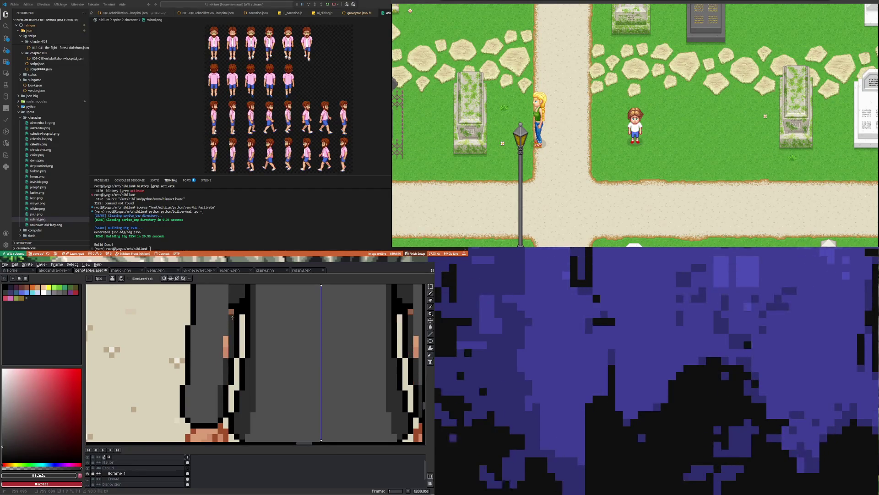
pyautogui.scroll(-3, 222, 344)
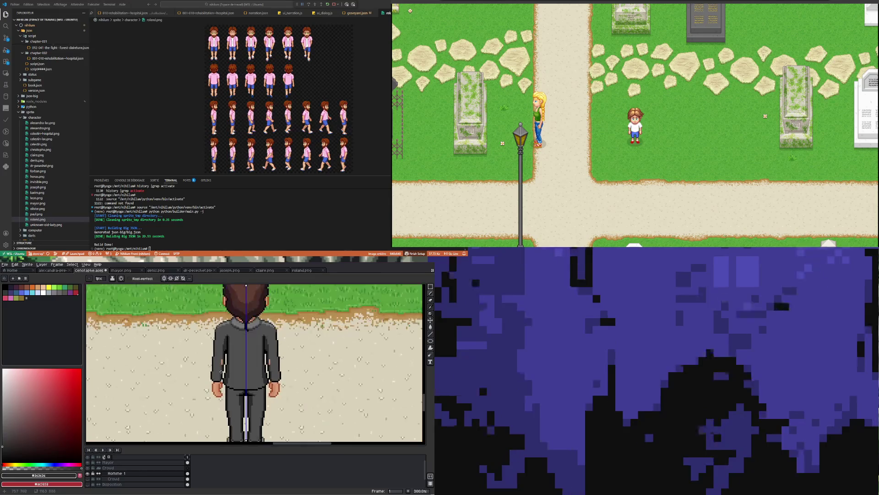
# Draw a dark grey line down the left sleeve's outer edge, mirrored onto the right sleeve.
pyautogui.scroll(1, 223, 344)
pyautogui.moveTo(222, 357); pyautogui.dragTo(217, 414)
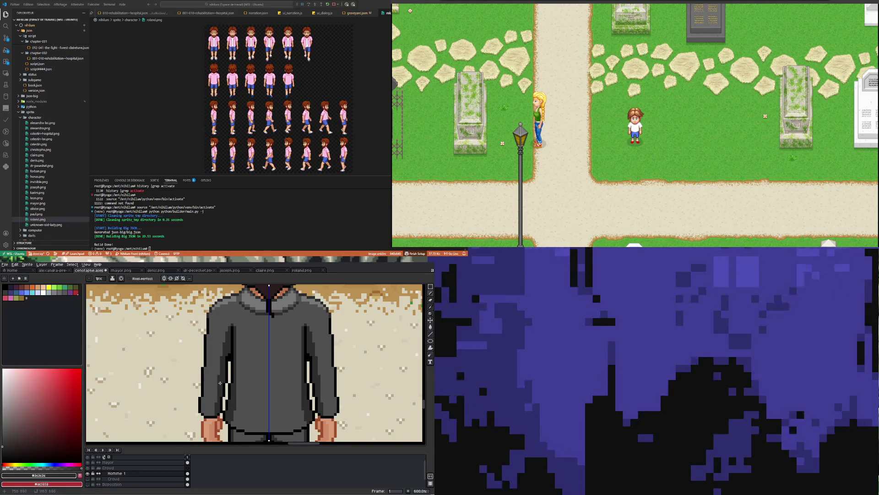
pyautogui.scroll(-1, 220, 383)
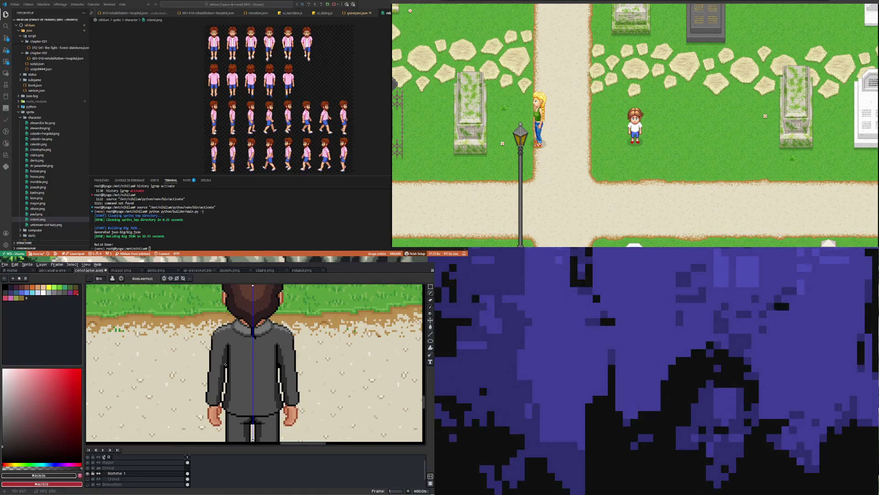
pyautogui.scroll(-2, 226, 364)
pyautogui.scroll(3, 228, 381)
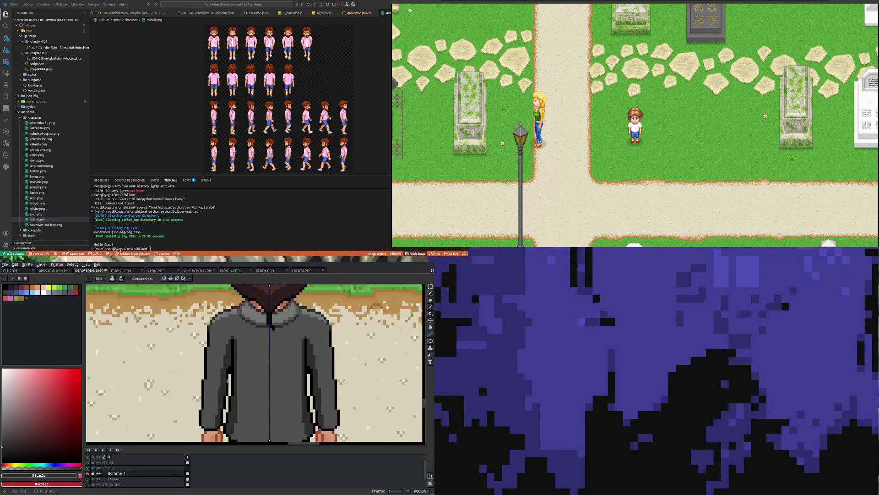
pyautogui.moveTo(203, 400); pyautogui.dragTo(203, 411)
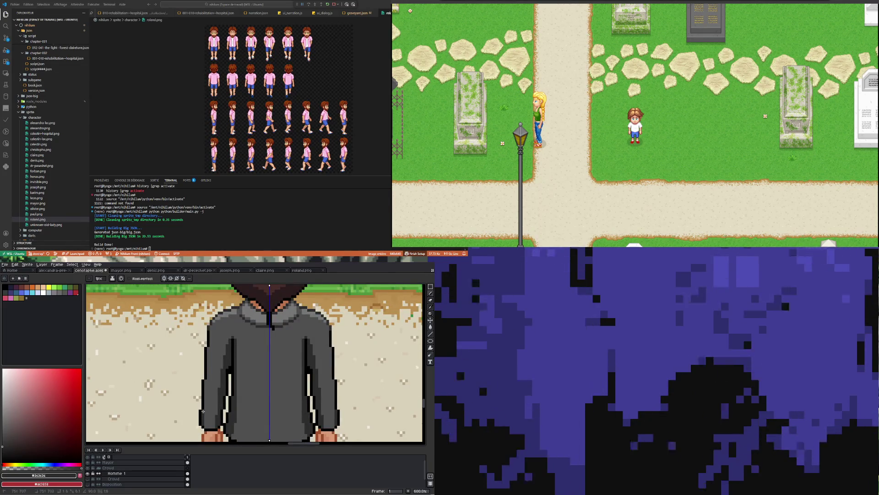
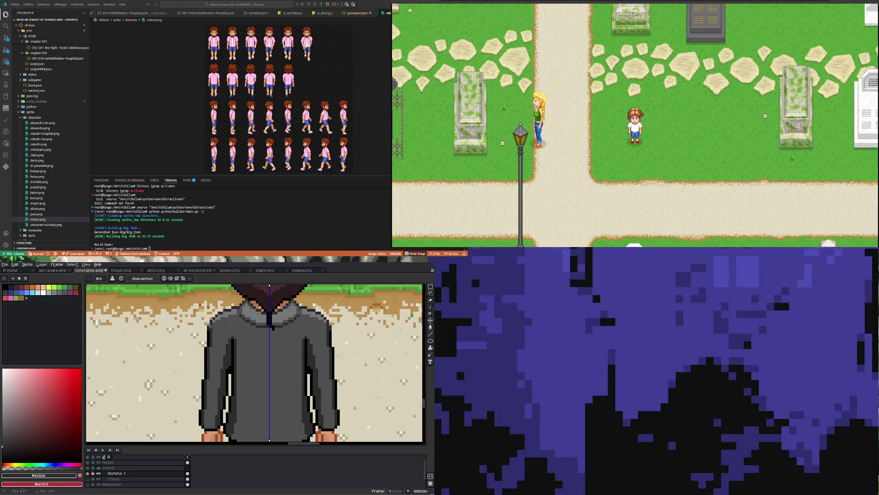
# Sample the suit's mid grey and paint it across the bottoms of both trouser legs.
pyautogui.scroll(-3, 220, 358)
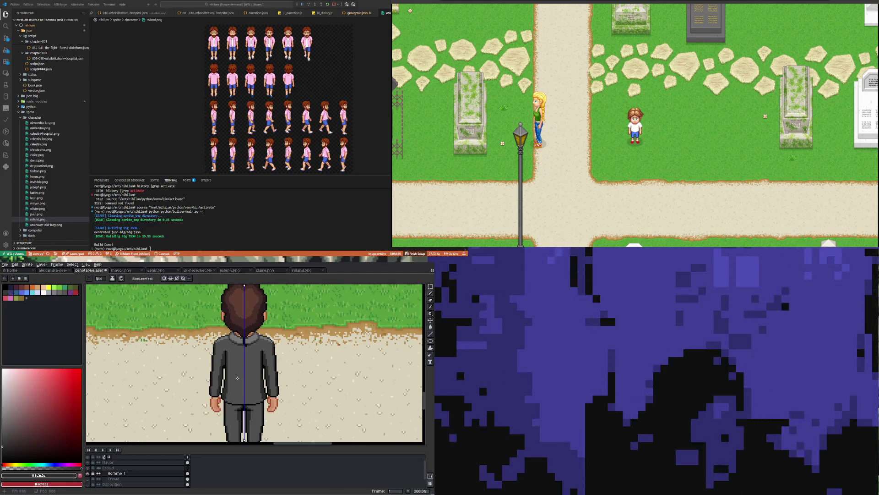
pyautogui.scroll(-2, 237, 378)
pyautogui.scroll(2, 238, 383)
pyautogui.scroll(-2, 239, 388)
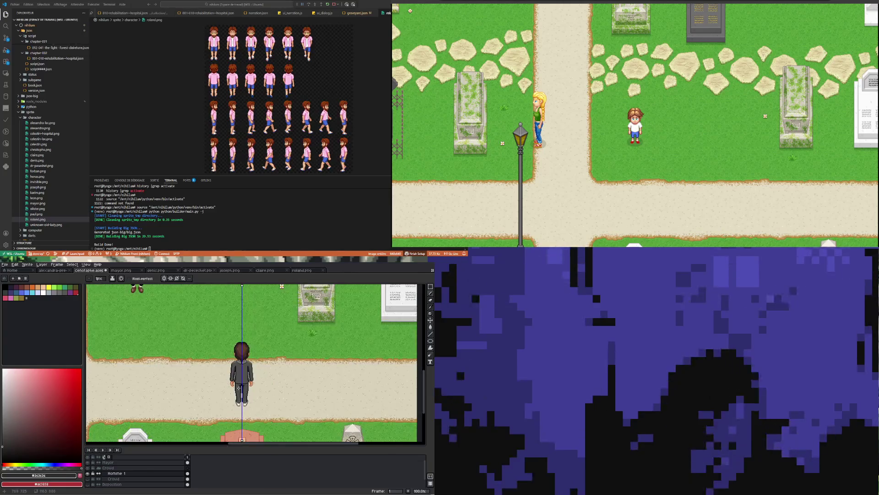
pyautogui.scroll(2, 241, 389)
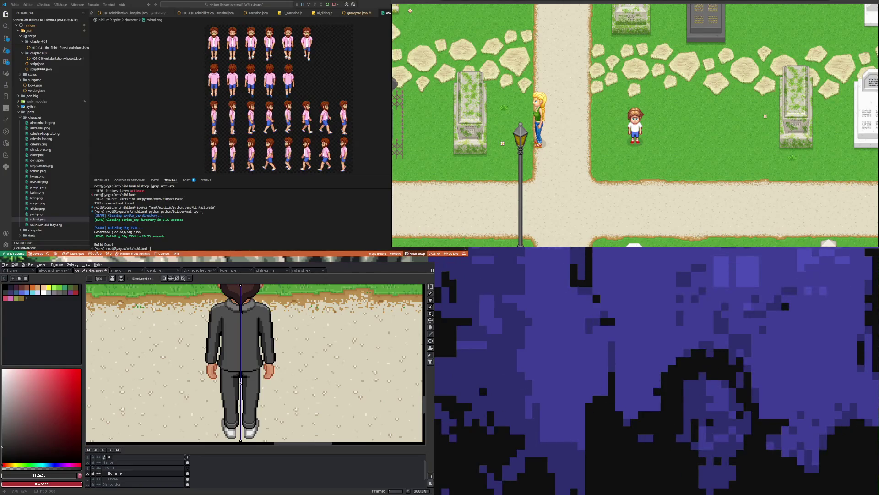
pyautogui.scroll(-2, 240, 382)
pyautogui.scroll(4, 239, 387)
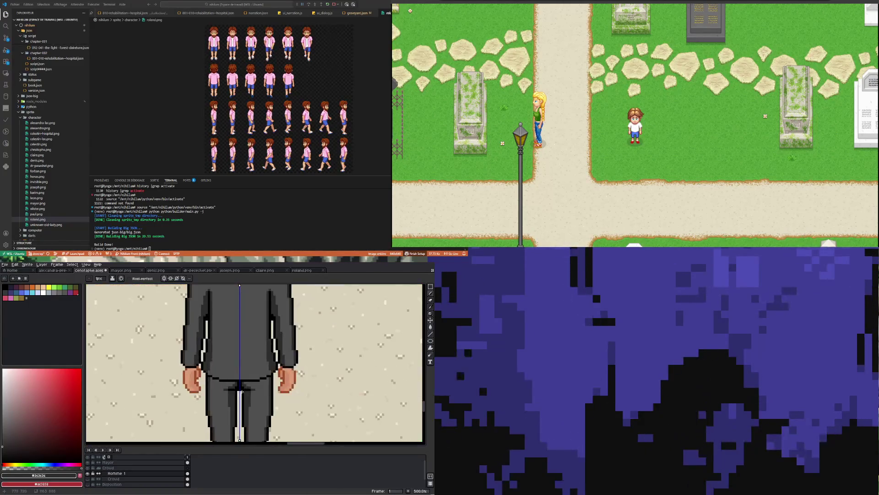
pyautogui.scroll(2, 241, 390)
pyautogui.keyDown('alt'); pyautogui.click(219, 377); pyautogui.keyUp('alt')
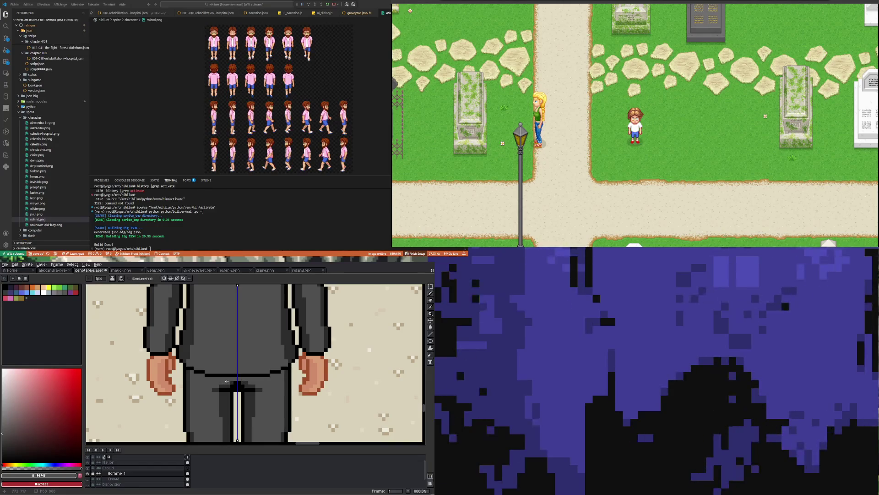
pyautogui.scroll(-2, 224, 381)
pyautogui.scroll(2, 221, 380)
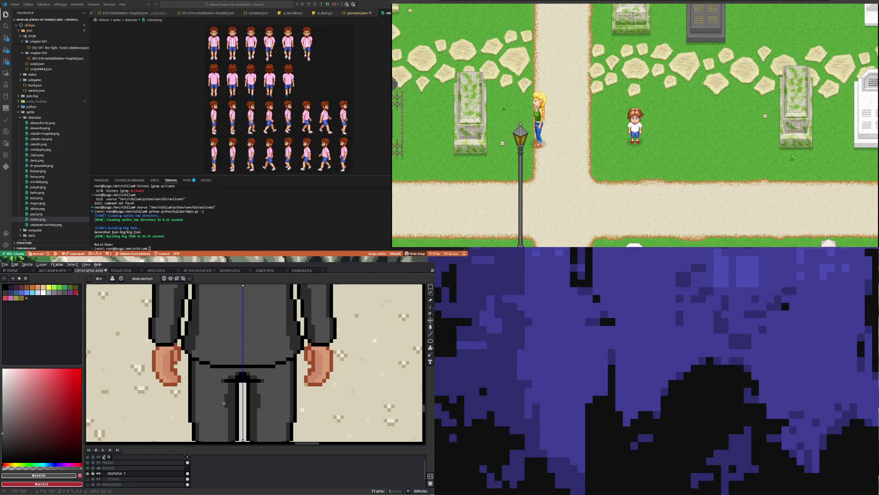
pyautogui.scroll(-3, 224, 379)
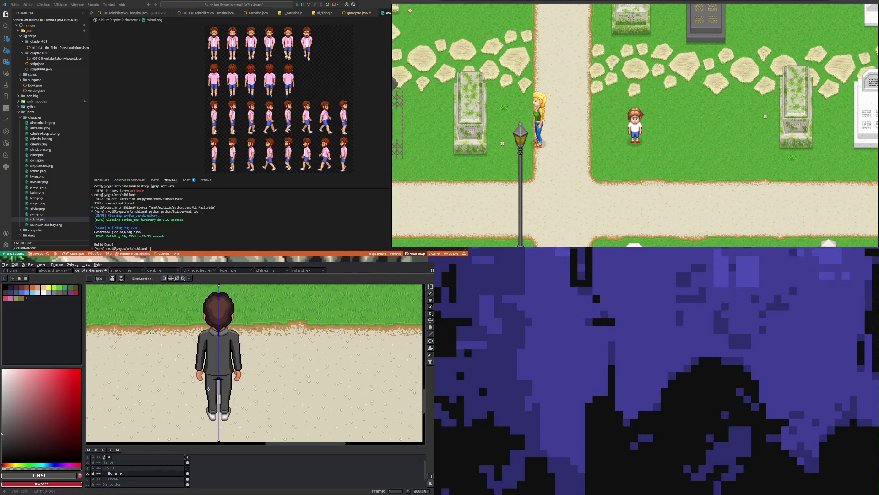
pyautogui.scroll(3, 208, 390)
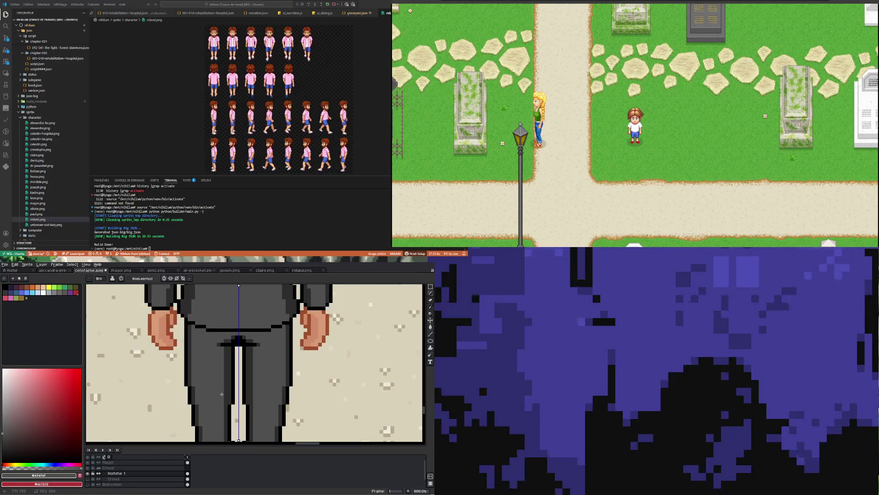
pyautogui.scroll(-3, 201, 382)
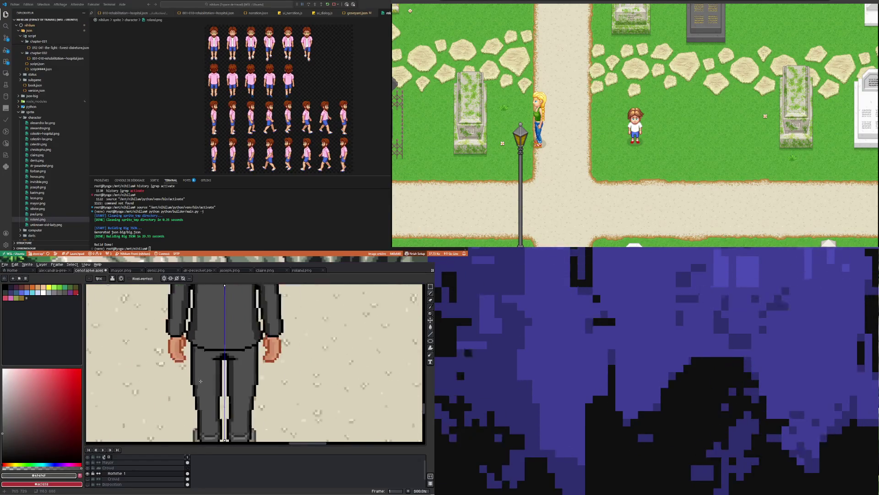
pyautogui.scroll(2, 201, 382)
pyautogui.scroll(-2, 201, 382)
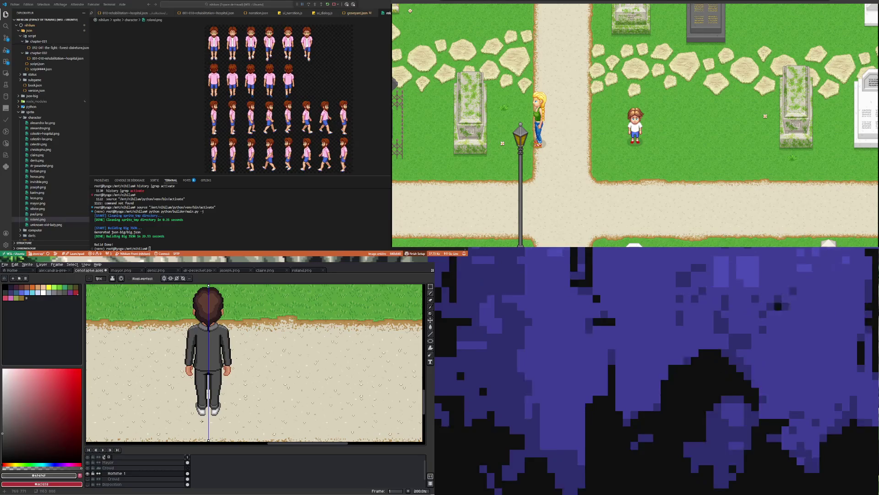
pyautogui.scroll(4, 202, 388)
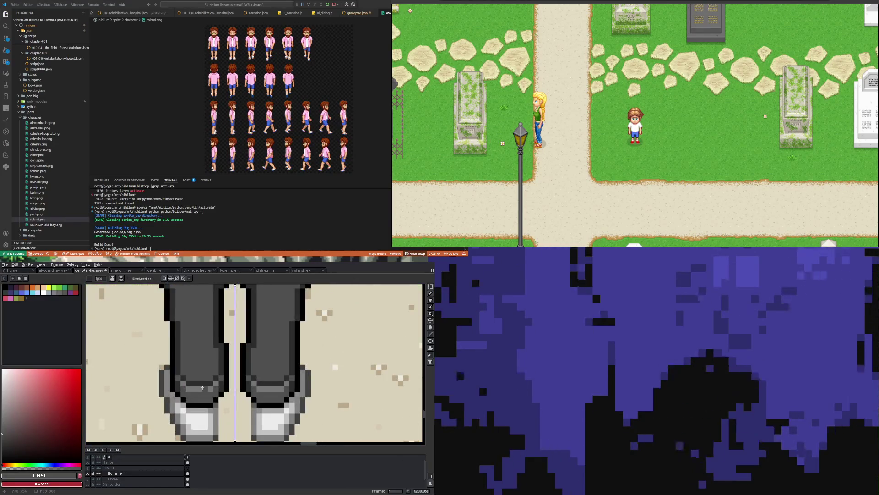
pyautogui.moveTo(184, 379)
pyautogui.mouseDown()
pyautogui.moveTo(208, 387)
pyautogui.moveTo(216, 378)
pyautogui.mouseUp()
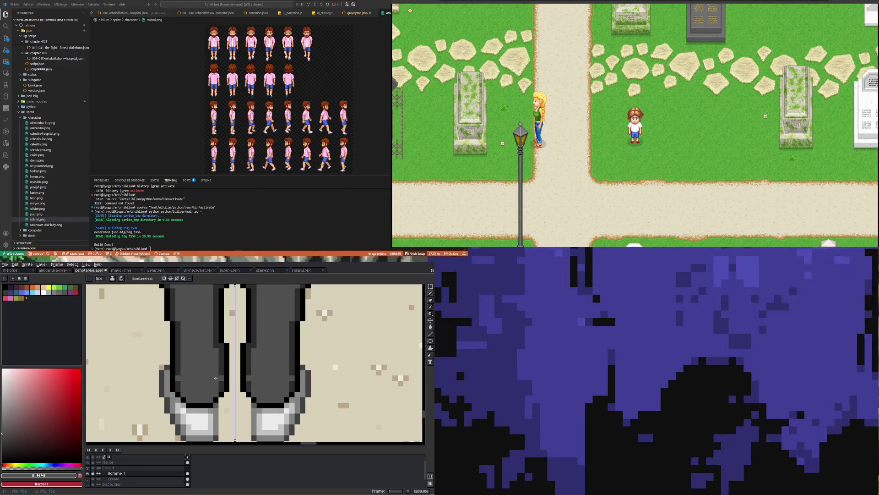
# Pick the dark grey of the trouser outline for the hem shading.
pyautogui.press('i')
pyautogui.click(181, 363)
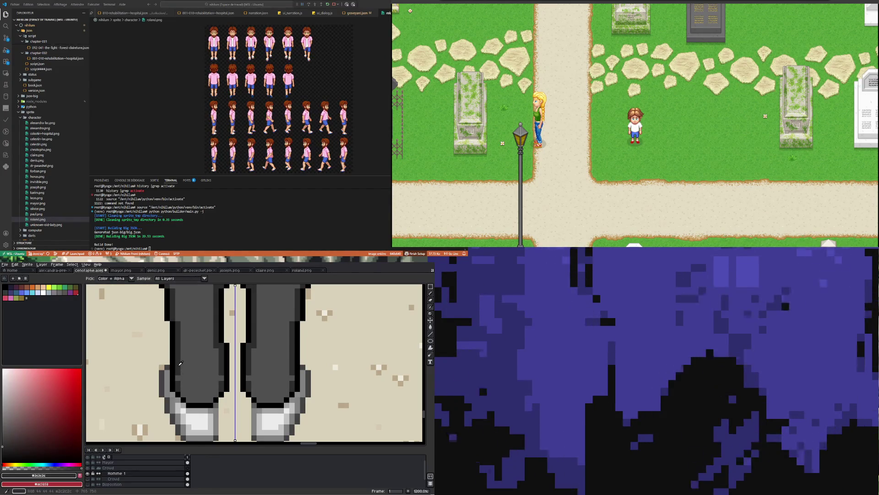
pyautogui.press('b')
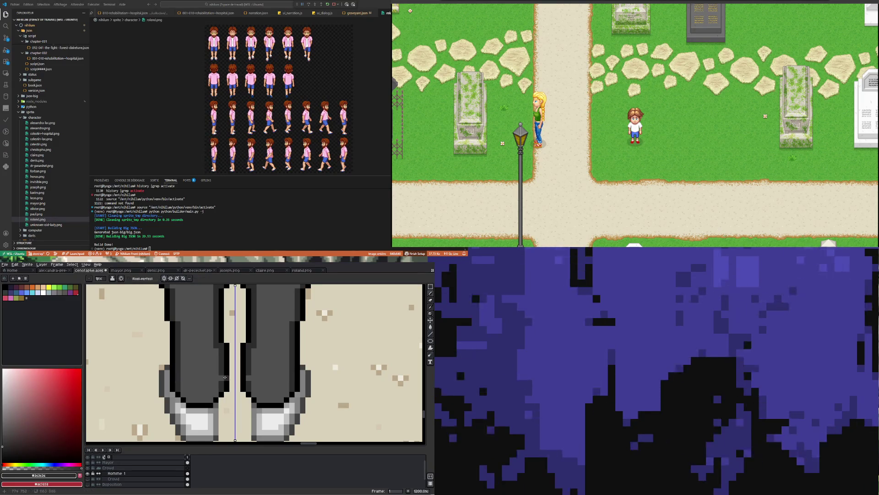
pyautogui.scroll(-6, 220, 377)
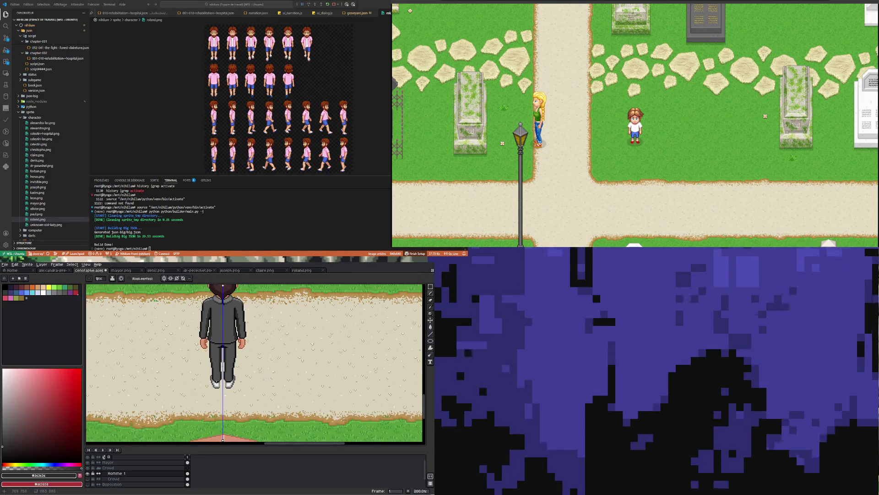
pyautogui.scroll(2, 222, 347)
pyautogui.scroll(-3, 222, 347)
pyautogui.scroll(3, 218, 392)
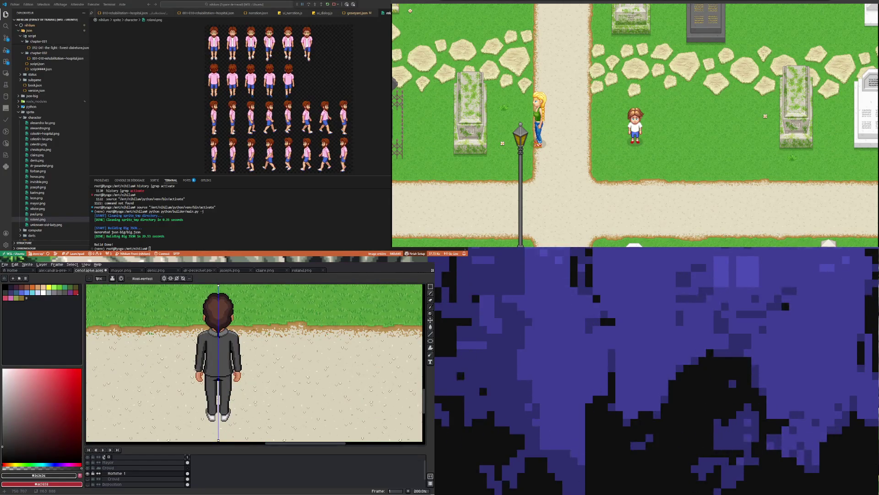
pyautogui.scroll(4, 197, 371)
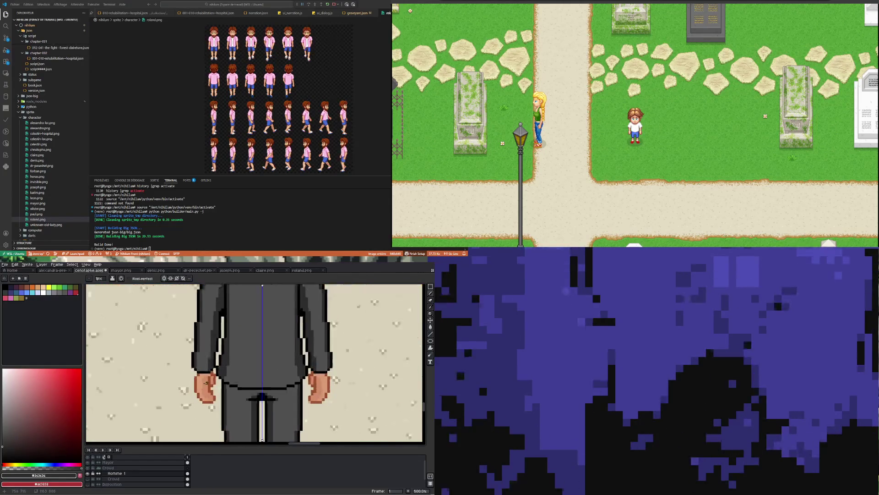
pyautogui.click(36, 292)
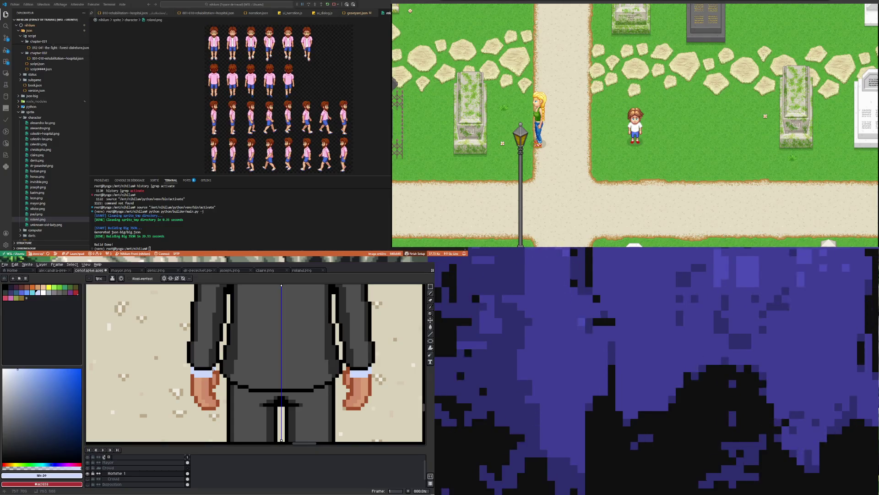
pyautogui.scroll(-4, 168, 364)
pyautogui.scroll(4, 168, 364)
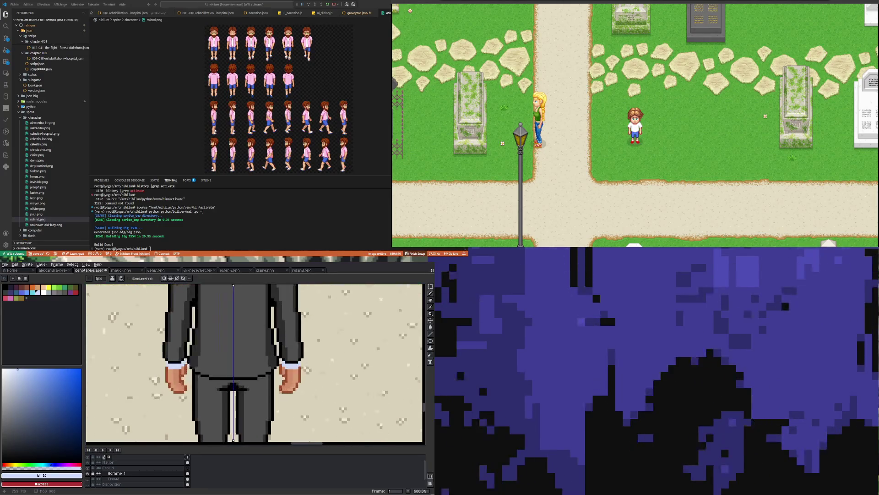
pyautogui.scroll(5, 231, 366)
pyautogui.click(24, 375)
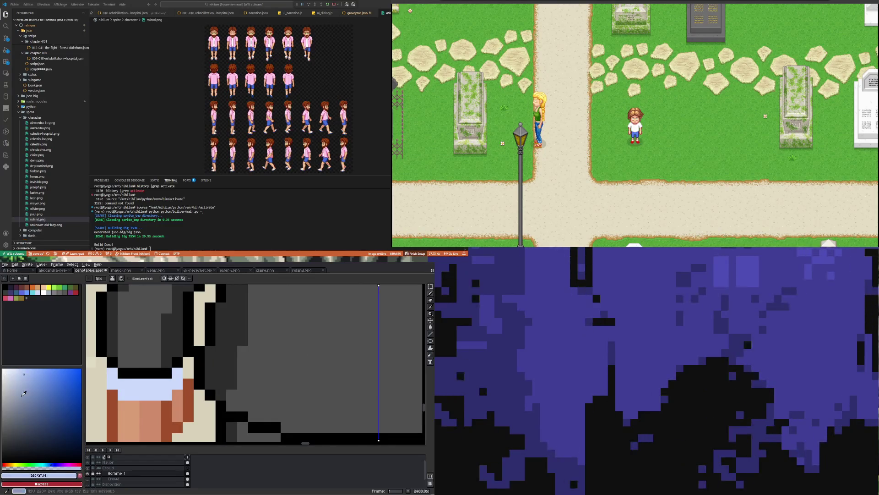
pyautogui.click(54, 462)
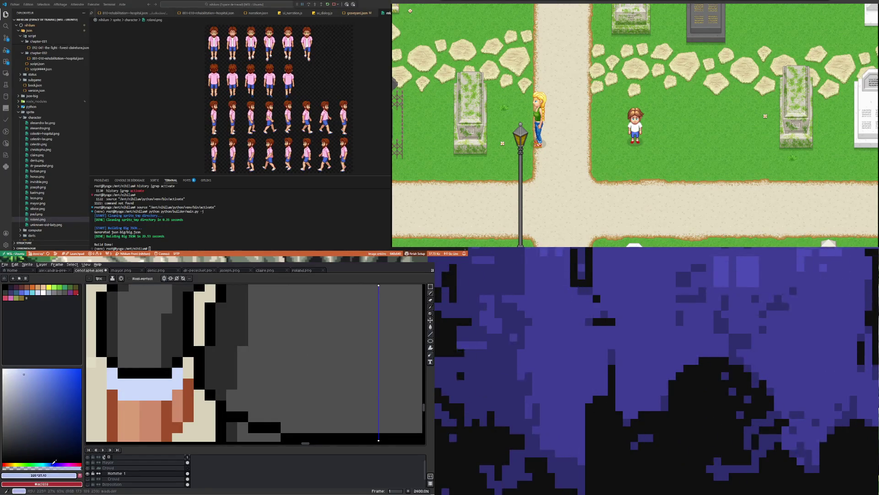
pyautogui.click(114, 382)
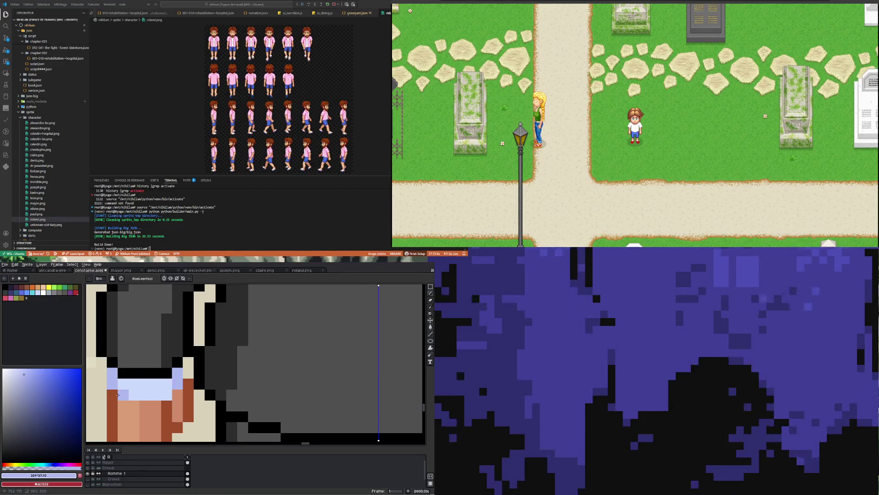
pyautogui.scroll(-8, 133, 394)
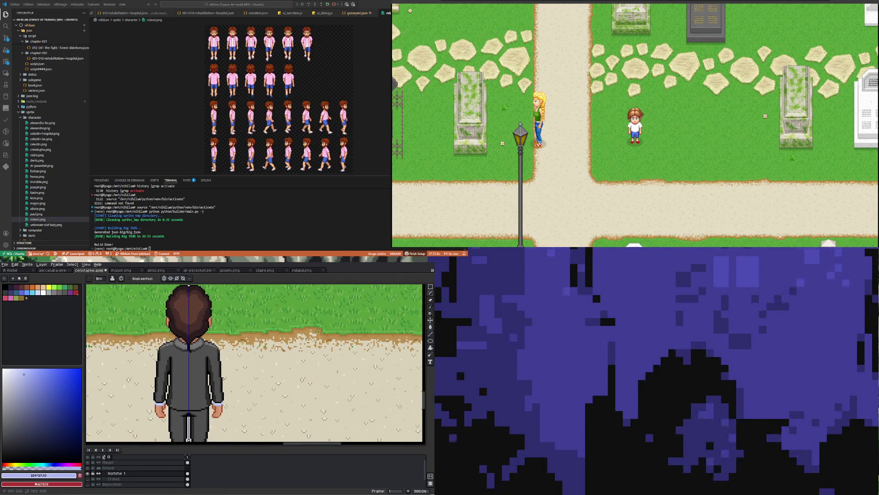
pyautogui.scroll(-1, 207, 391)
pyautogui.scroll(2, 183, 392)
pyautogui.scroll(-1, 185, 390)
pyautogui.scroll(-3, 191, 390)
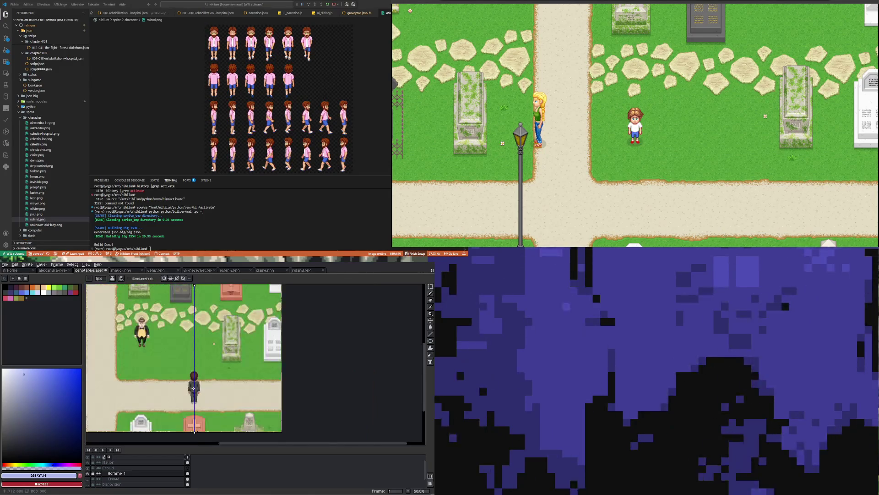
pyautogui.scroll(2, 194, 390)
pyautogui.scroll(5, 194, 390)
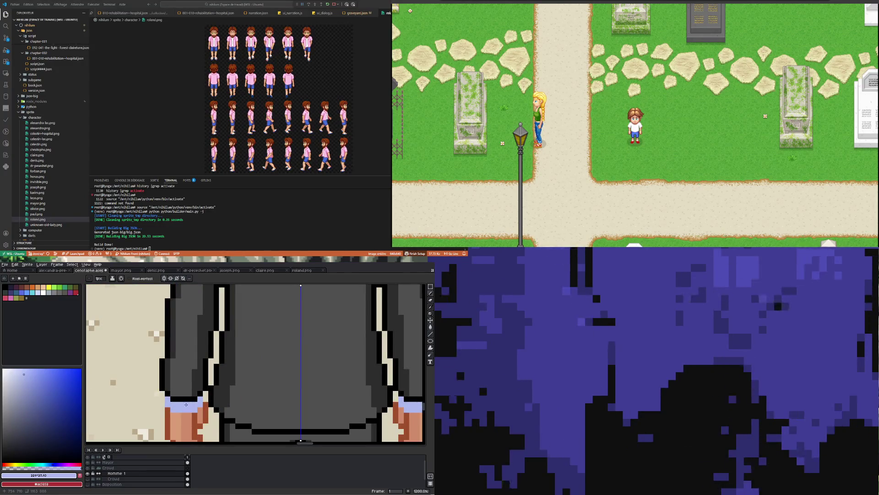
pyautogui.click(30, 378)
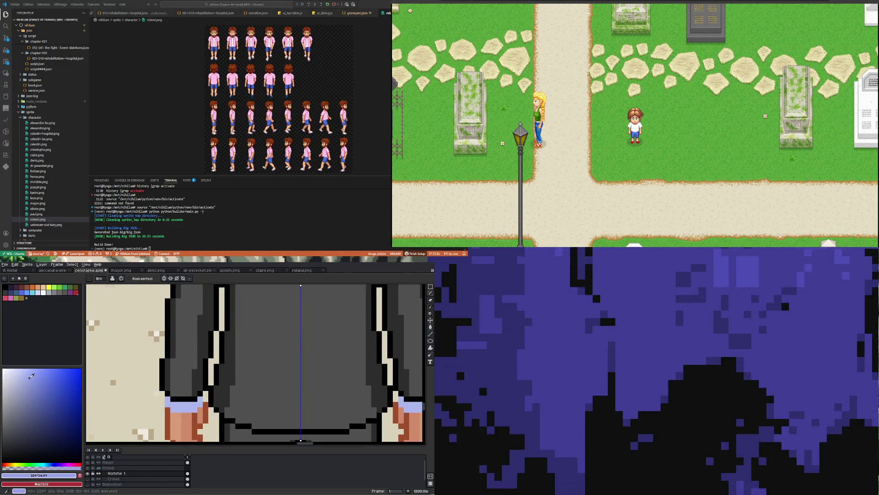
pyautogui.click(56, 464)
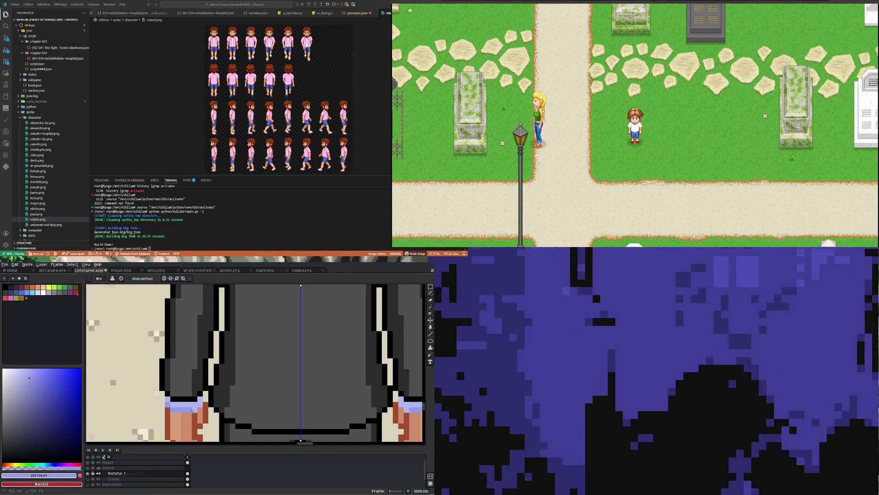
pyautogui.scroll(-4, 199, 404)
pyautogui.scroll(3, 181, 393)
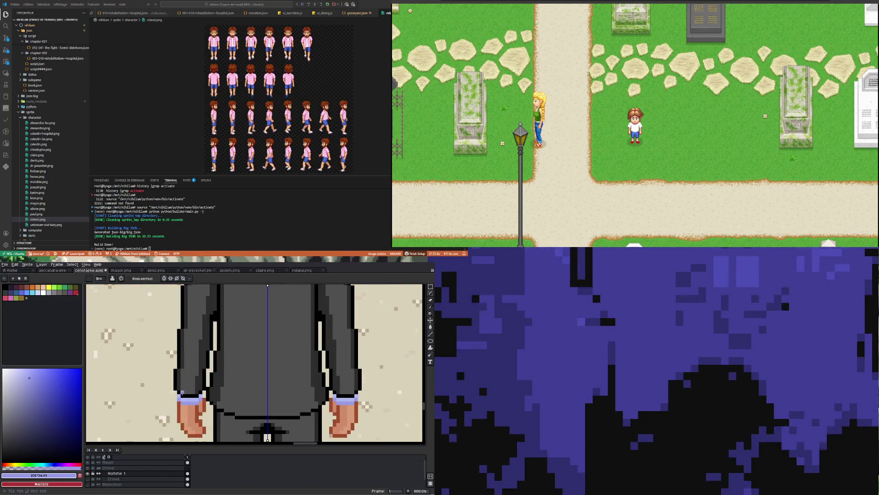
pyautogui.scroll(-4, 200, 395)
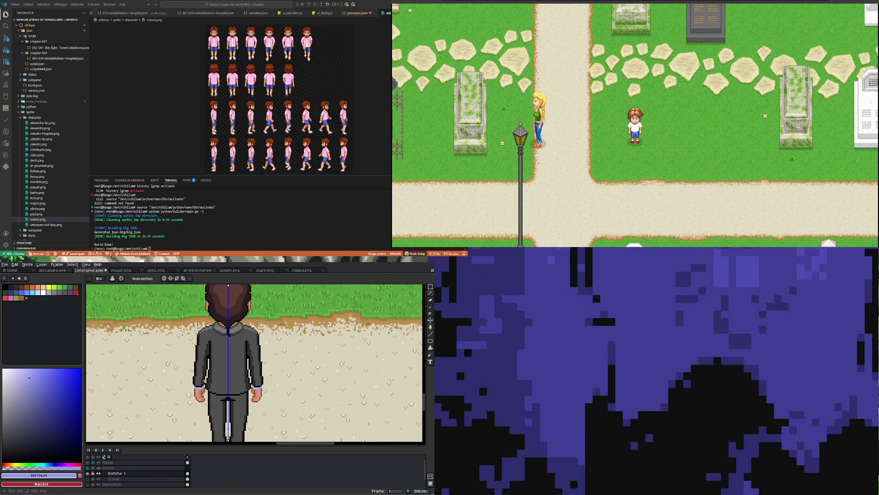
pyautogui.scroll(8, 231, 396)
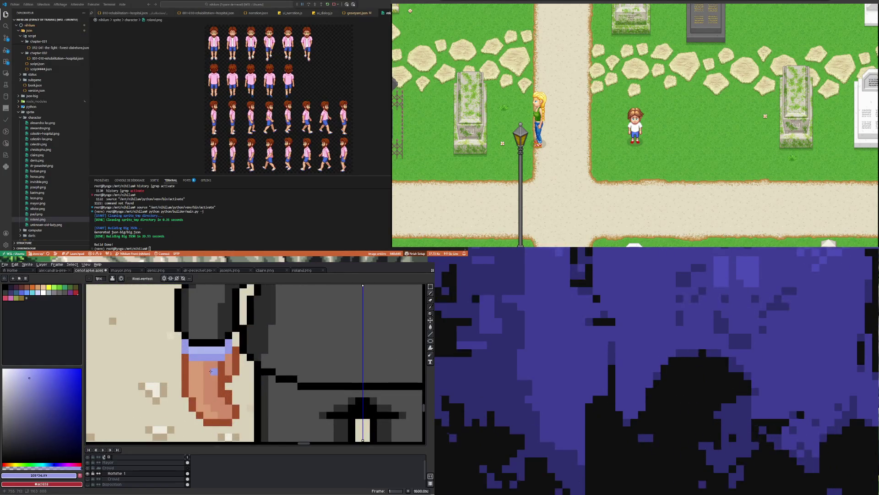
# Sample the hand's skin tone and shift it toward red.
pyautogui.press('i')
pyautogui.click(212, 366)
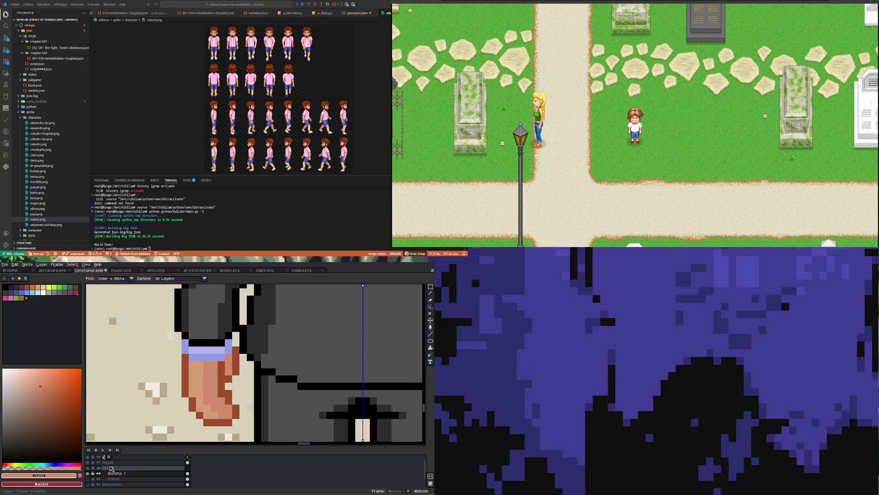
pyautogui.click(5, 465)
pyautogui.press('b')
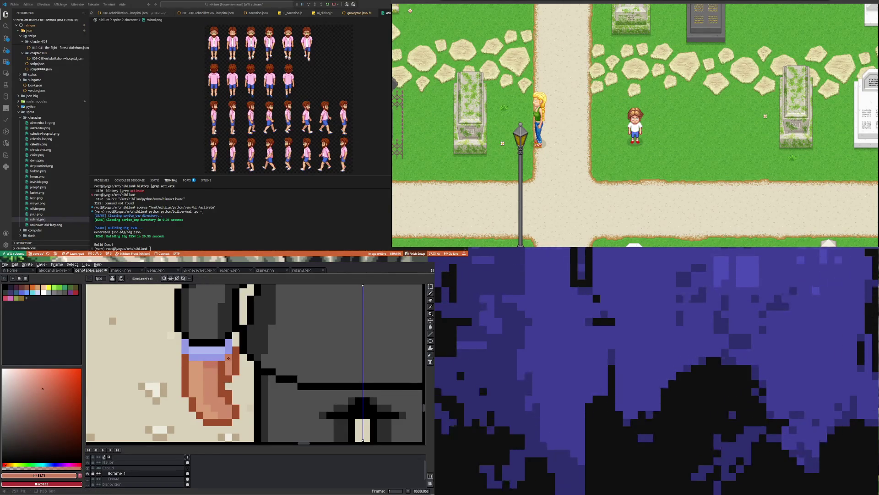
# Resample the hand's skin and darker brown shades, then darken the chosen shade slightly.
pyautogui.press('i')
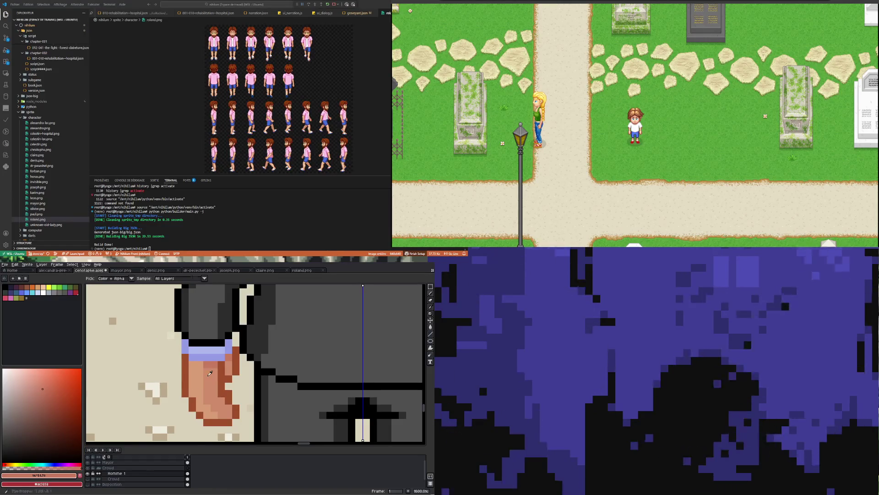
pyautogui.click(210, 373)
pyautogui.press('b')
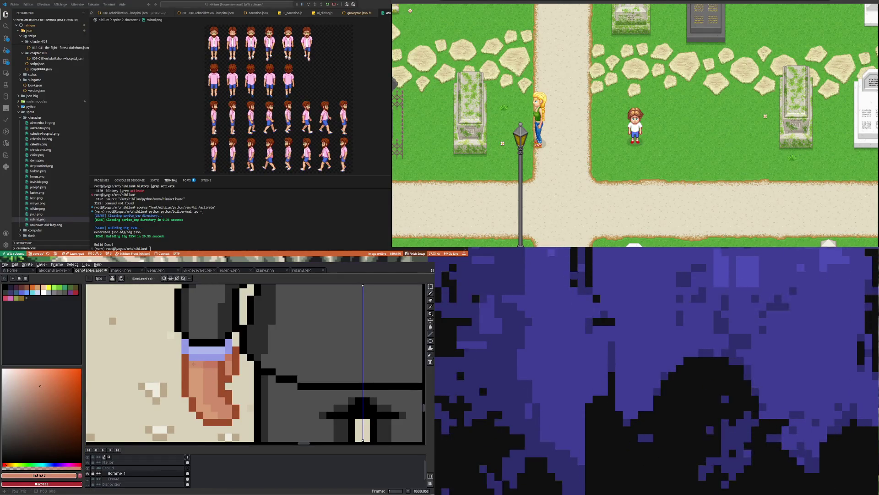
pyautogui.press('i')
pyautogui.click(226, 370)
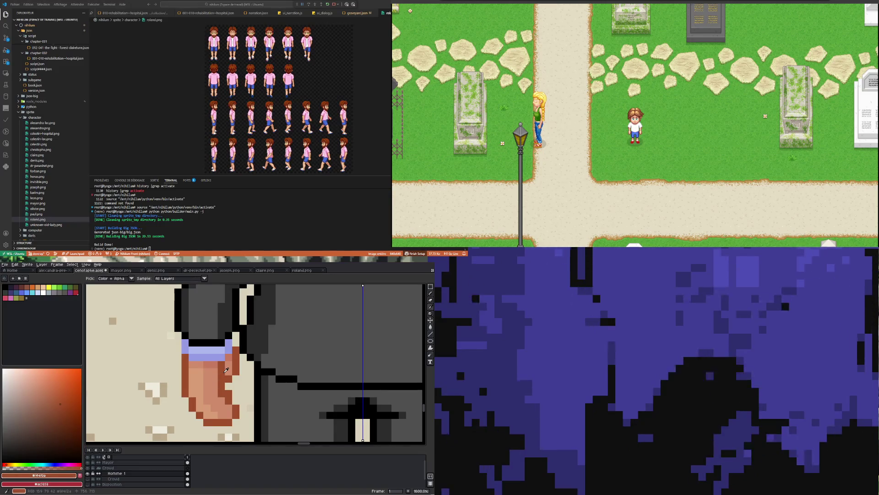
pyautogui.press('b')
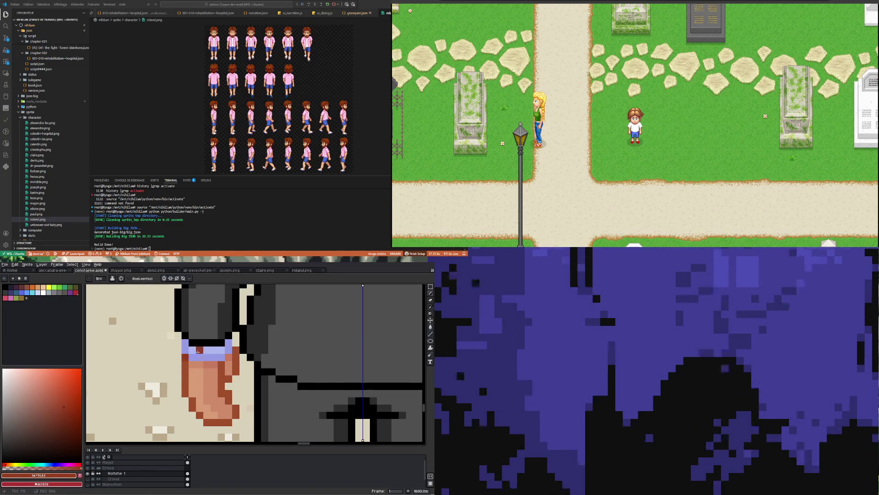
pyautogui.click(64, 412)
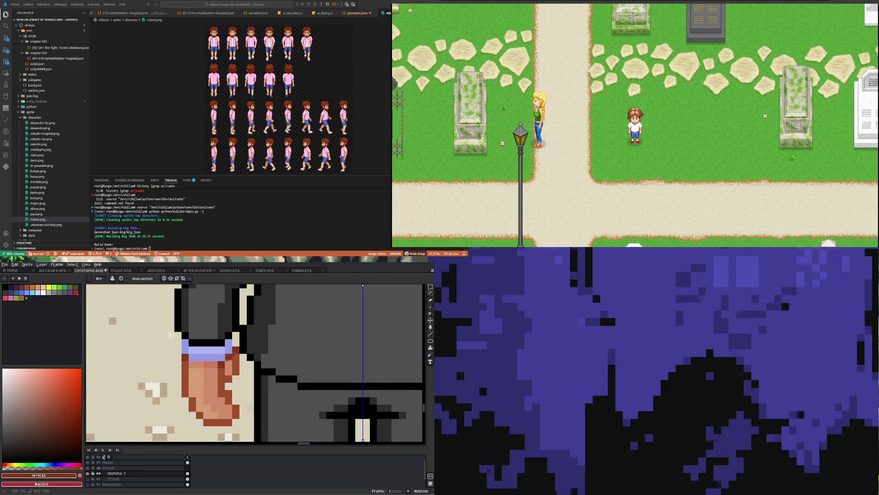
pyautogui.scroll(-3, 202, 380)
pyautogui.scroll(-3, 217, 380)
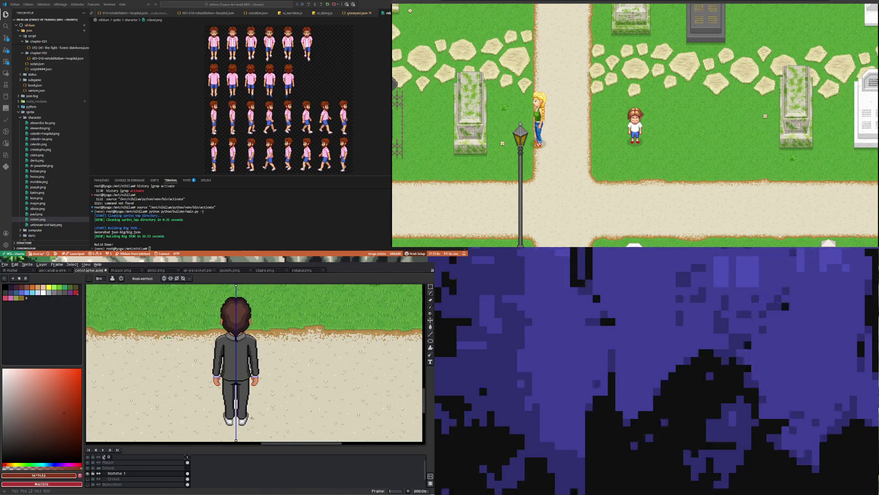
# Paint a mirrored #2c2c2c line across the suit's waist.
pyautogui.scroll(6, 238, 359)
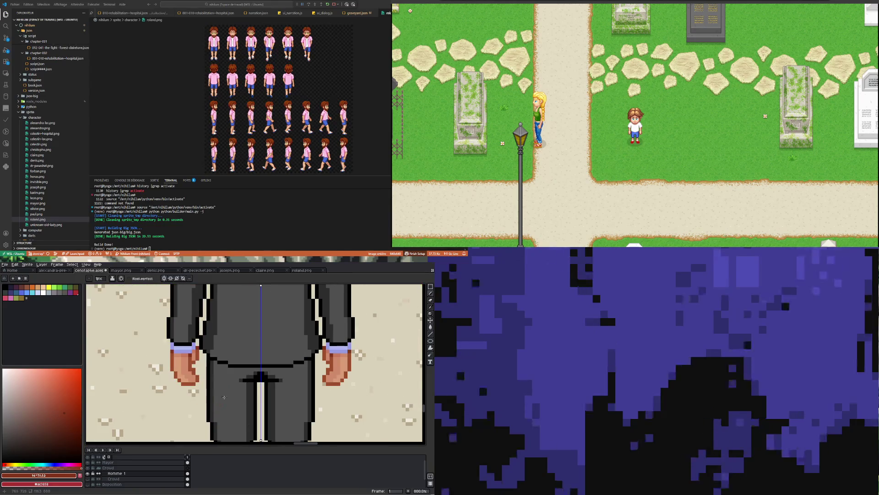
pyautogui.keyDown('alt'); pyautogui.click(208, 355); pyautogui.keyUp('alt')
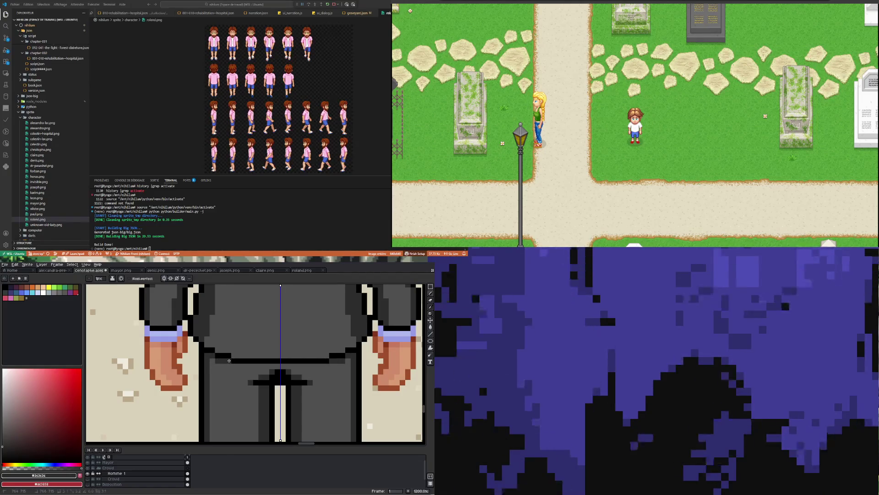
pyautogui.moveTo(233, 365); pyautogui.dragTo(274, 365)
pyautogui.scroll(-5, 240, 391)
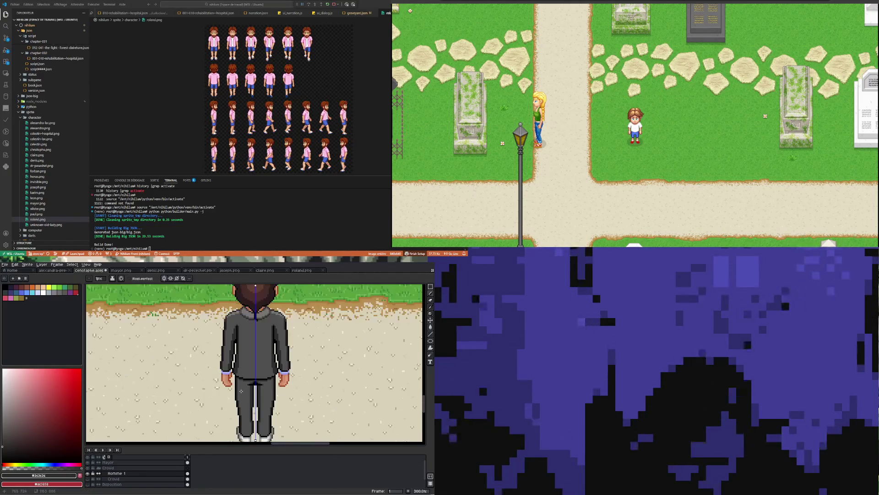
pyautogui.scroll(-1, 241, 390)
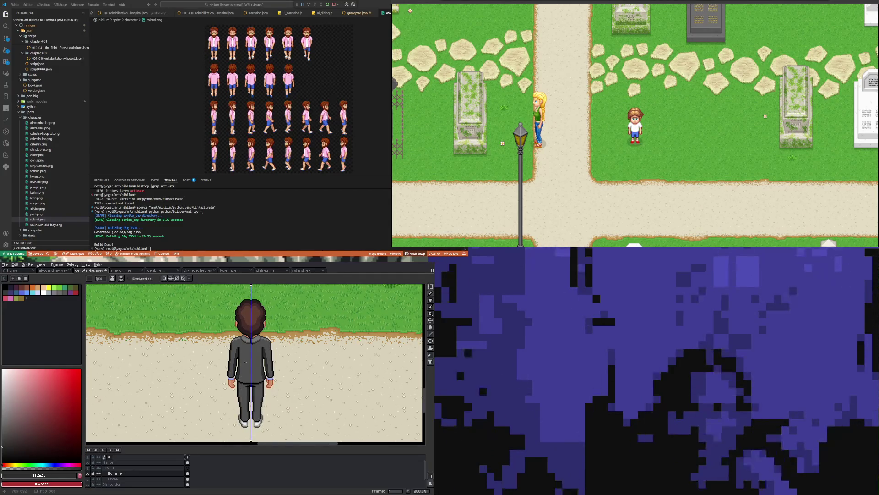
pyautogui.scroll(3, 248, 345)
pyautogui.scroll(5, 240, 337)
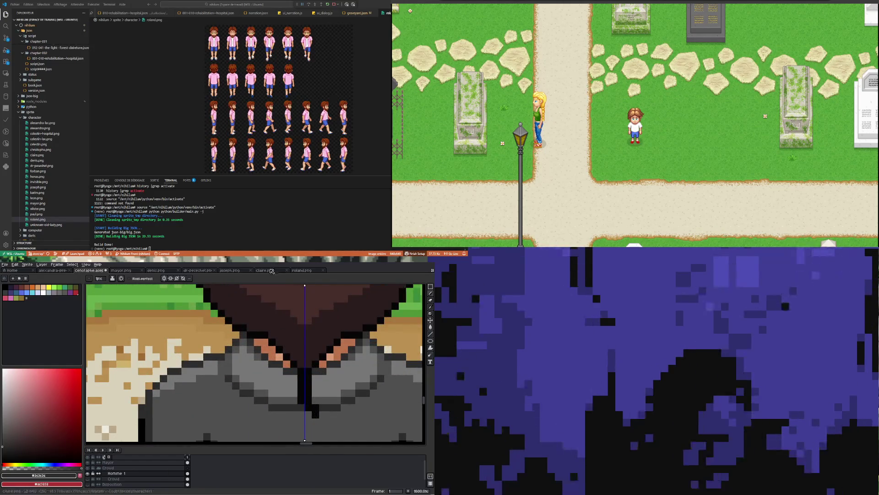
# Paint a dark grey pixel onto the collar.
pyautogui.press('i')
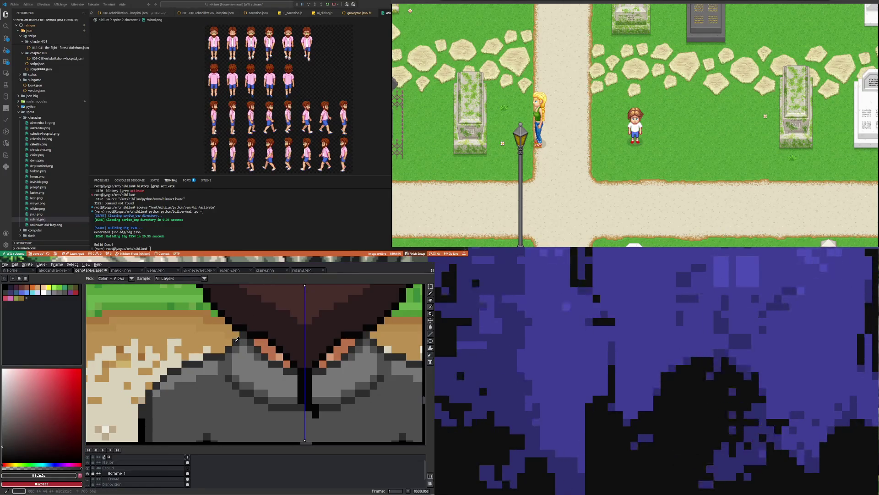
pyautogui.press('b')
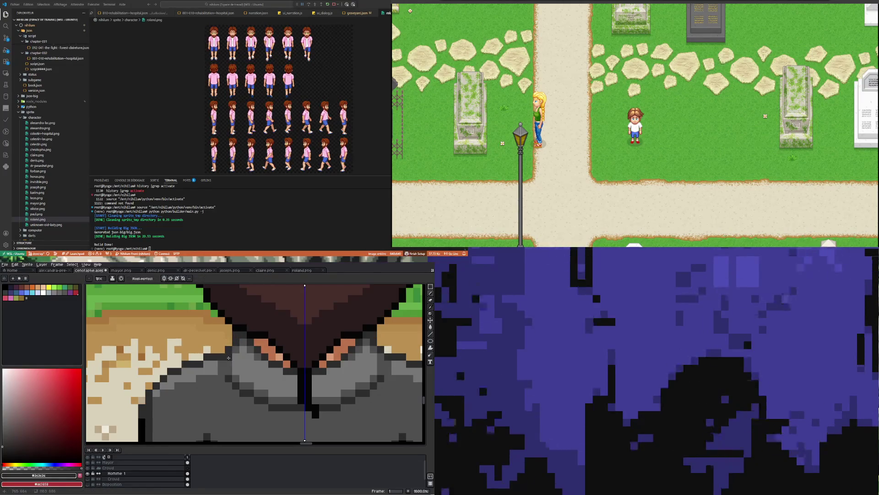
pyautogui.scroll(-5, 228, 357)
pyautogui.scroll(4, 289, 351)
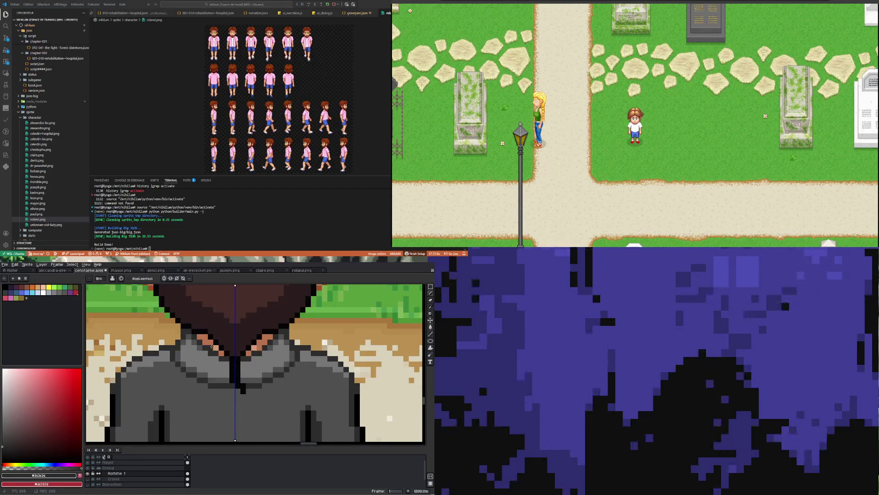
pyautogui.scroll(-4, 296, 359)
pyautogui.scroll(6, 211, 356)
pyautogui.click(227, 386)
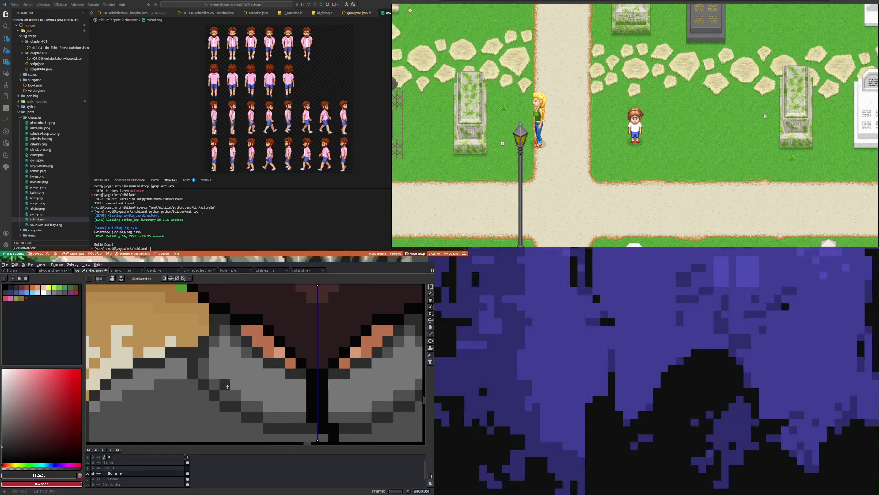
# Sample the suit greys #777777 and #4f4f4f for collar touch-ups.
pyautogui.keyDown('alt'); pyautogui.click(223, 364); pyautogui.keyUp('alt')
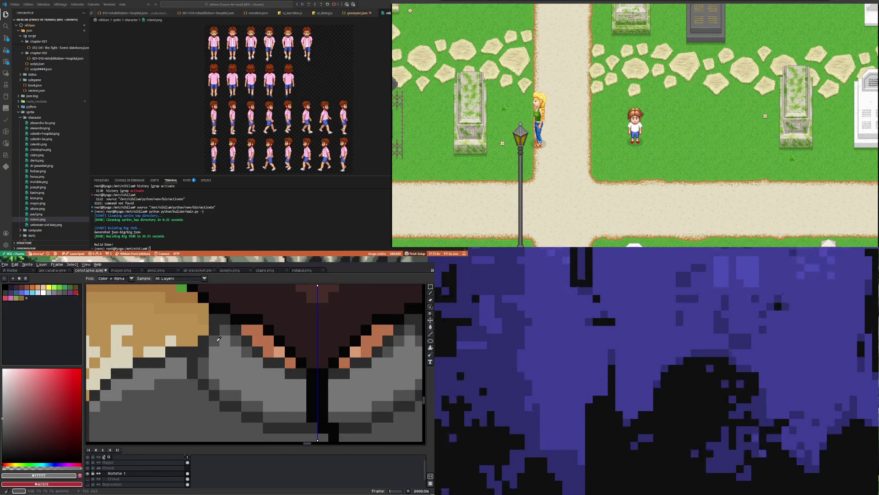
pyautogui.keyDown('alt'); pyautogui.click(218, 340); pyautogui.keyUp('alt')
pyautogui.keyDown('alt'); pyautogui.click(175, 387); pyautogui.keyUp('alt')
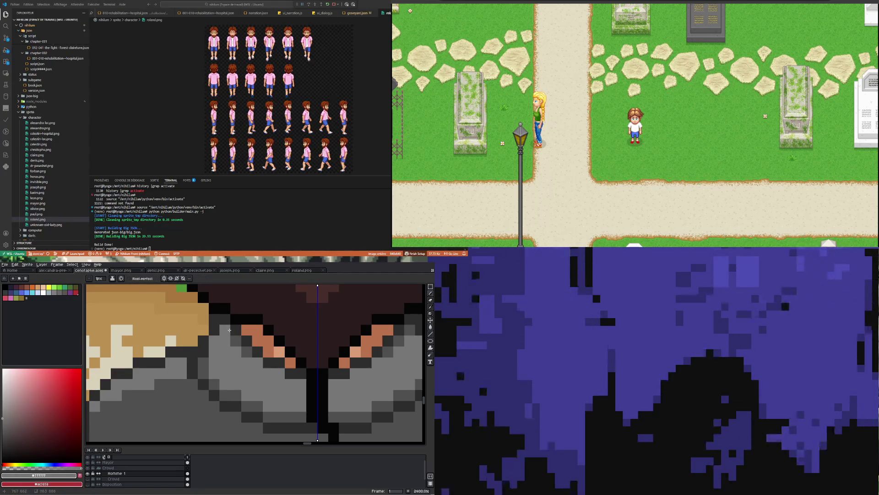
pyautogui.scroll(-6, 238, 364)
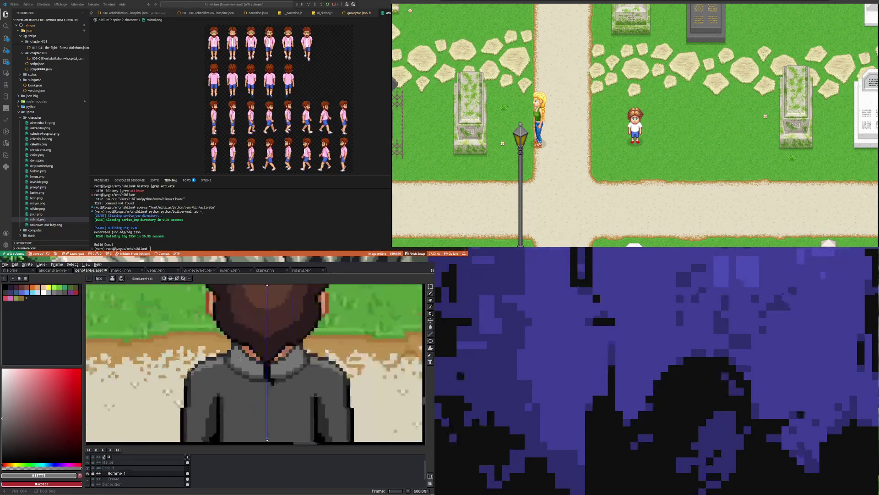
pyautogui.scroll(4, 238, 363)
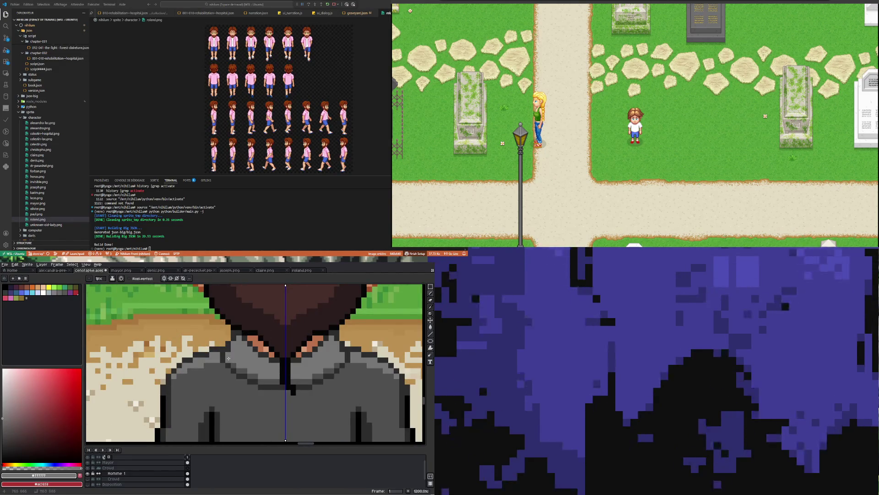
pyautogui.scroll(-4, 234, 365)
pyautogui.scroll(5, 235, 391)
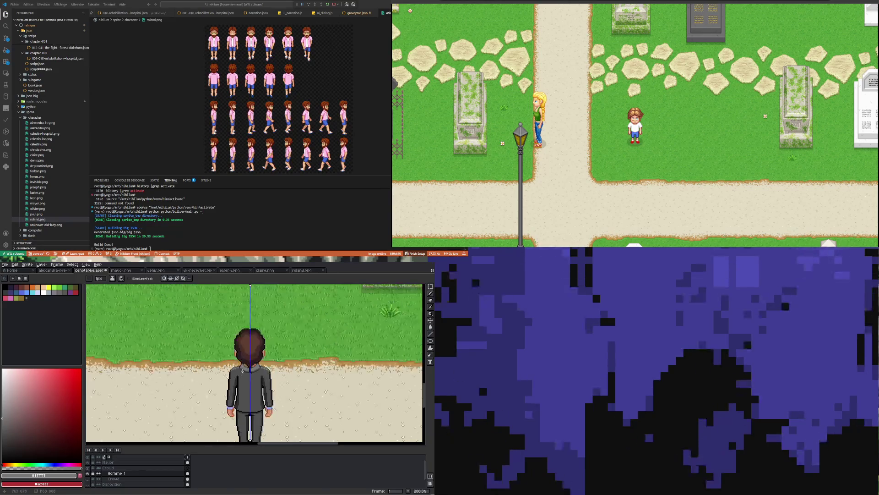
pyautogui.press('i')
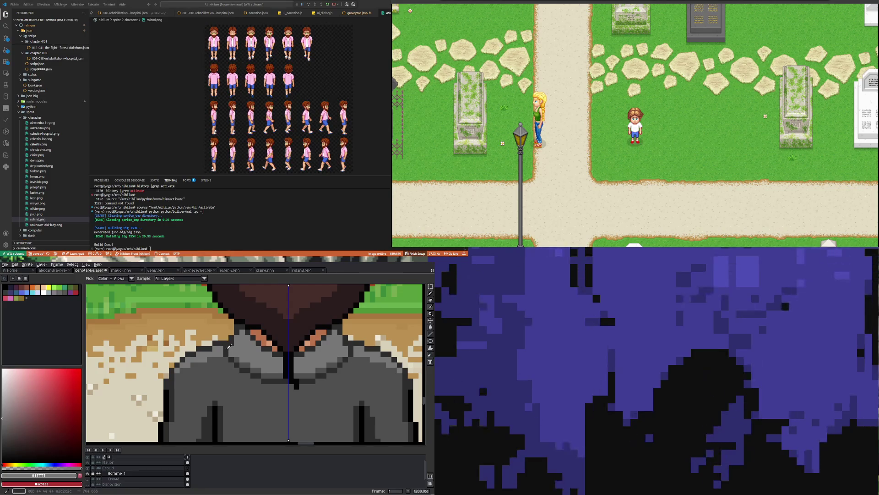
# Select the shirt area across the shoulders, lift it, then deselect.
pyautogui.press('m')
pyautogui.hotkey('shift', 'q')
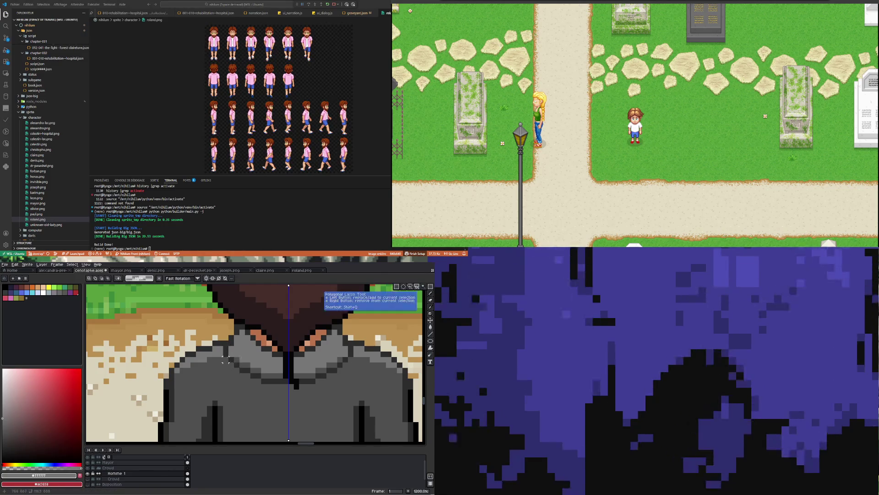
pyautogui.moveTo(223, 356)
pyautogui.mouseDown()
pyautogui.moveTo(355, 373)
pyautogui.moveTo(354, 390)
pyautogui.mouseUp()
pyautogui.click(322, 390)
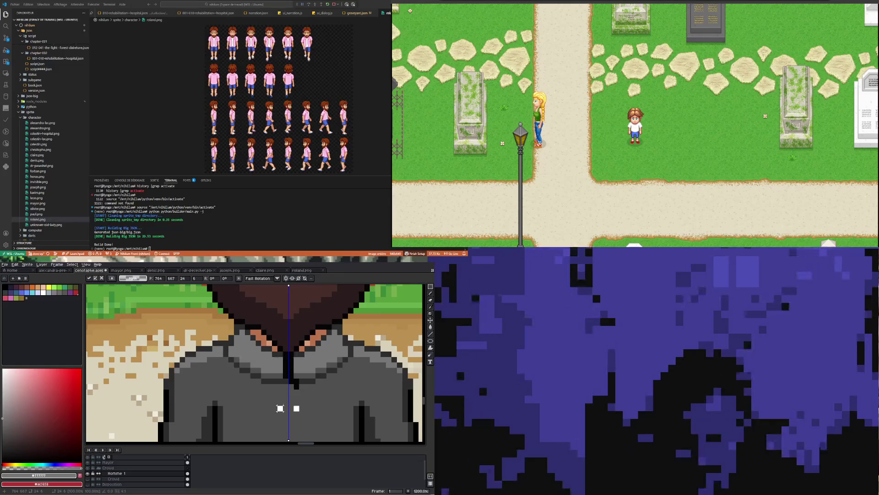
pyautogui.hotkey('ctrl', 'd')
# Select the upper shoulder area and nudge it up one row.
pyautogui.scroll(-1, 288, 386)
pyautogui.scroll(-1, 273, 406)
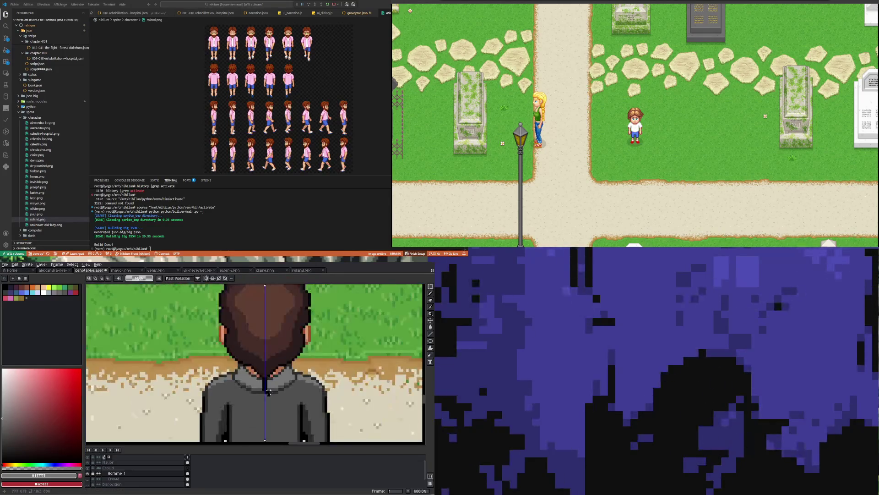
pyautogui.scroll(3, 272, 407)
pyautogui.scroll(1, 275, 407)
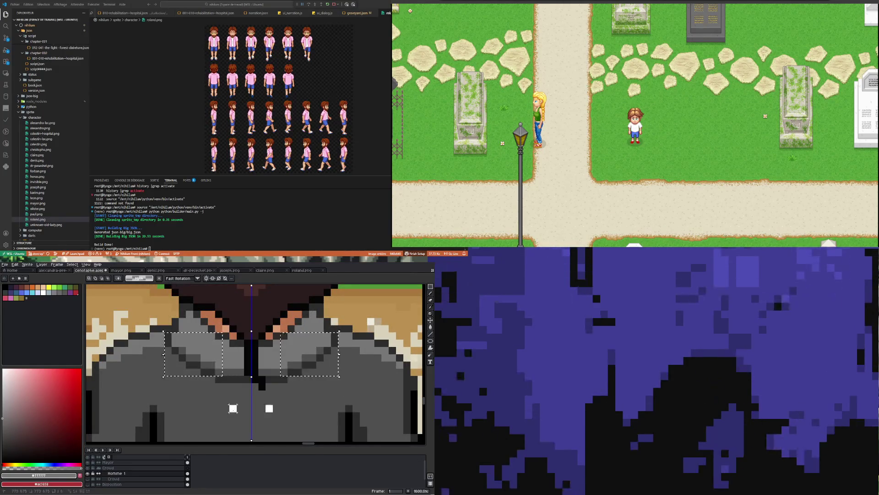
pyautogui.moveTo(240, 380)
pyautogui.mouseDown()
pyautogui.moveTo(181, 353)
pyautogui.moveTo(151, 352)
pyautogui.mouseUp()
pyautogui.press('Up')
pyautogui.click(298, 407)
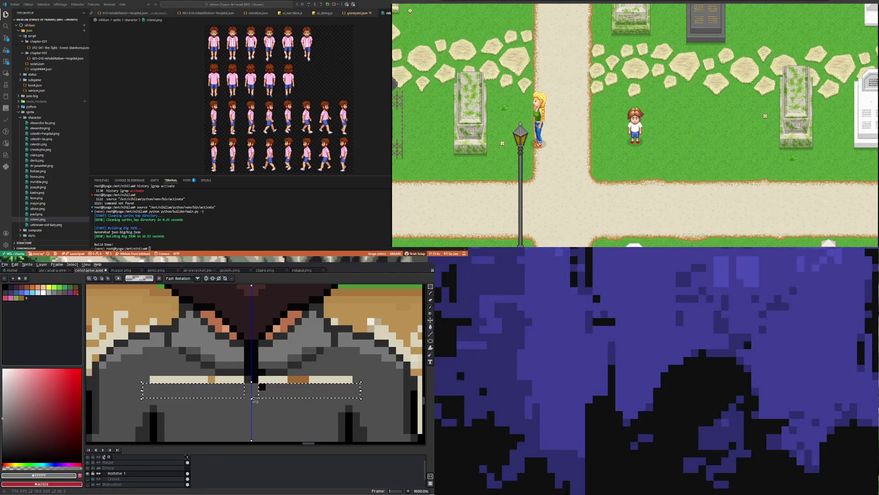
# Paint the light bar in the jacket's mid grey on both sides.
pyautogui.press('i')
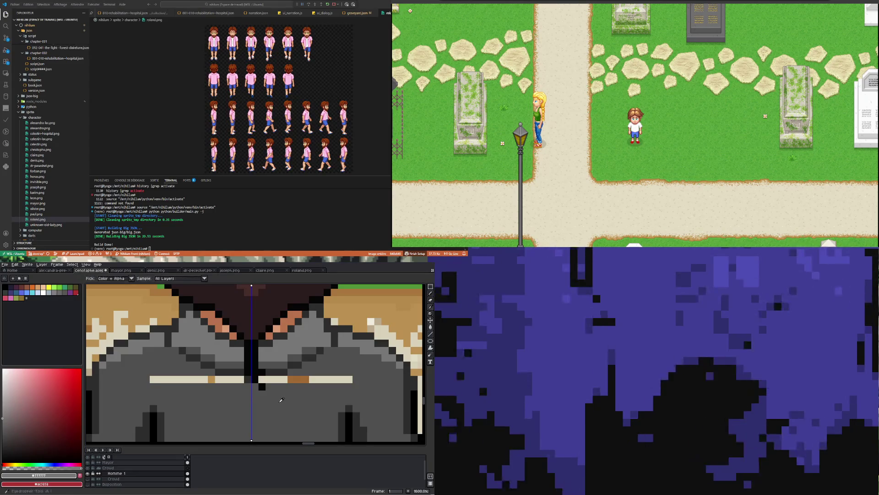
pyautogui.click(281, 401)
pyautogui.press('b')
pyautogui.moveTo(261, 379); pyautogui.dragTo(356, 380)
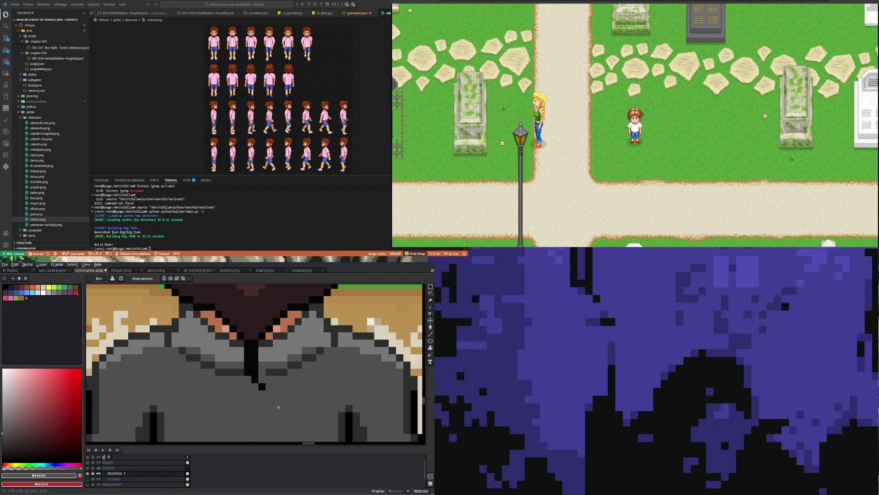
# Sample the darkest jacket grey #2c2c2c and turn on vertical symmetry for the Pencil.
pyautogui.press('i')
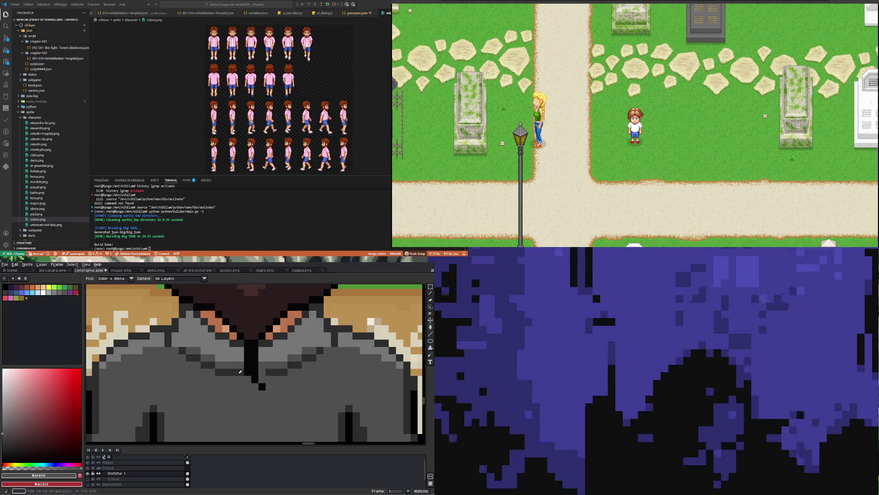
pyautogui.click(273, 370)
pyautogui.press('b')
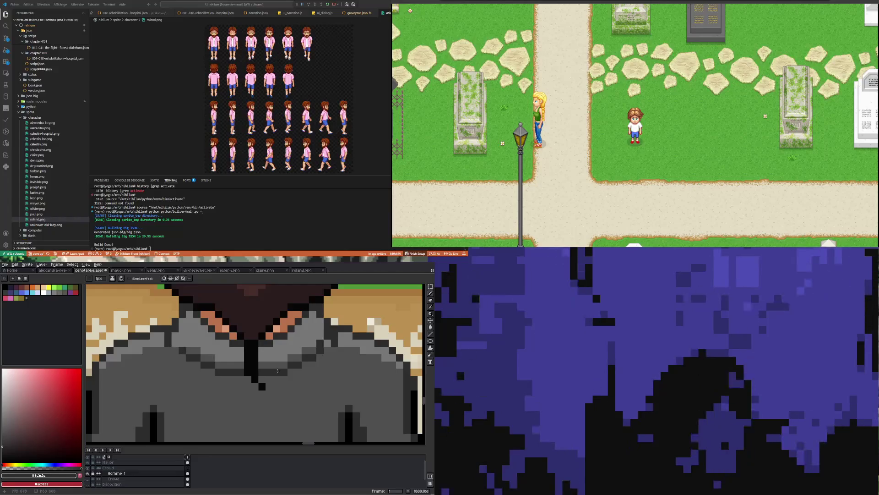
pyautogui.click(163, 278)
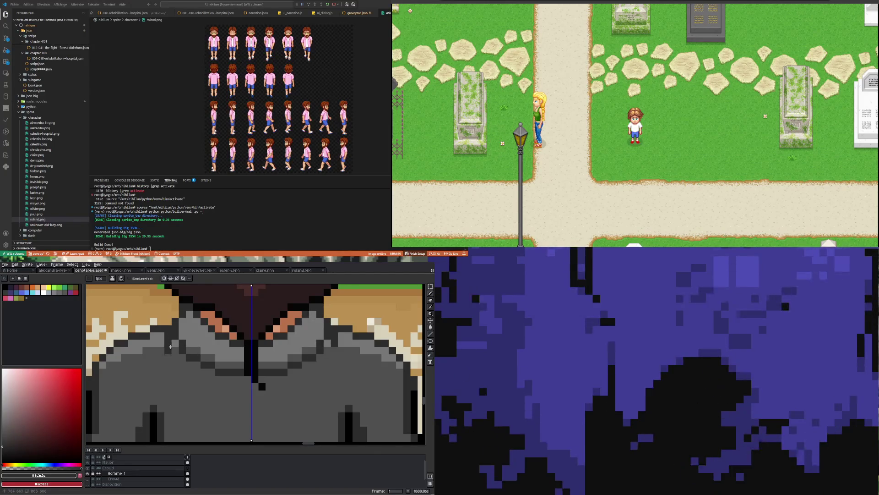
pyautogui.scroll(-2, 212, 373)
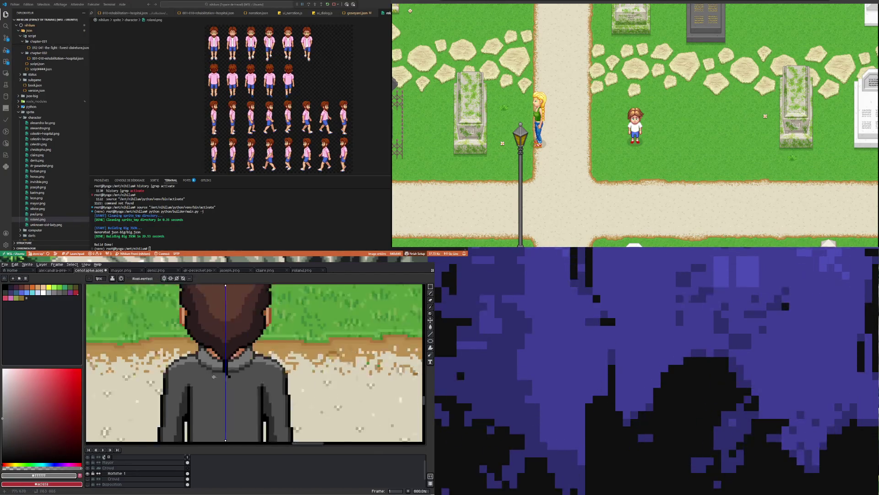
# Sample the jacket's dark, mid and light greys (#2c2c2c, #4f4f4f, #777777) to retouch the shoulders.
pyautogui.scroll(-2, 211, 373)
pyautogui.scroll(2, 210, 372)
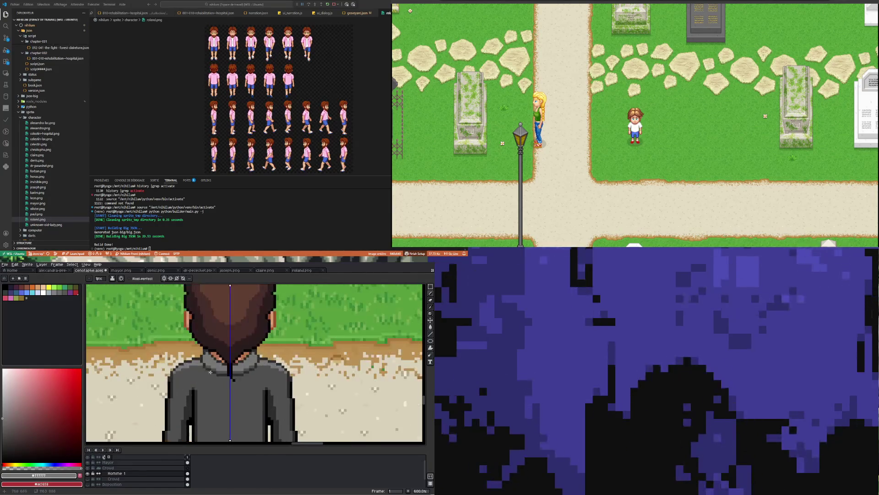
pyautogui.scroll(4, 210, 372)
pyautogui.keyDown('alt'); pyautogui.click(185, 366); pyautogui.keyUp('alt')
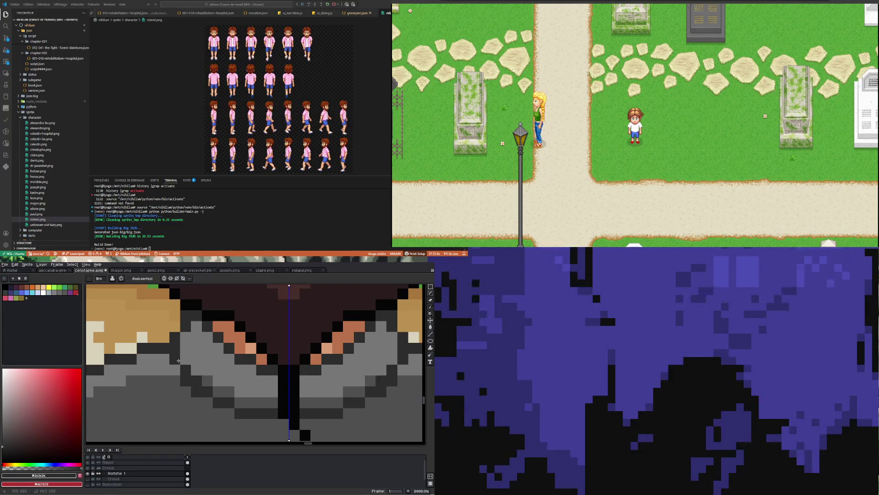
pyautogui.press('alt')
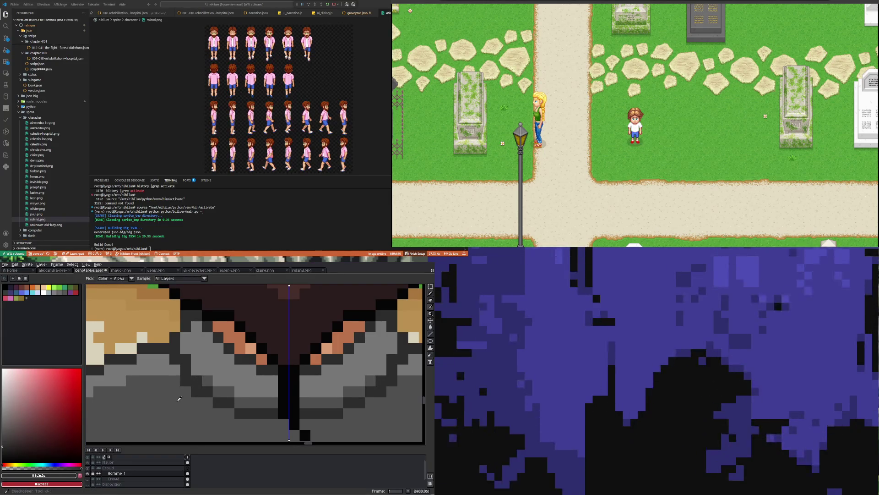
pyautogui.keyDown('alt'); pyautogui.click(179, 398); pyautogui.keyUp('alt')
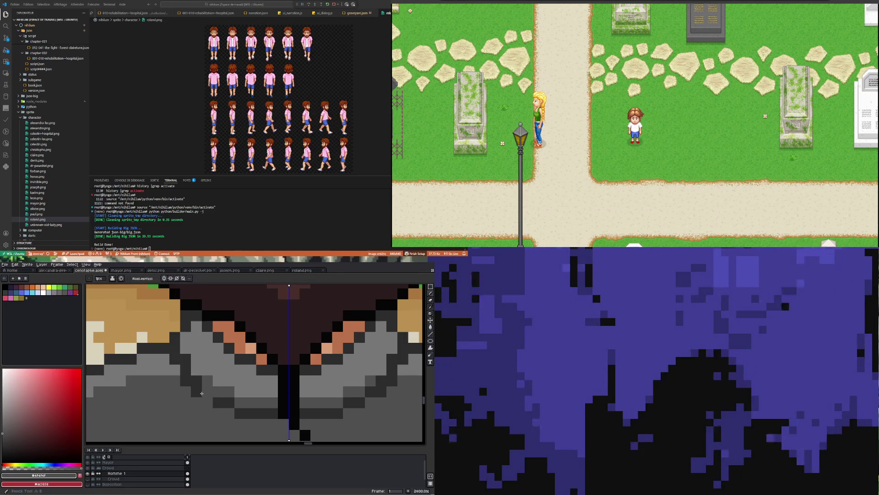
pyautogui.keyDown('alt'); pyautogui.click(169, 361); pyautogui.keyUp('alt')
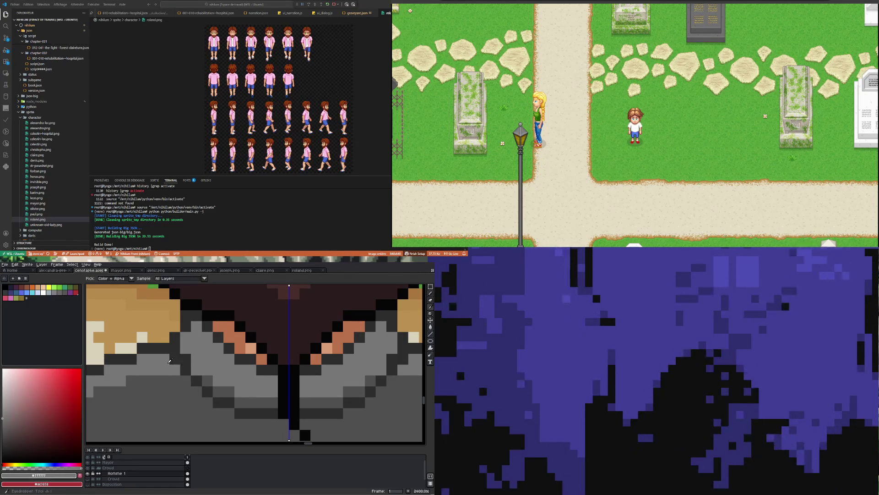
pyautogui.scroll(-5, 177, 363)
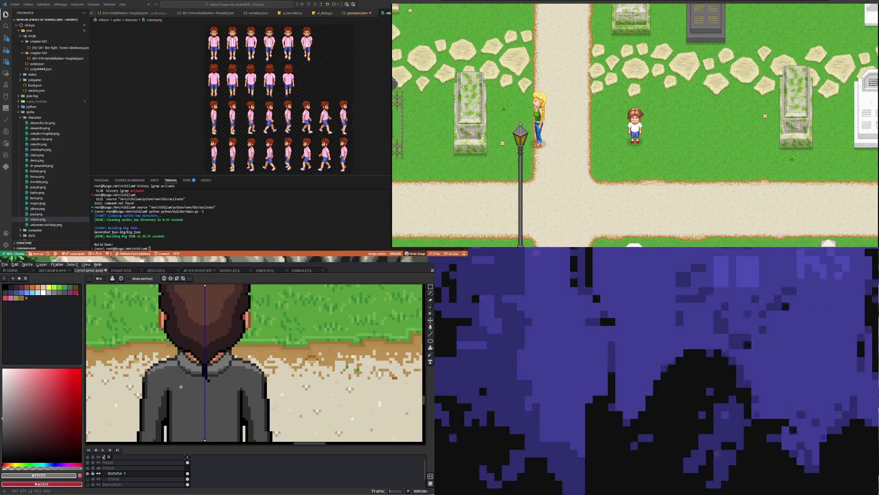
pyautogui.scroll(-3, 181, 387)
pyautogui.scroll(5, 179, 371)
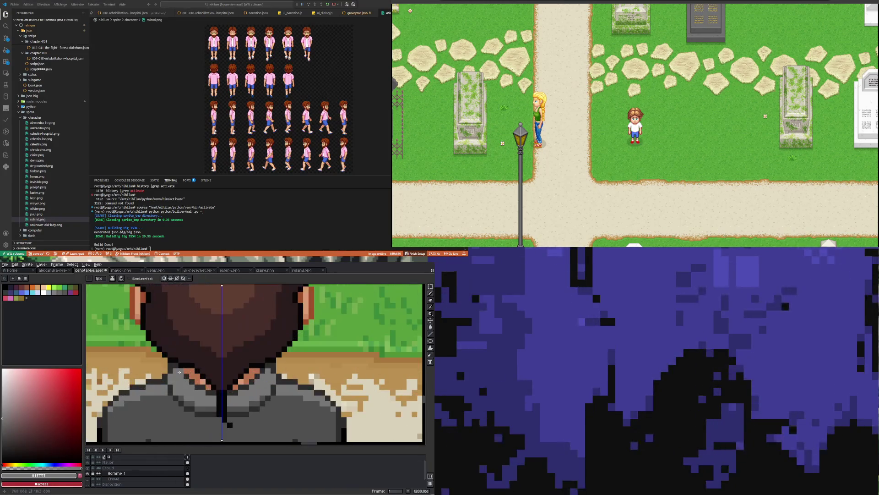
pyautogui.scroll(1, 174, 380)
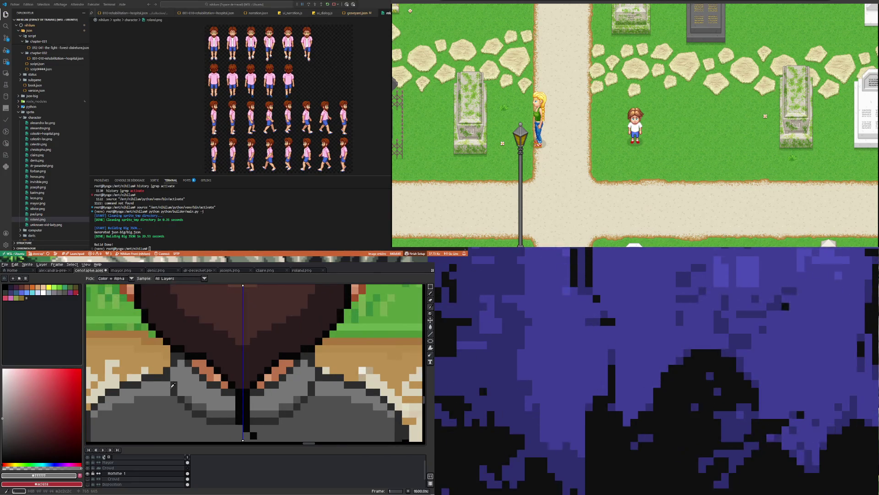
pyautogui.keyDown('alt'); pyautogui.click(172, 385); pyautogui.keyUp('alt')
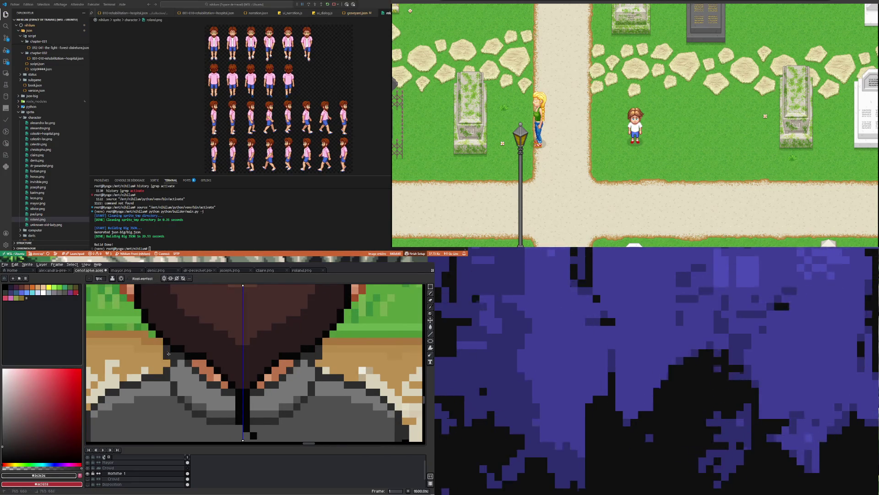
pyautogui.scroll(-8, 168, 352)
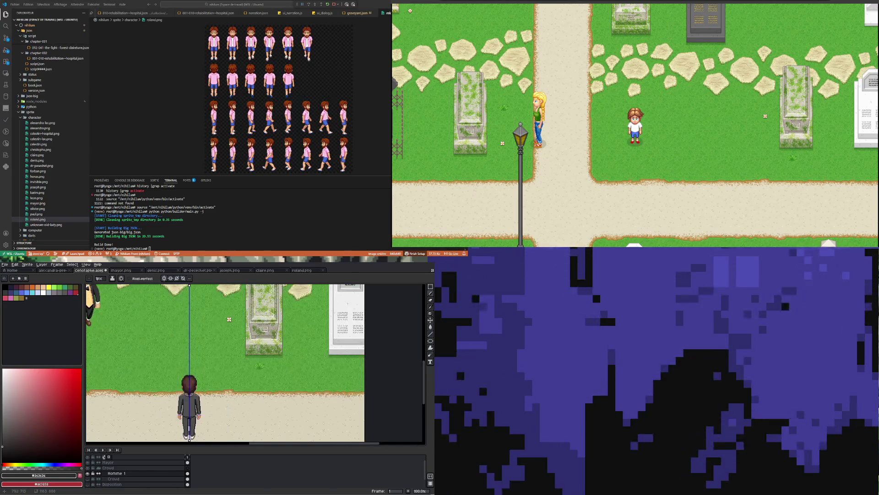
# Sample the shoulder's light grey, then the jacket's dark grey for the collar pixels.
pyautogui.scroll(10, 185, 394)
pyautogui.keyDown('alt'); pyautogui.click(182, 378); pyautogui.keyUp('alt')
pyautogui.scroll(-1, 177, 384)
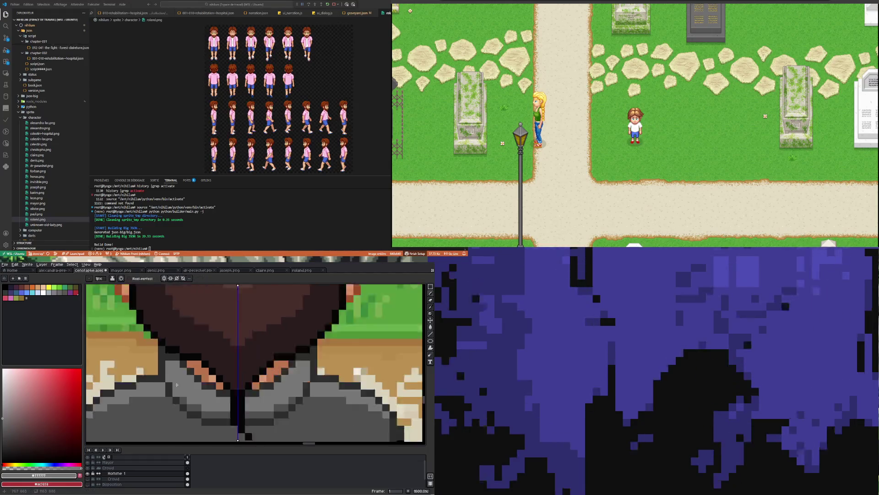
pyautogui.scroll(-5, 177, 384)
pyautogui.scroll(4, 178, 384)
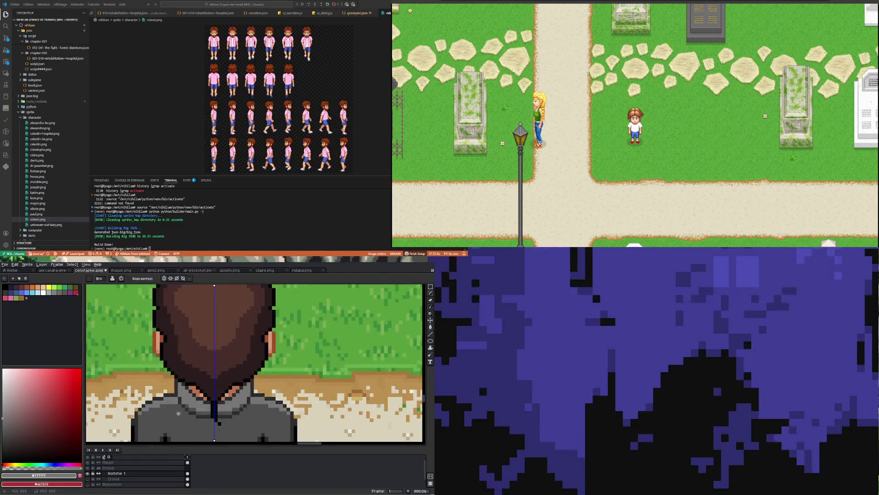
pyautogui.scroll(-6, 178, 413)
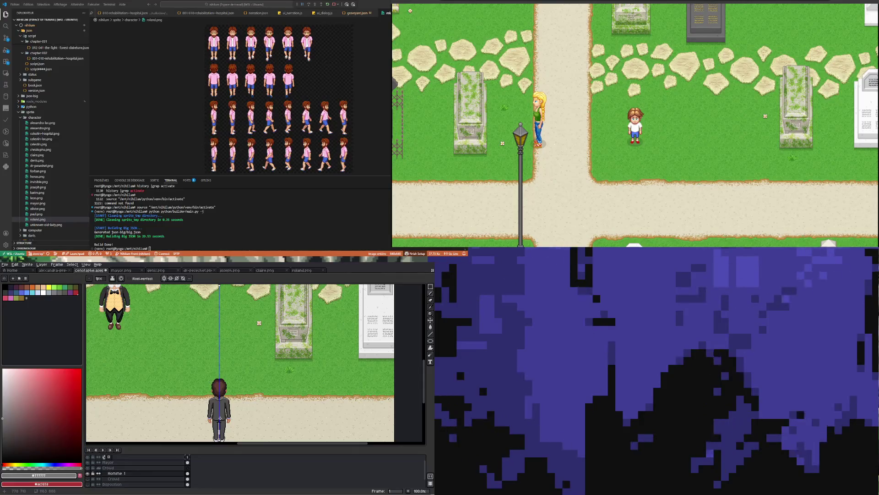
pyautogui.scroll(8, 220, 418)
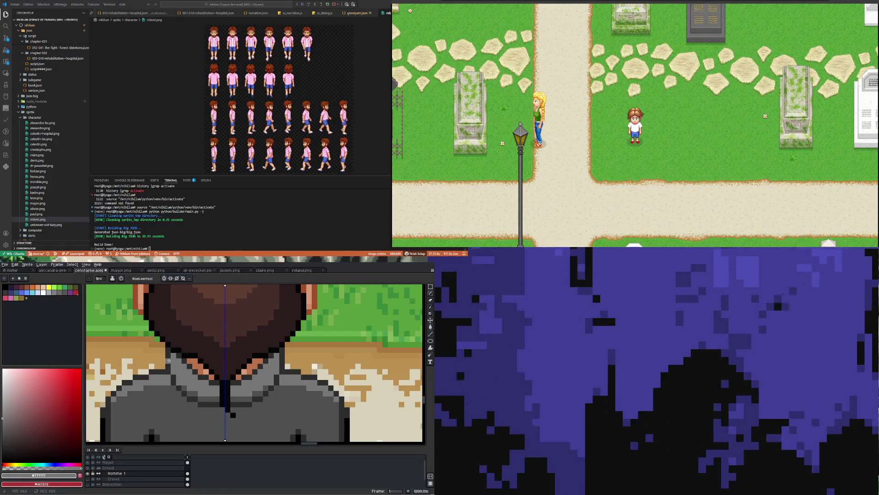
pyautogui.keyDown('alt'); pyautogui.click(169, 353); pyautogui.keyUp('alt')
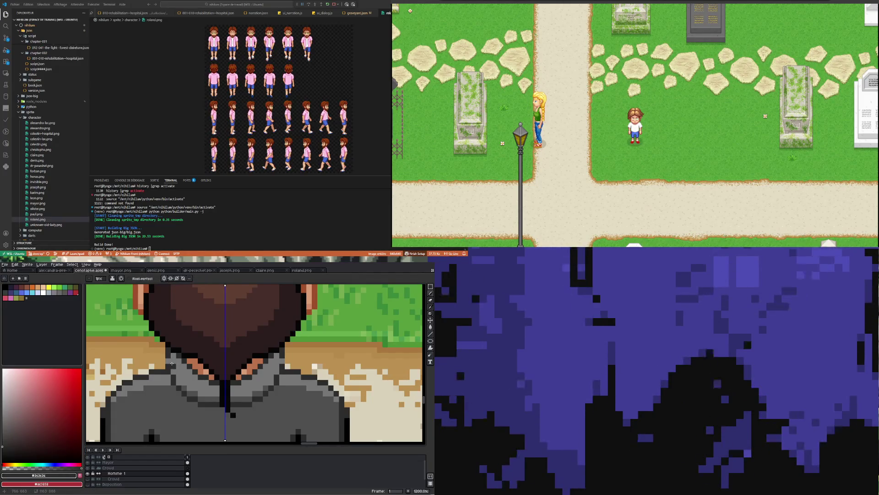
# Switch to the Eraser and zoom to 400% with the head and grass in view.
pyautogui.press('e')
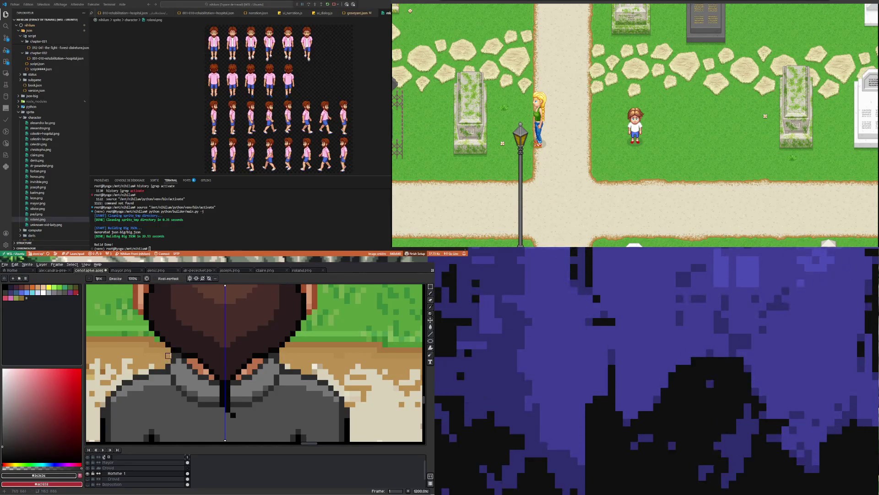
pyautogui.scroll(-6, 204, 390)
pyautogui.scroll(-2, 204, 389)
pyautogui.scroll(3, 202, 389)
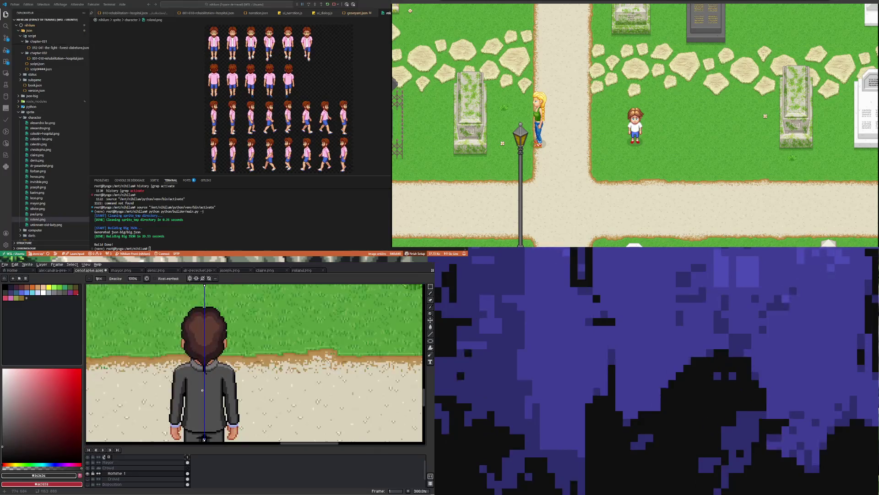
pyautogui.scroll(1, 204, 377)
pyautogui.scroll(-4, 204, 378)
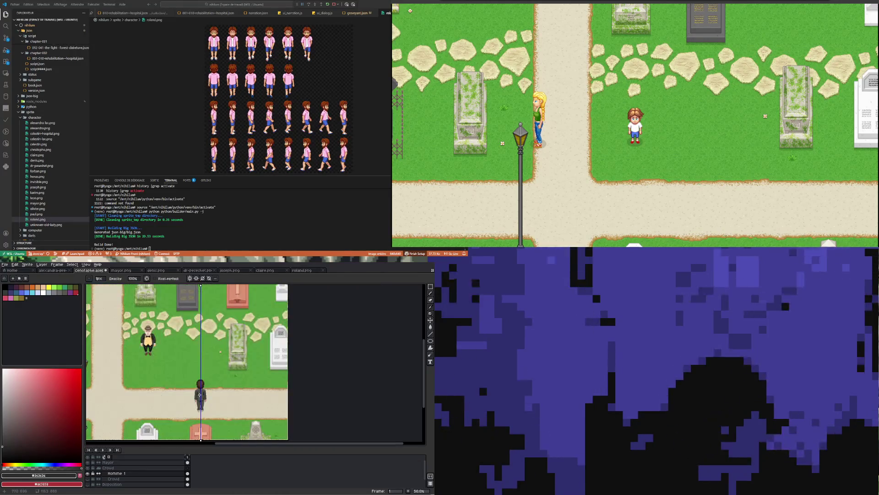
pyautogui.scroll(2, 204, 400)
pyautogui.scroll(2, 207, 381)
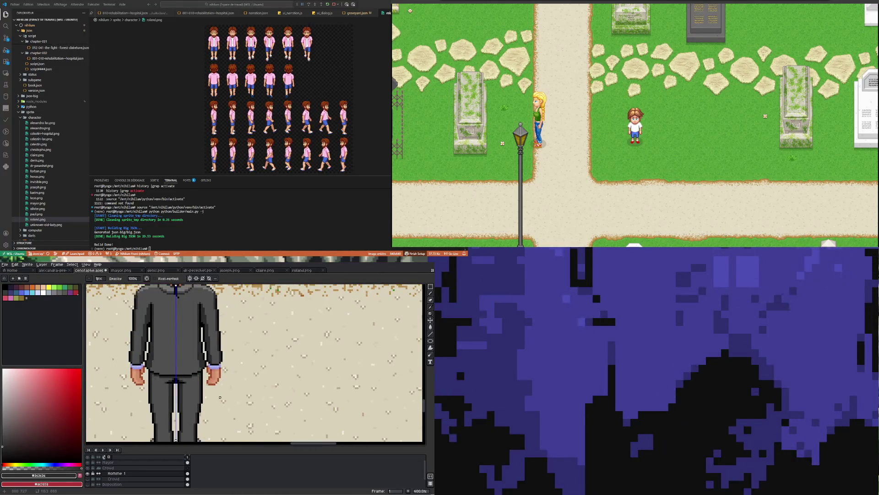
pyautogui.moveTo(205, 383); pyautogui.dragTo(222, 420)
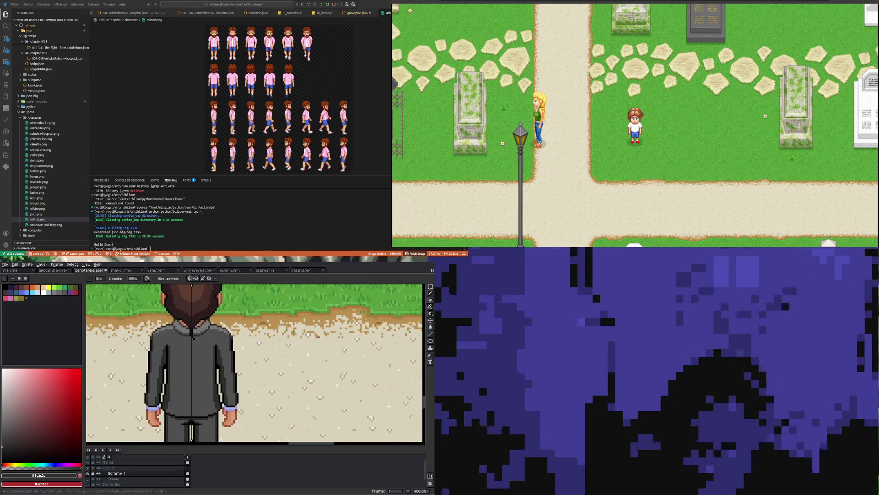
# Select the grey suit jacket with the Magic Wand.
pyautogui.press('w')
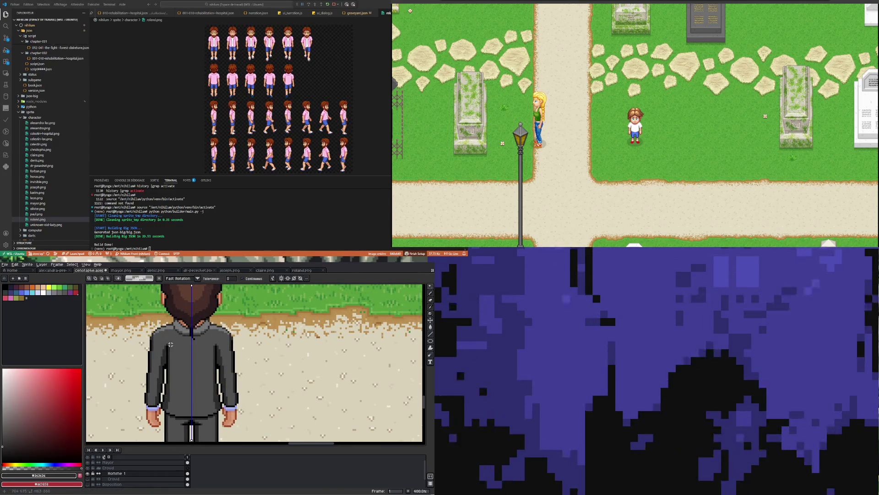
pyautogui.scroll(2, 170, 340)
pyautogui.click(208, 334)
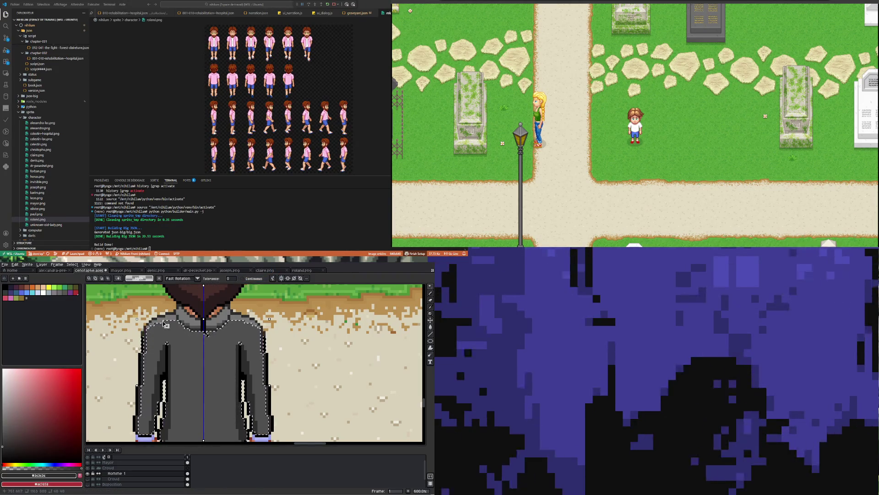
pyautogui.moveTo(208, 335); pyautogui.dragTo(189, 328)
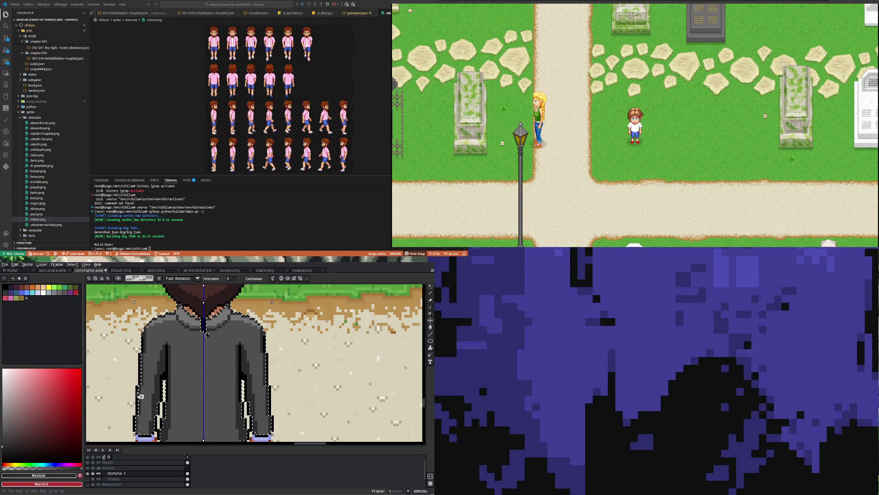
pyautogui.scroll(-3, 152, 326)
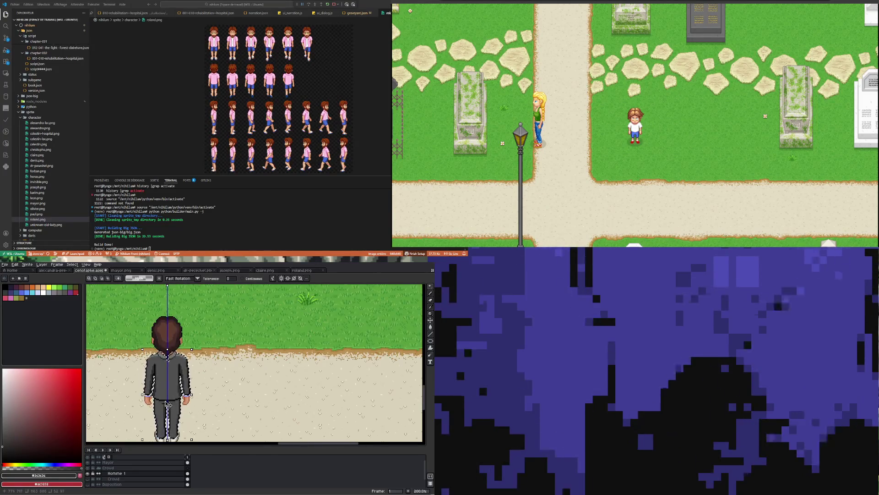
pyautogui.scroll(3, 170, 402)
pyautogui.scroll(-3, 169, 402)
pyautogui.scroll(3, 183, 370)
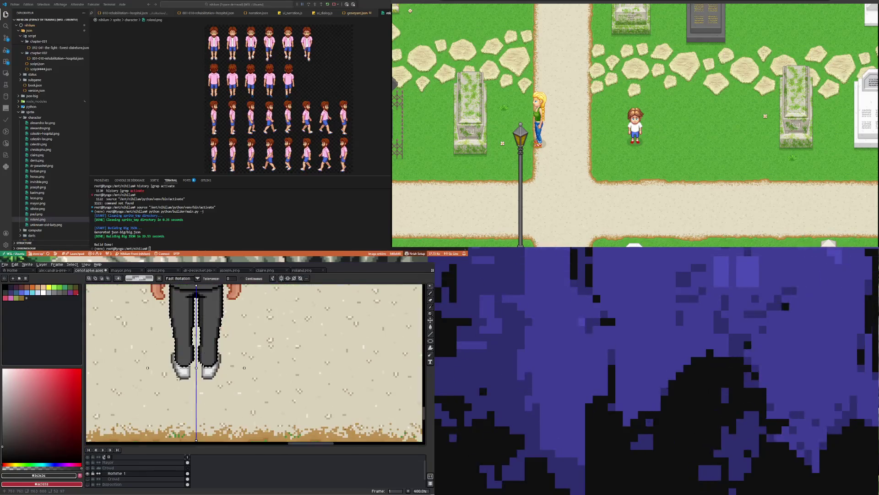
pyautogui.scroll(-4, 183, 370)
pyautogui.scroll(3, 183, 326)
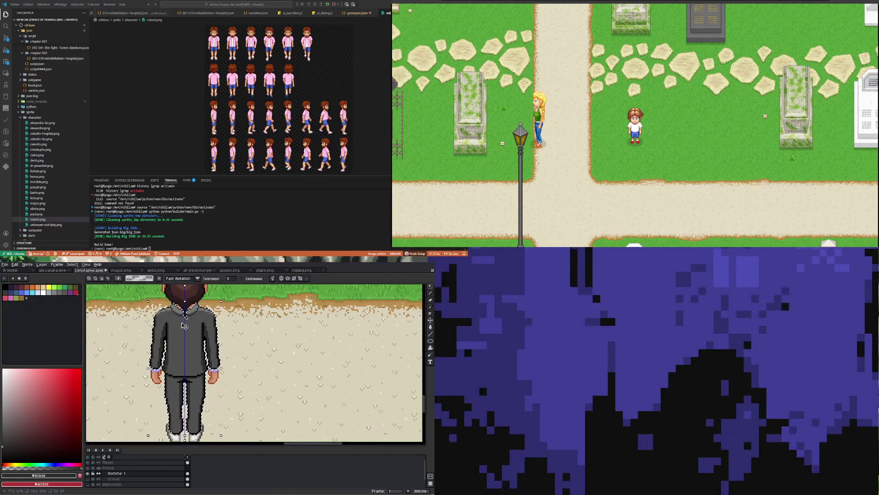
# In Hue/Saturation, desaturate and darken the suit, leaving a touch of colour.
pyautogui.click(15, 265)
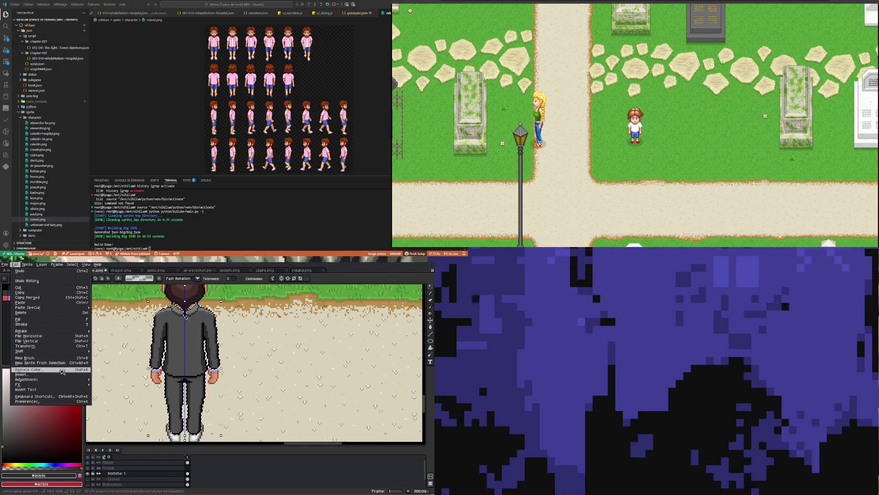
pyautogui.moveTo(63, 380)
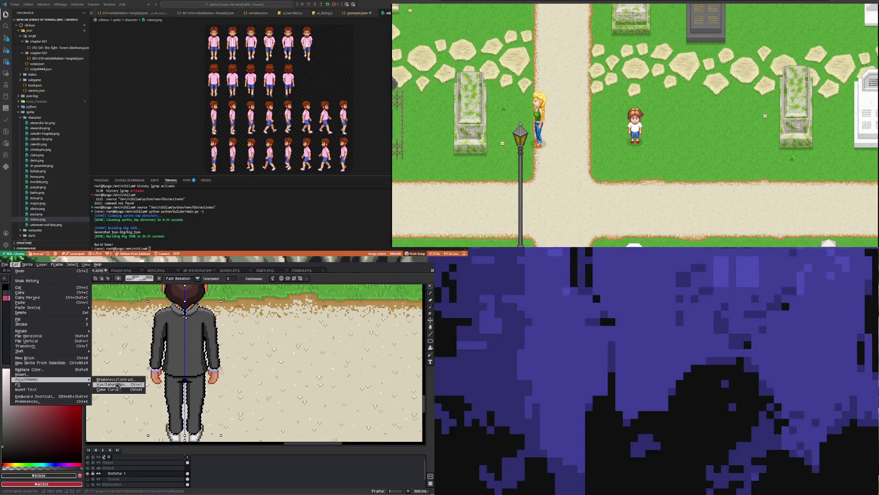
pyautogui.click(112, 386)
pyautogui.moveTo(298, 407)
pyautogui.mouseDown()
pyautogui.moveTo(329, 408)
pyautogui.moveTo(304, 411)
pyautogui.mouseUp()
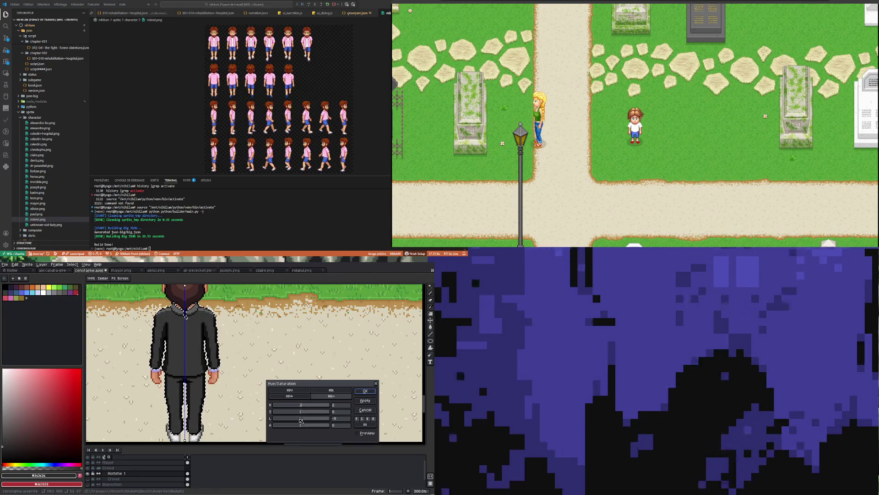
pyautogui.moveTo(301, 412)
pyautogui.mouseDown()
pyautogui.moveTo(314, 412)
pyautogui.moveTo(238, 414)
pyautogui.mouseUp()
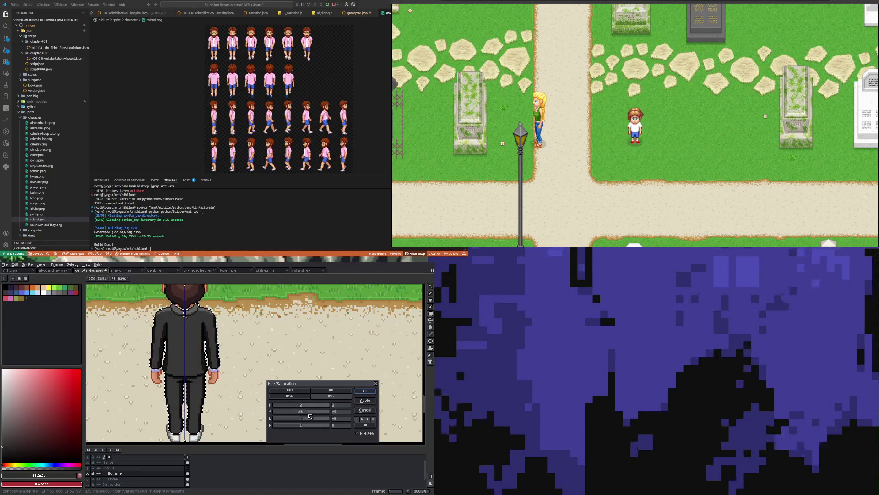
pyautogui.moveTo(326, 411); pyautogui.dragTo(238, 413)
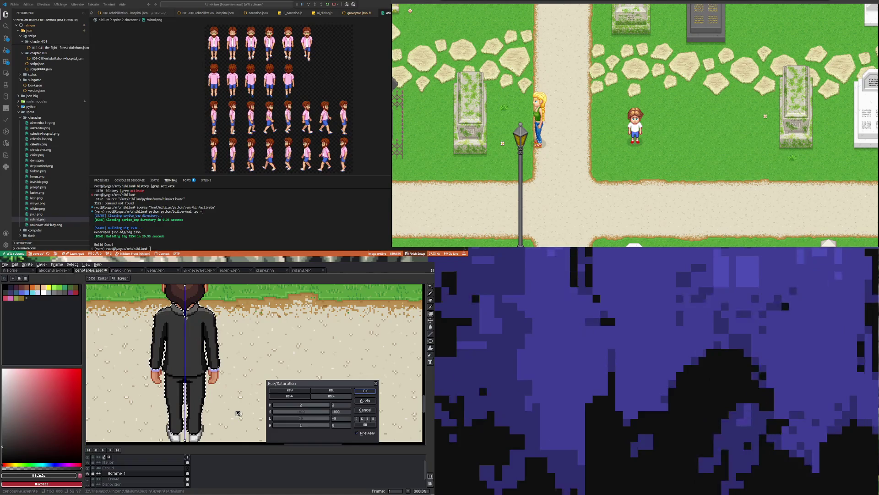
pyautogui.click(299, 418)
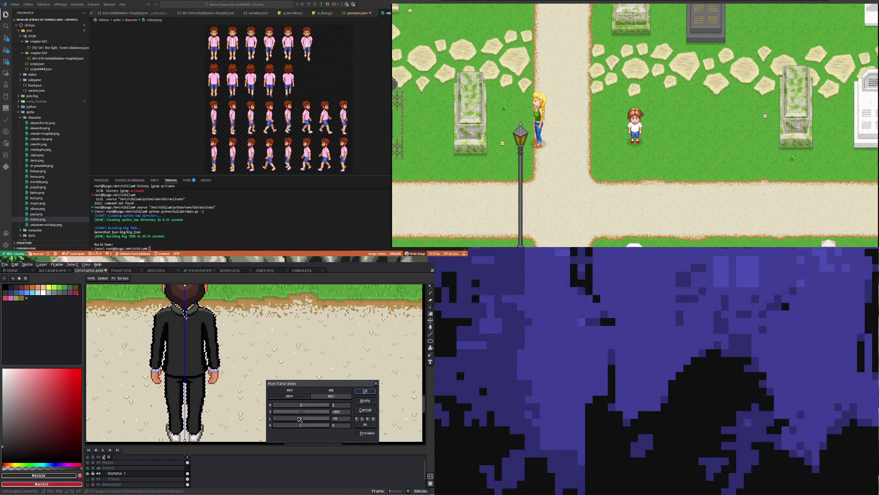
pyautogui.moveTo(280, 415); pyautogui.dragTo(300, 419)
# Check the darkened suit and confirm the Hue/Saturation adjustment.
pyautogui.scroll(-2, 219, 353)
pyautogui.scroll(1, 220, 352)
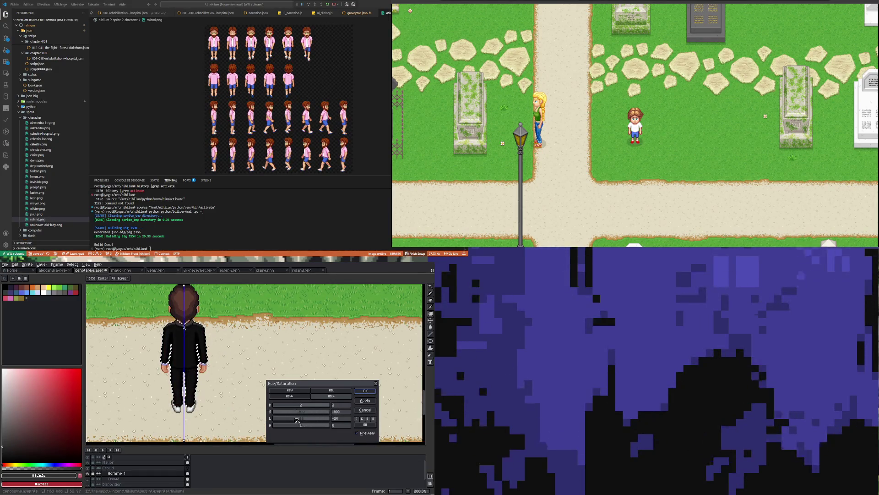
pyautogui.scroll(1, 194, 368)
pyautogui.scroll(-1, 194, 367)
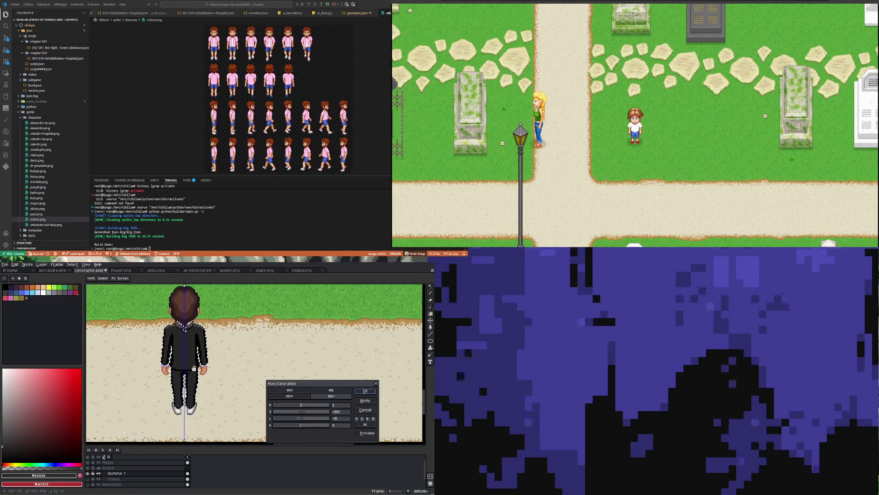
pyautogui.scroll(2, 194, 368)
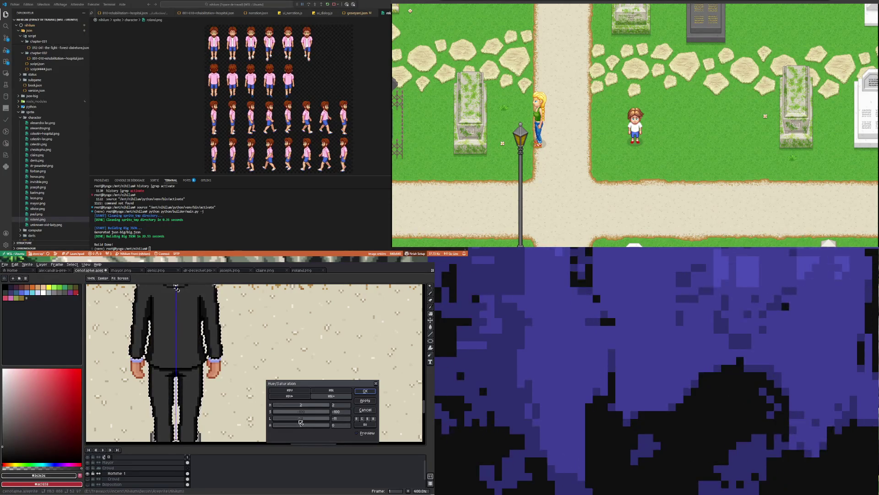
pyautogui.scroll(-2, 224, 328)
pyautogui.scroll(-3, 235, 311)
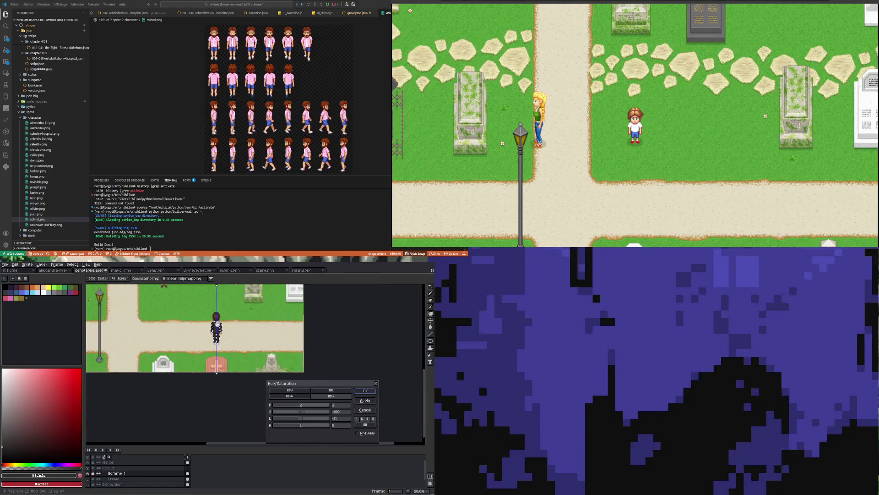
pyautogui.scroll(3, 218, 327)
pyautogui.scroll(1, 219, 356)
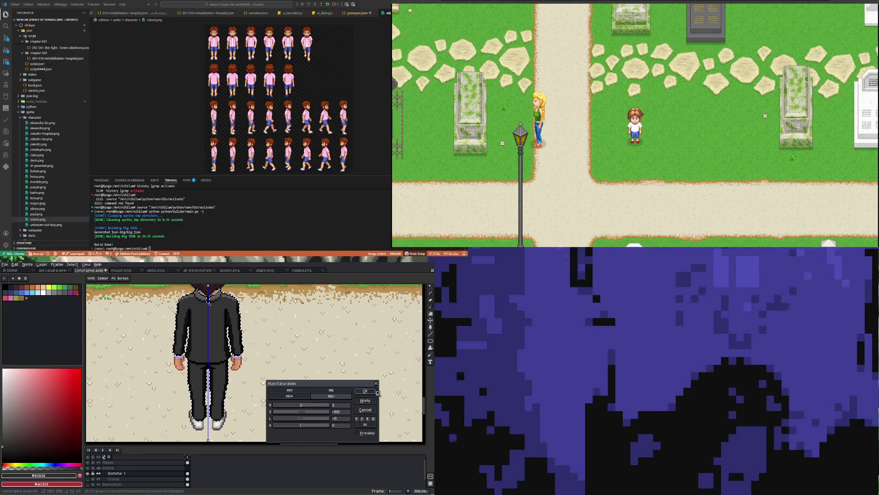
pyautogui.click(365, 391)
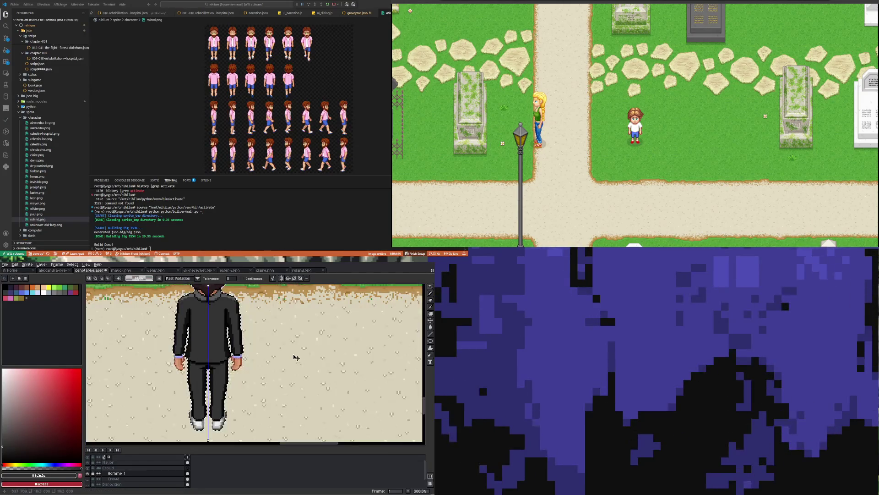
# Select both shirt cuffs at the man's wrists.
pyautogui.scroll(-2, 251, 366)
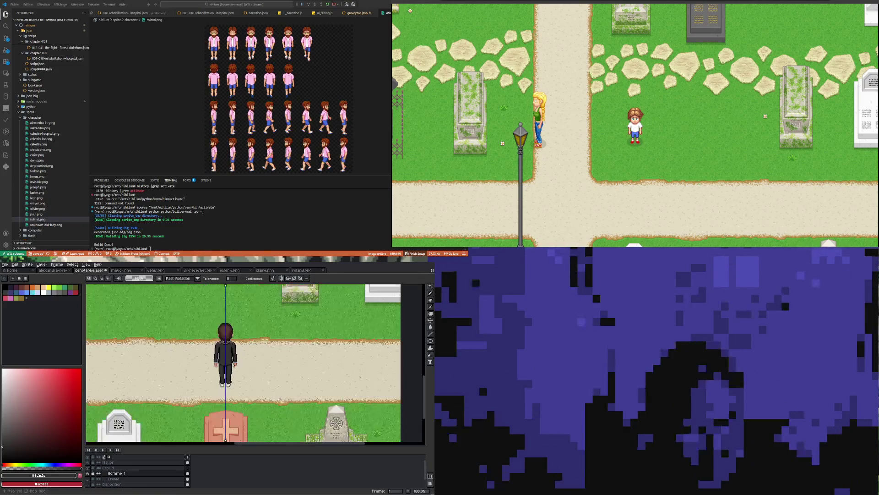
pyautogui.scroll(4, 262, 365)
pyautogui.scroll(-3, 262, 365)
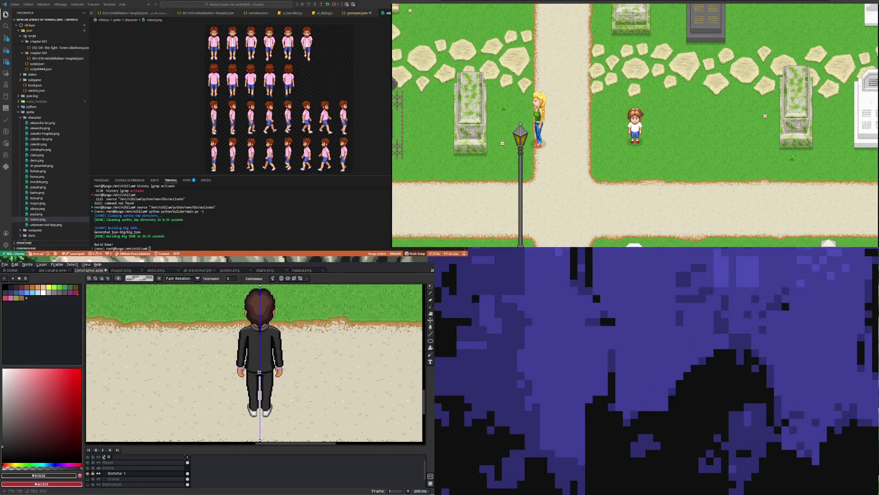
pyautogui.scroll(1, 262, 365)
pyautogui.scroll(3, 261, 365)
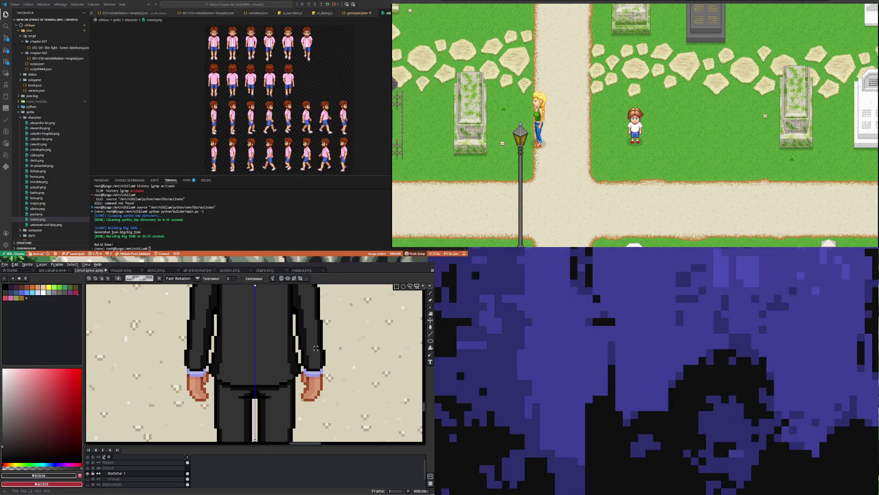
pyautogui.click(313, 373)
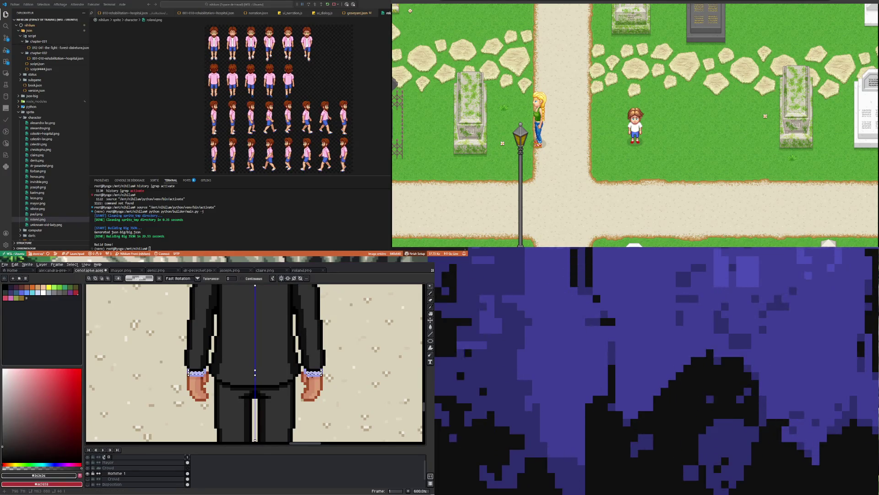
# In Hue/Saturation, shift the cuffs' hue toward pink-purple and nudge the saturation.
pyautogui.click(15, 265)
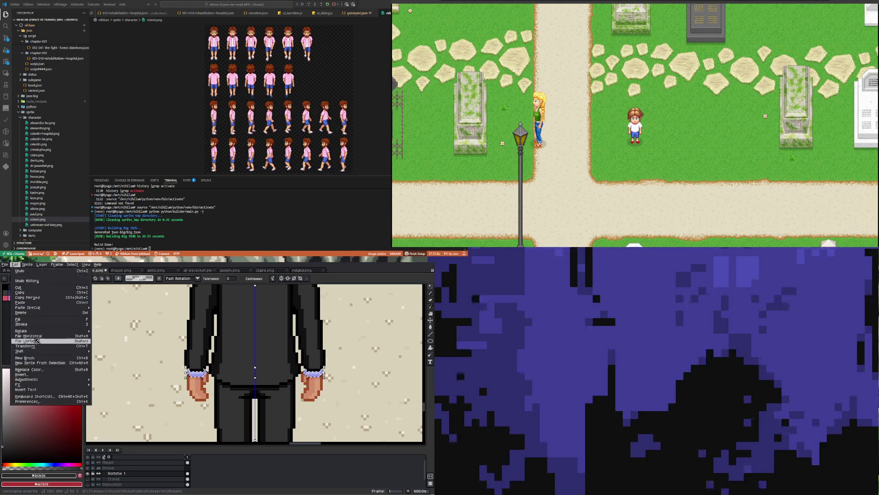
pyautogui.moveTo(55, 379)
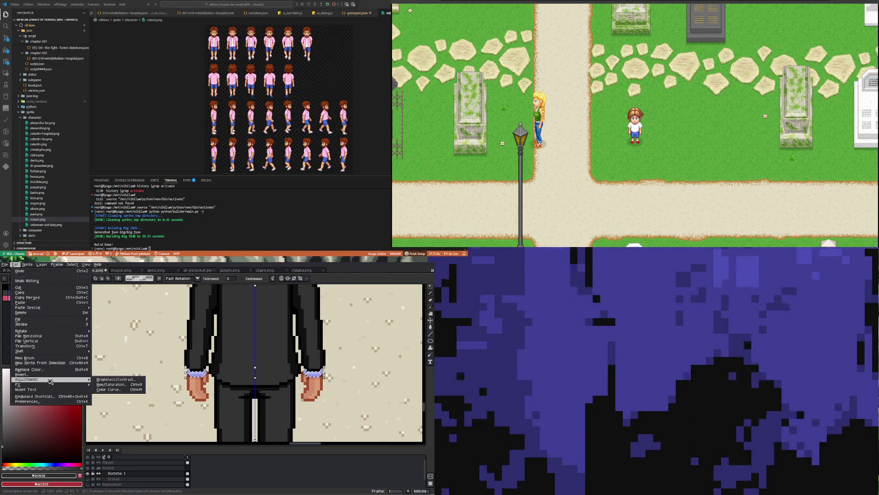
pyautogui.click(113, 385)
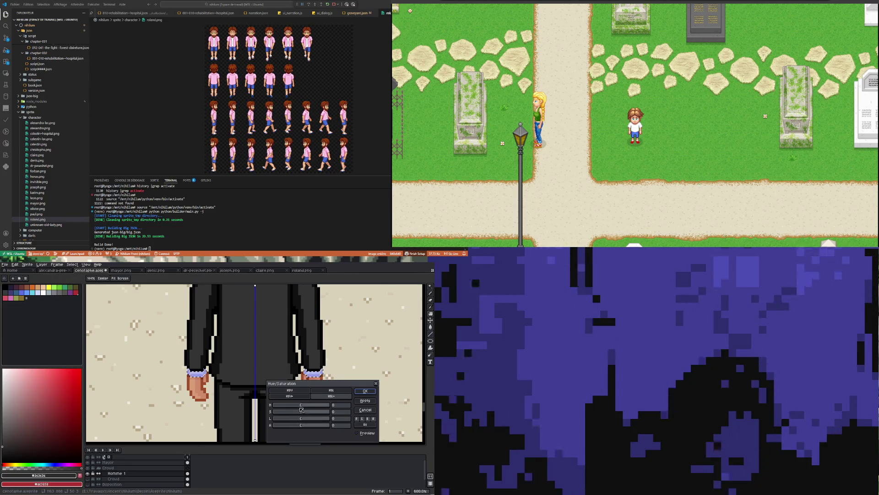
pyautogui.moveTo(306, 407); pyautogui.dragTo(310, 406)
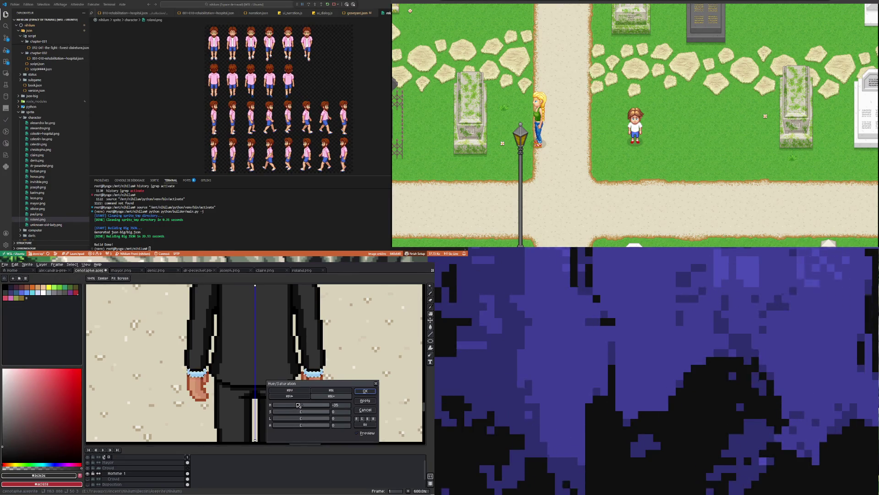
pyautogui.click(304, 413)
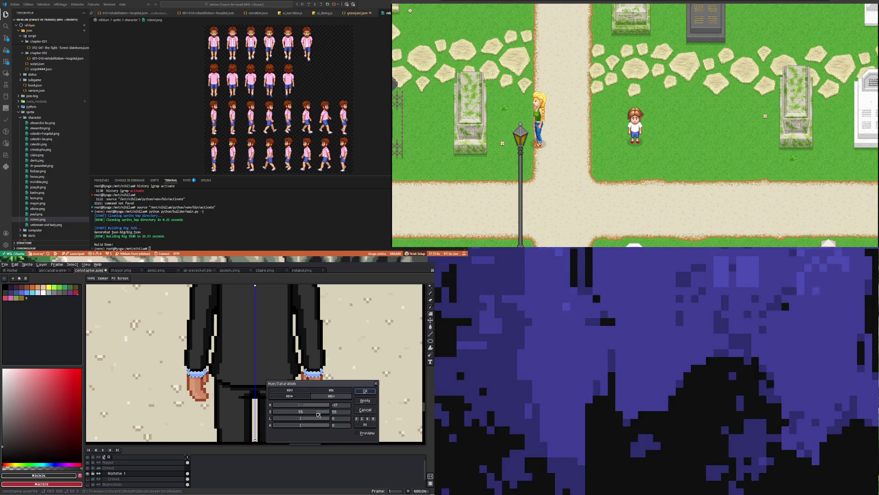
# Darken the hands' colour, settle the saturation, and apply the adjustment.
pyautogui.press('-')
pyautogui.press('-')
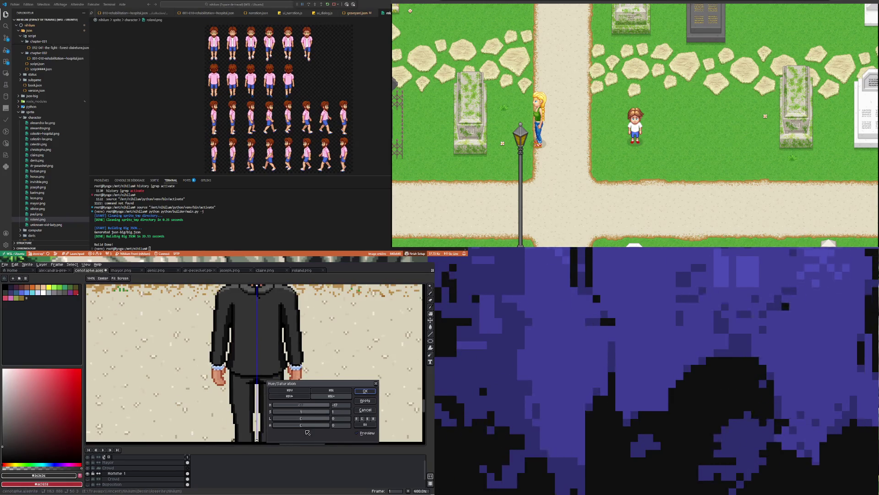
pyautogui.moveTo(303, 422); pyautogui.dragTo(300, 420)
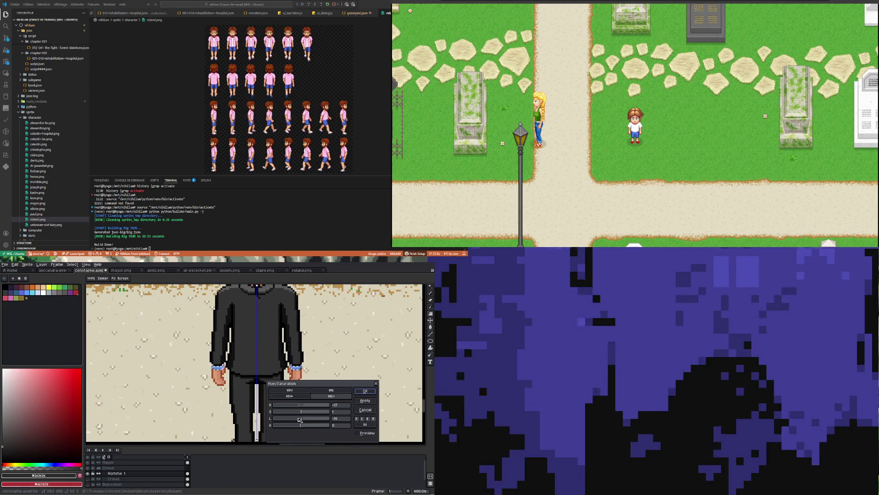
pyautogui.press('-')
pyautogui.moveTo(301, 420); pyautogui.dragTo(303, 420)
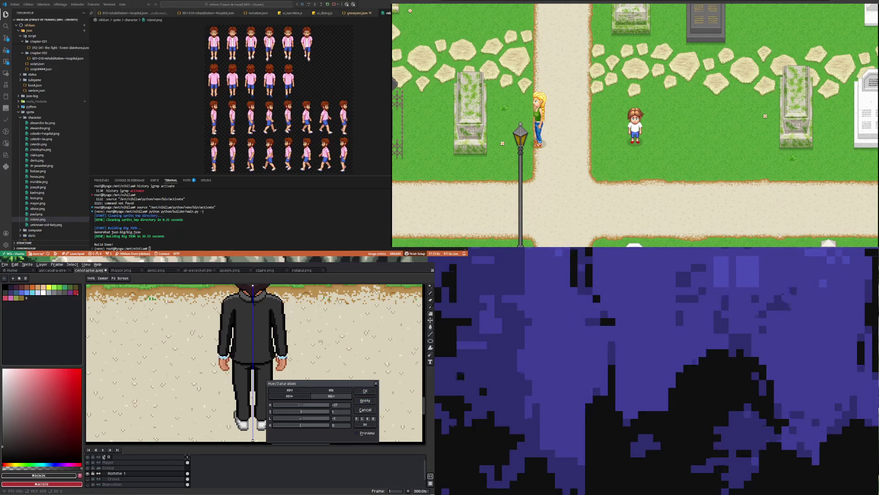
pyautogui.moveTo(303, 420); pyautogui.dragTo(300, 421)
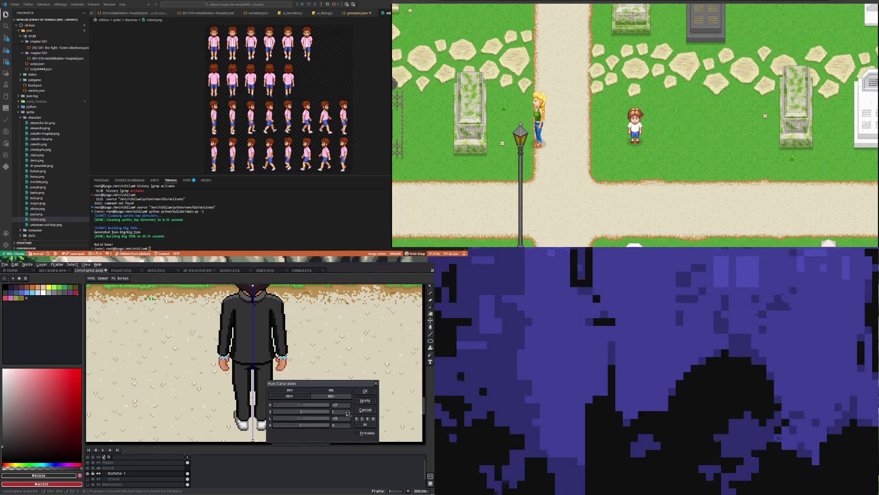
pyautogui.click(300, 413)
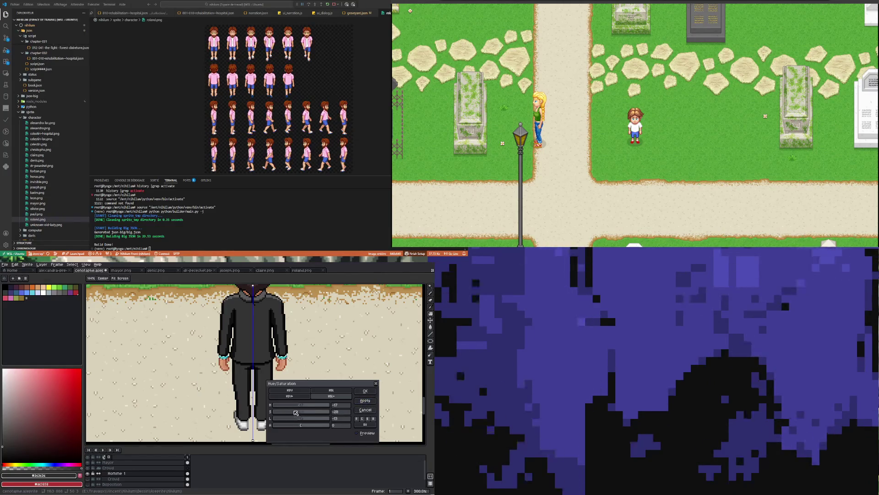
pyautogui.moveTo(292, 412); pyautogui.dragTo(306, 408)
pyautogui.scroll(3, 247, 344)
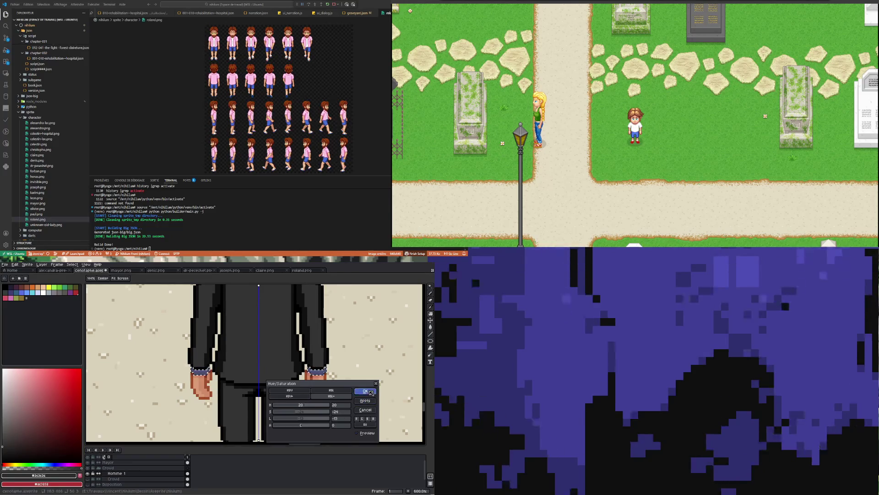
pyautogui.click(365, 391)
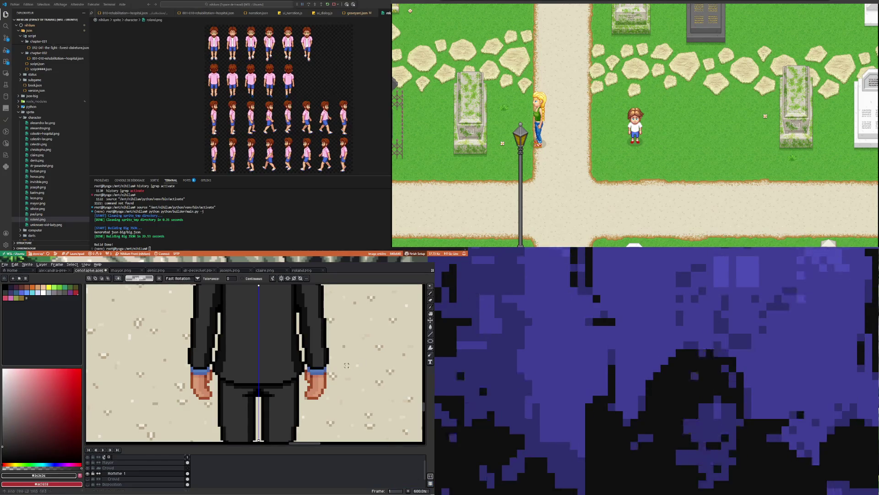
# Eyedropper the trousers' near-black outline to make #101010 the drawing colour.
pyautogui.scroll(-4, 284, 379)
pyautogui.scroll(-1, 292, 380)
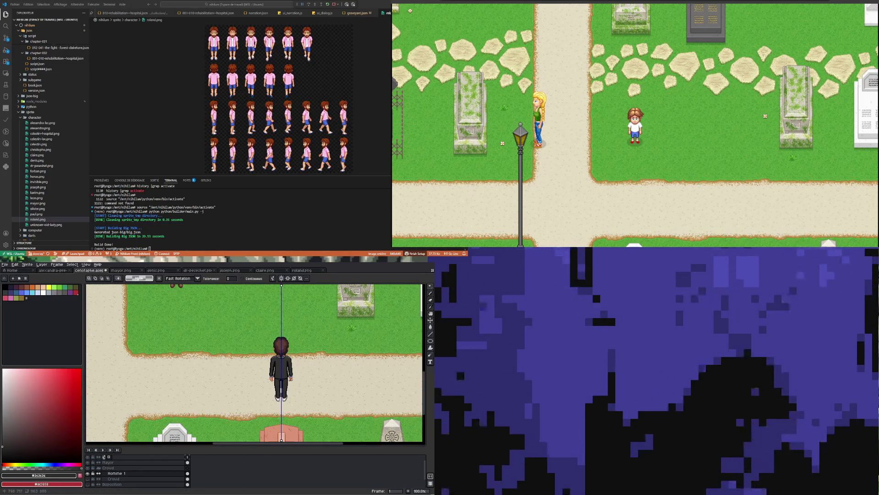
pyautogui.scroll(4, 282, 400)
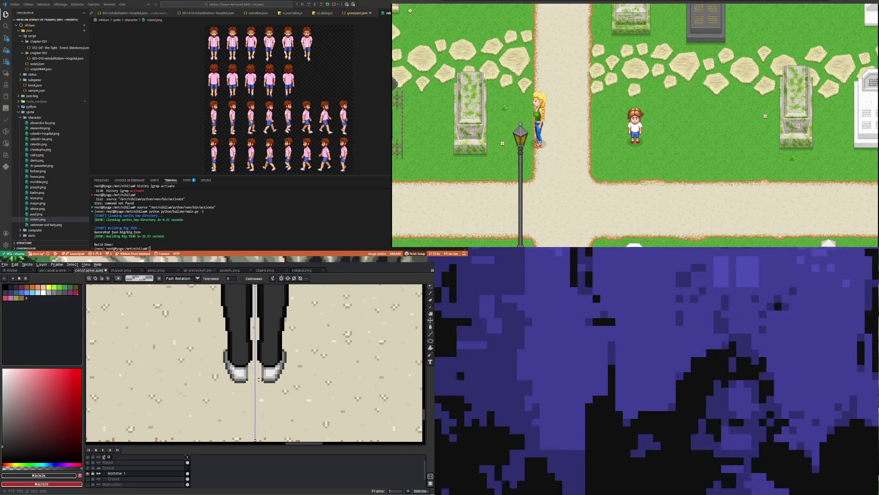
pyautogui.scroll(1, 259, 380)
pyautogui.scroll(-2, 254, 366)
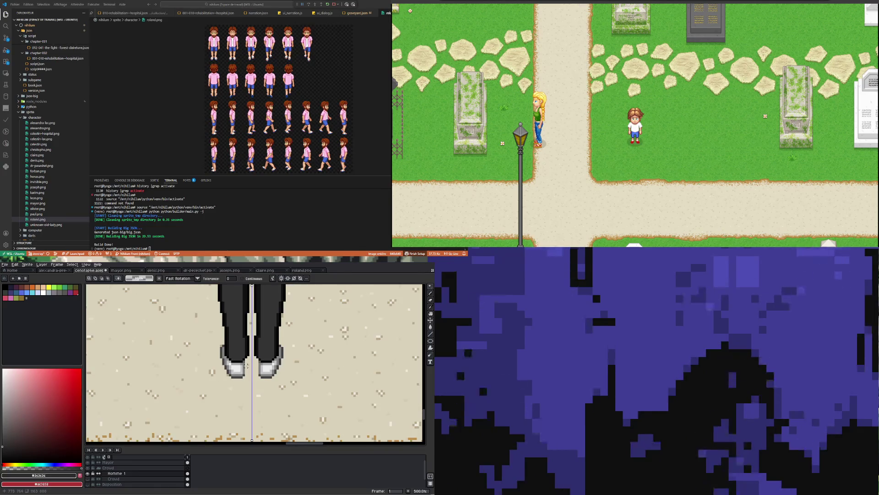
pyautogui.scroll(3, 247, 353)
pyautogui.scroll(2, 245, 353)
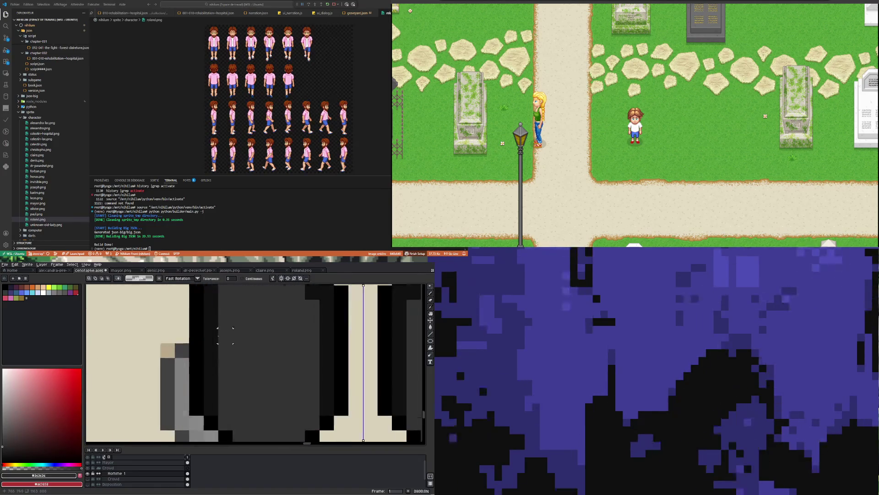
pyautogui.scroll(-2, 401, 355)
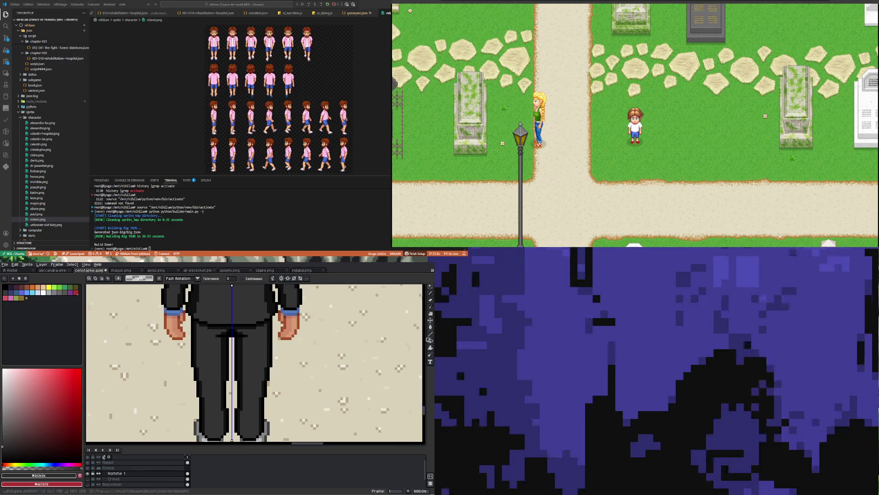
pyautogui.click(430, 306)
pyautogui.scroll(3, 181, 403)
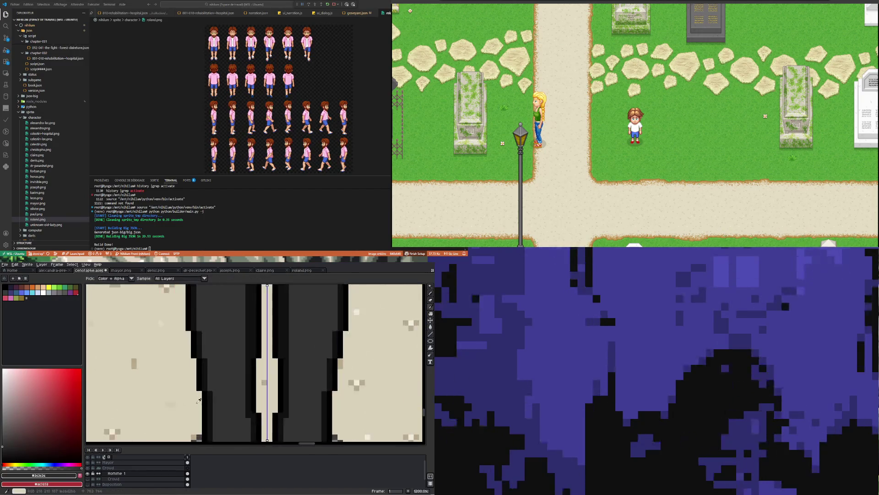
pyautogui.click(207, 381)
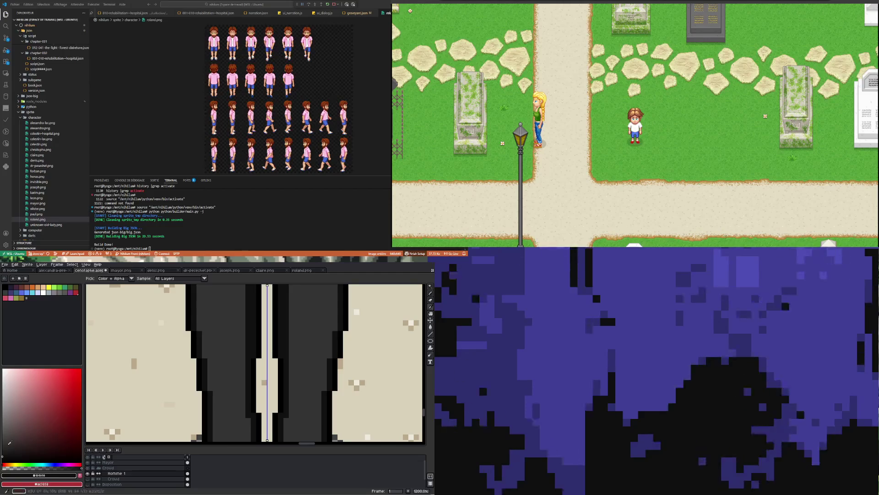
# Switch to the Paint Bucket tool.
pyautogui.click(431, 327)
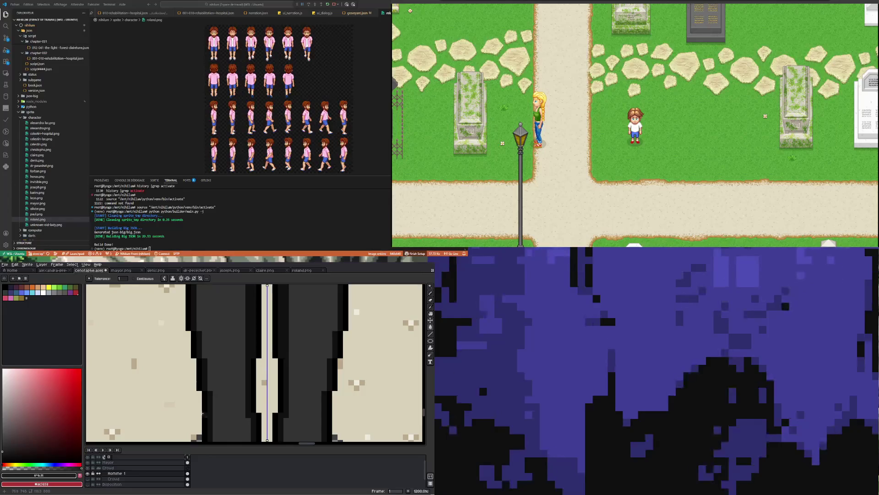
pyautogui.scroll(-5, 203, 414)
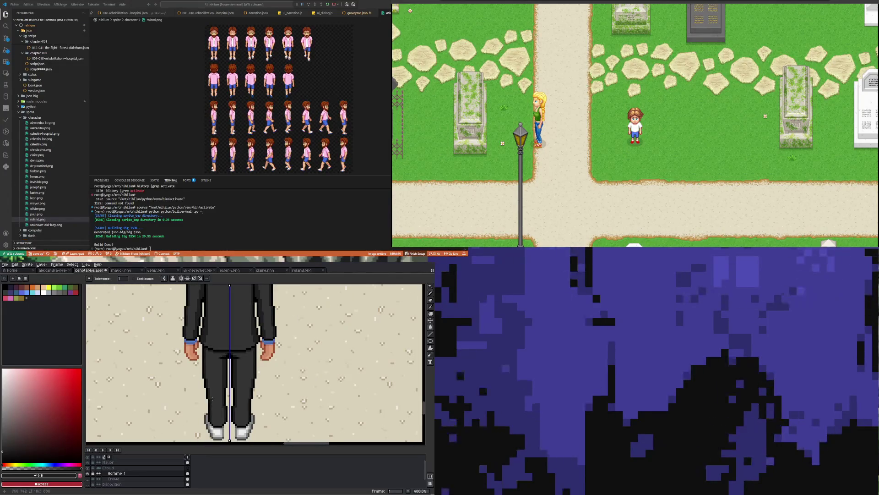
pyautogui.scroll(-1, 213, 394)
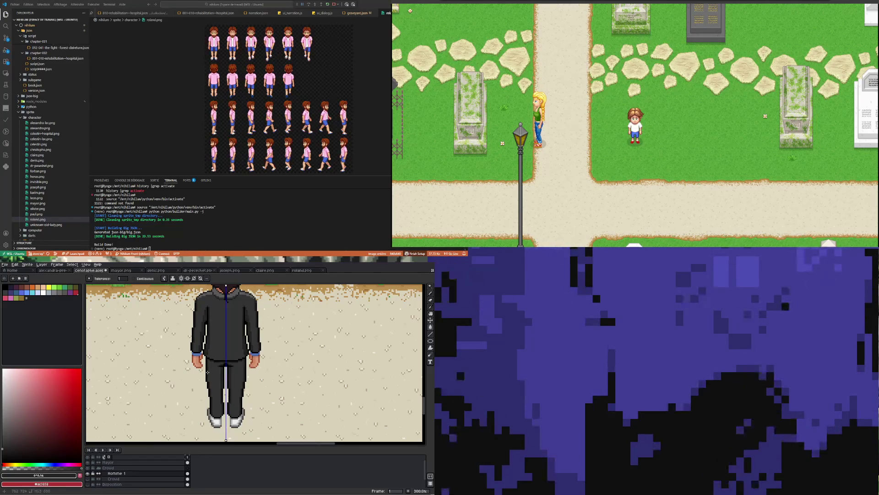
pyautogui.scroll(2, 207, 372)
pyautogui.scroll(-3, 226, 392)
pyautogui.scroll(1, 245, 411)
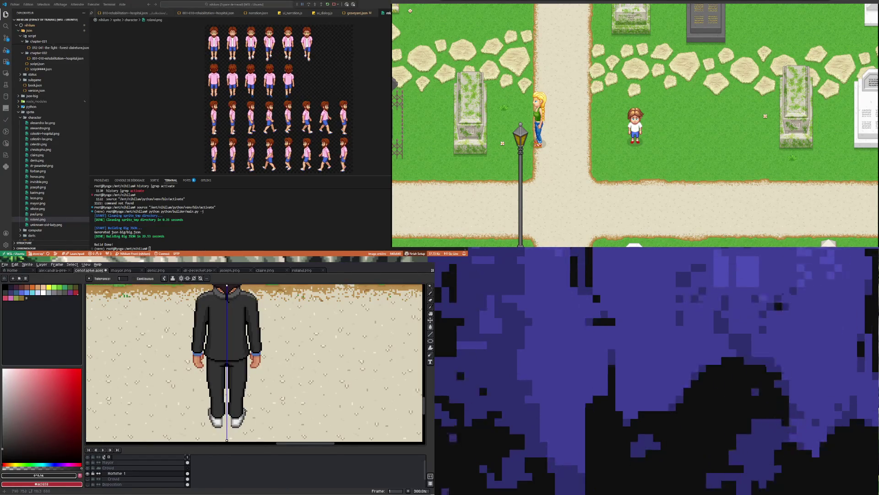
pyautogui.scroll(4, 245, 411)
pyautogui.scroll(1, 199, 427)
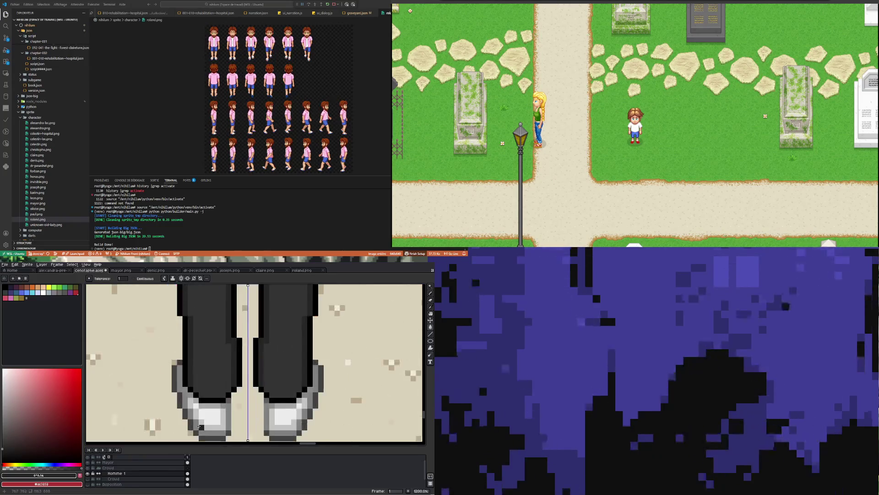
# Sample the black outline and pencil it along the left shoe's outer edge.
pyautogui.press('i')
pyautogui.click(186, 369)
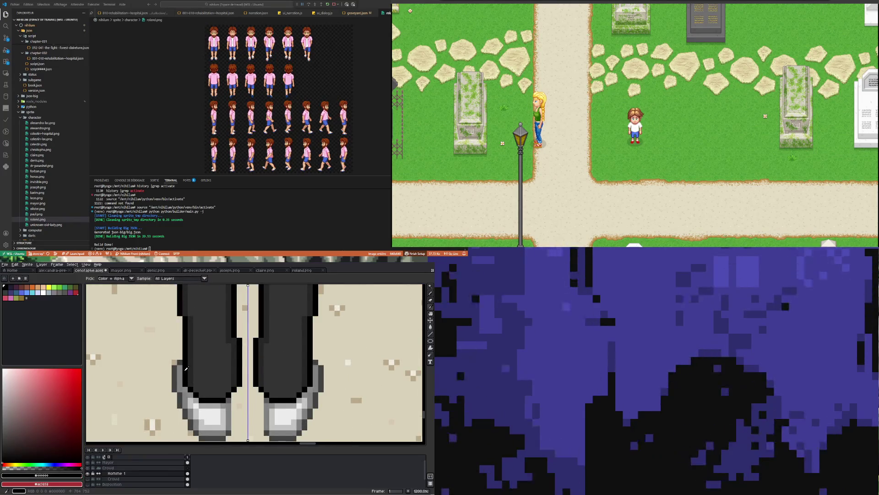
pyautogui.press('b')
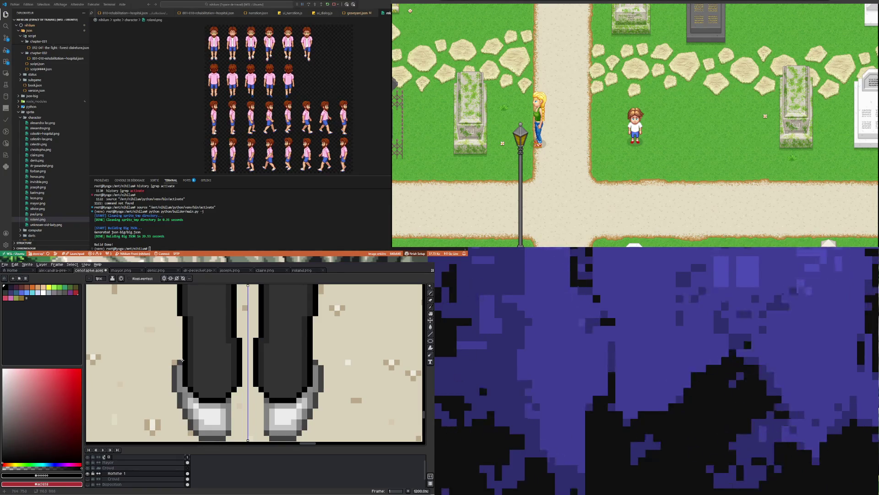
pyautogui.moveTo(175, 365); pyautogui.dragTo(174, 384)
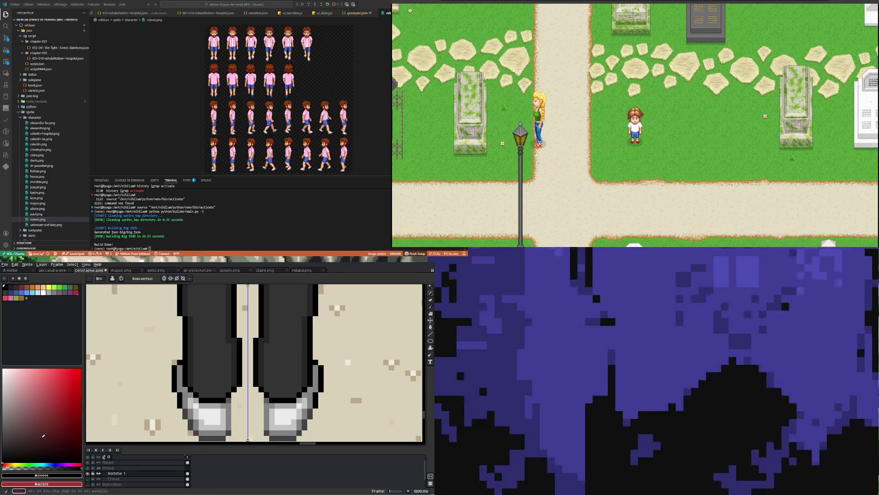
# Pick a saturated dark navy and paint it down the left leg's outer edge.
pyautogui.click(55, 464)
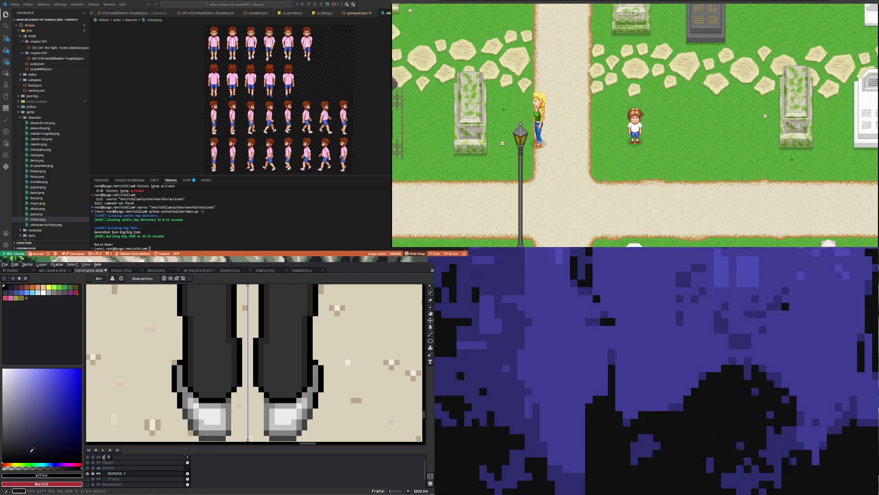
pyautogui.click(7, 451)
pyautogui.moveTo(29, 451)
pyautogui.mouseDown()
pyautogui.moveTo(14, 444)
pyautogui.moveTo(71, 449)
pyautogui.mouseUp()
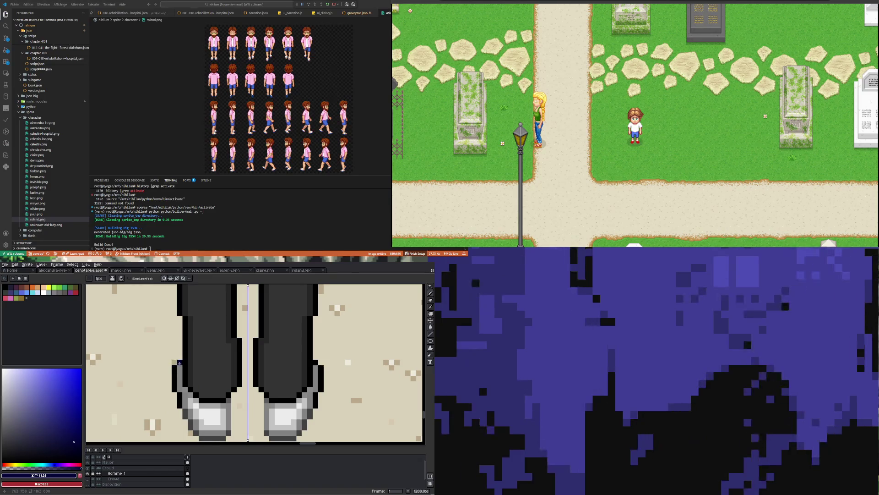
pyautogui.moveTo(176, 368); pyautogui.dragTo(174, 381)
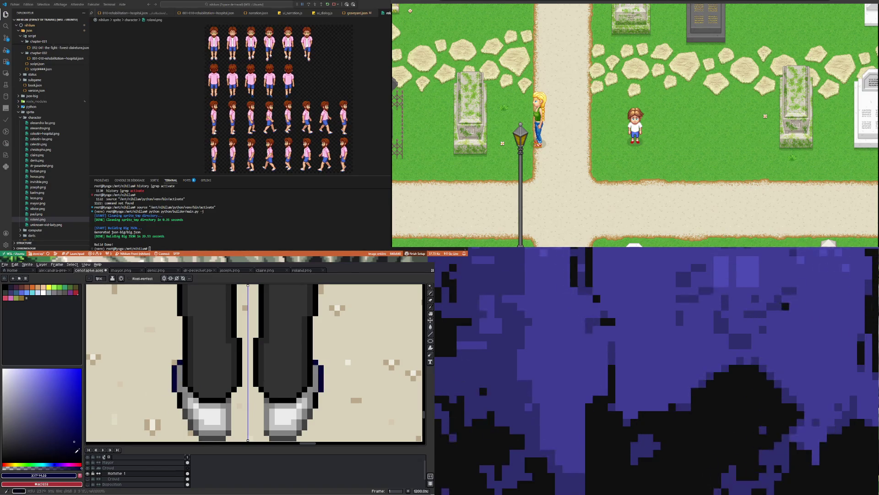
pyautogui.moveTo(82, 450); pyautogui.dragTo(81, 452)
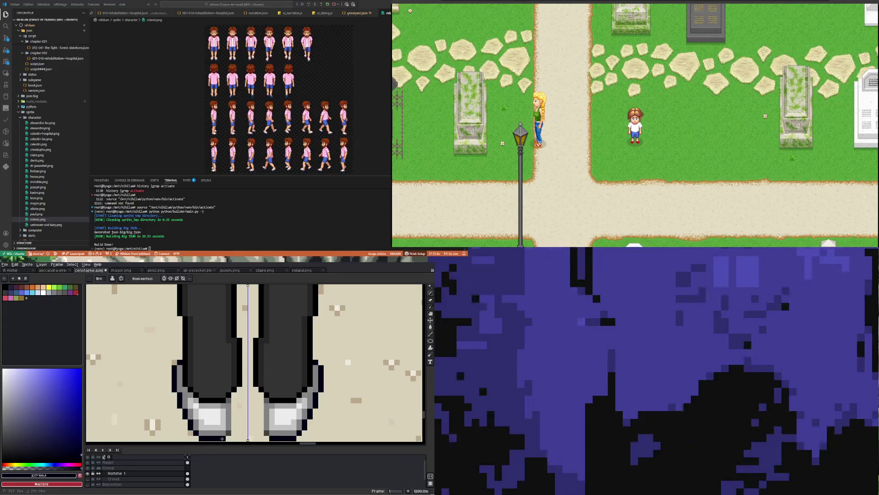
pyautogui.scroll(-4, 201, 407)
pyautogui.scroll(2, 154, 386)
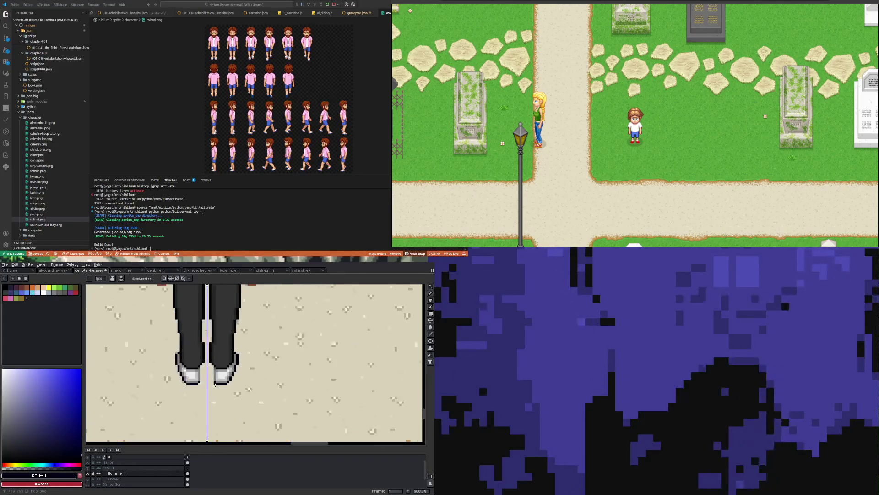
# Paint-bucket the shoes' outline and grey pixels around the white parts with navy.
pyautogui.scroll(3, 154, 387)
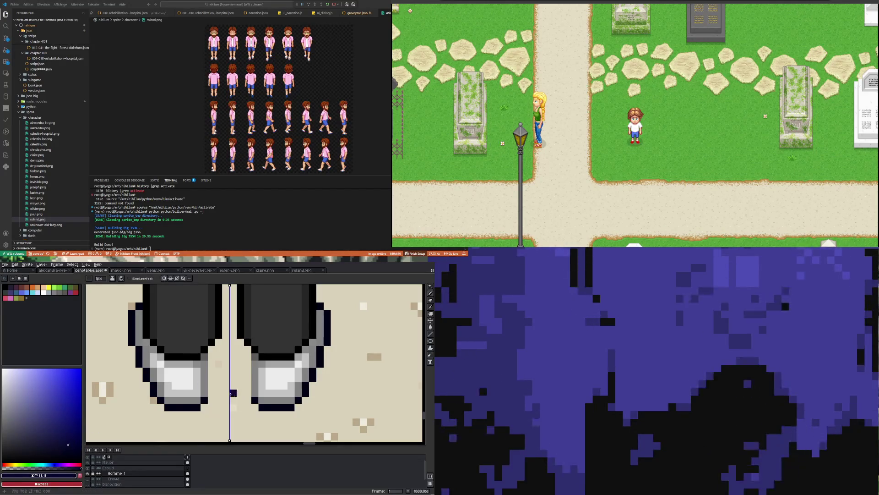
pyautogui.click(431, 327)
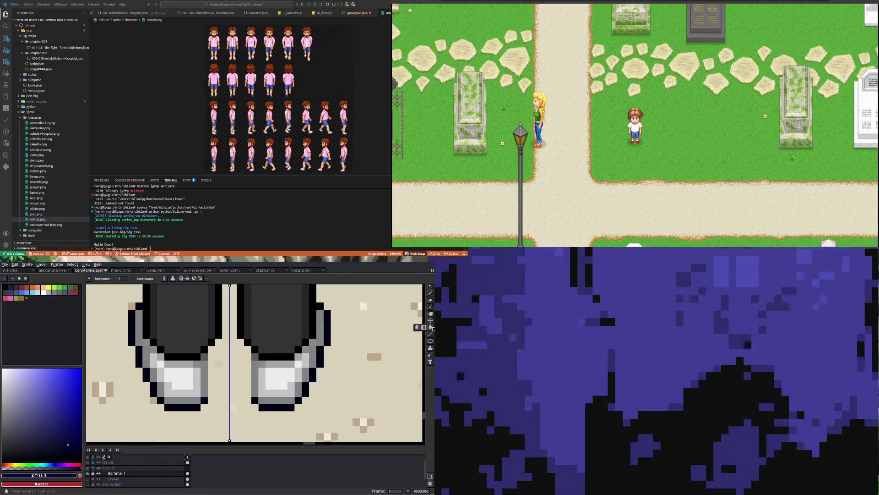
pyautogui.click(203, 371)
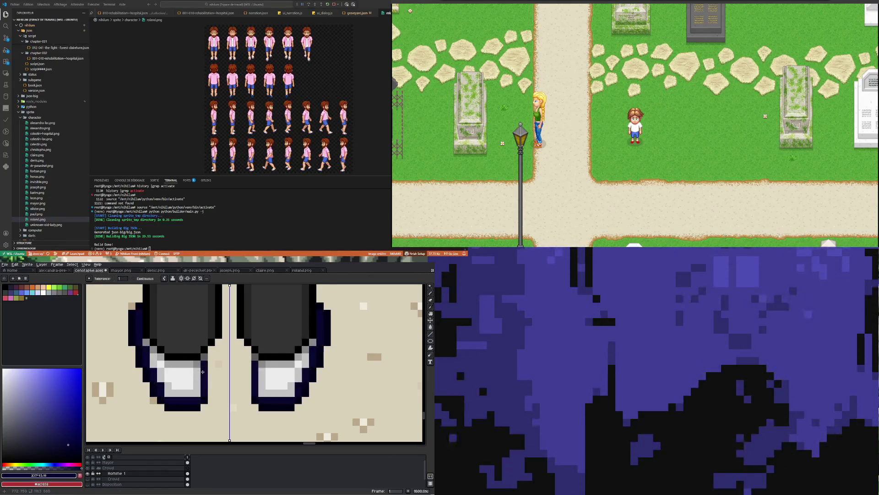
pyautogui.click(73, 447)
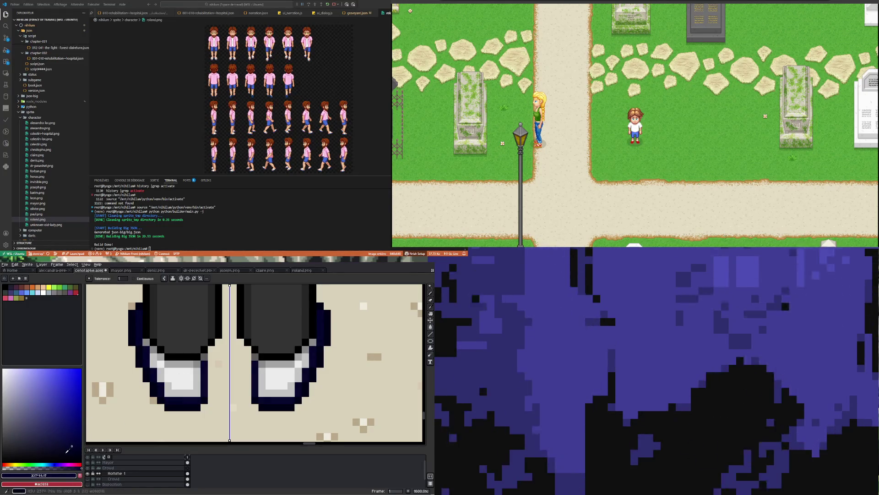
pyautogui.click(168, 384)
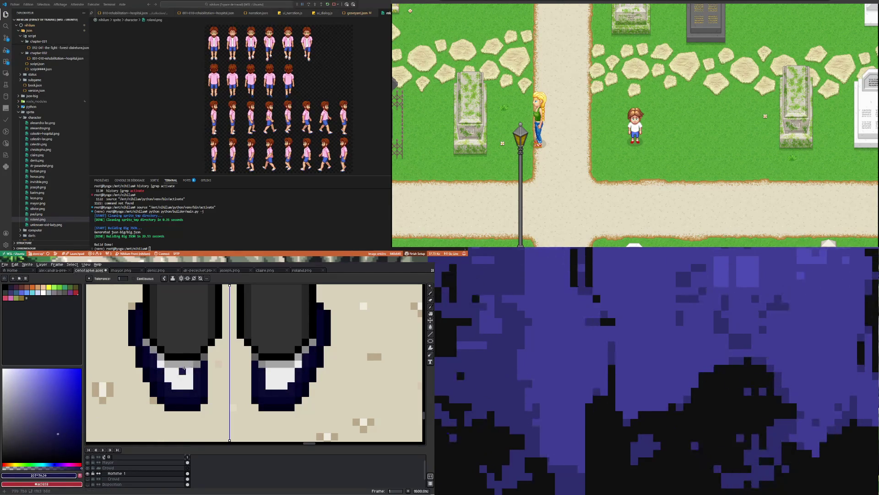
pyautogui.click(184, 368)
# Fill the remaining grey boot strip and pixels with dark blue.
pyautogui.scroll(-6, 175, 385)
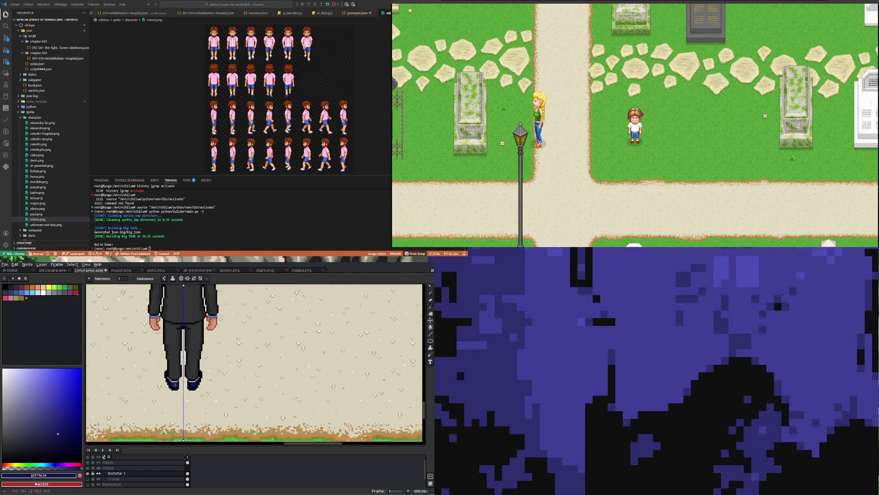
pyautogui.scroll(2, 176, 383)
pyautogui.scroll(4, 171, 369)
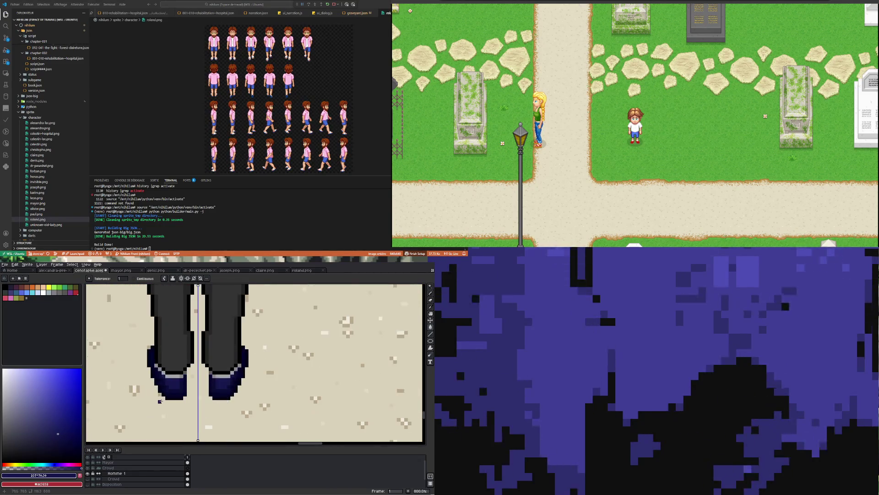
pyautogui.scroll(1, 182, 383)
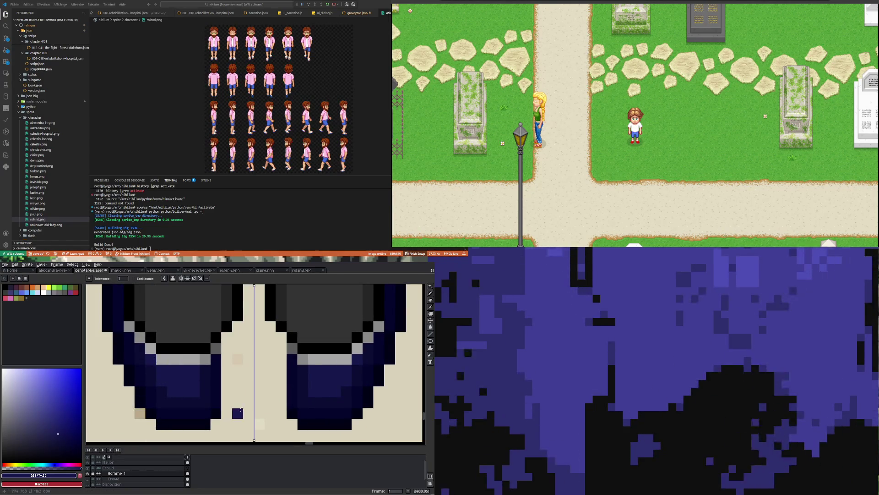
pyautogui.click(430, 307)
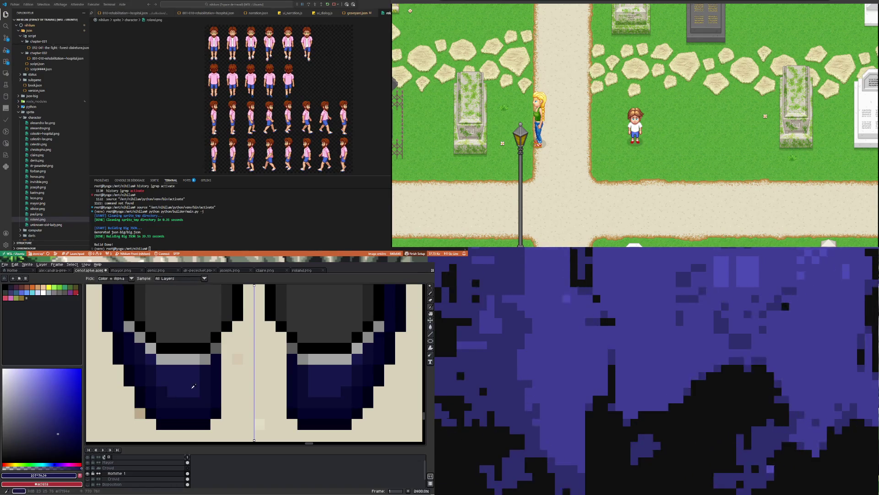
pyautogui.click(432, 330)
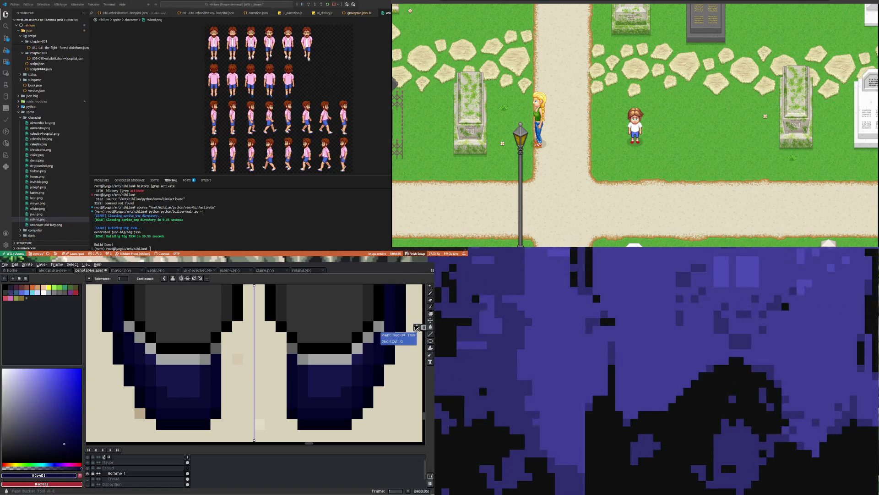
pyautogui.click(345, 355)
pyautogui.click(294, 346)
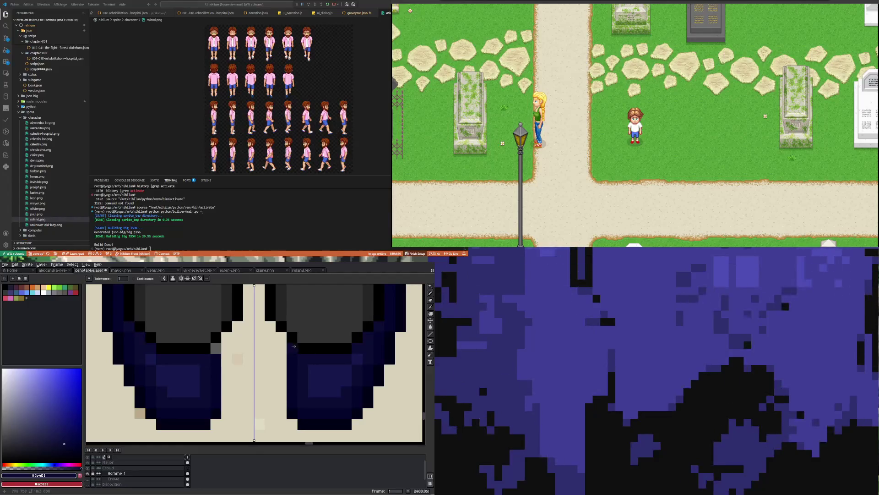
pyautogui.scroll(-3, 293, 349)
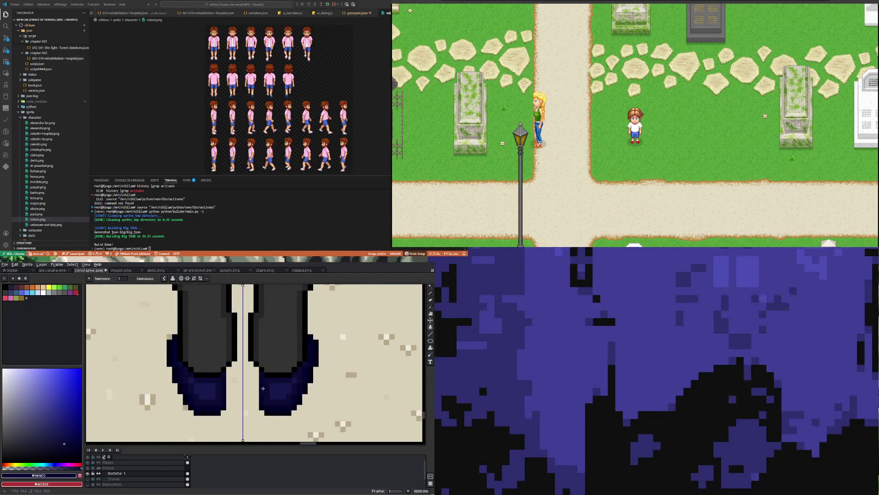
pyautogui.scroll(-5, 262, 388)
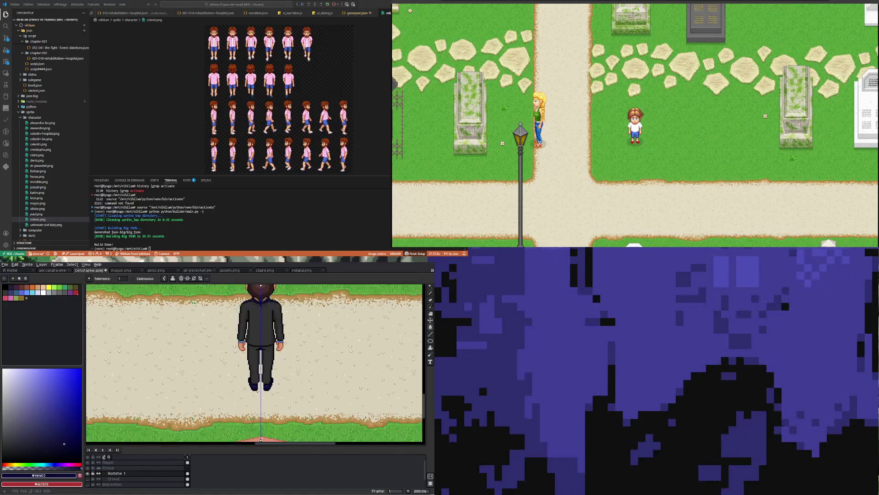
# Magic-wand select the navy pixels of both boots.
pyautogui.scroll(1, 284, 378)
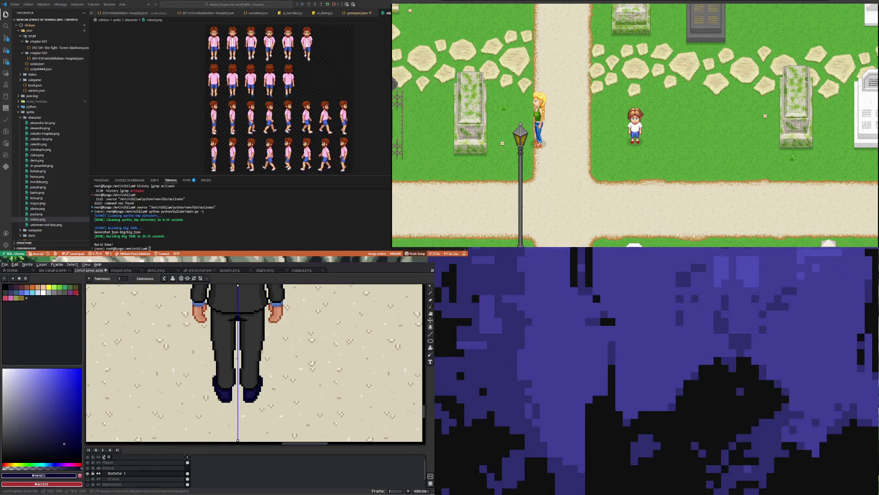
pyautogui.scroll(-1, 259, 404)
pyautogui.click(243, 403)
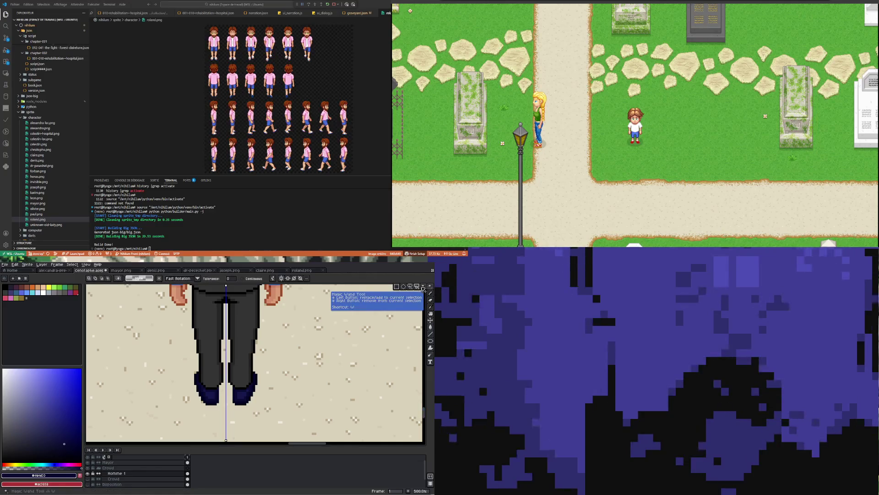
pyautogui.scroll(7, 243, 403)
pyautogui.click(287, 391)
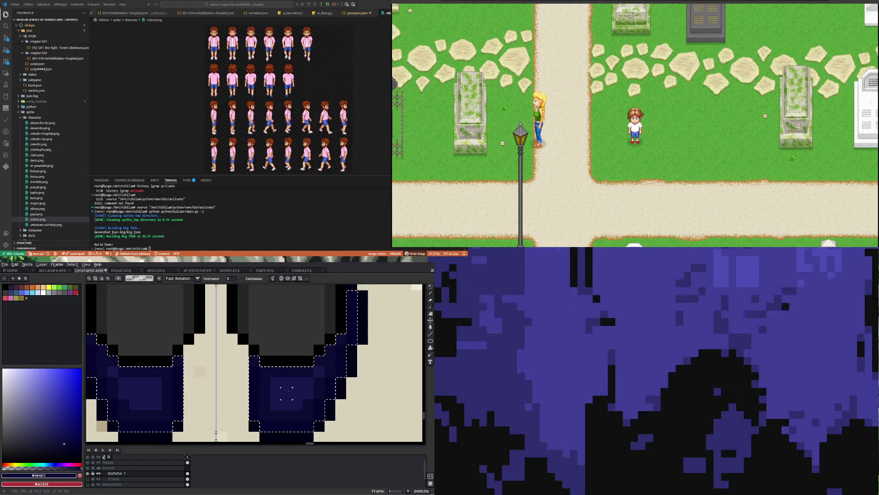
pyautogui.scroll(-3, 286, 389)
pyautogui.scroll(2, 301, 370)
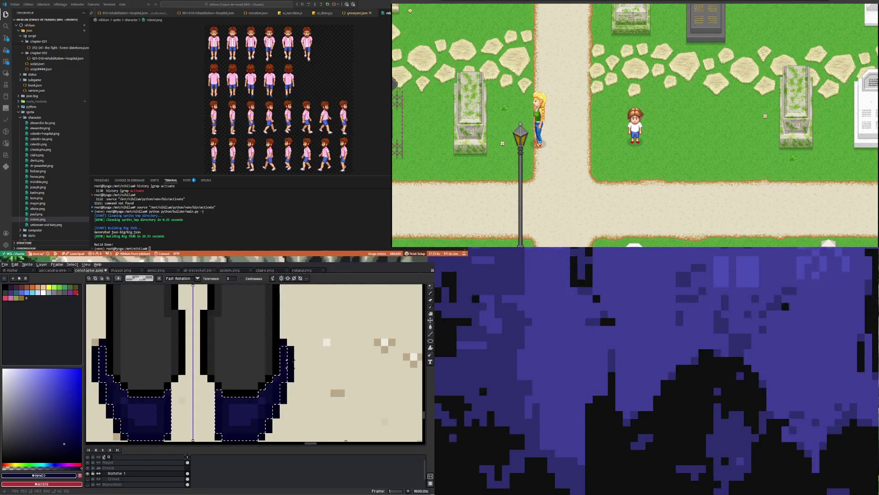
pyautogui.scroll(-7, 232, 363)
pyautogui.scroll(-1, 232, 362)
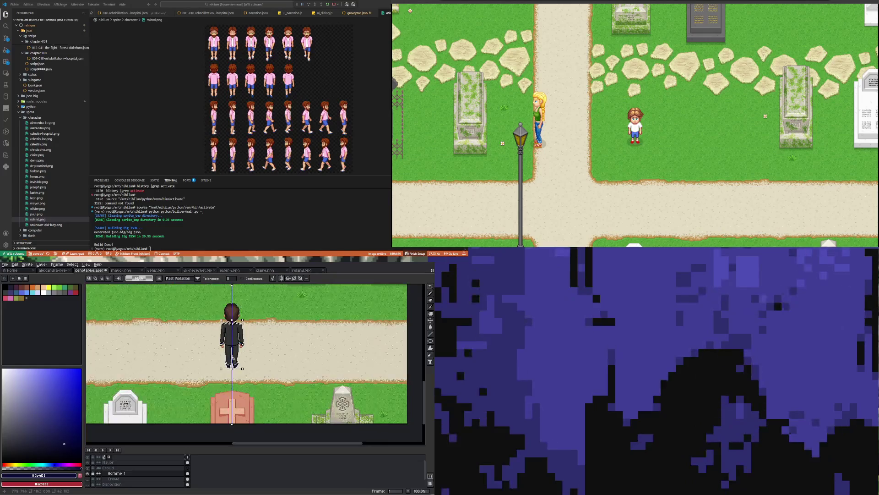
pyautogui.scroll(1, 233, 363)
pyautogui.scroll(1, 246, 370)
pyautogui.scroll(-1, 247, 371)
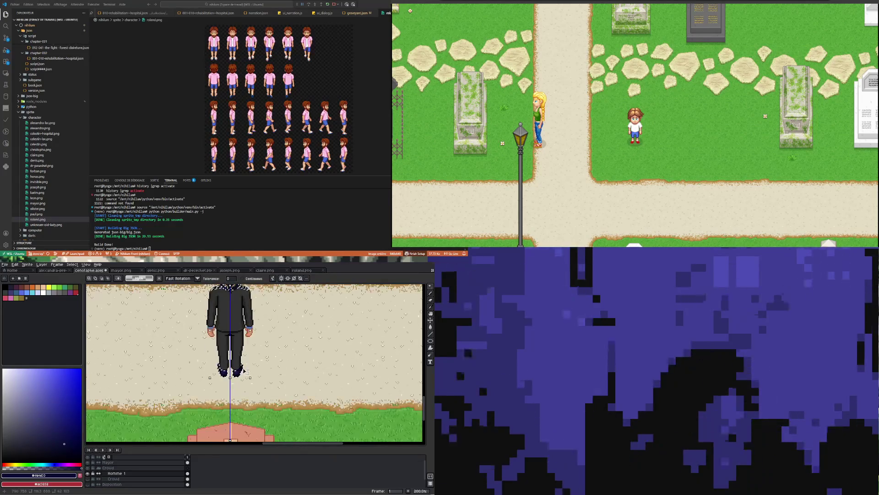
pyautogui.scroll(-1, 238, 357)
pyautogui.scroll(1, 234, 346)
pyautogui.scroll(3, 234, 345)
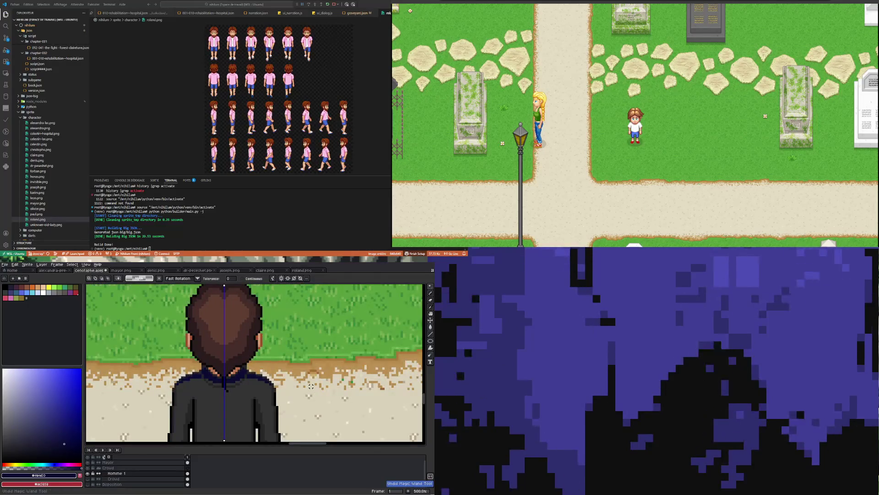
pyautogui.scroll(-3, 235, 392)
pyautogui.scroll(-1, 235, 392)
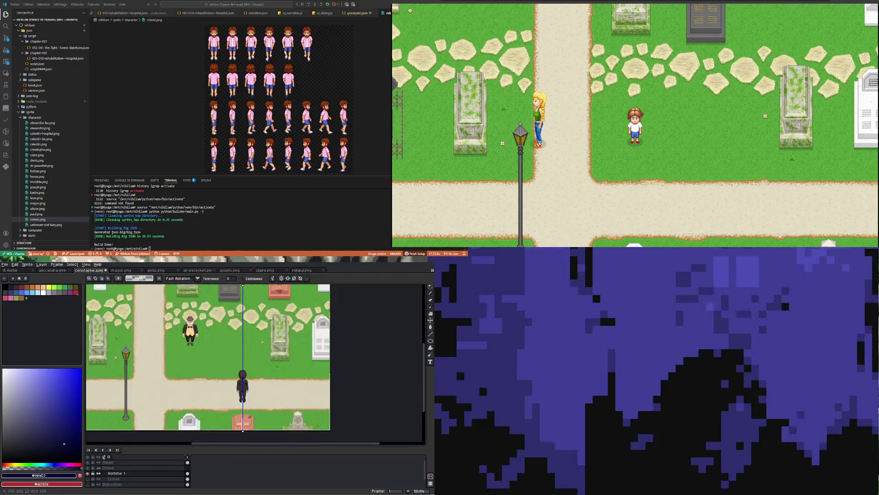
pyautogui.scroll(8, 201, 342)
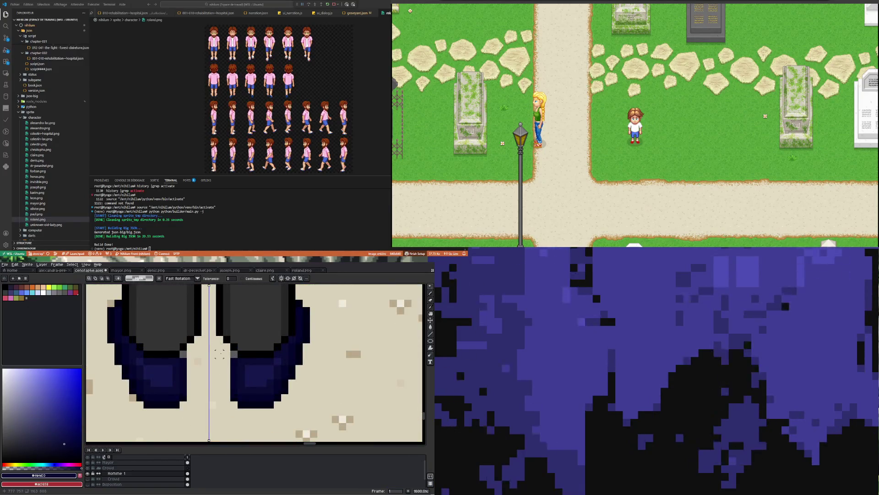
pyautogui.scroll(-8, 219, 353)
pyautogui.scroll(6, 216, 365)
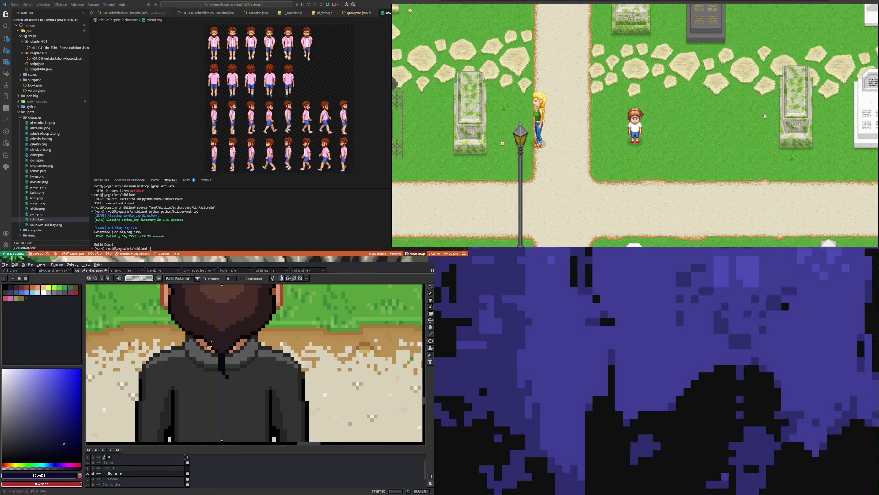
pyautogui.scroll(-6, 210, 343)
pyautogui.scroll(1, 209, 401)
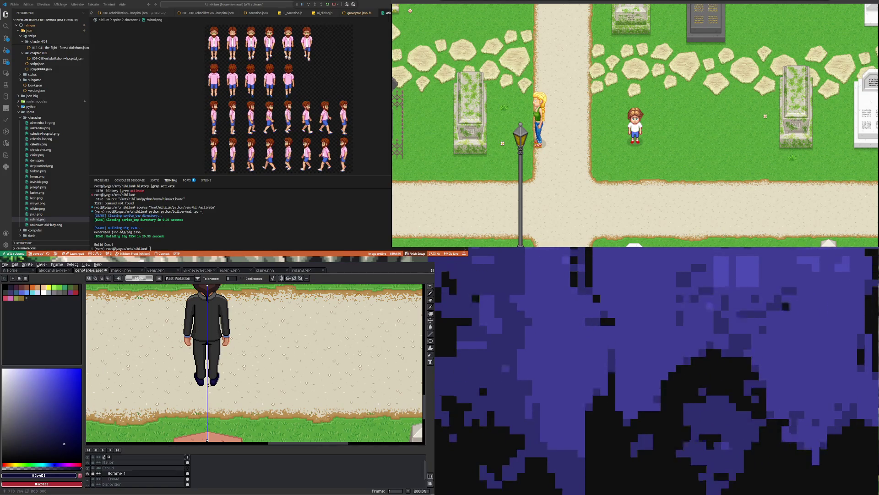
pyautogui.scroll(5, 208, 384)
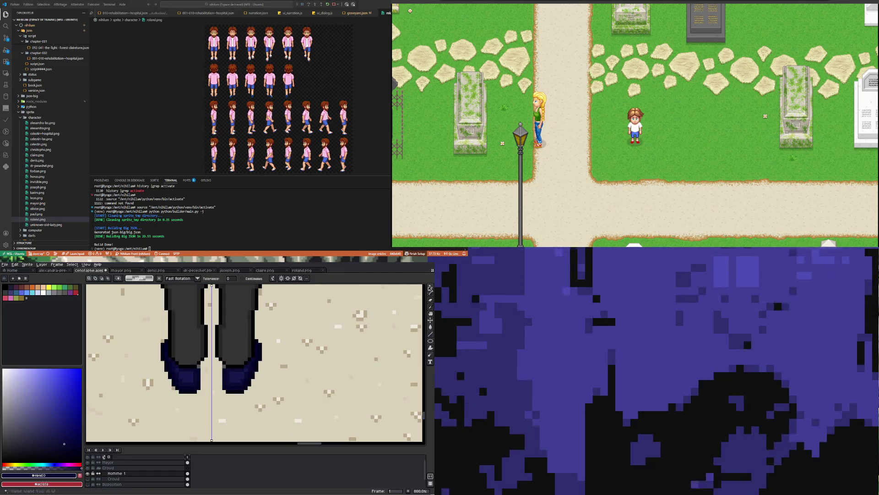
# Reselect both shoes' navy pixels with the Magic Wand, adding the darker side pixels.
pyautogui.click(432, 306)
pyautogui.scroll(5, 236, 364)
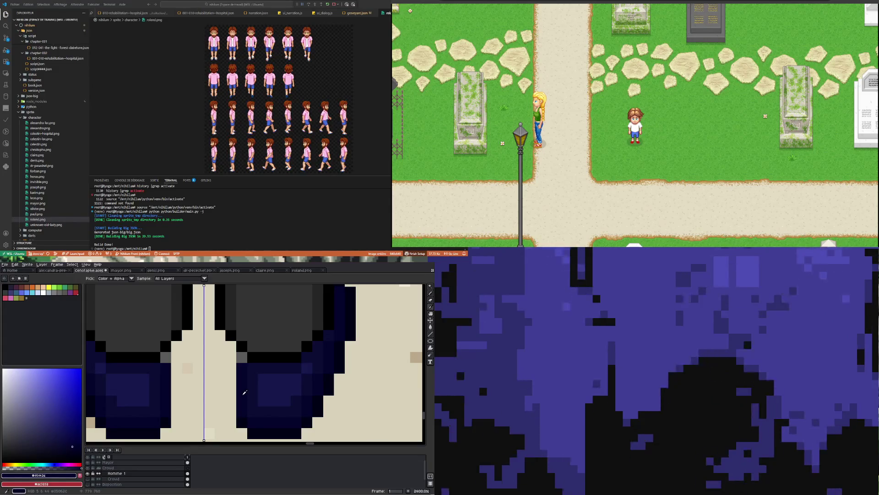
pyautogui.press('b')
pyautogui.scroll(-5, 273, 368)
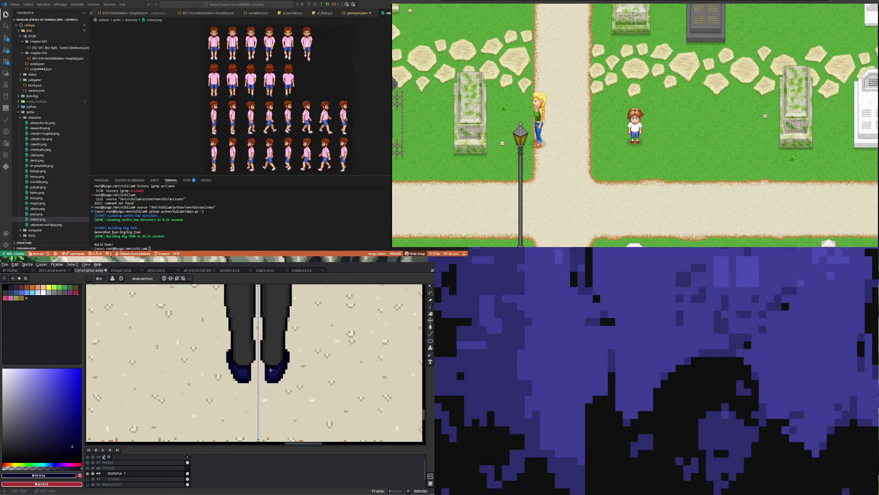
pyautogui.click(431, 289)
pyautogui.scroll(5, 272, 357)
pyautogui.click(267, 399)
pyautogui.keyDown('shift'); pyautogui.click(248, 386); pyautogui.keyUp('shift')
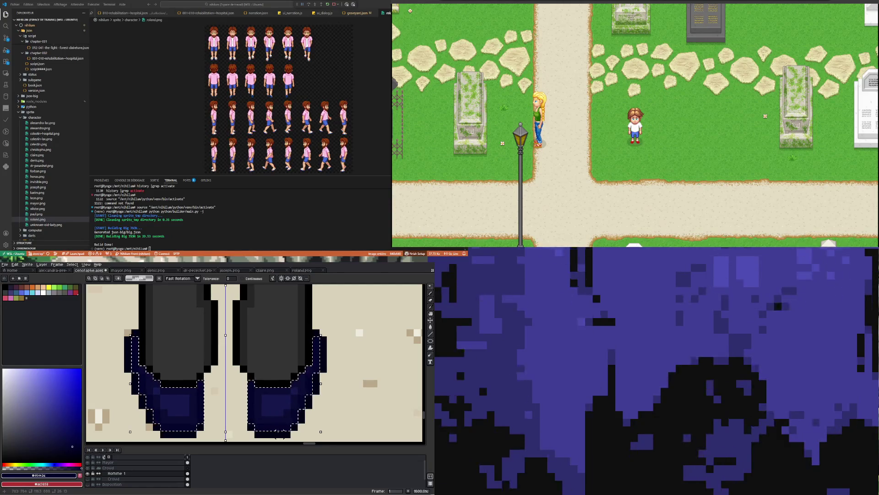
pyautogui.scroll(-8, 264, 415)
pyautogui.scroll(-4, 264, 415)
pyautogui.scroll(5, 265, 418)
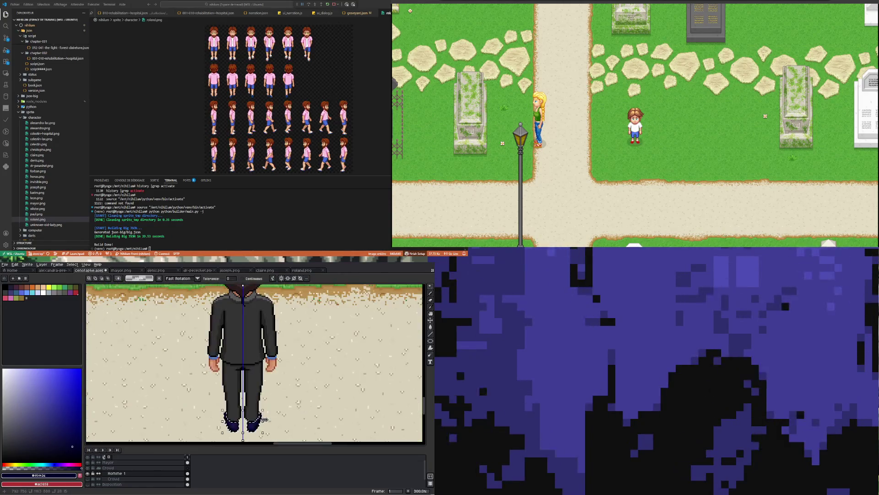
pyautogui.click(15, 264)
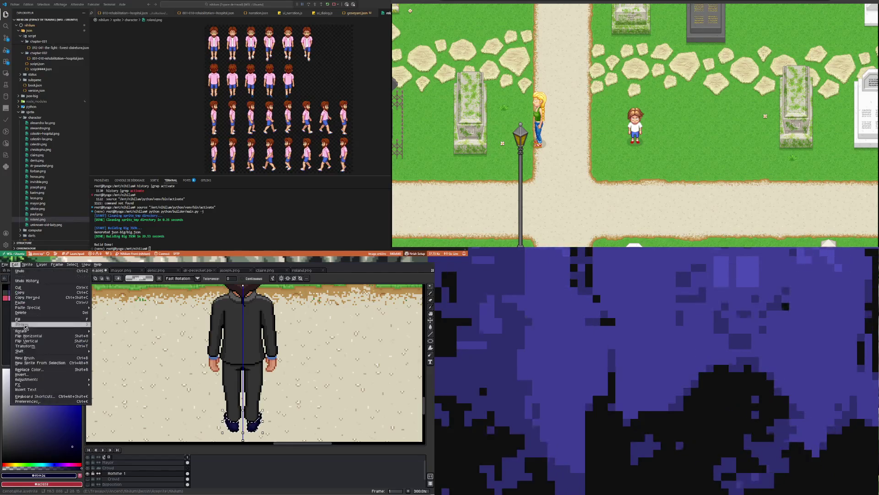
# Cancel the Replace Color dialog without applying it.
pyautogui.click(44, 369)
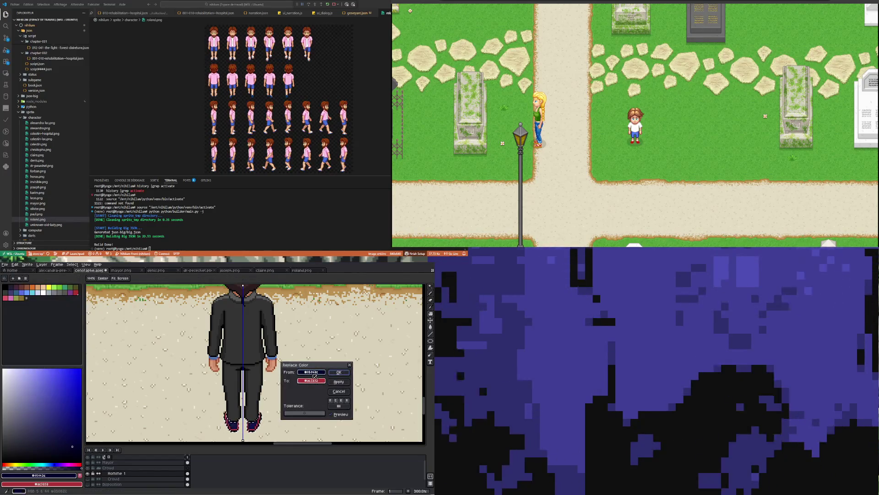
pyautogui.click(339, 392)
pyautogui.press('w')
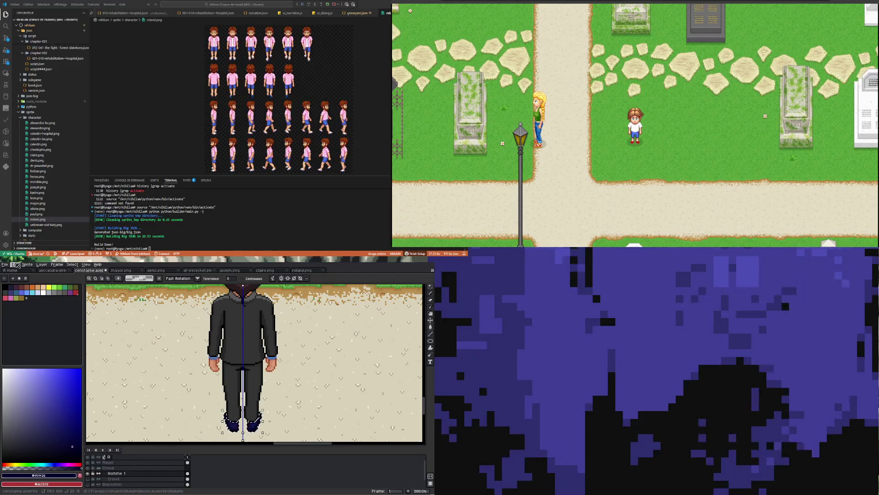
# Set the shoes' saturation to about -18, darken them slightly, apply, and deselect.
pyautogui.click(16, 265)
pyautogui.moveTo(55, 379)
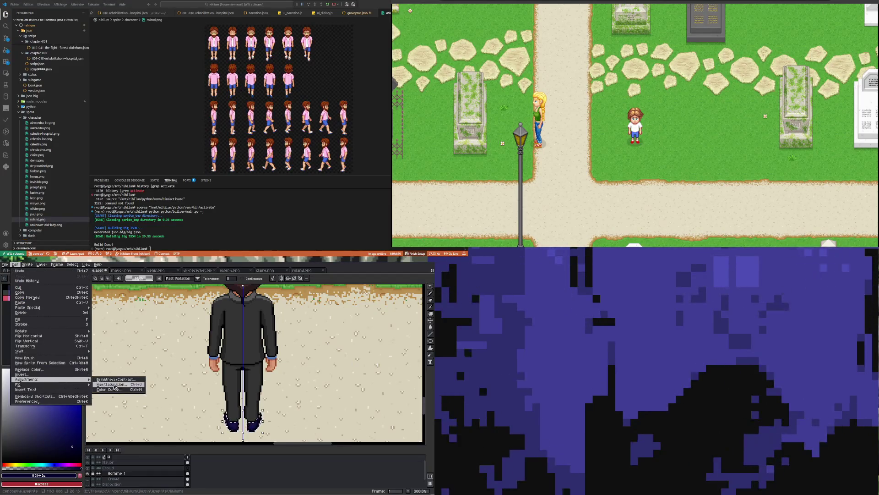
pyautogui.click(113, 385)
pyautogui.scroll(2, 257, 432)
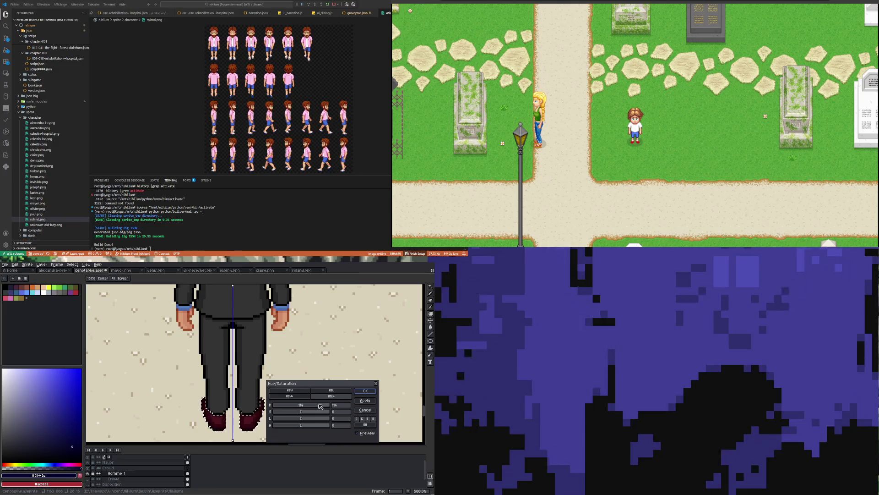
pyautogui.scroll(-1, 321, 406)
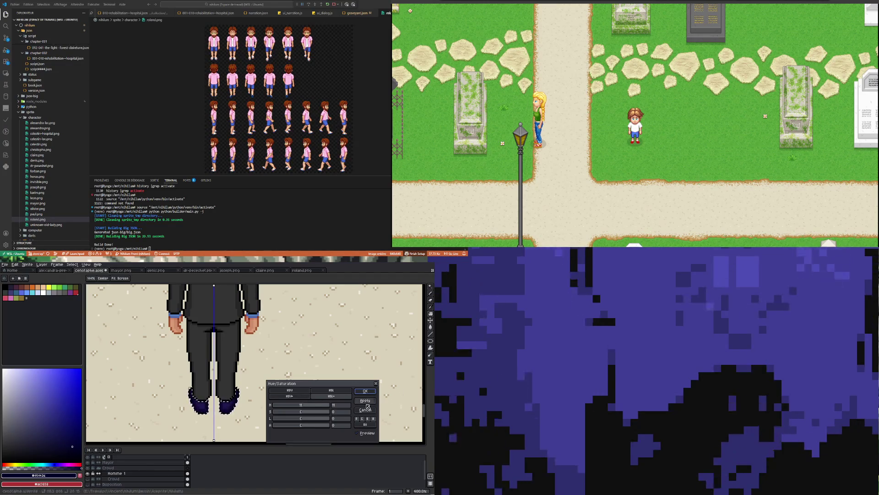
pyautogui.click(294, 411)
pyautogui.moveTo(294, 414)
pyautogui.mouseDown()
pyautogui.moveTo(249, 410)
pyautogui.moveTo(297, 414)
pyautogui.mouseUp()
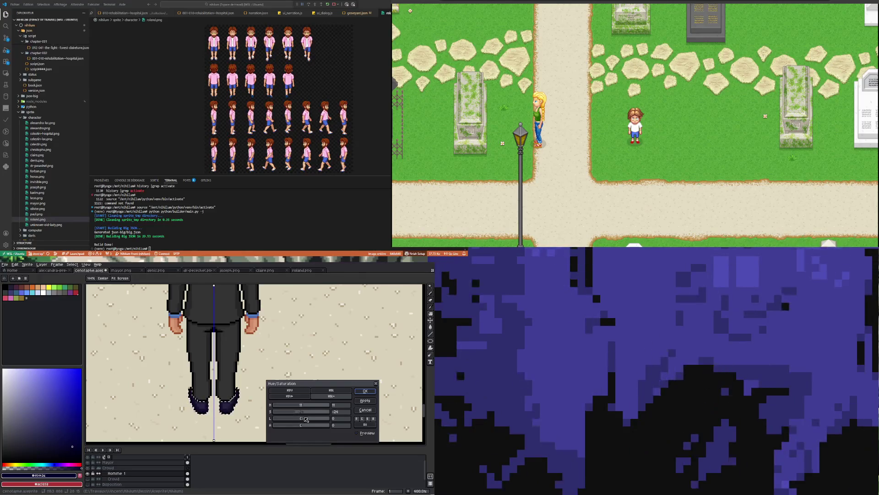
pyautogui.moveTo(306, 419); pyautogui.dragTo(308, 419)
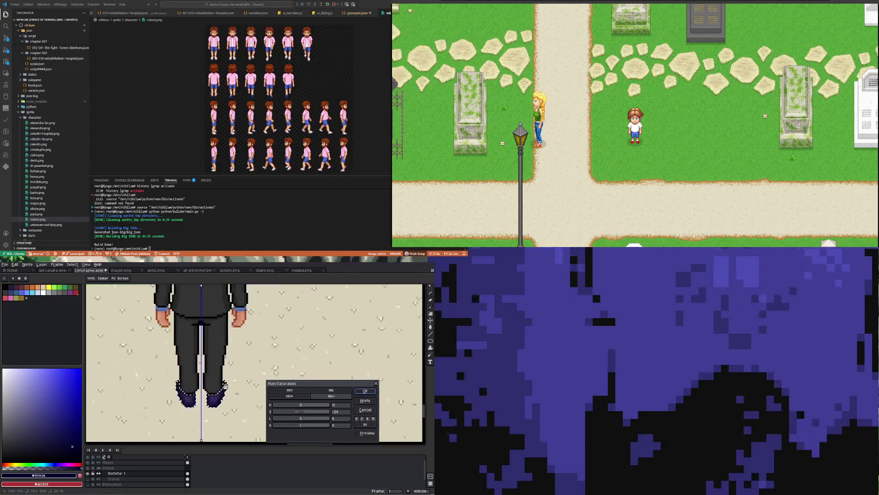
pyautogui.scroll(3, 225, 386)
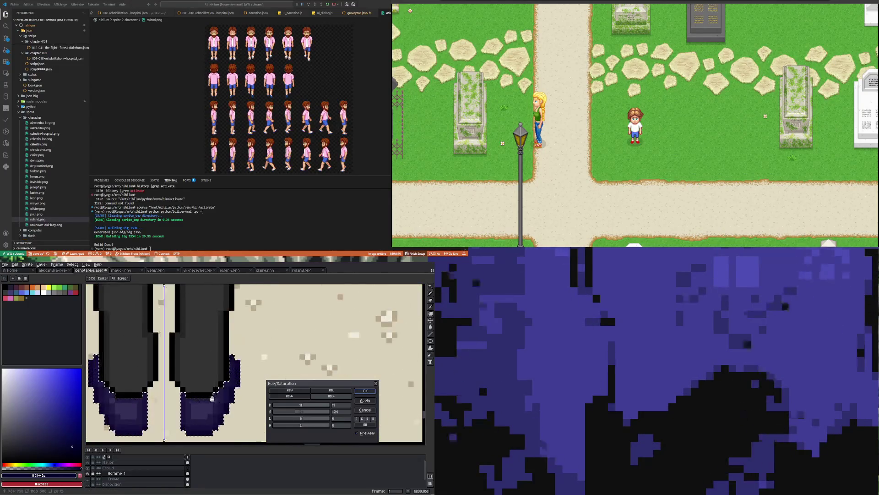
pyautogui.click(371, 401)
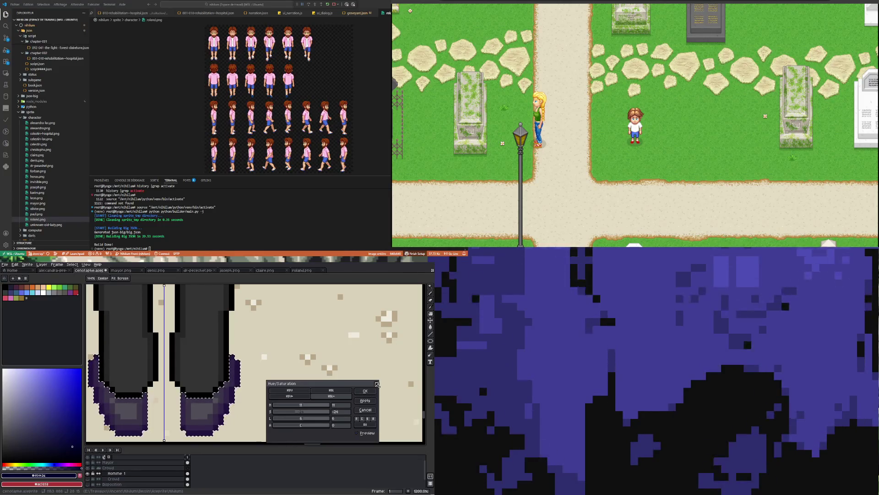
pyautogui.click(377, 384)
pyautogui.scroll(-5, 268, 388)
pyautogui.hotkey('ctrl', 'd')
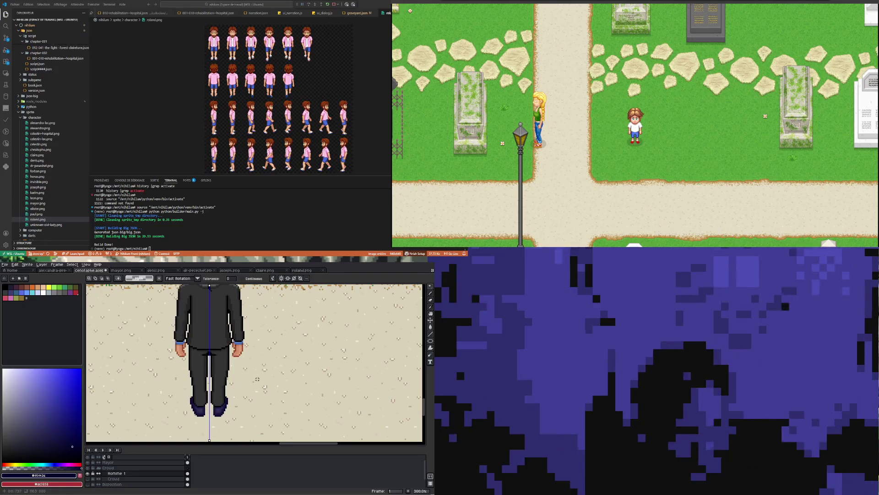
# Zoom out over the cemetery scene and turn on the Crowd layer's visibility.
pyautogui.scroll(-2, 225, 375)
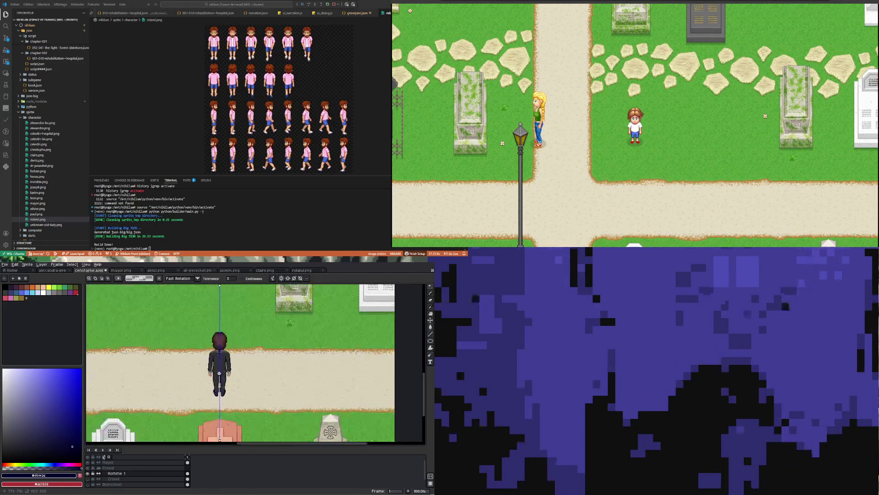
pyautogui.scroll(2, 220, 373)
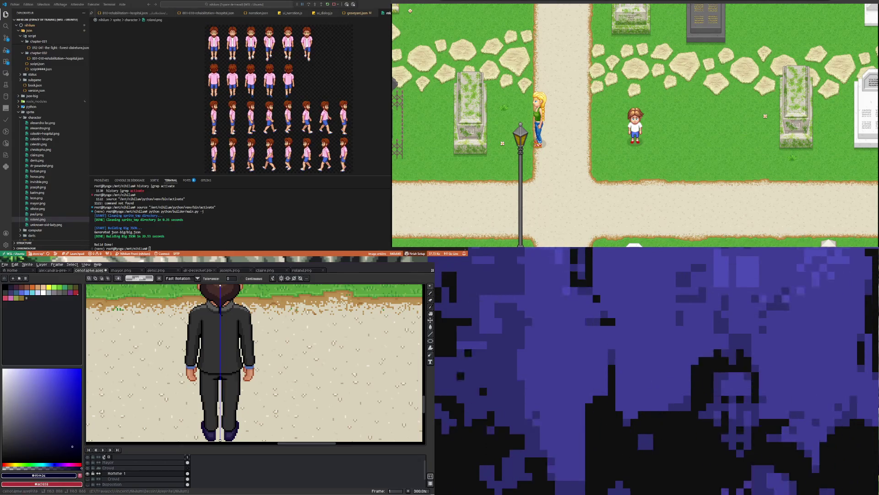
pyautogui.scroll(-2, 161, 383)
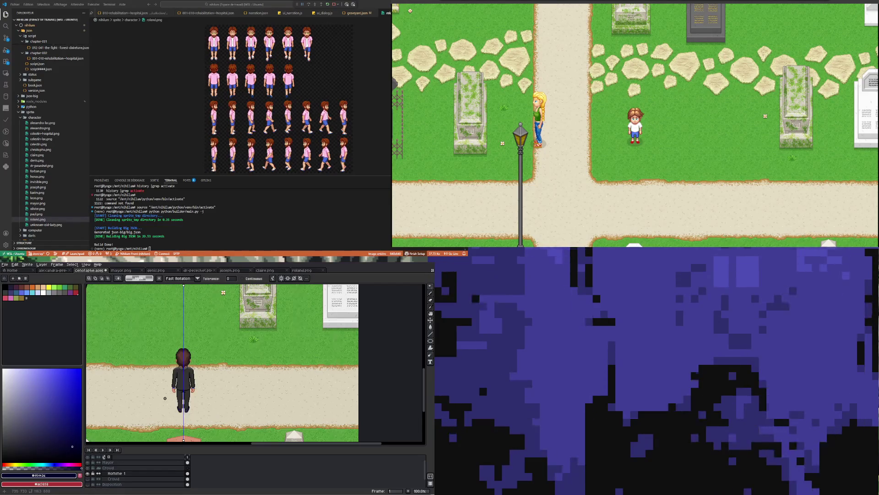
pyautogui.scroll(1, 169, 378)
pyautogui.scroll(1, 179, 371)
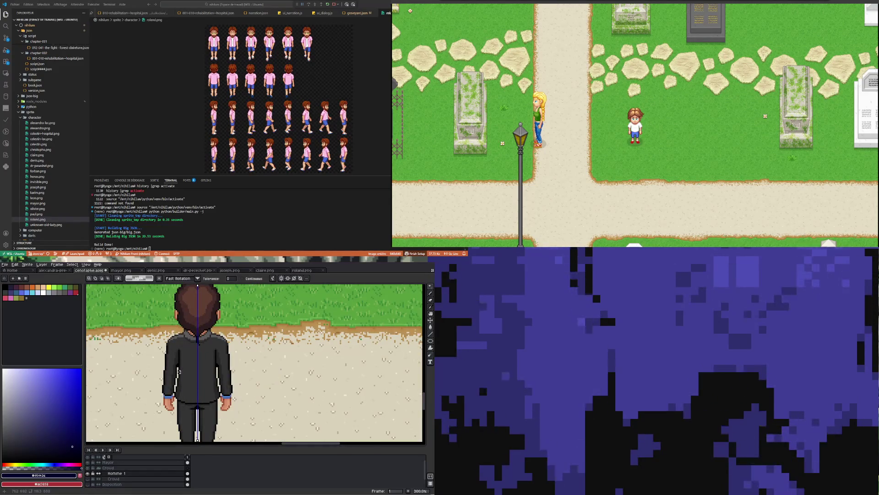
pyautogui.scroll(-2, 178, 372)
pyautogui.scroll(1, 175, 376)
pyautogui.scroll(-2, 175, 377)
pyautogui.scroll(1, 156, 401)
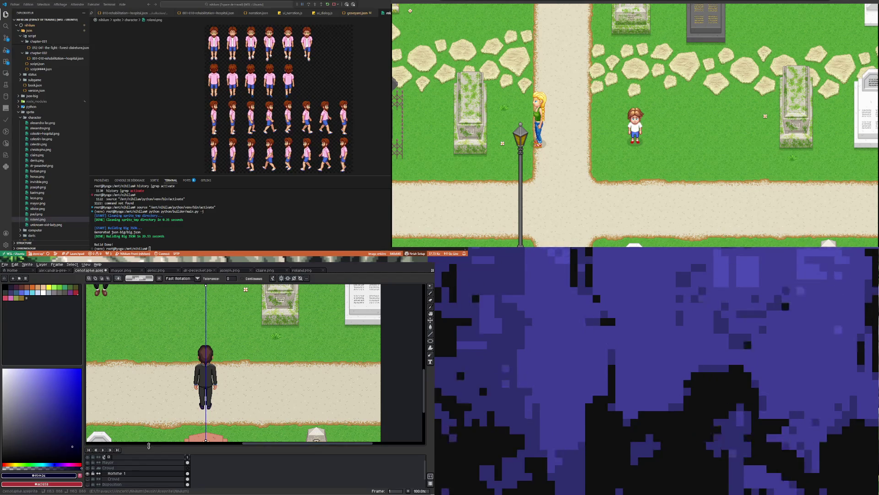
pyautogui.click(88, 479)
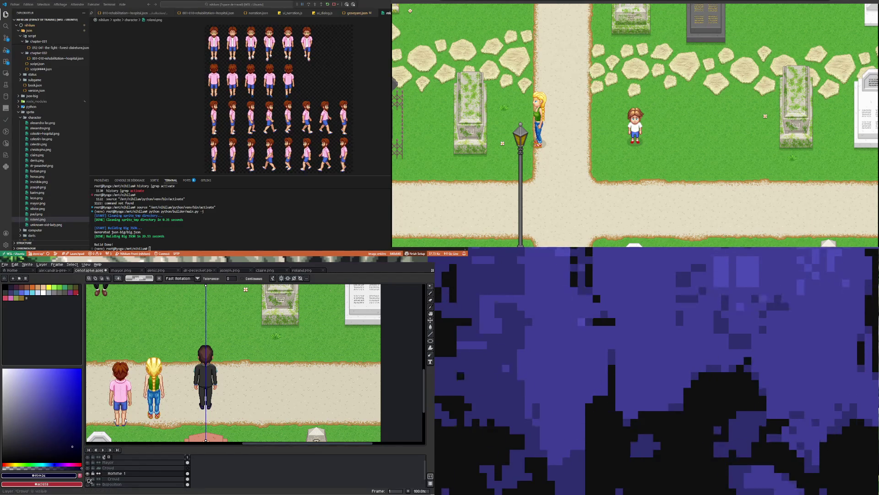
# Marquee-select and delete the suited figure, then undo the deletion.
pyautogui.click(432, 286)
pyautogui.click(398, 287)
pyautogui.moveTo(187, 334)
pyautogui.mouseDown()
pyautogui.moveTo(222, 415)
pyautogui.moveTo(233, 421)
pyautogui.mouseUp()
pyautogui.press('Delete')
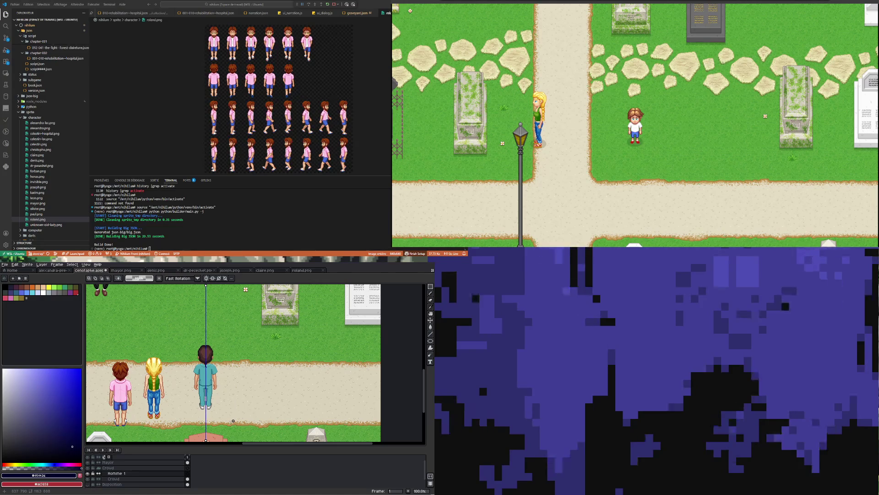
pyautogui.hotkey('ctrl', 'z')
# Make the Crowd layer active and drag a rectangle around the crowd figure.
pyautogui.click(188, 479)
pyautogui.moveTo(188, 328); pyautogui.dragTo(231, 420)
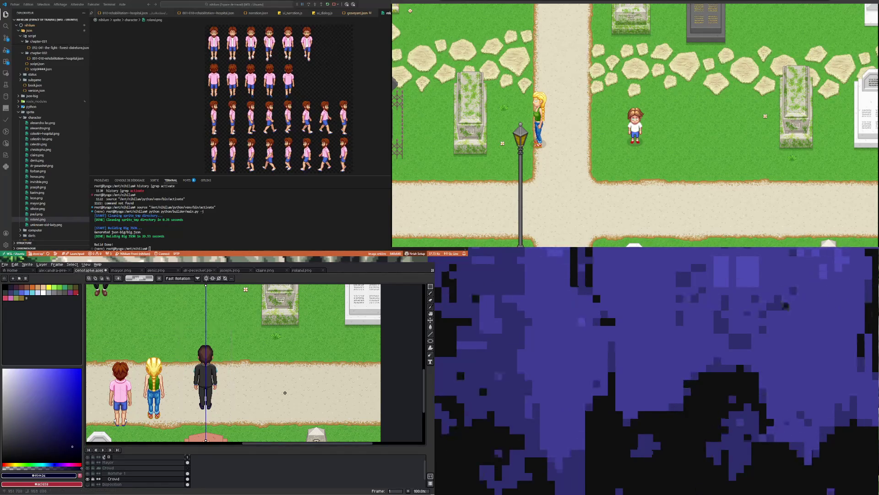
pyautogui.scroll(-2, 285, 393)
pyautogui.scroll(3, 190, 346)
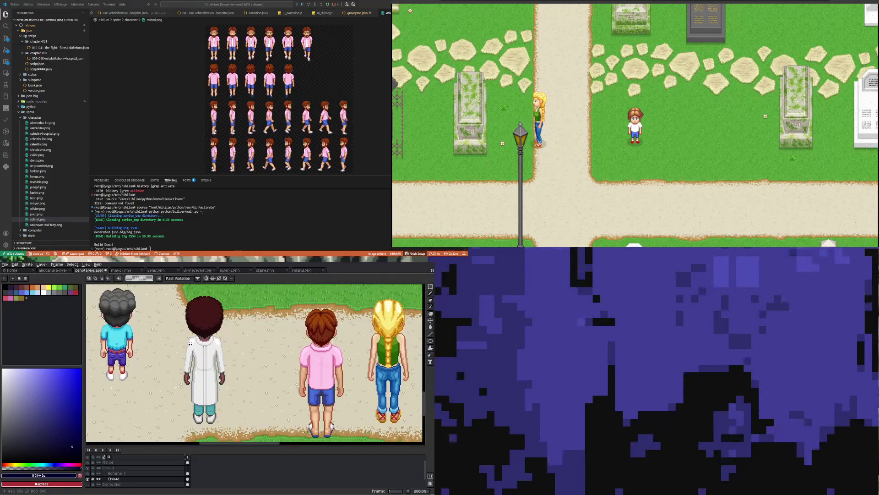
pyautogui.moveTo(169, 289)
pyautogui.mouseDown()
pyautogui.moveTo(197, 432)
pyautogui.moveTo(252, 432)
pyautogui.mouseUp()
pyautogui.scroll(-3, 243, 416)
pyautogui.scroll(2, 207, 374)
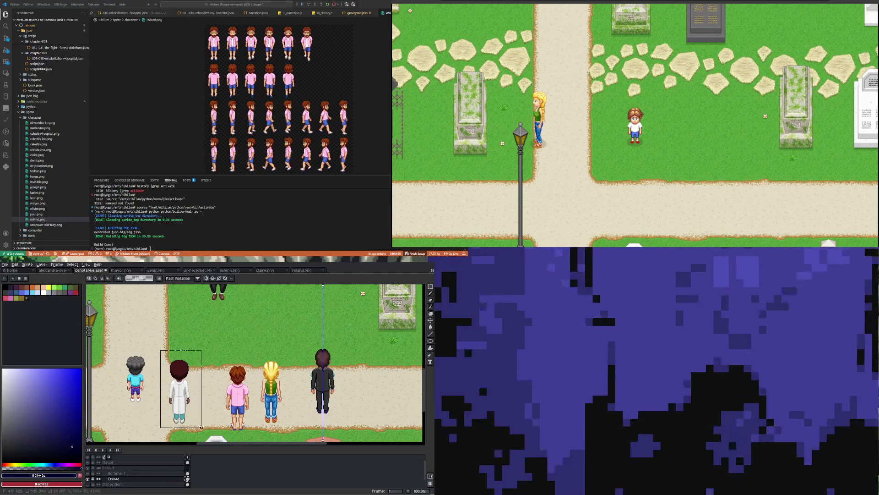
# Add a new layer above Homme 1 and name it Femme 1.
pyautogui.rightClick(130, 474)
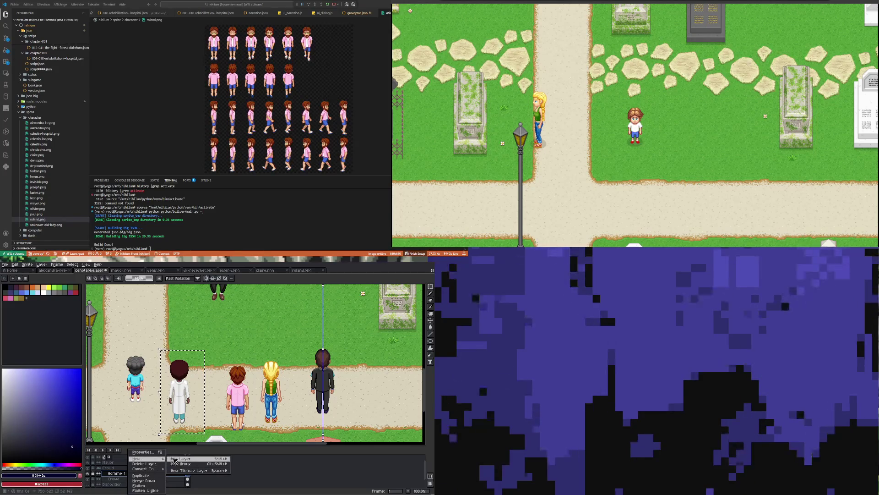
pyautogui.click(174, 458)
pyautogui.doubleClick(130, 474)
pyautogui.write('Femme')
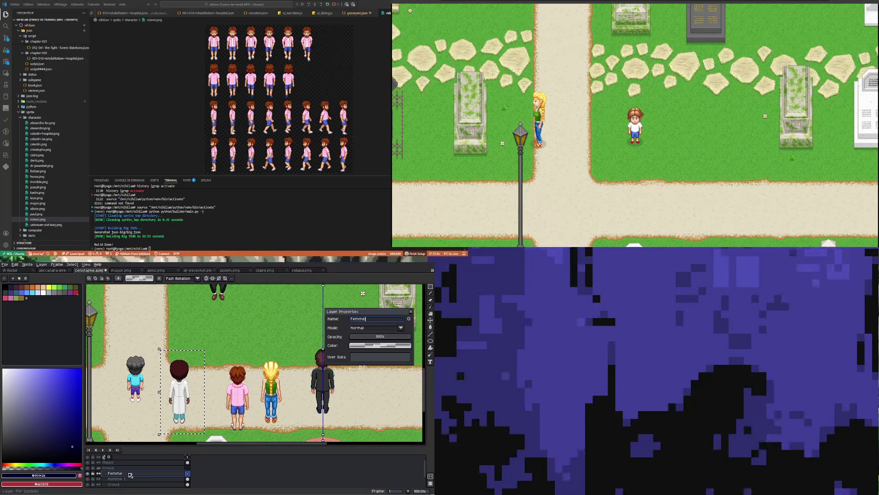
pyautogui.write('1')
pyautogui.press('Return')
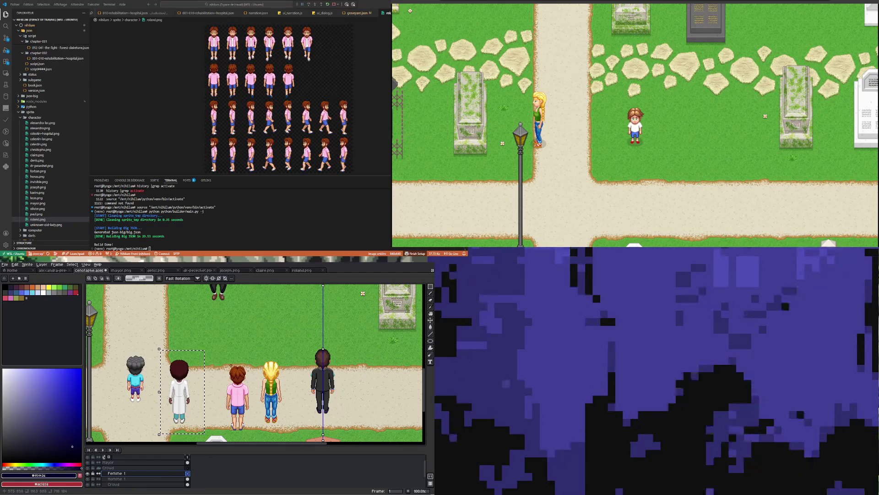
# Place the white-coated woman on Femme 1 and hide the Crowd layer.
pyautogui.click(201, 420)
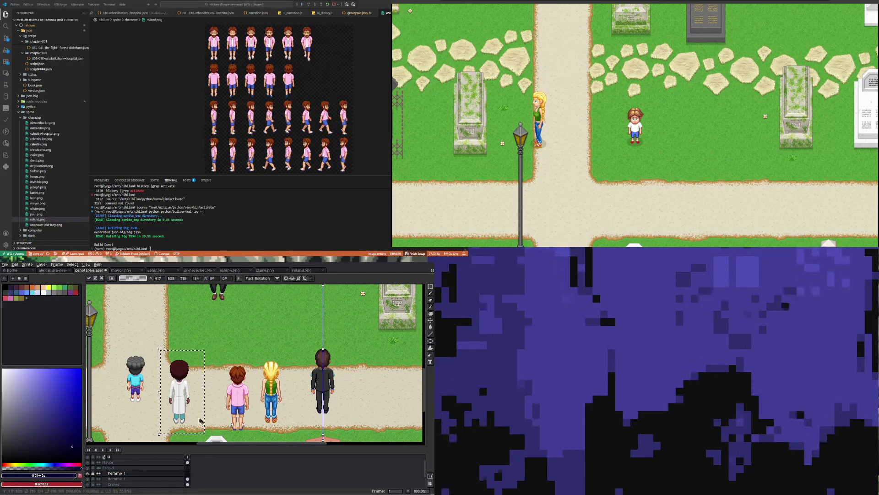
pyautogui.press('Return')
pyautogui.click(88, 484)
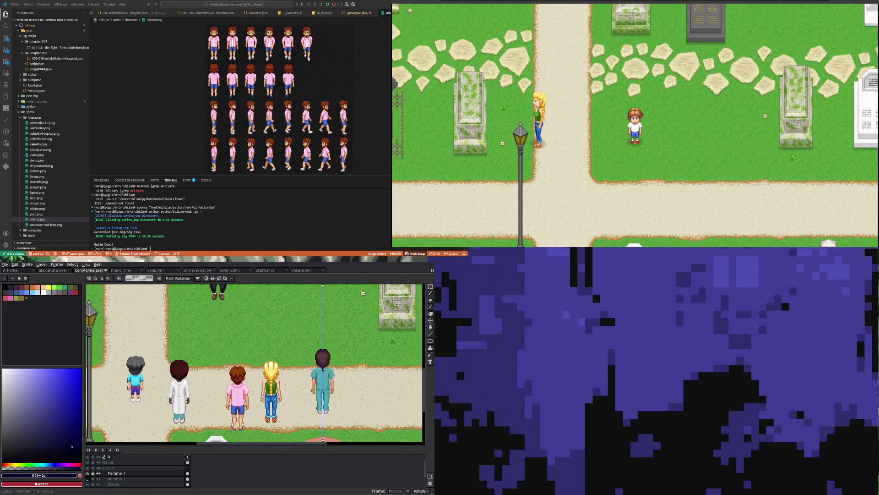
pyautogui.click(89, 484)
pyautogui.click(88, 484)
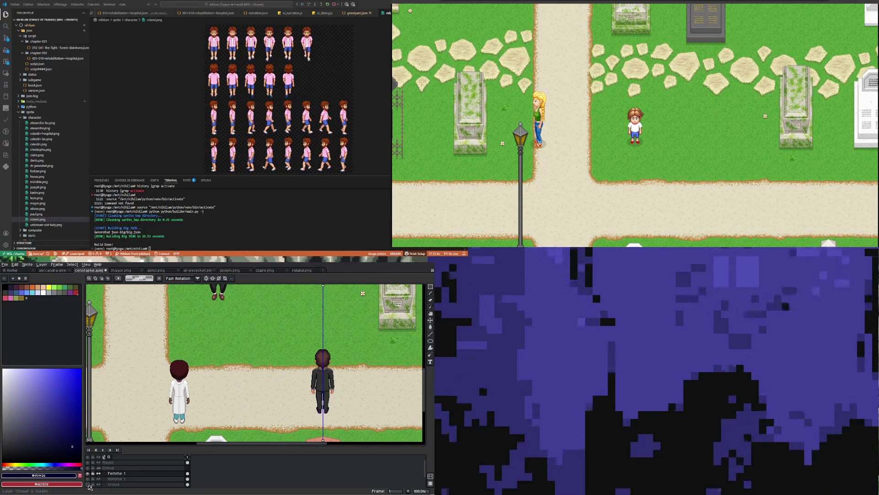
# Eyedrop the dark-suited man's black as the drawing colour.
pyautogui.scroll(1, 181, 410)
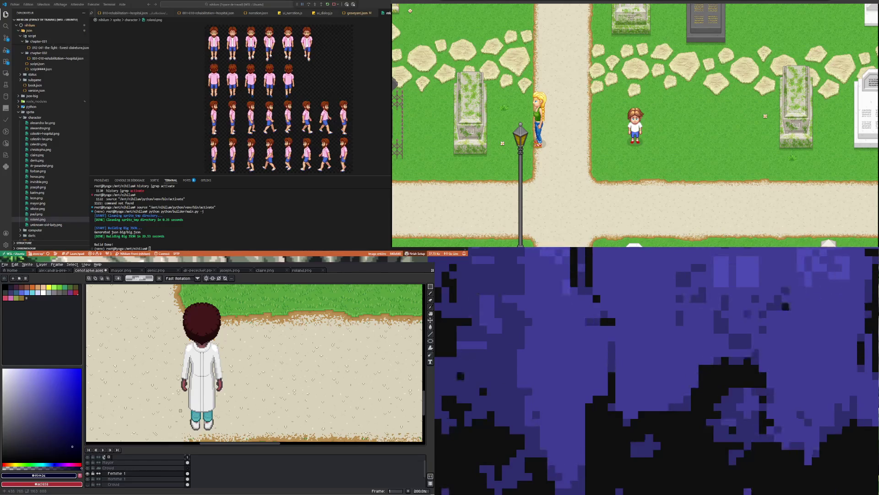
pyautogui.scroll(-1, 181, 410)
pyautogui.scroll(1, 196, 397)
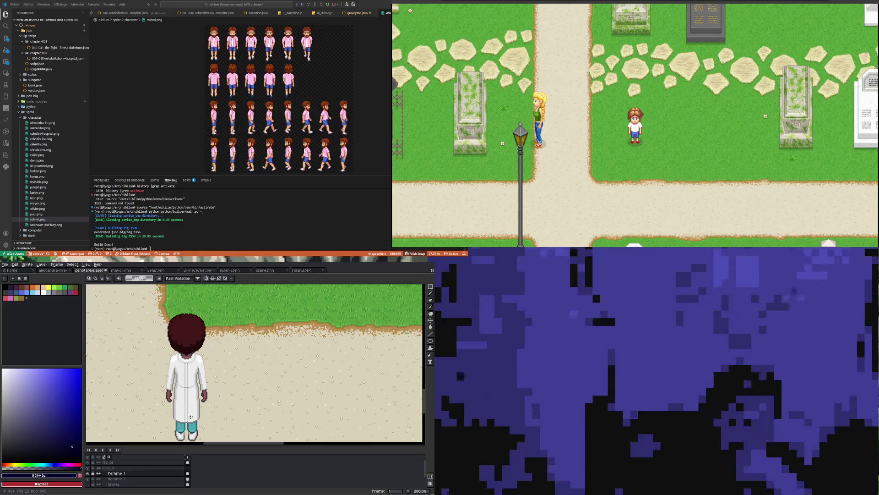
pyautogui.scroll(3, 178, 398)
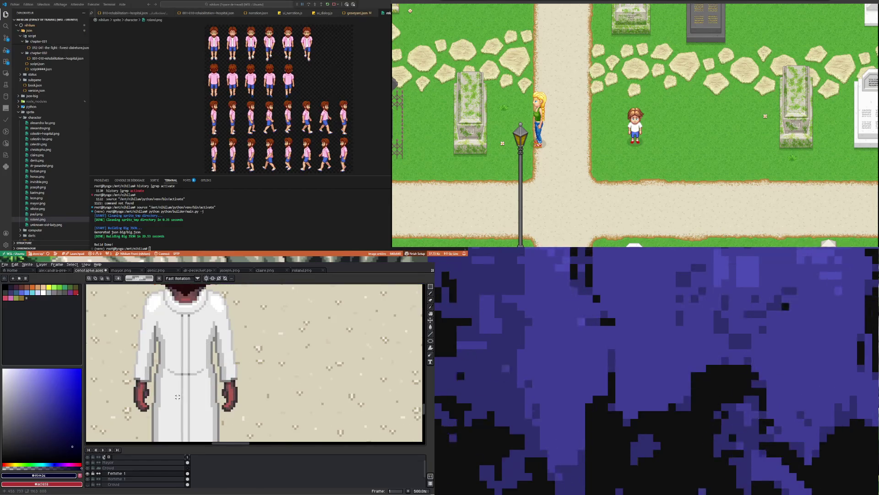
pyautogui.scroll(-4, 181, 396)
pyautogui.scroll(1, 192, 392)
pyautogui.scroll(-2, 192, 392)
pyautogui.scroll(3, 199, 367)
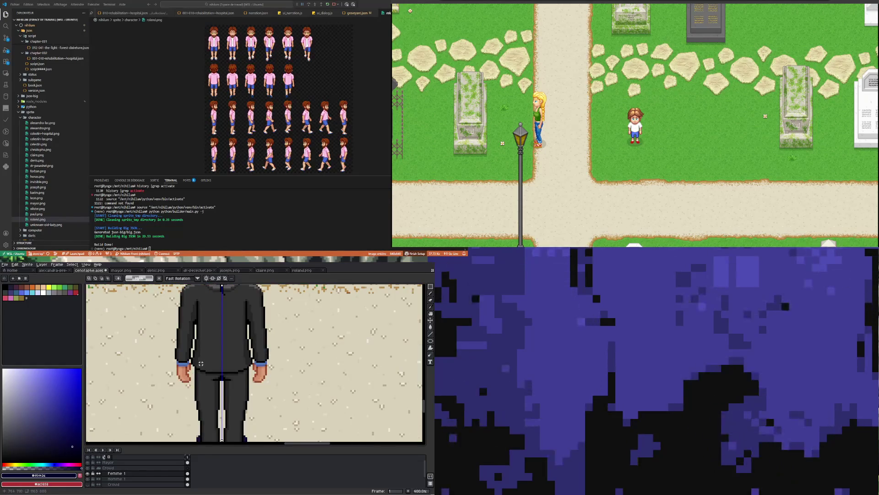
pyautogui.press('i')
pyautogui.scroll(1, 202, 348)
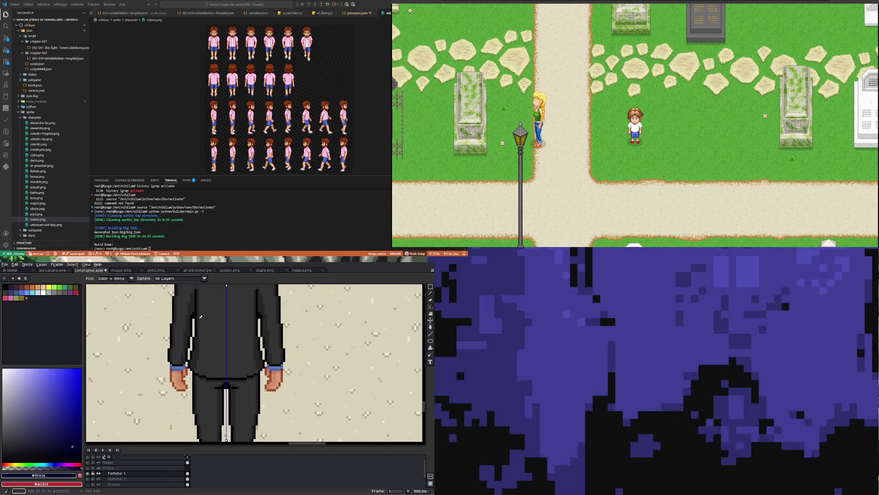
pyautogui.click(201, 325)
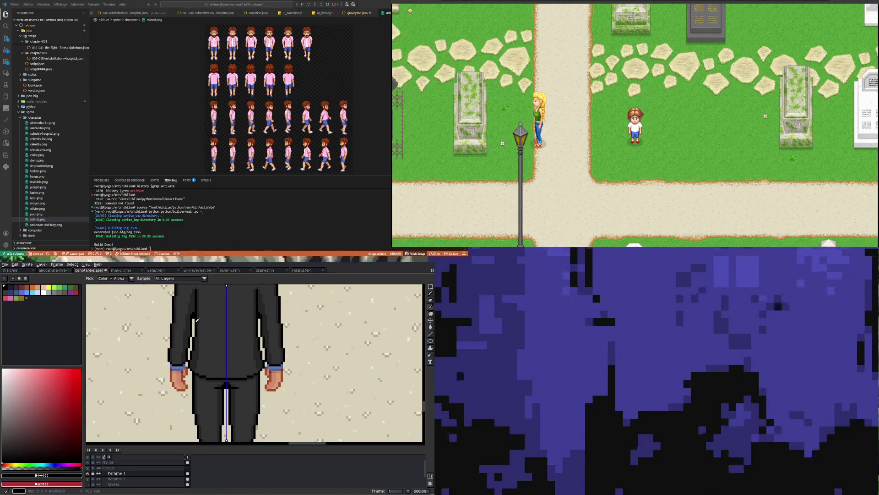
pyautogui.scroll(-5, 179, 372)
pyautogui.scroll(2, 92, 372)
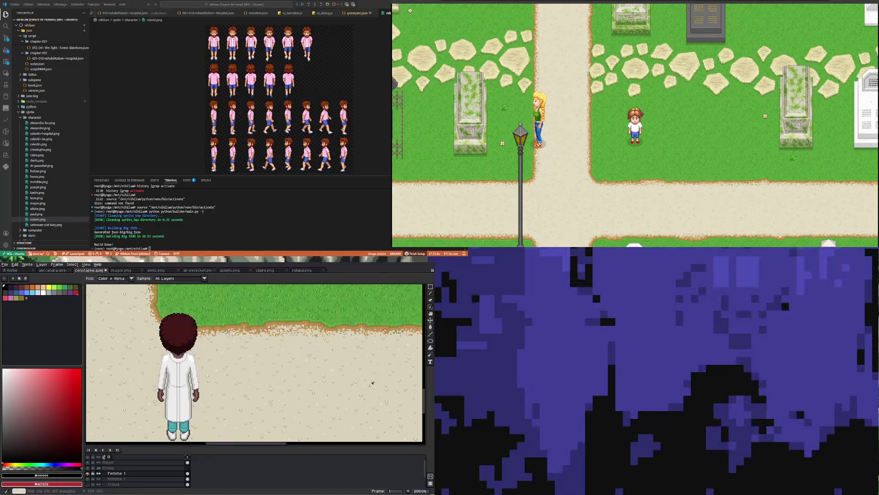
pyautogui.click(431, 333)
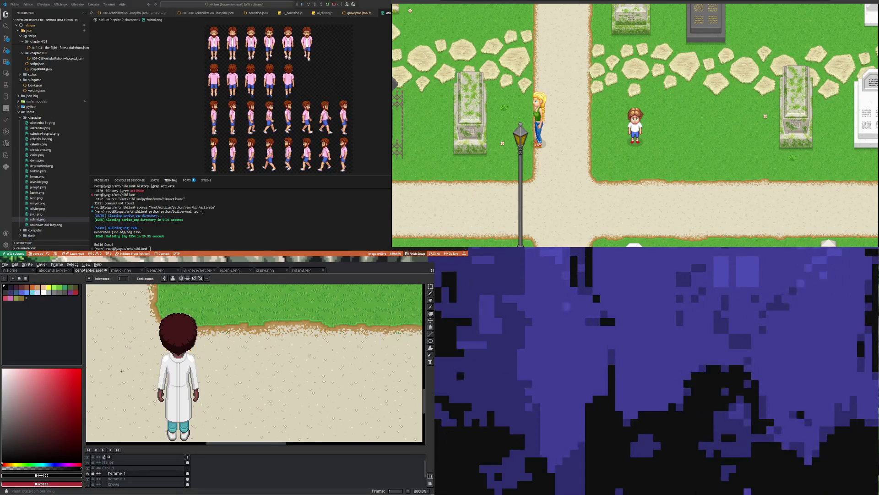
# Test-fill the beige background around the coat with black, undoing it each time.
pyautogui.scroll(3, 192, 383)
pyautogui.scroll(3, 183, 366)
pyautogui.click(170, 354)
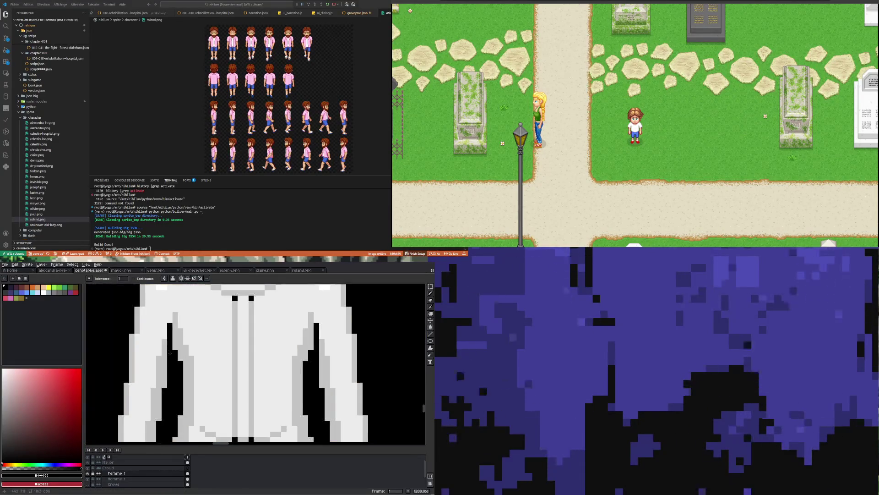
pyautogui.scroll(-2, 168, 369)
pyautogui.scroll(-1, 169, 368)
pyautogui.hotkey('ctrl', 'z')
pyautogui.scroll(2, 169, 392)
pyautogui.click(170, 387)
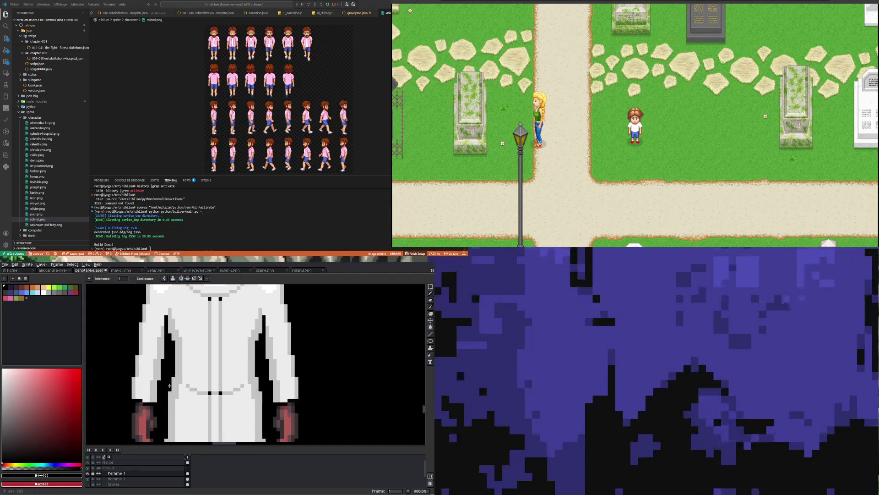
pyautogui.hotkey('ctrl', 'z')
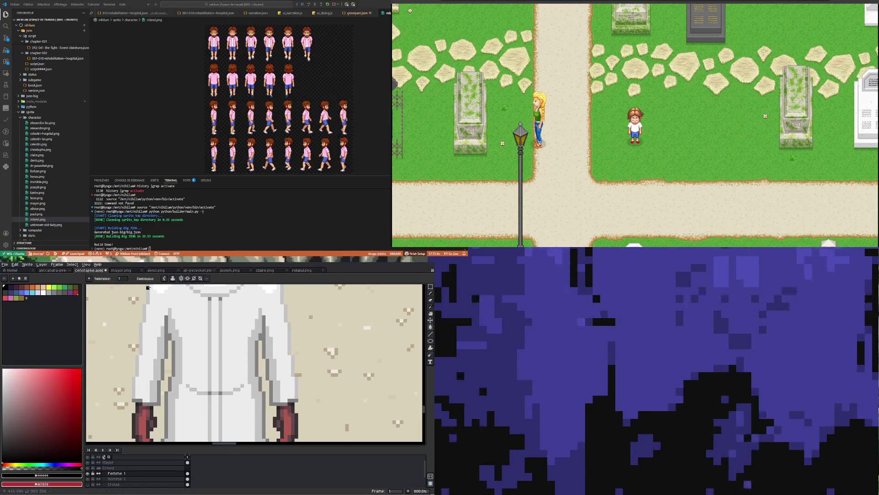
# Switch the bucket to contiguous-only filling, retest and undo, then recheck Femme 1's visibility.
pyautogui.click(149, 280)
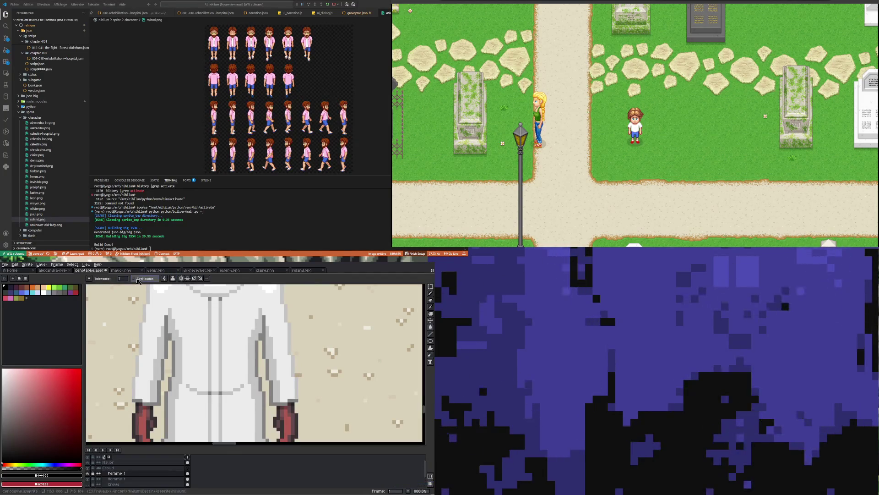
pyautogui.click(173, 364)
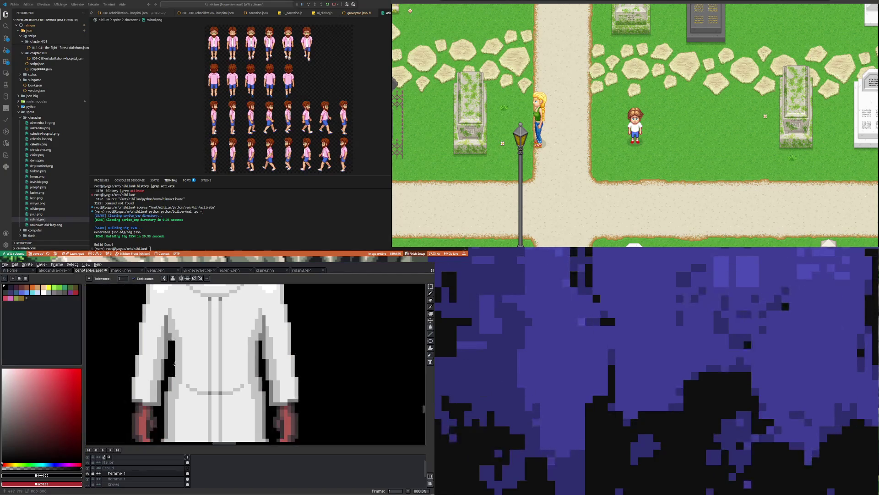
pyautogui.hotkey('ctrl', 'z')
pyautogui.click(88, 473)
pyautogui.click(88, 473)
pyautogui.click(88, 474)
pyautogui.scroll(-1, 192, 349)
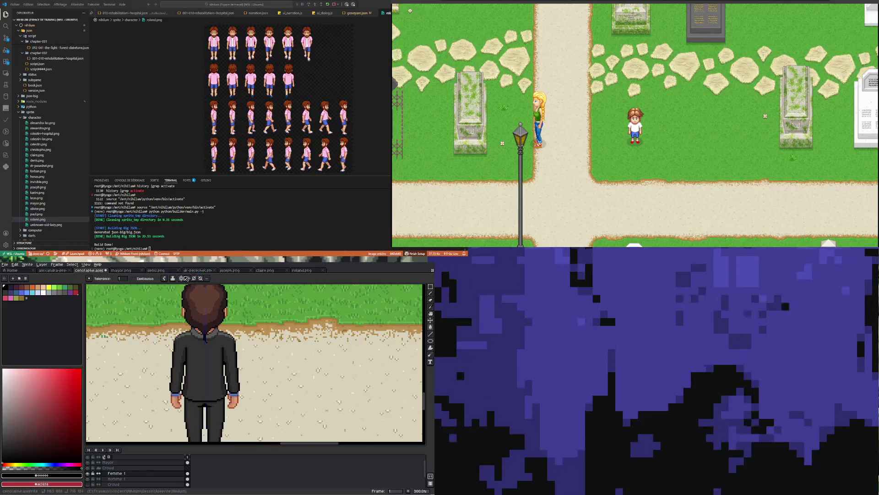
pyautogui.scroll(1, 192, 350)
# Sample a colour from the canvas and return to the Paint Bucket.
pyautogui.press('i')
pyautogui.scroll(-6, 188, 374)
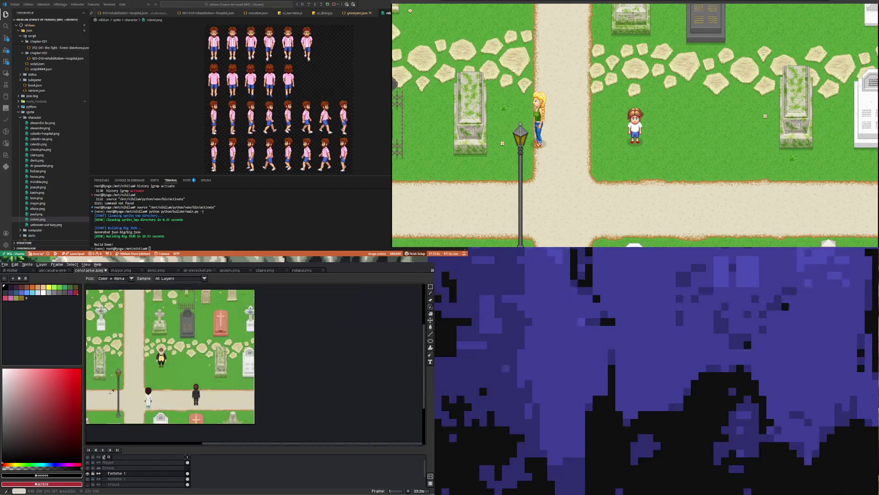
pyautogui.scroll(6, 138, 390)
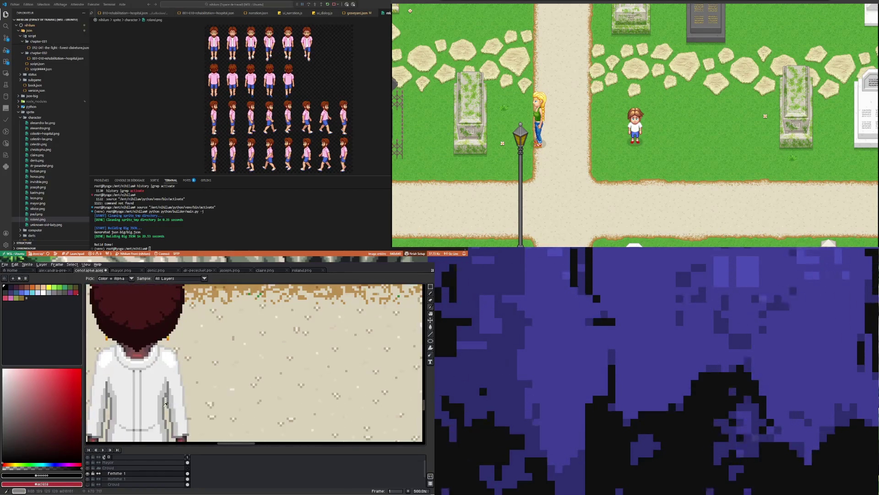
pyautogui.click(431, 326)
pyautogui.scroll(1, 145, 393)
pyautogui.scroll(1, 144, 393)
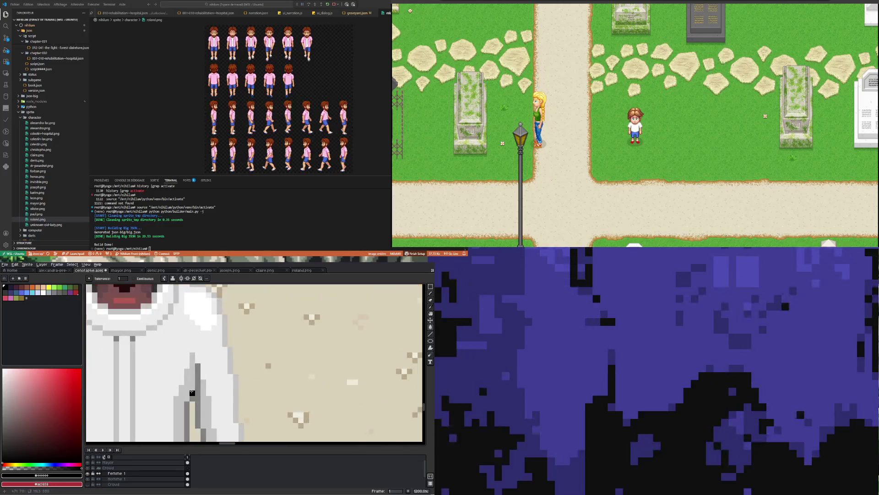
pyautogui.scroll(-4, 155, 416)
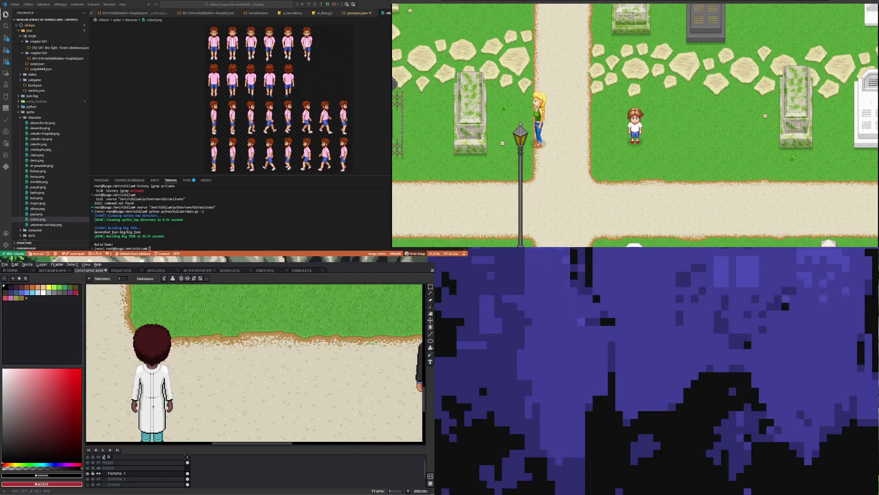
pyautogui.scroll(-2, 153, 406)
pyautogui.scroll(8, 161, 397)
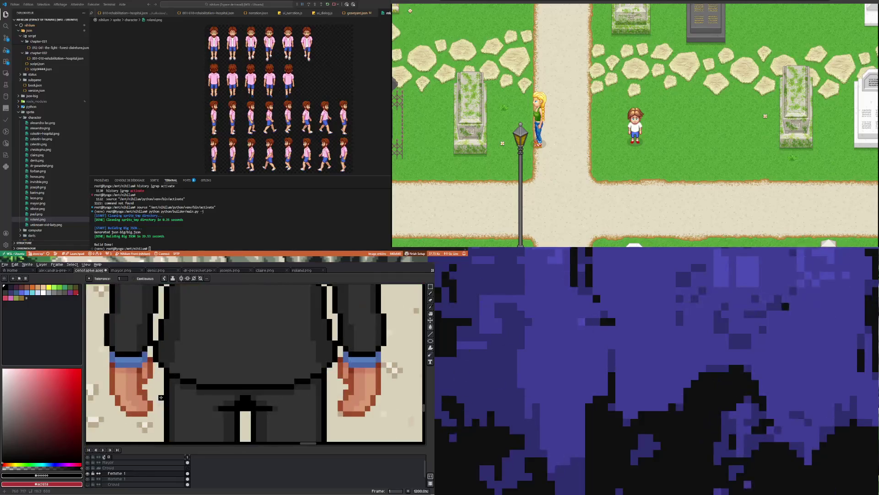
# Sample the dark grey #252525 from the suit for the Paint Bucket.
pyautogui.press('i')
pyautogui.click(161, 397)
pyautogui.scroll(-10, 151, 401)
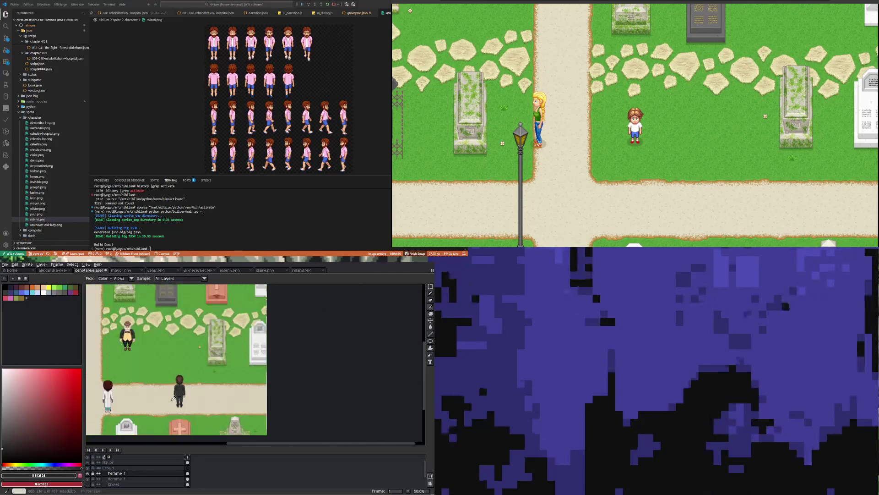
pyautogui.scroll(7, 135, 405)
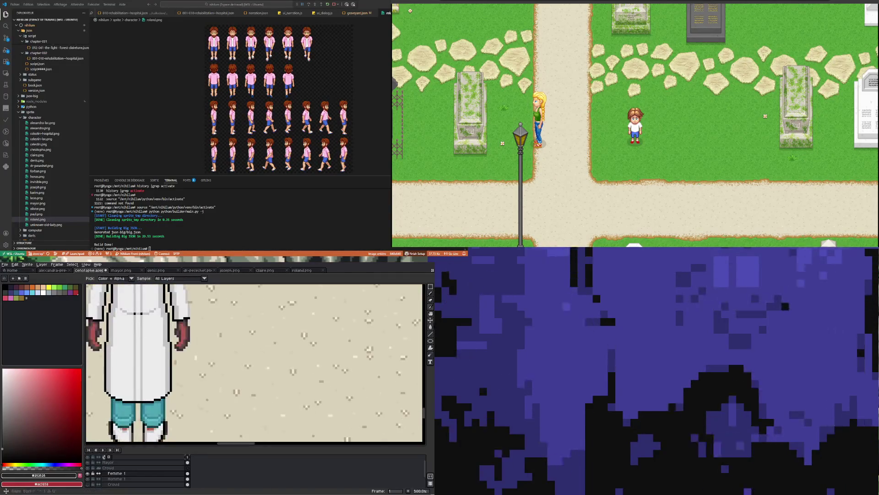
pyautogui.click(431, 327)
pyautogui.scroll(-2, 161, 337)
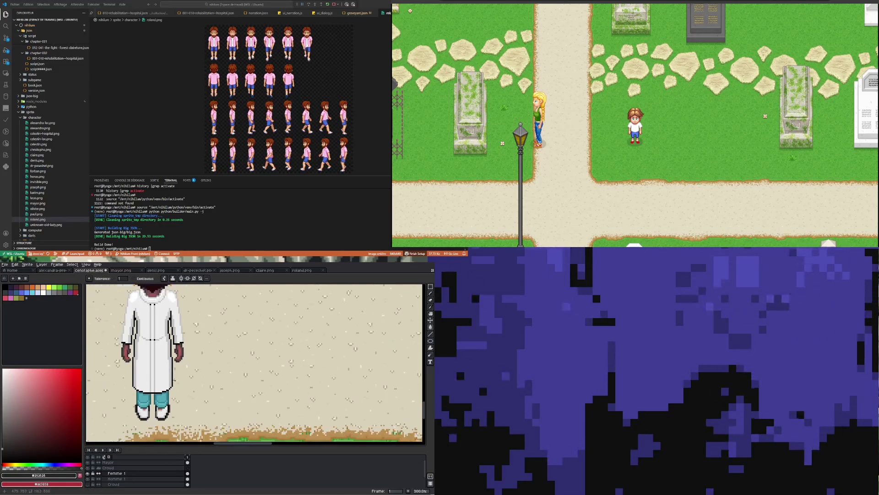
pyautogui.scroll(2, 161, 337)
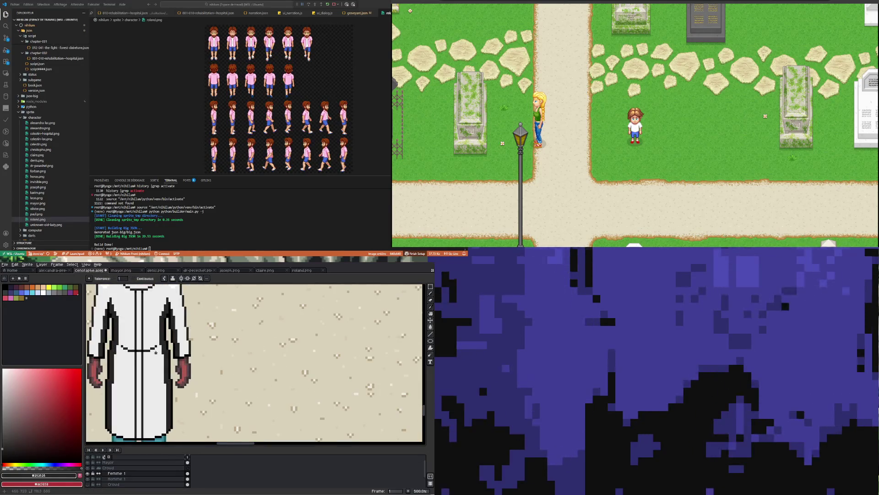
pyautogui.scroll(-3, 153, 365)
pyautogui.scroll(3, 311, 345)
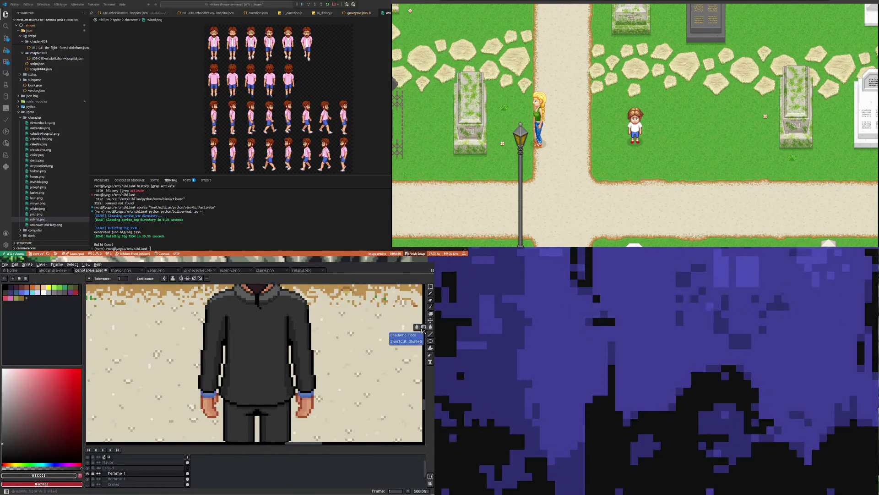
pyautogui.scroll(-5, 203, 383)
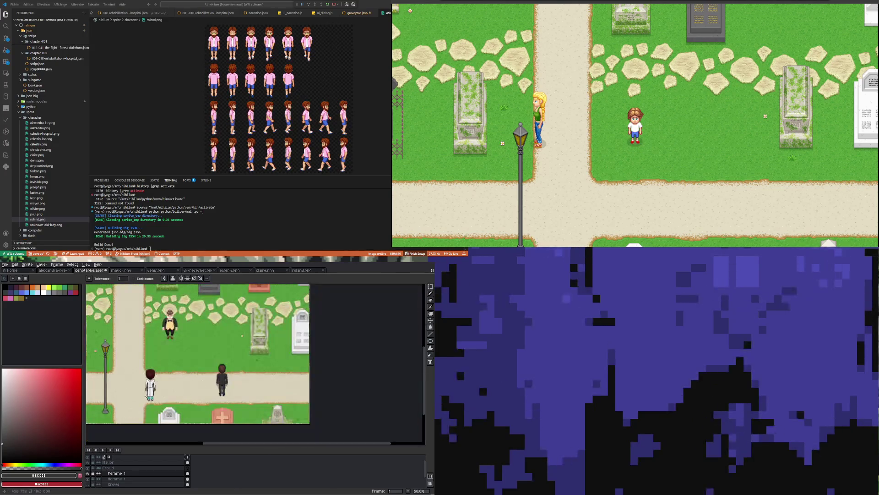
pyautogui.scroll(5, 147, 395)
pyautogui.scroll(-3, 150, 396)
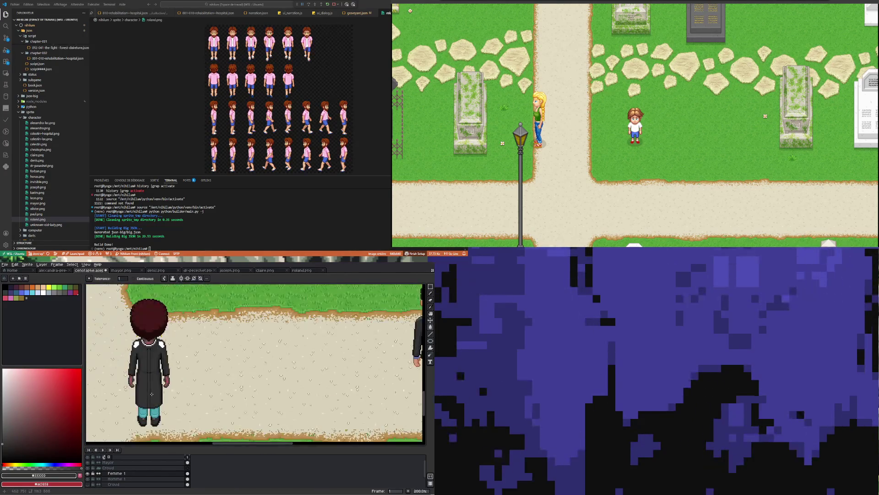
pyautogui.scroll(-2, 152, 394)
pyautogui.scroll(4, 204, 358)
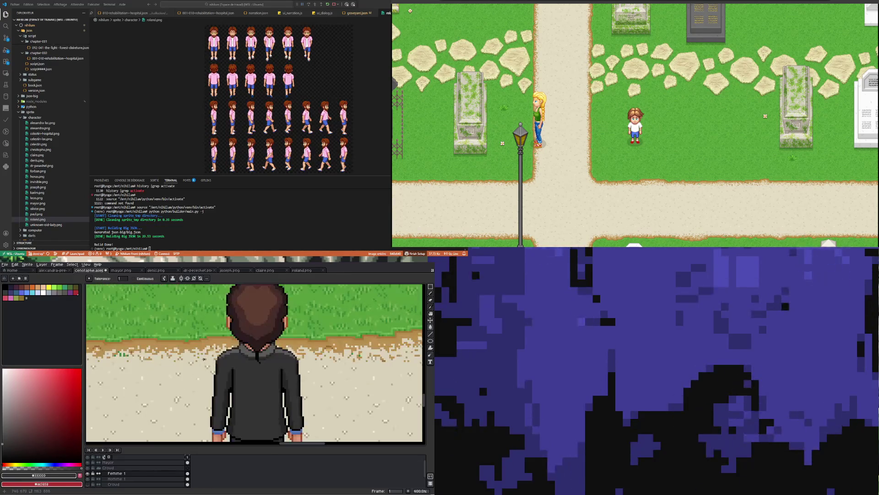
pyautogui.scroll(3, 255, 346)
# Sample the grey #5b5b5b from the man's suit for the Paint Bucket.
pyautogui.press('i')
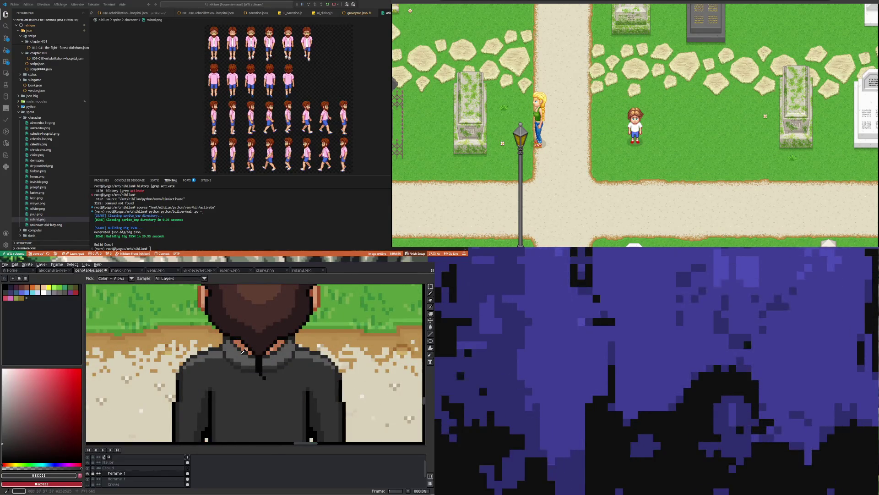
pyautogui.click(231, 351)
pyautogui.scroll(-5, 232, 351)
pyautogui.scroll(5, 174, 367)
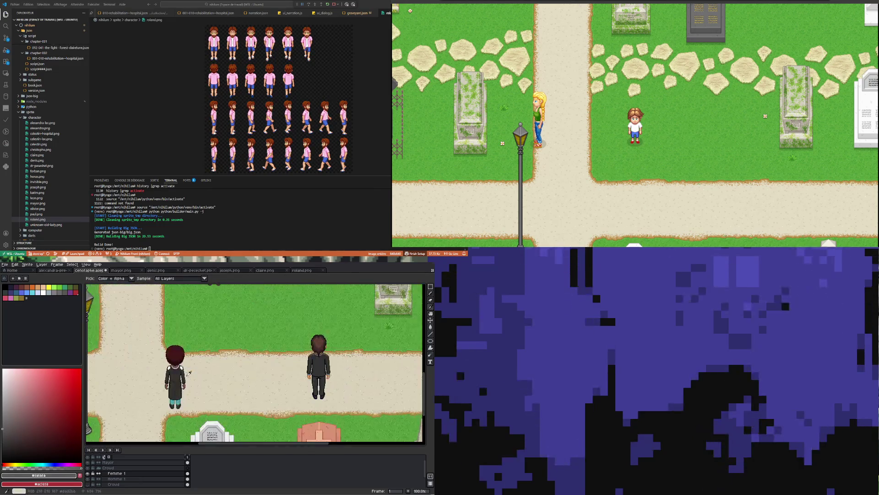
pyautogui.click(430, 327)
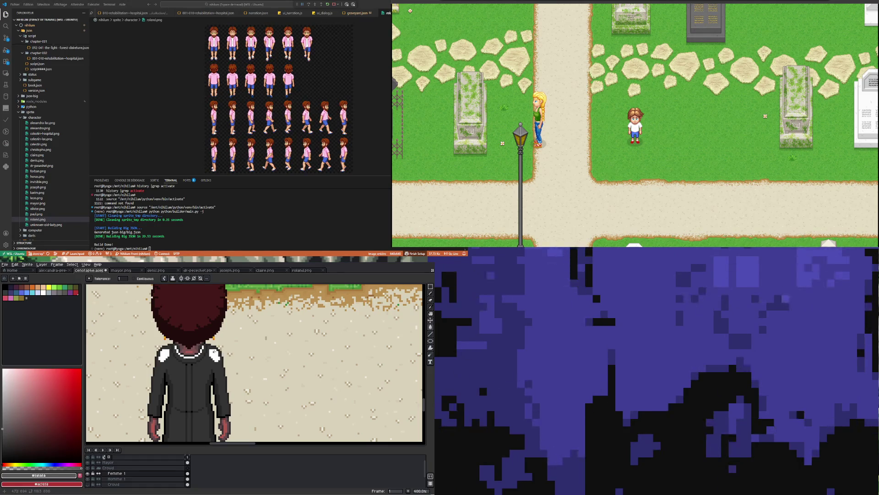
pyautogui.scroll(-2, 217, 352)
pyautogui.scroll(1, 213, 416)
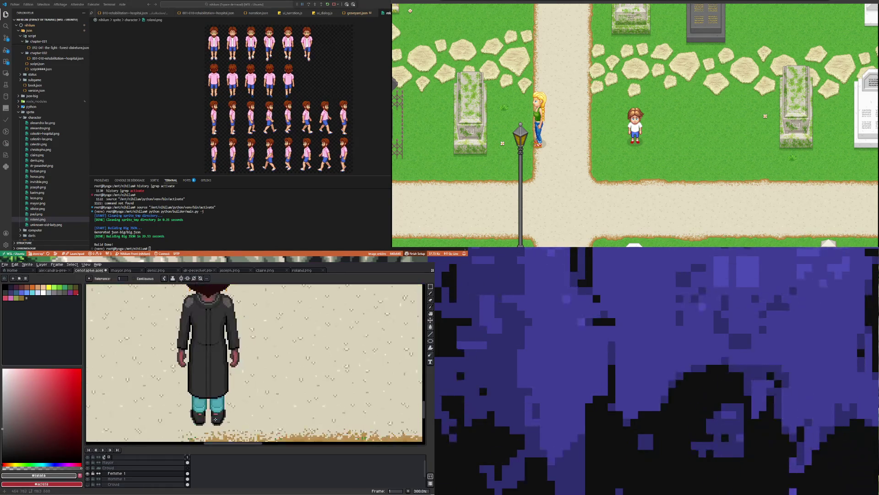
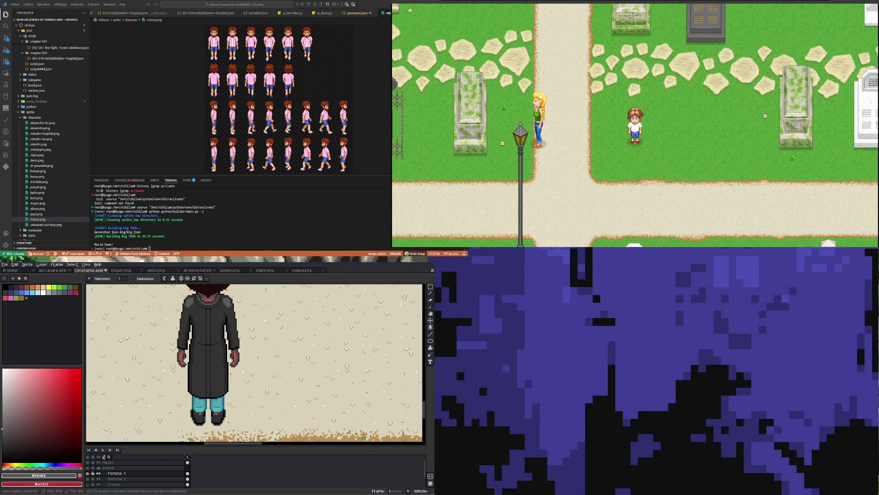
# Pick black from the coat outline as the pencil colour and turn on vertical symmetry.
pyautogui.scroll(-1, 310, 398)
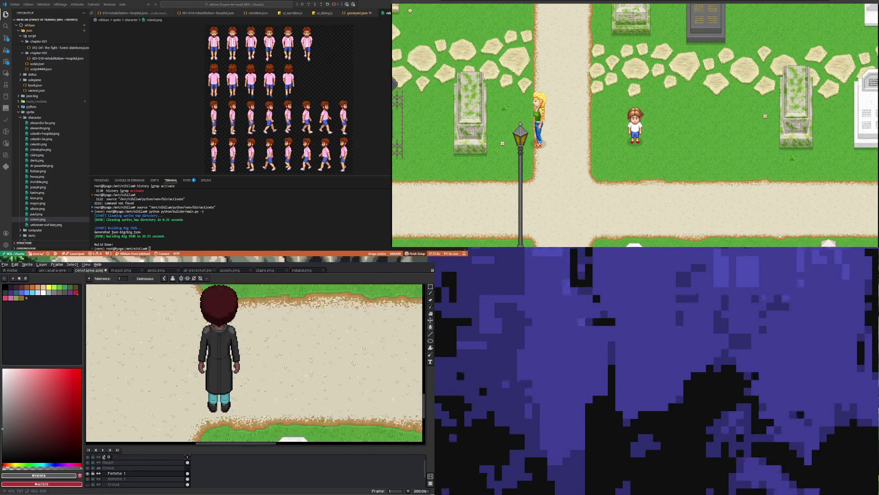
pyautogui.scroll(3, 238, 386)
pyautogui.click(431, 286)
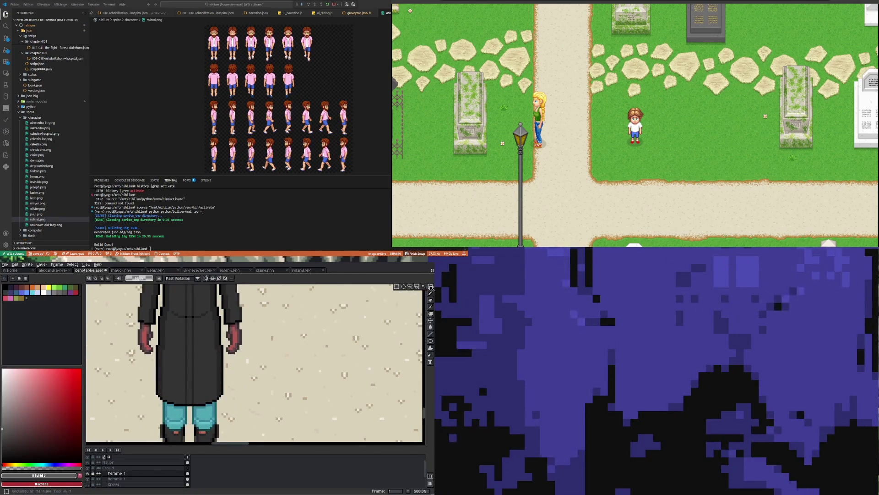
pyautogui.scroll(4, 188, 392)
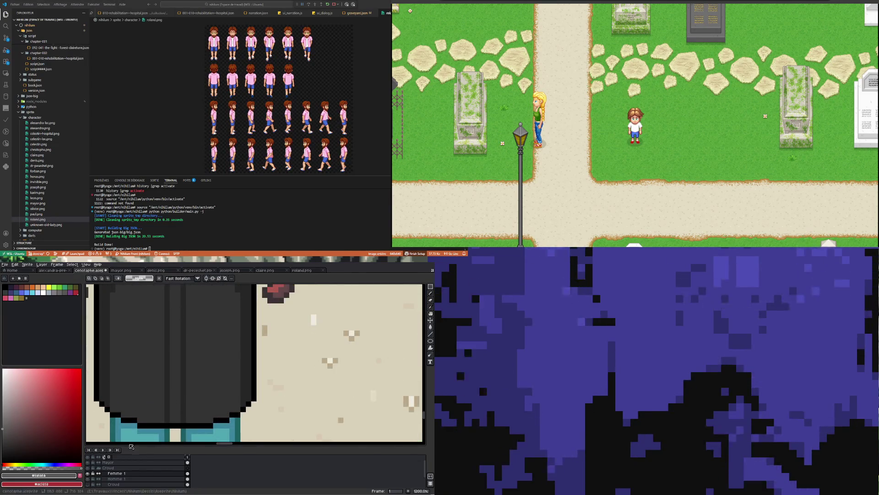
pyautogui.scroll(-4, 140, 419)
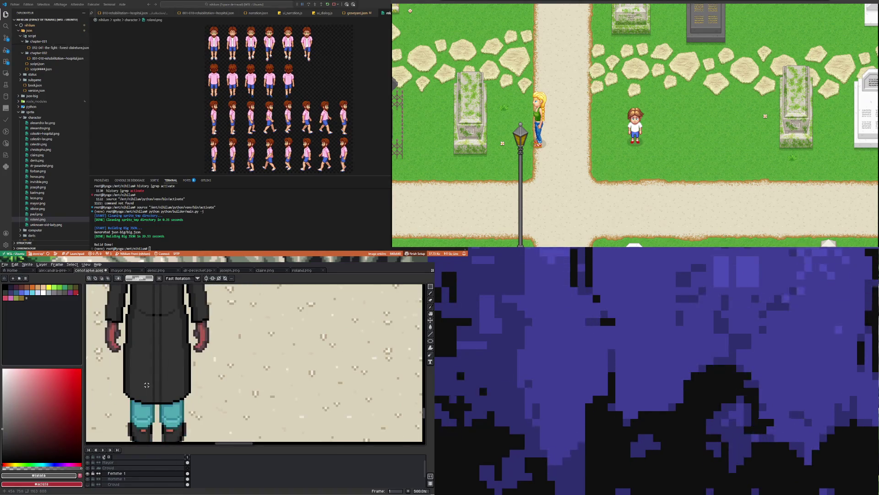
pyautogui.scroll(-2, 146, 385)
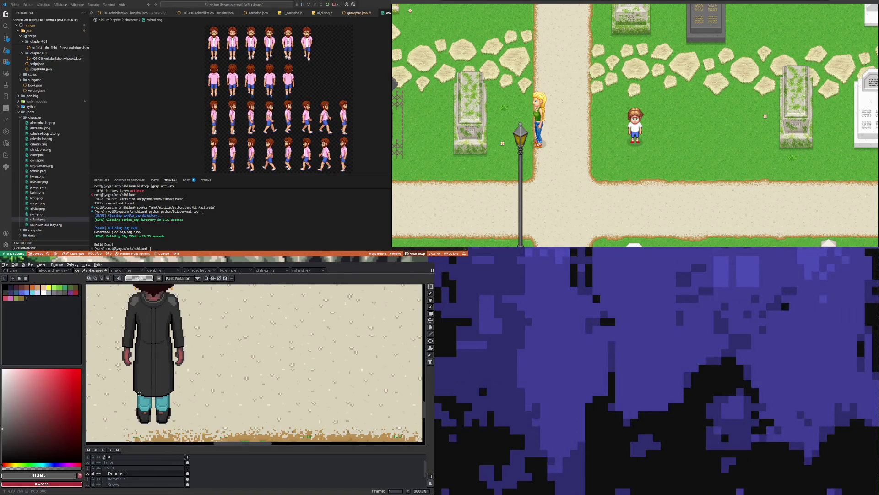
pyautogui.scroll(3, 139, 393)
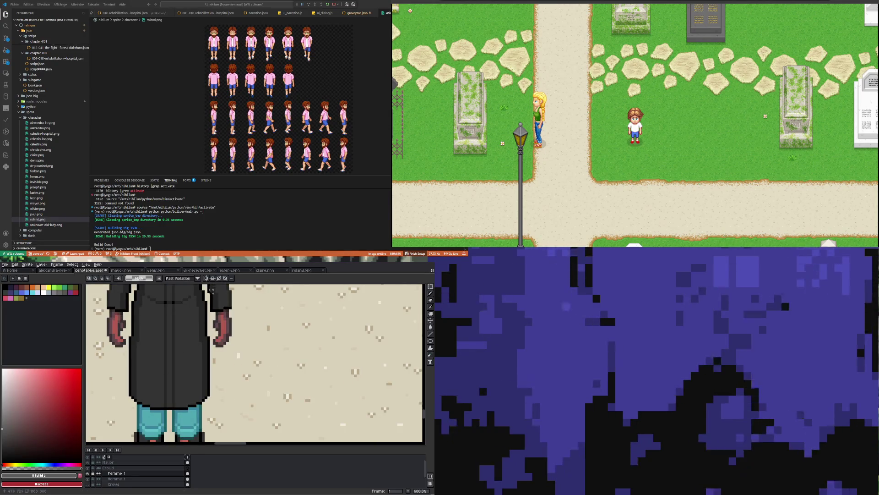
pyautogui.press('i')
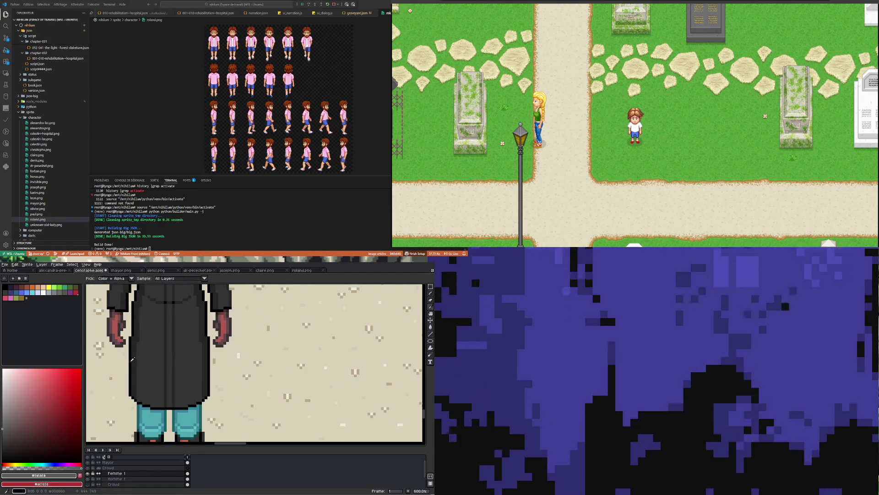
pyautogui.click(132, 359)
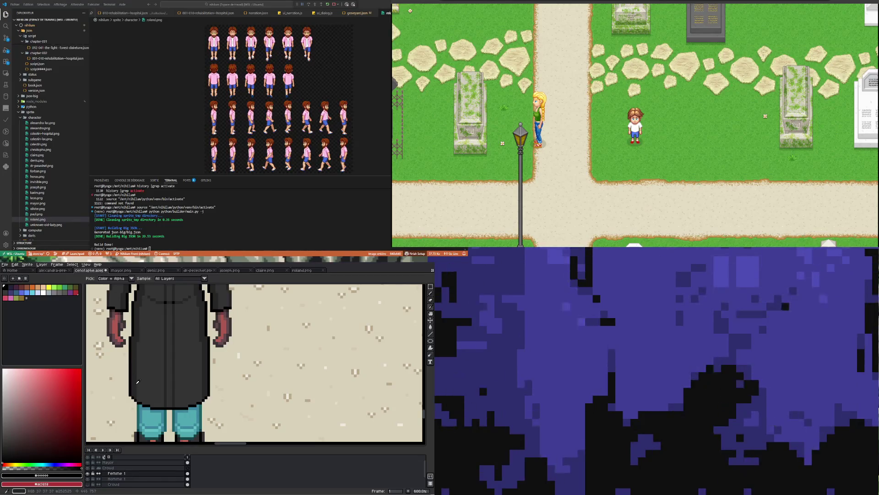
pyautogui.press('b')
pyautogui.scroll(-3, 187, 380)
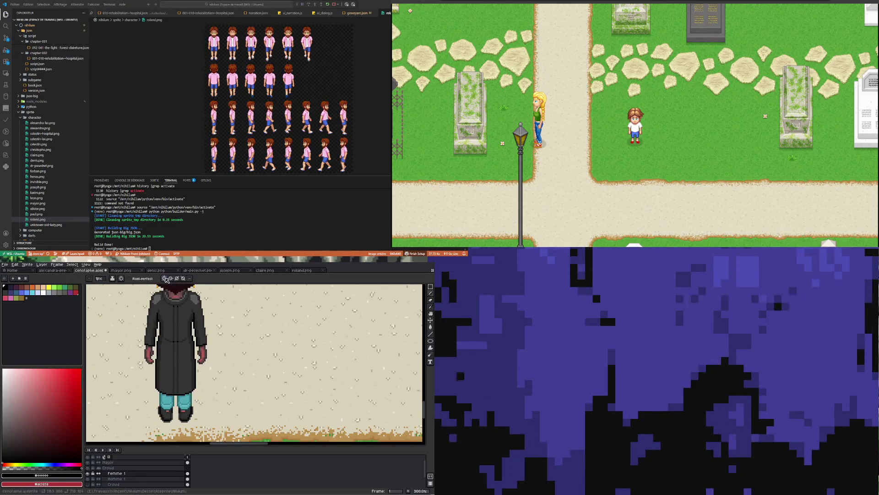
pyautogui.click(165, 278)
pyautogui.scroll(-3, 187, 339)
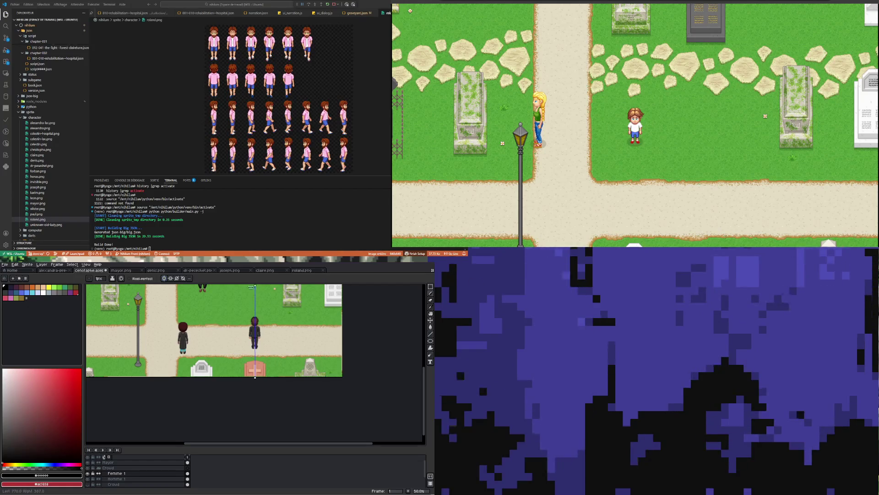
# Undo the last two stray pencil strokes, then bring up the dr-peseshet.png sprite sheet.
pyautogui.scroll(3, 183, 328)
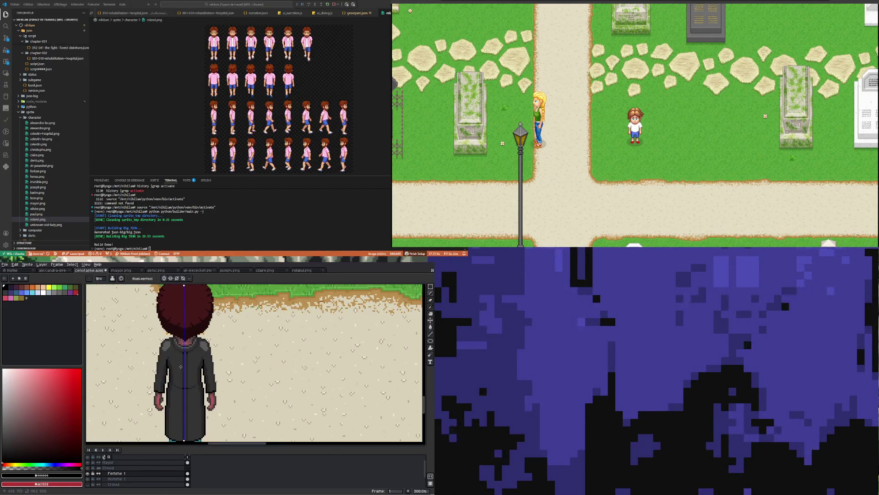
pyautogui.scroll(4, 186, 432)
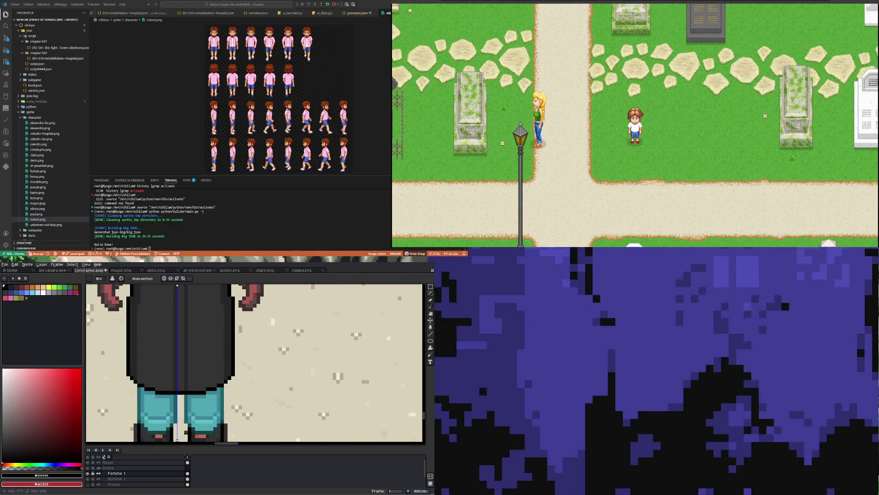
pyautogui.scroll(-4, 180, 440)
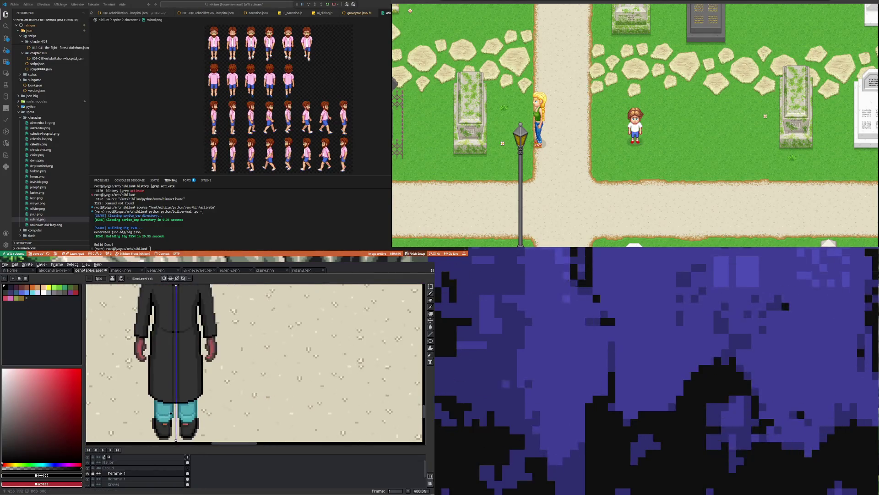
pyautogui.scroll(5, 159, 364)
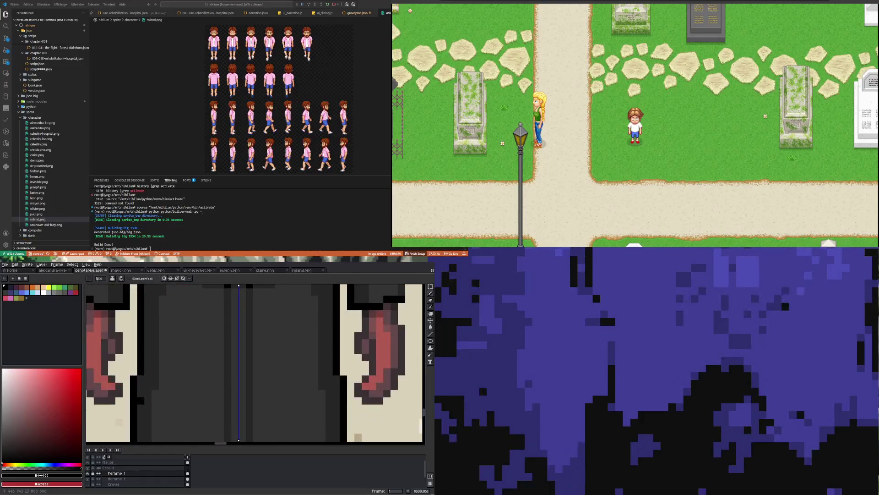
pyautogui.scroll(-5, 142, 381)
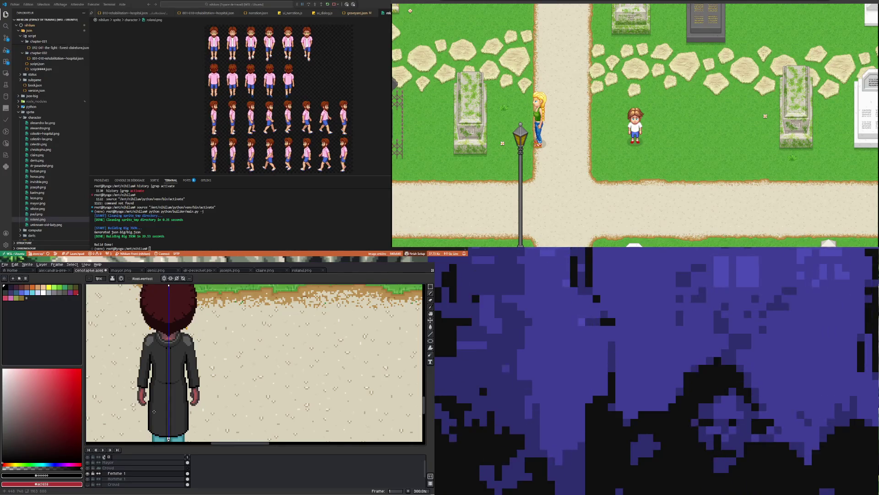
pyautogui.scroll(3, 151, 384)
pyautogui.press('v')
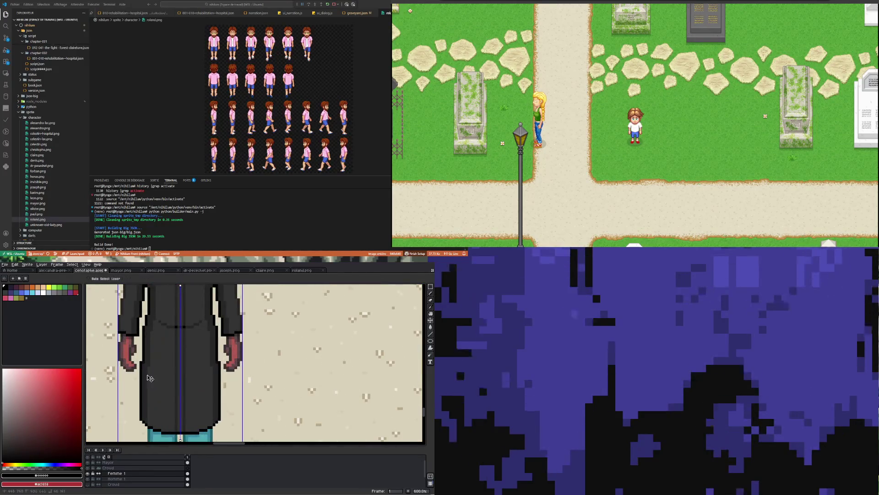
pyautogui.hotkey('ctrl', 'z')
pyautogui.scroll(3, 143, 373)
pyautogui.scroll(-4, 141, 374)
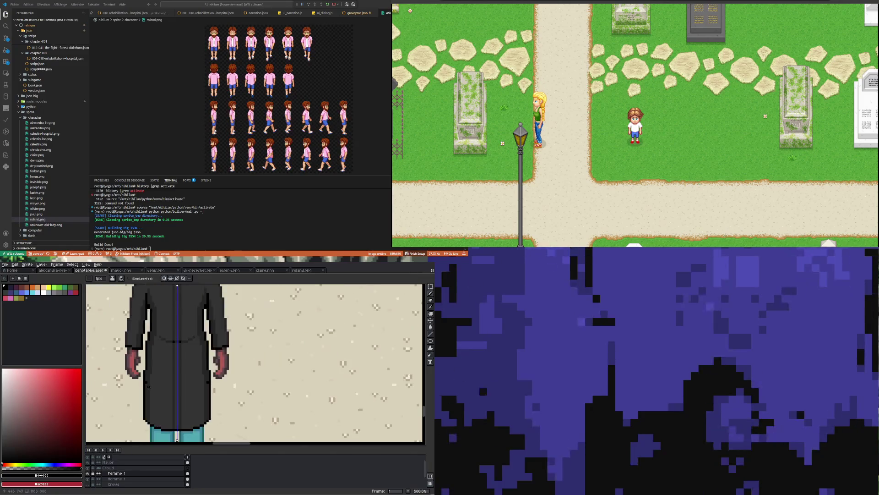
pyautogui.hotkey('ctrl', 'z')
pyautogui.scroll(-2, 154, 393)
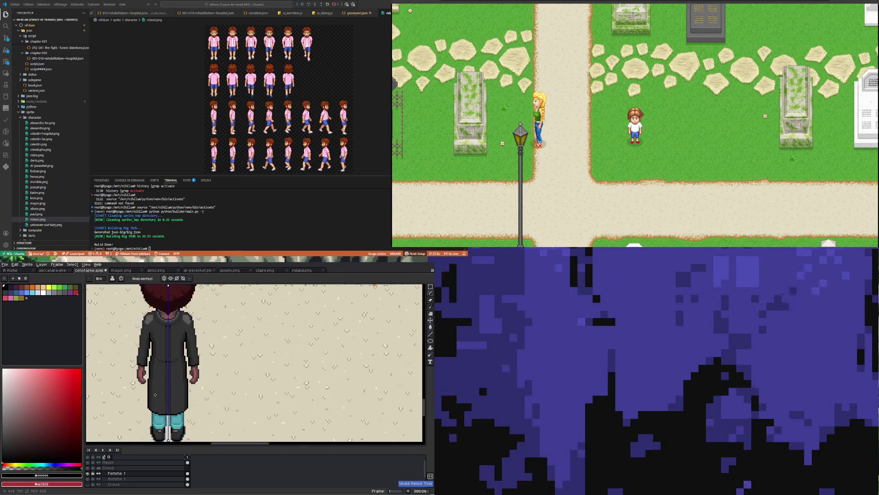
pyautogui.scroll(2, 163, 403)
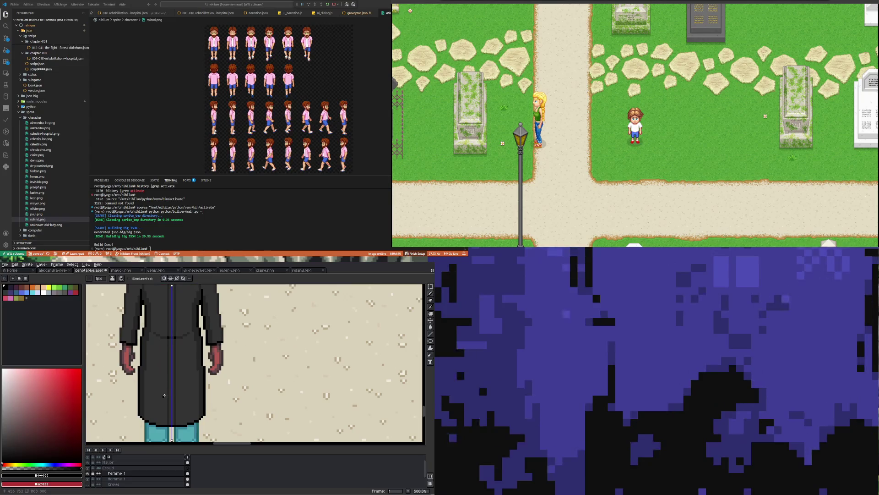
pyautogui.scroll(-3, 165, 393)
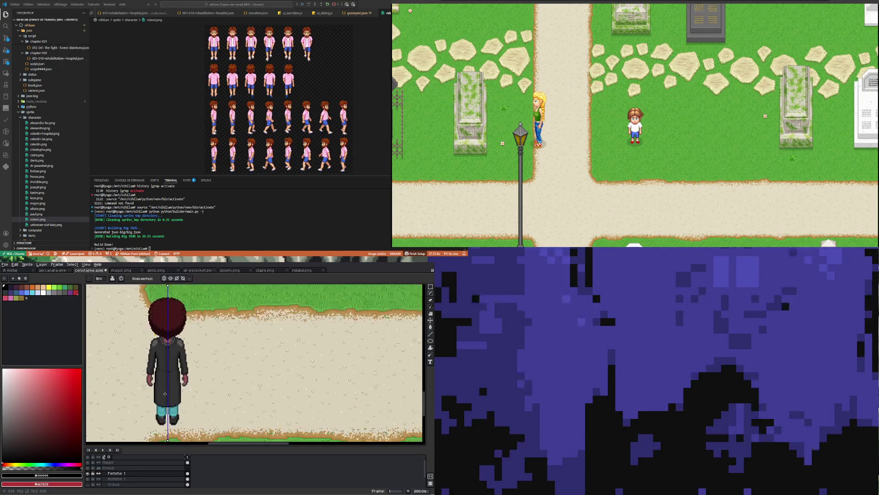
pyautogui.click(199, 270)
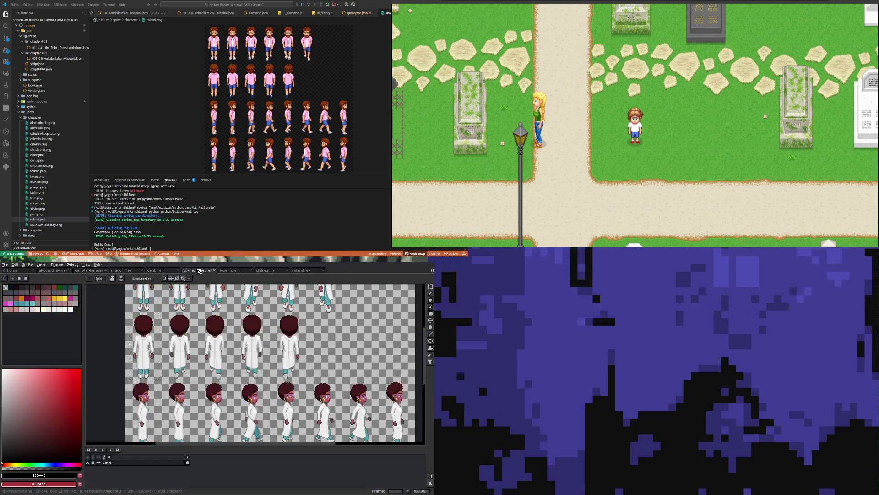
# Open dr-Peseshet.aseprite and view its walk frames 16, 20, 24 and 11.
pyautogui.click(9, 265)
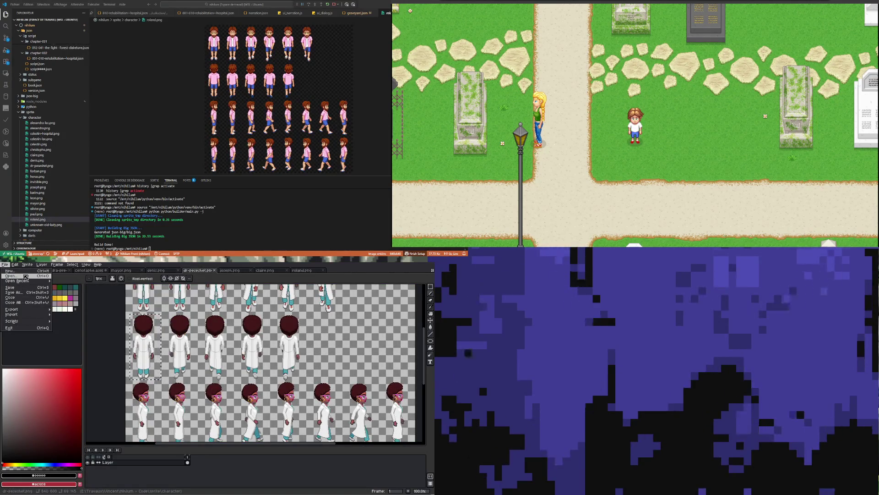
pyautogui.click(25, 276)
pyautogui.doubleClick(220, 396)
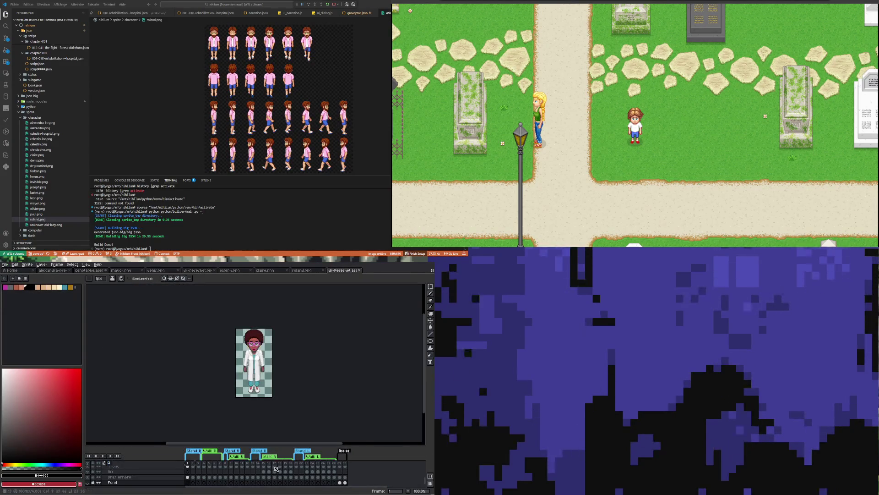
pyautogui.click(270, 469)
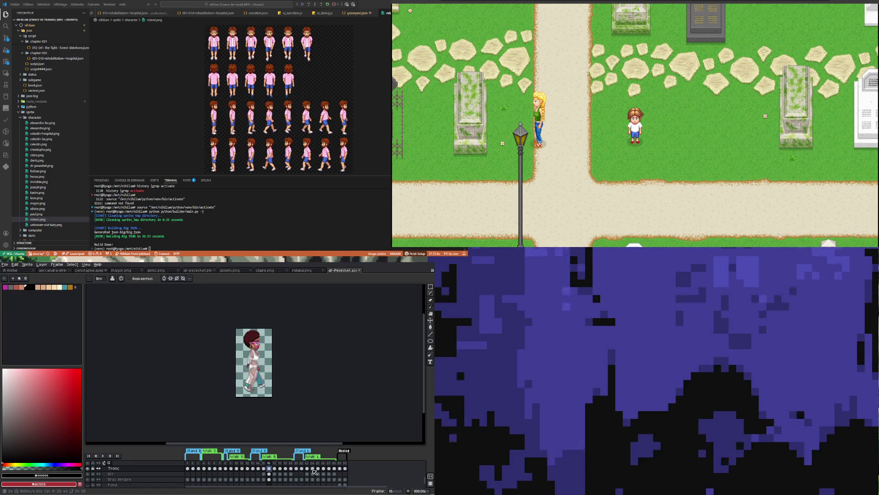
pyautogui.click(292, 468)
pyautogui.click(313, 468)
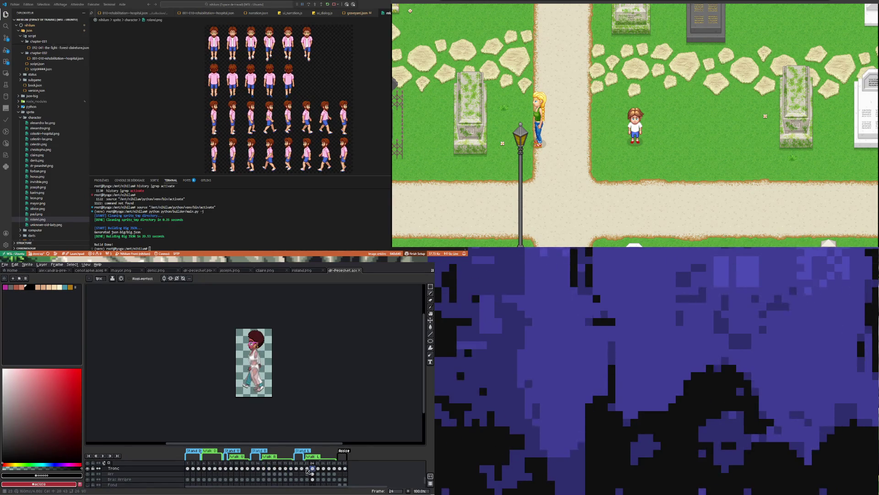
pyautogui.click(242, 469)
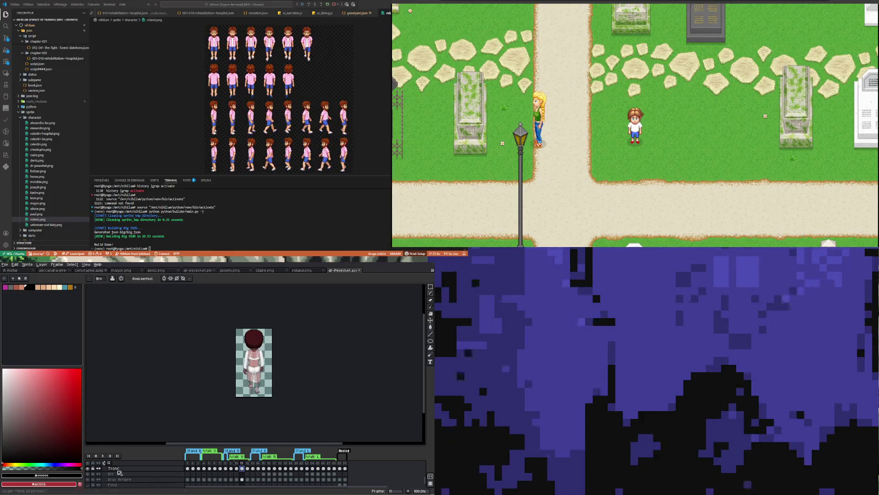
# Select the Arr, Bras Arrière and Vêtement entier clothing layers in the timeline.
pyautogui.click(122, 475)
pyautogui.click(126, 479)
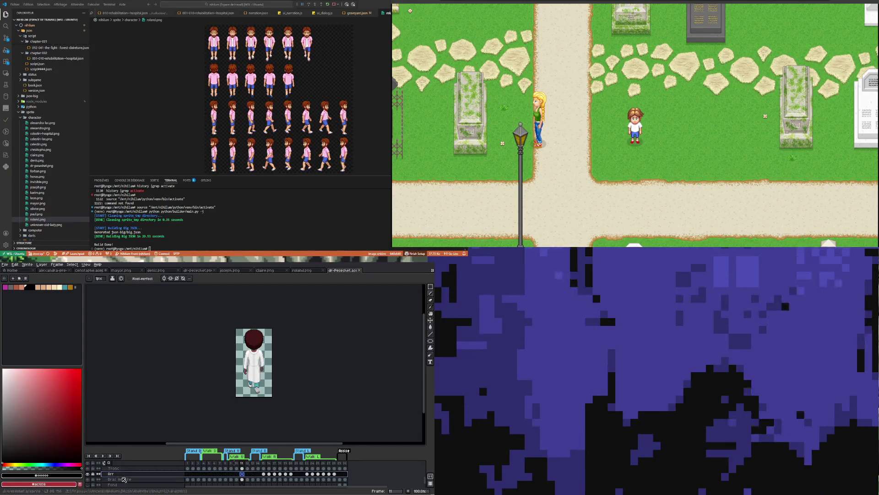
pyautogui.scroll(2, 124, 478)
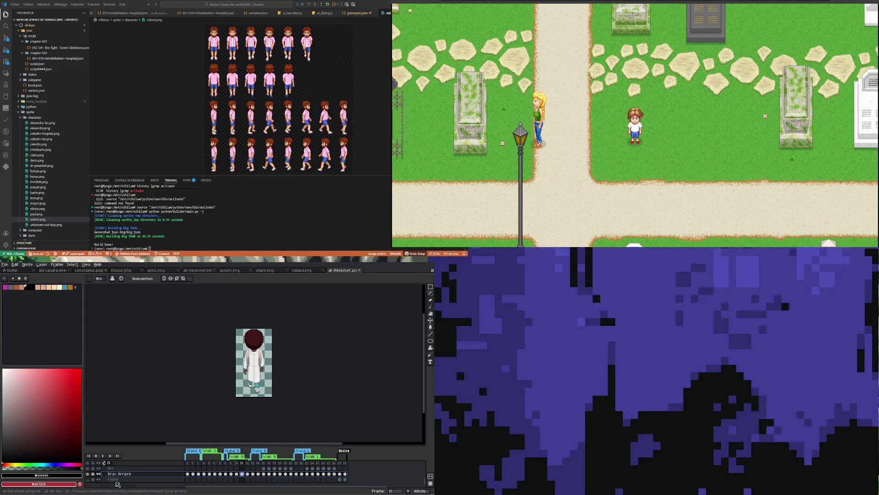
pyautogui.scroll(3, 120, 478)
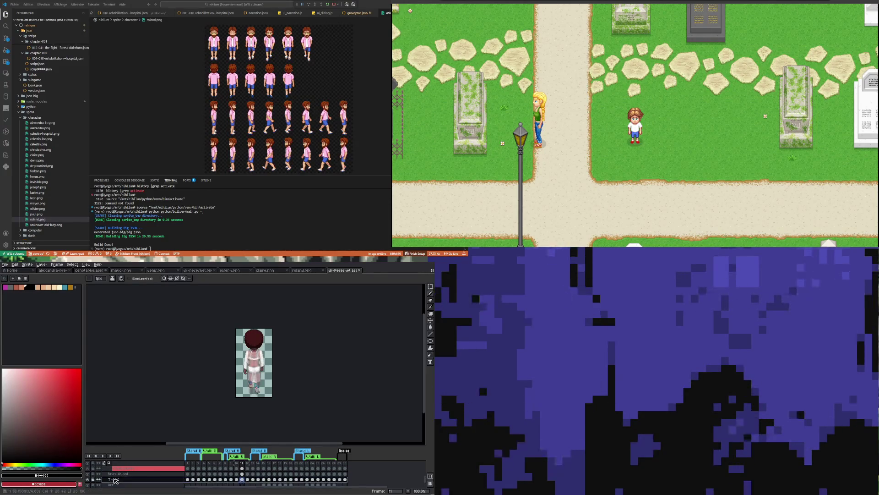
pyautogui.click(111, 480)
pyautogui.scroll(-2, 119, 476)
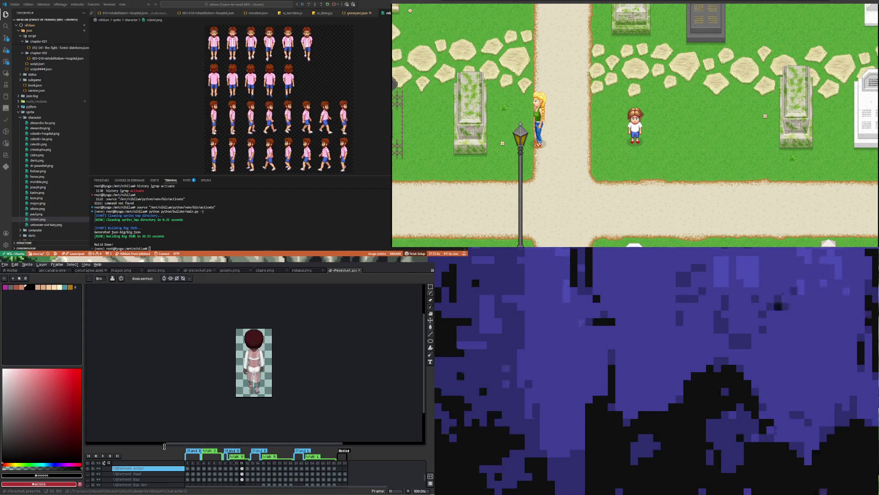
# Hide and collapse the Vêtements clothing group.
pyautogui.moveTo(165, 446); pyautogui.dragTo(164, 409)
pyautogui.scroll(3, 120, 458)
pyautogui.click(114, 457)
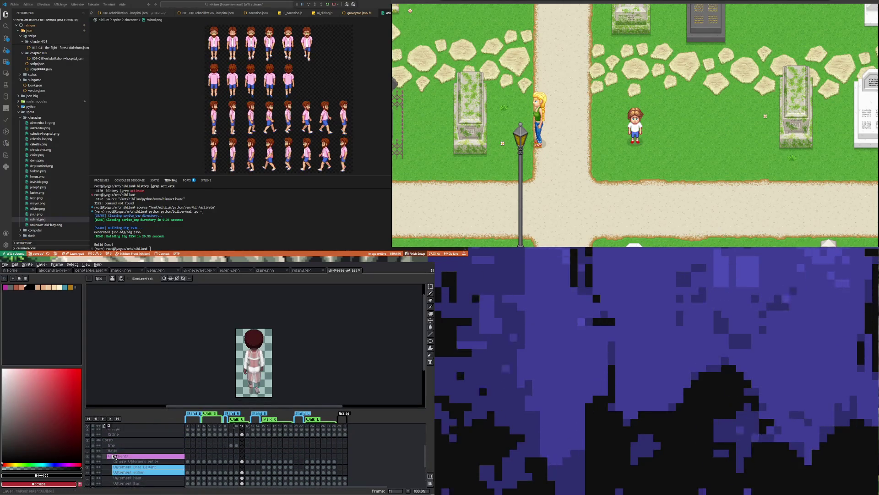
pyautogui.doubleClick(112, 456)
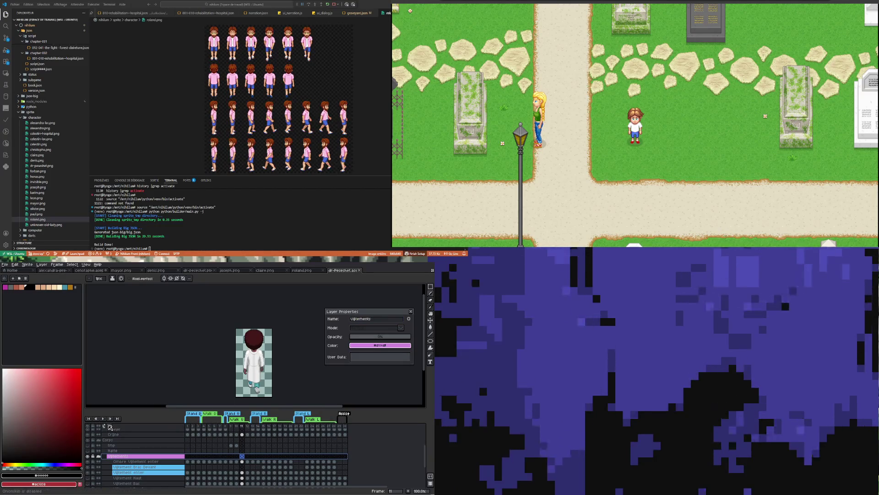
pyautogui.click(414, 312)
pyautogui.click(88, 456)
pyautogui.click(100, 457)
pyautogui.scroll(-1, 253, 376)
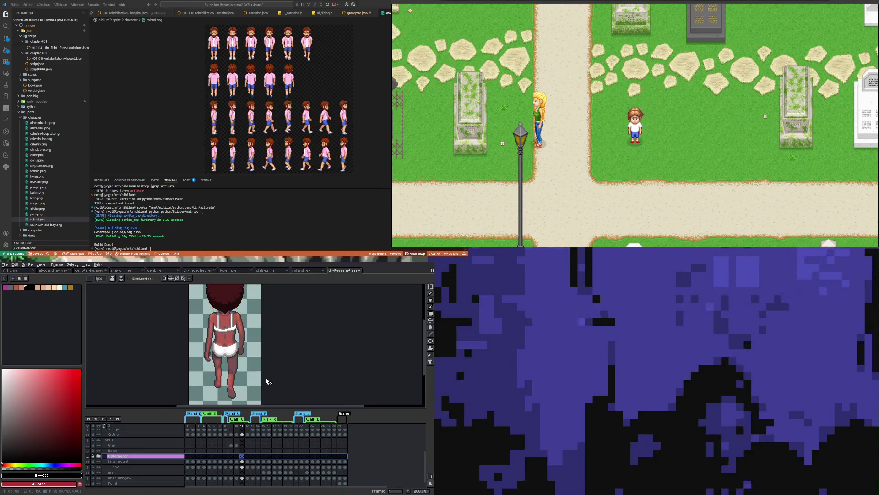
pyautogui.scroll(-1, 263, 379)
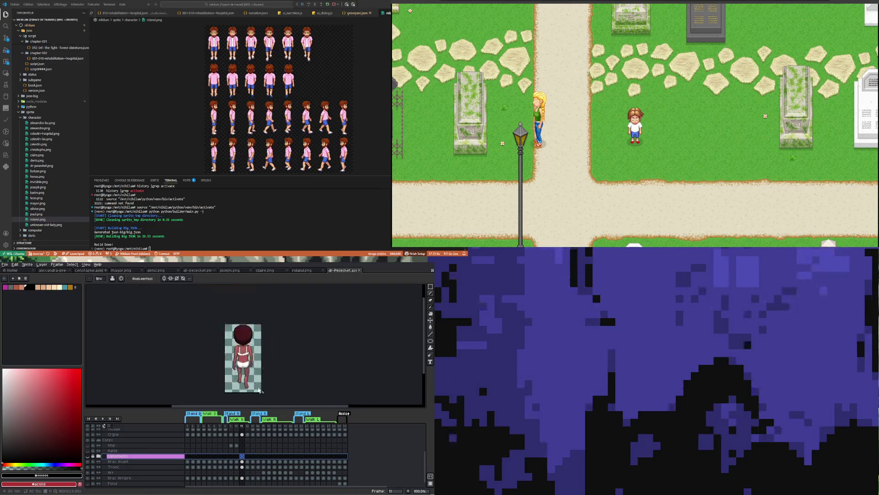
# On back-facing frame 8, draw a rectangular selection around the bare lower body.
pyautogui.click(226, 456)
pyautogui.click(430, 287)
pyautogui.scroll(1, 215, 367)
pyautogui.scroll(-1, 216, 367)
pyautogui.scroll(2, 212, 380)
pyautogui.scroll(-1, 212, 380)
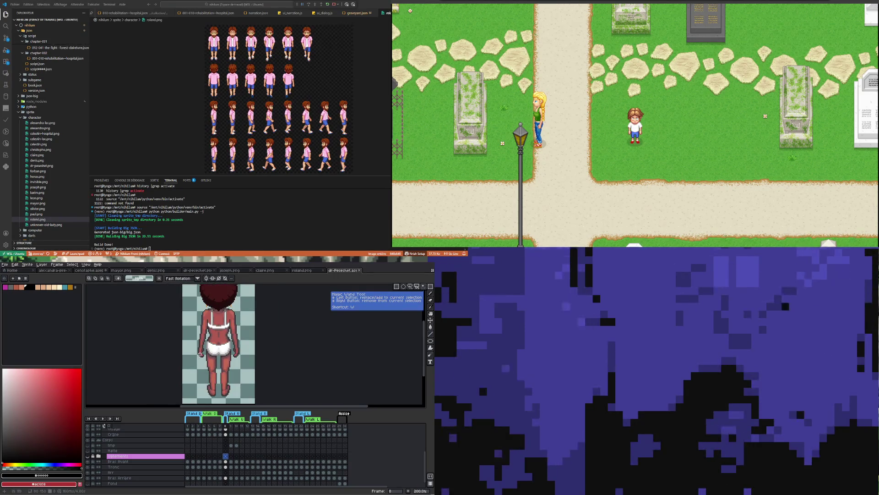
pyautogui.moveTo(180, 333); pyautogui.dragTo(255, 399)
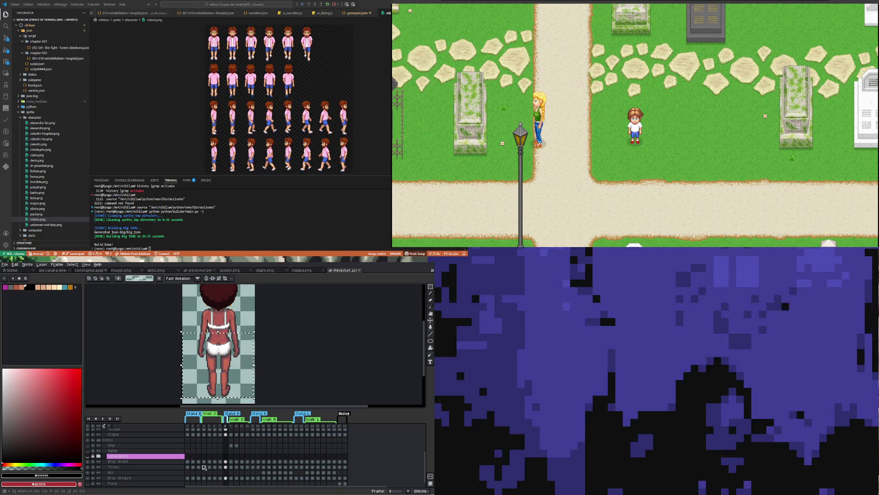
pyautogui.scroll(-1, 240, 468)
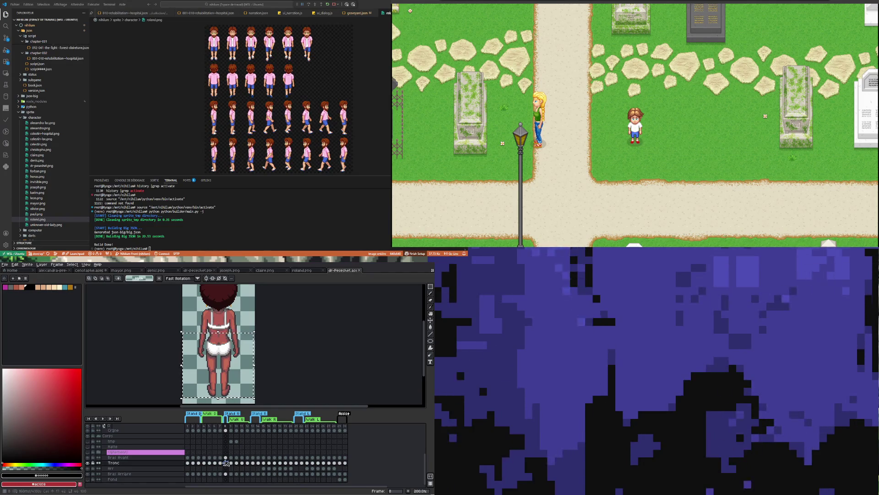
pyautogui.click(89, 270)
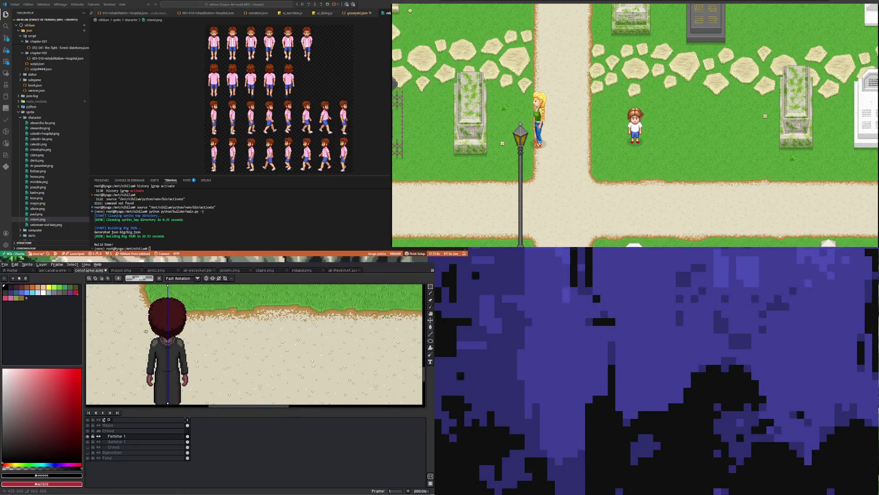
# Add a new empty Layer 1 directly above Femme 1 in the cenotaphe scene and select it.
pyautogui.scroll(-3, 163, 370)
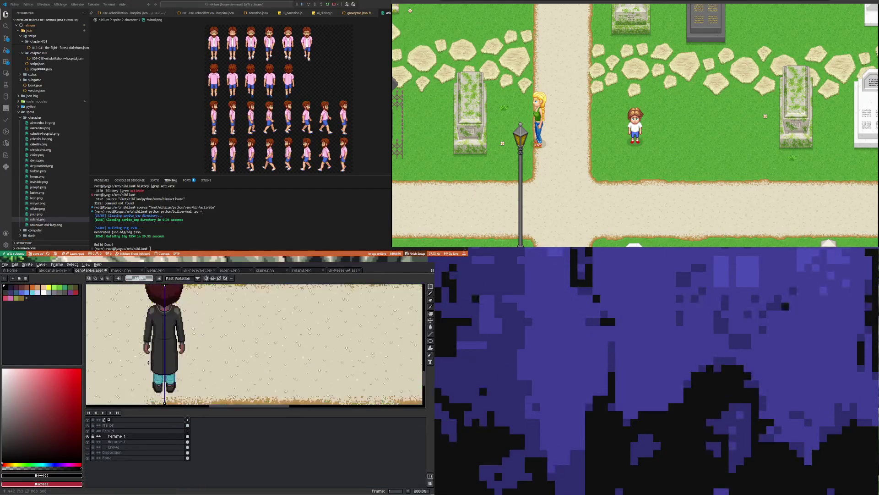
pyautogui.click(157, 436)
pyautogui.rightClick(156, 436)
pyautogui.click(194, 447)
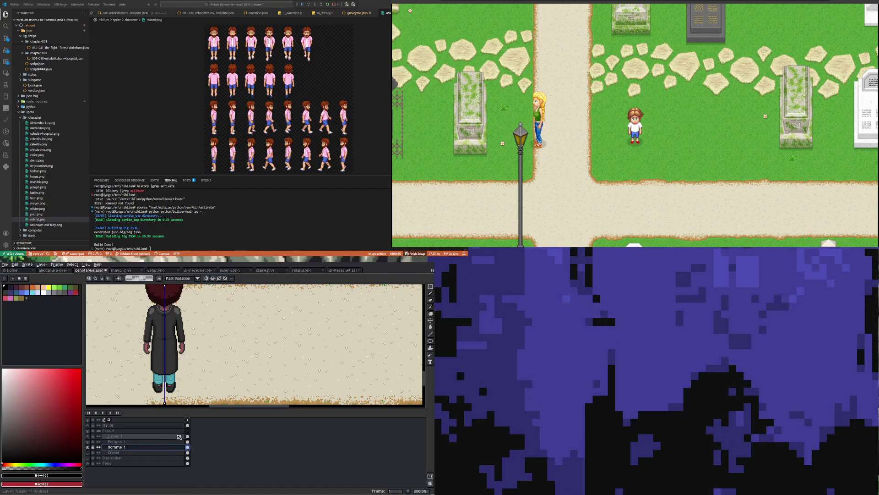
pyautogui.click(119, 436)
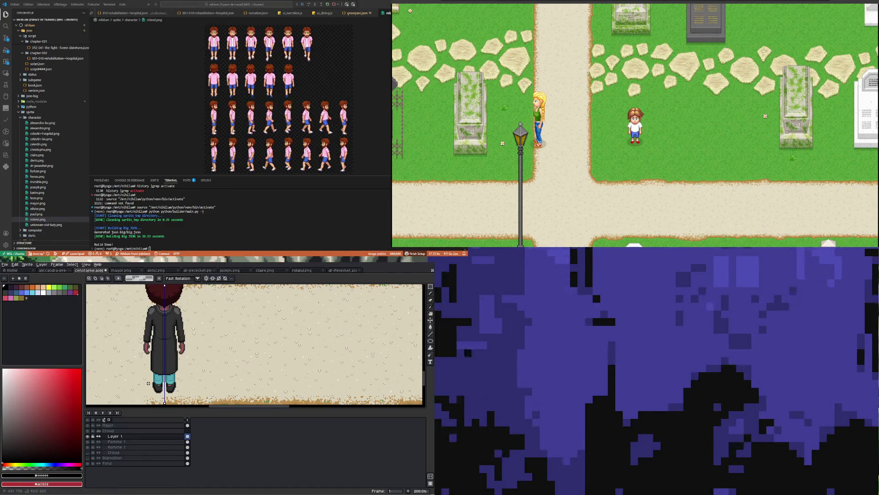
# On dr-Peseshet frames 1 and 8, toggle the Tronc body layer off and back on.
pyautogui.click(341, 270)
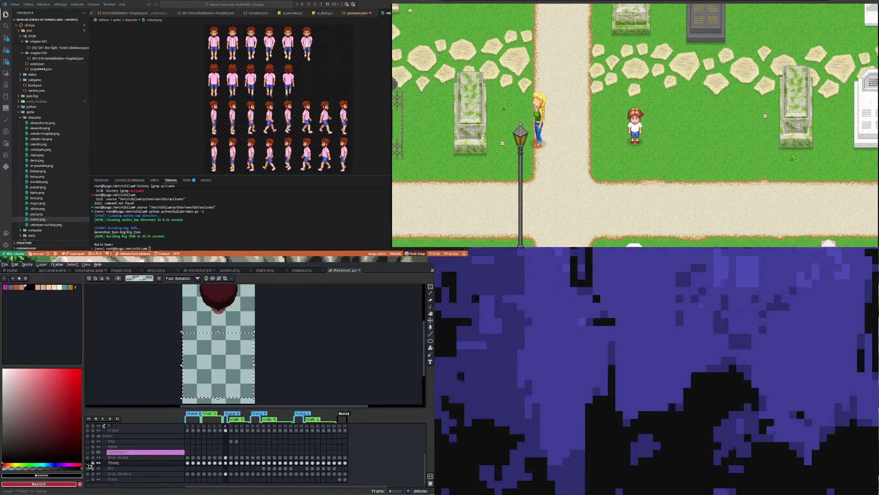
pyautogui.click(187, 463)
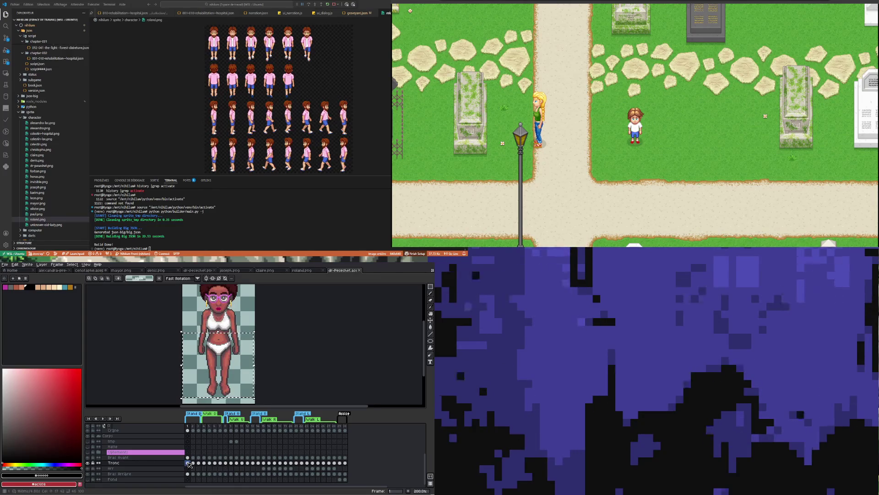
pyautogui.click(88, 463)
pyautogui.click(88, 463)
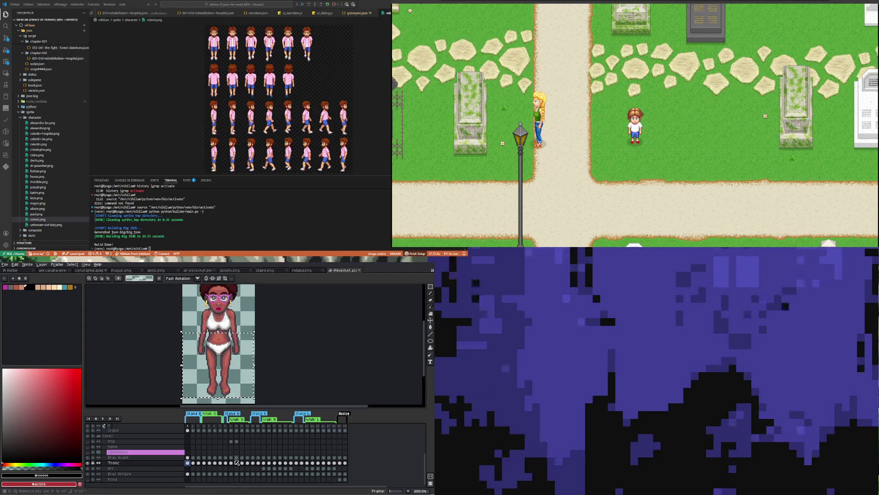
pyautogui.click(225, 463)
pyautogui.click(88, 463)
pyautogui.click(88, 462)
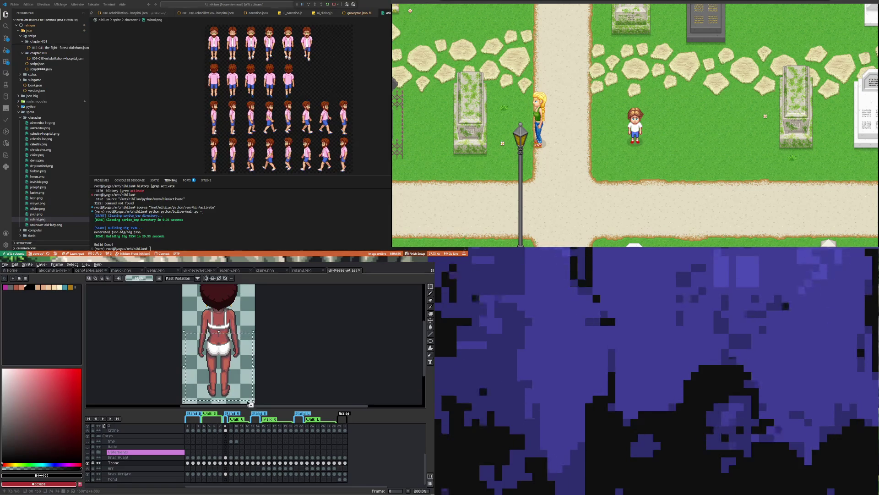
# Paste the bare body into the cenotaphe scene and align it over the dark-coated woman.
pyautogui.click(90, 271)
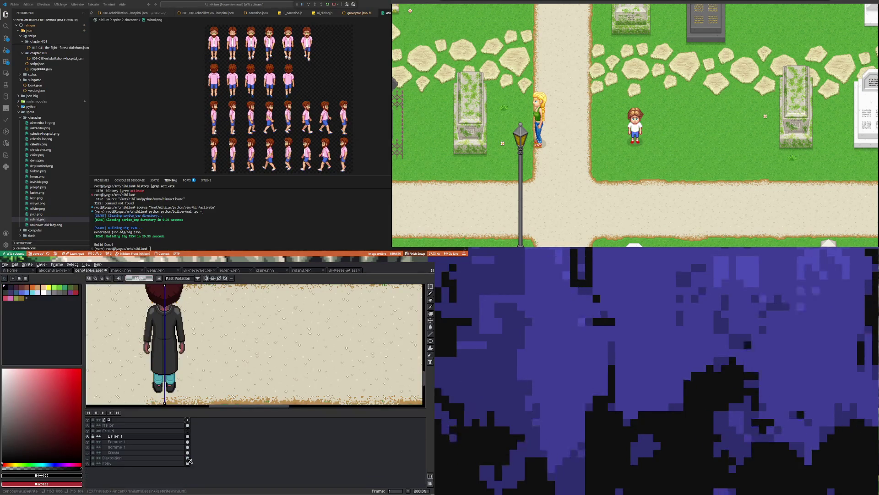
pyautogui.hotkey('ctrl', 'v')
pyautogui.moveTo(266, 339)
pyautogui.mouseDown()
pyautogui.moveTo(180, 344)
pyautogui.moveTo(178, 400)
pyautogui.moveTo(176, 360)
pyautogui.mouseUp()
pyautogui.scroll(3, 182, 368)
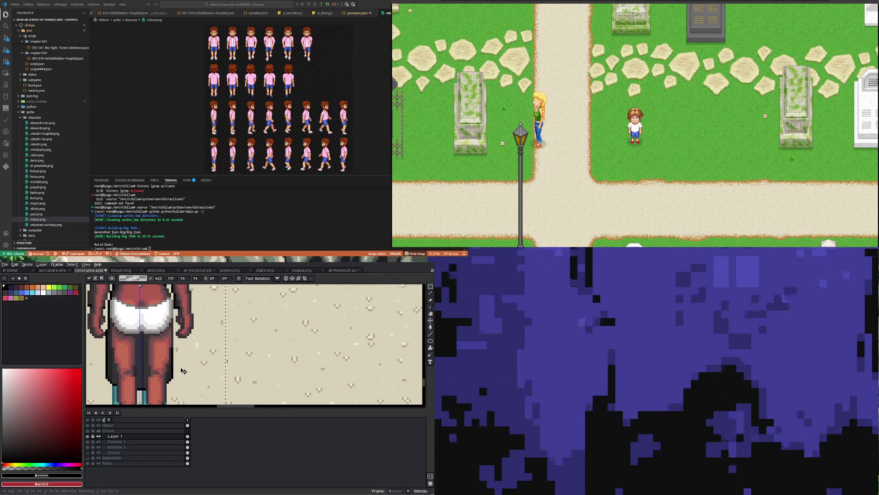
pyautogui.scroll(-3, 181, 371)
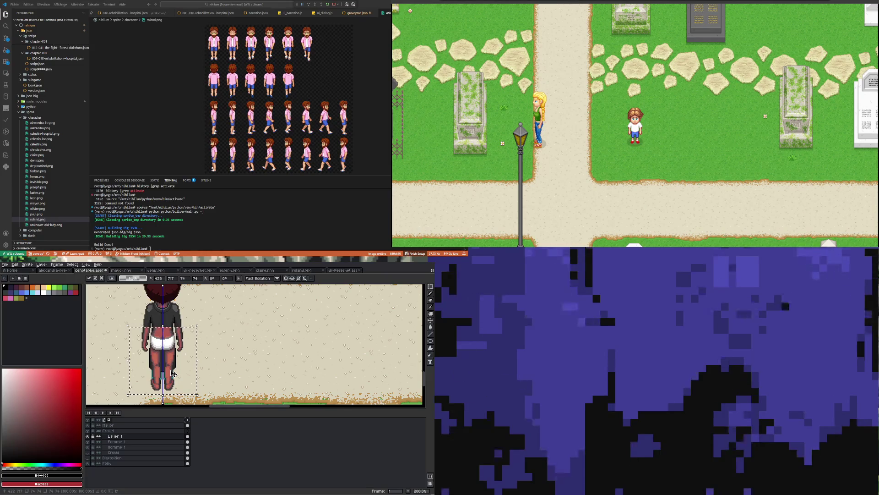
pyautogui.press('Return')
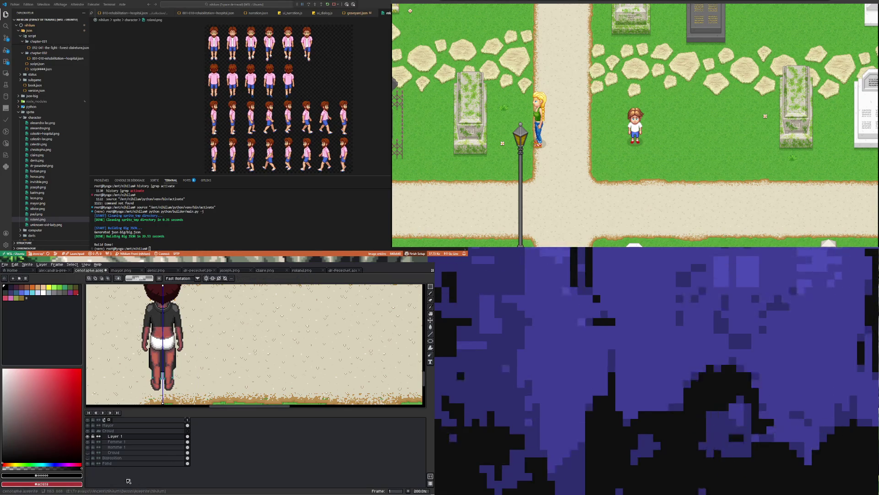
# Move Layer 1 beneath the Femme 1 layer, then reselect Femme 1.
pyautogui.click(136, 437)
pyautogui.moveTo(140, 442); pyautogui.dragTo(140, 444)
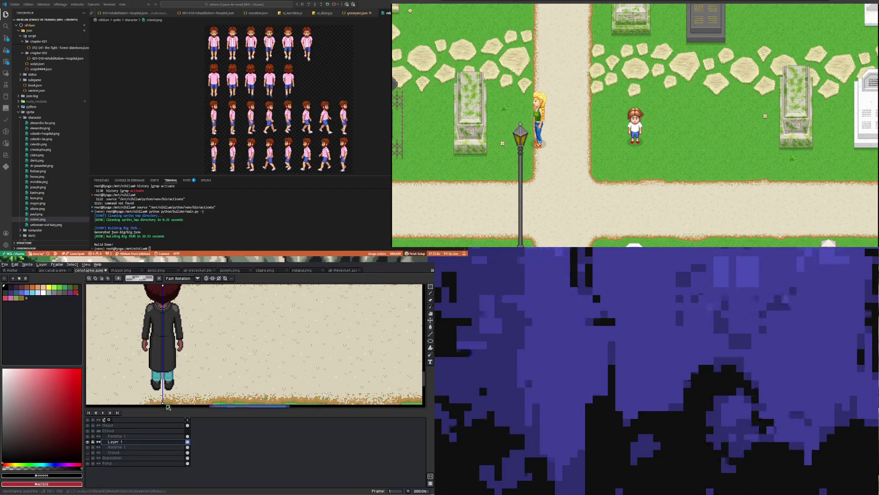
pyautogui.scroll(1, 168, 405)
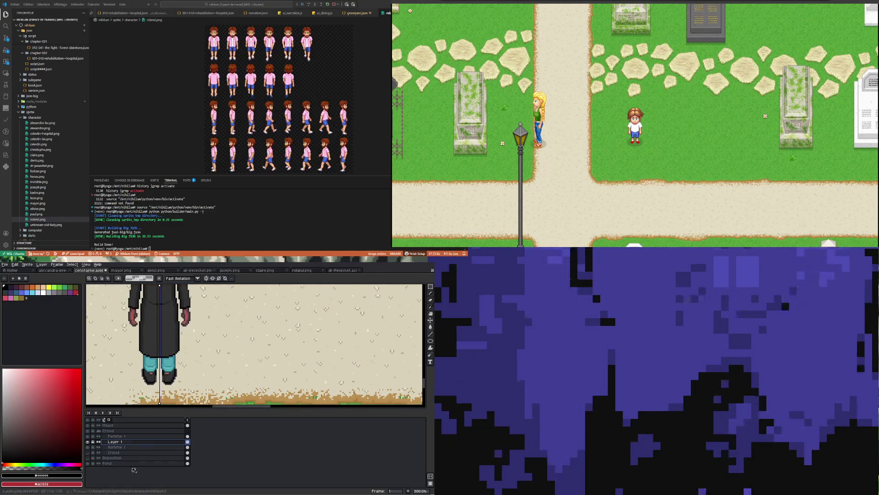
pyautogui.click(188, 436)
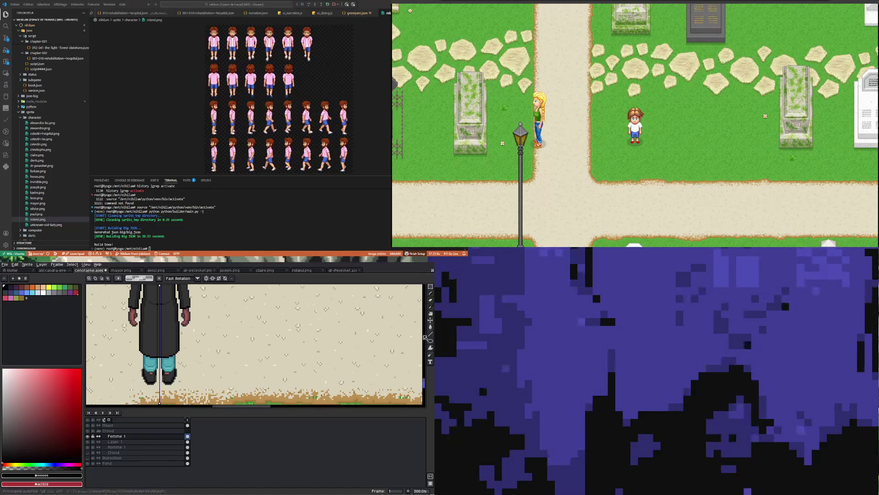
# Erase the woman's shoes from the Femme 1 layer.
pyautogui.click(431, 287)
pyautogui.moveTo(127, 391); pyautogui.dragTo(194, 361)
pyautogui.press('Delete')
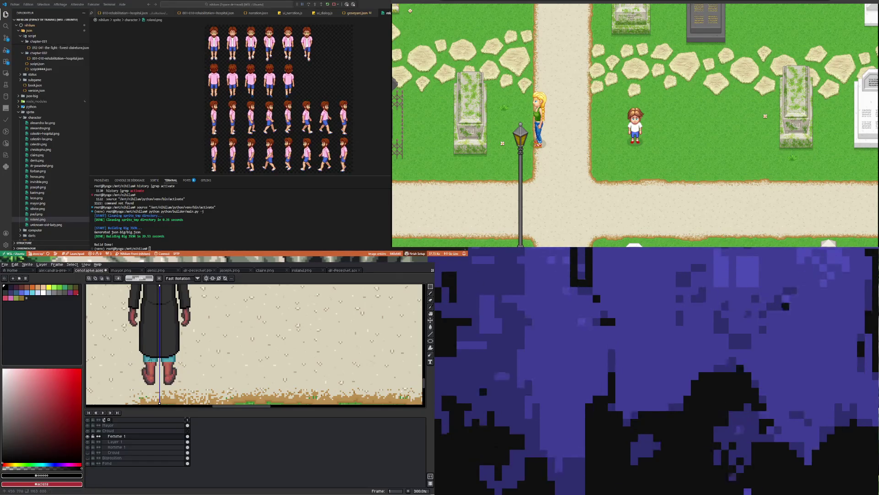
# Erase the lower coat and teal shorts from Femme 1 to expose the bare legs.
pyautogui.scroll(-2, 155, 363)
pyautogui.scroll(2, 149, 365)
pyautogui.scroll(2, 151, 355)
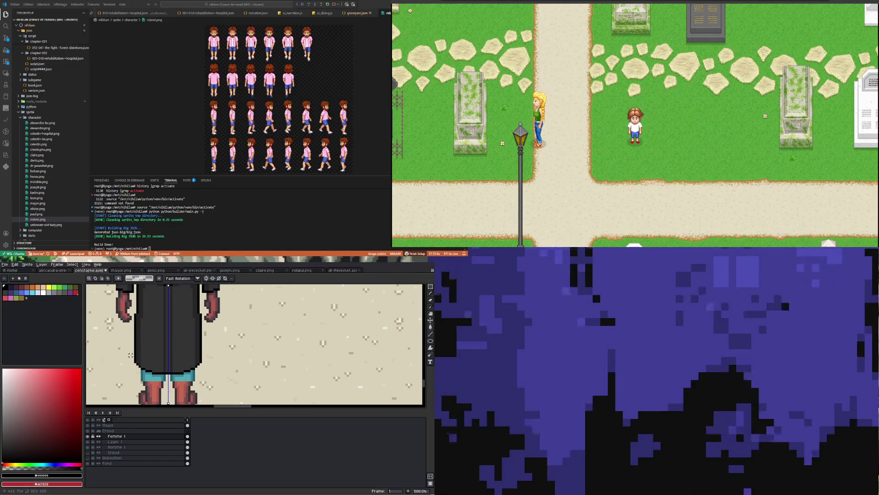
pyautogui.moveTo(125, 385)
pyautogui.mouseDown()
pyautogui.moveTo(205, 339)
pyautogui.moveTo(208, 359)
pyautogui.mouseUp()
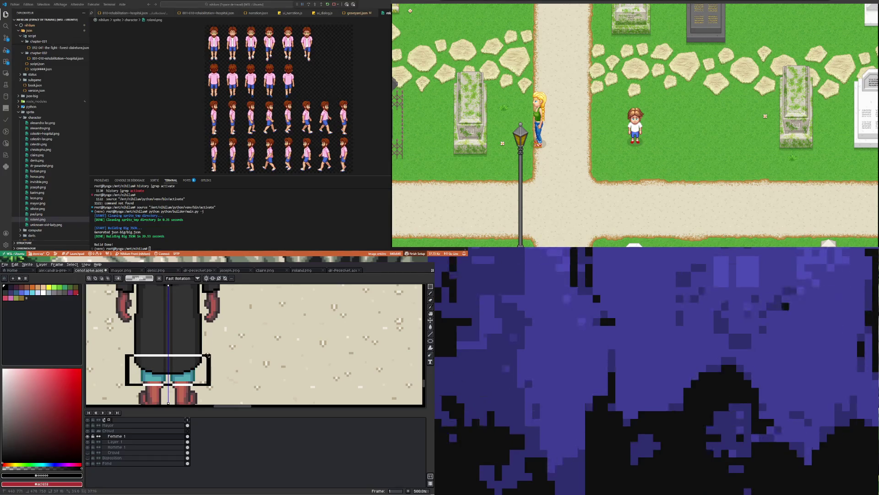
pyautogui.press('Delete')
pyautogui.scroll(-4, 212, 362)
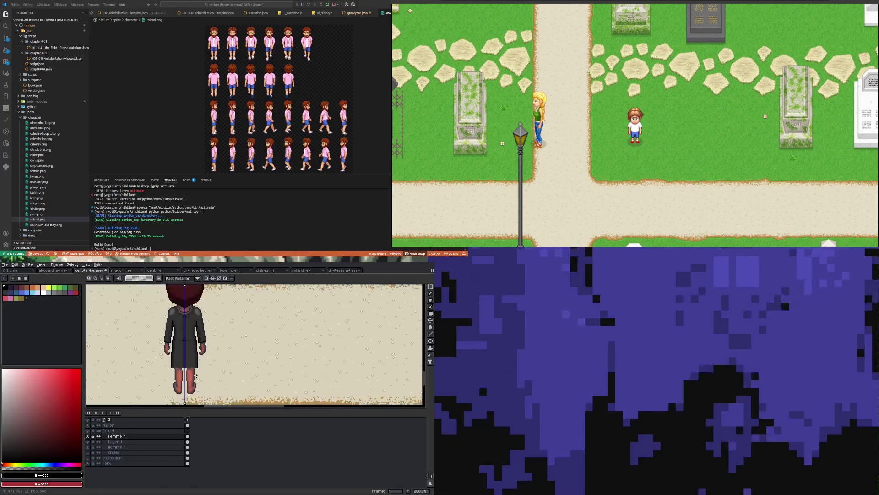
pyautogui.scroll(4, 193, 364)
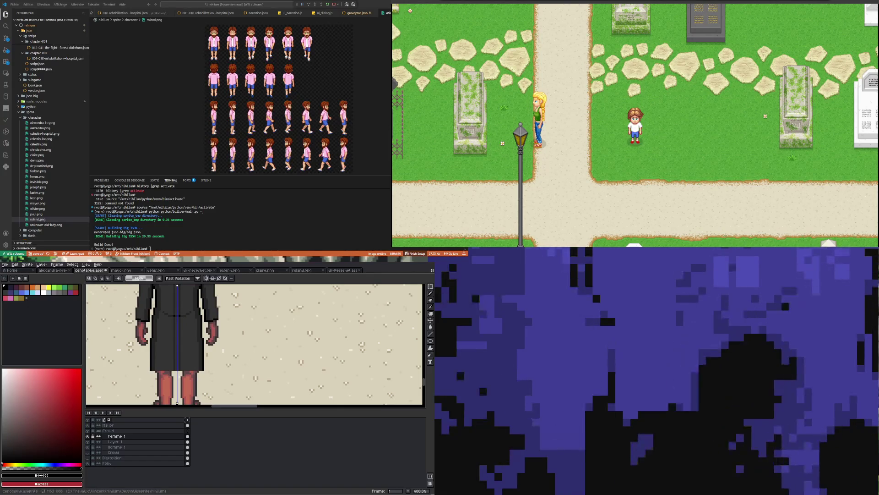
pyautogui.scroll(-7, 275, 301)
pyautogui.scroll(2, 275, 301)
pyautogui.scroll(-3, 275, 301)
pyautogui.scroll(4, 256, 330)
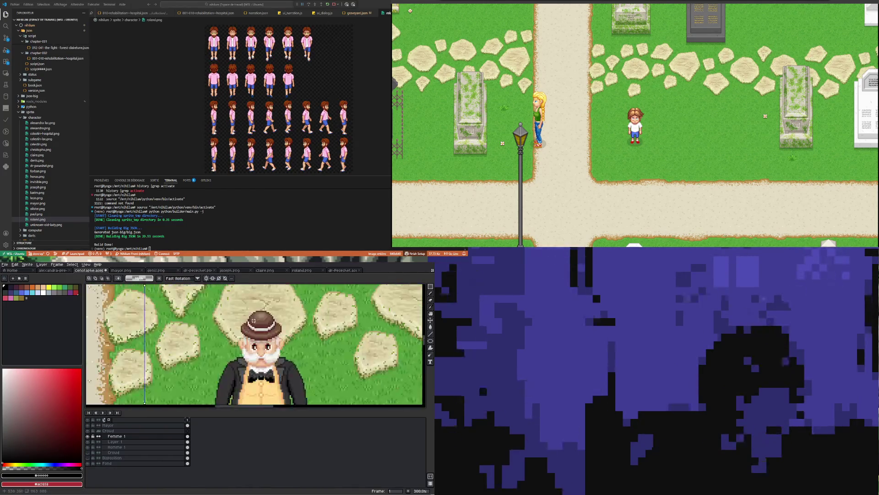
pyautogui.scroll(-2, 257, 339)
pyautogui.scroll(1, 256, 350)
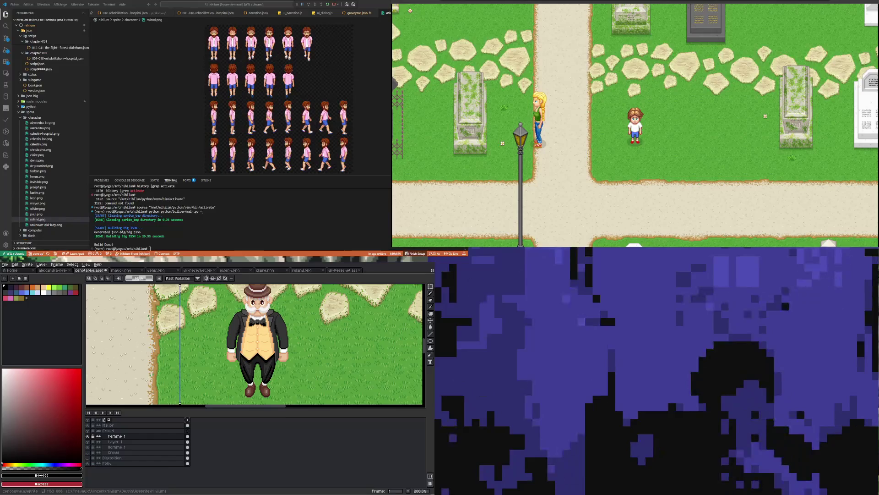
pyautogui.scroll(-3, 185, 369)
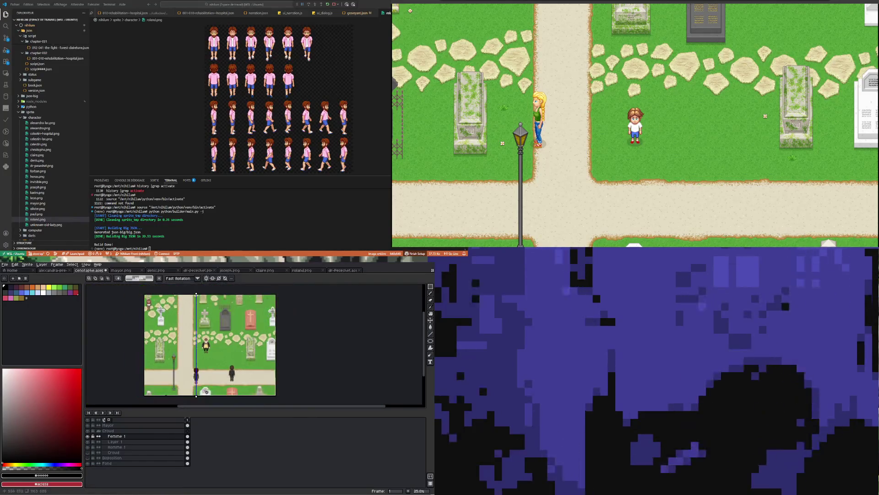
pyautogui.scroll(3, 185, 371)
pyautogui.scroll(-3, 186, 380)
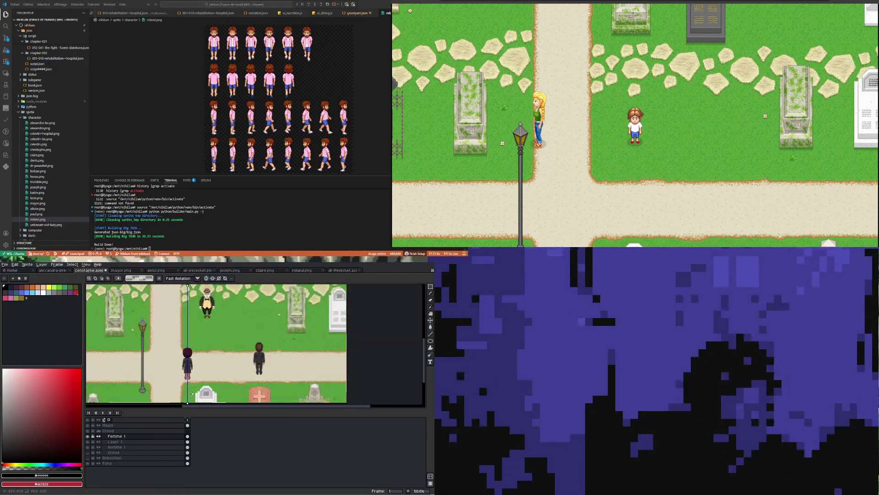
pyautogui.scroll(1, 187, 388)
pyautogui.scroll(3, 172, 372)
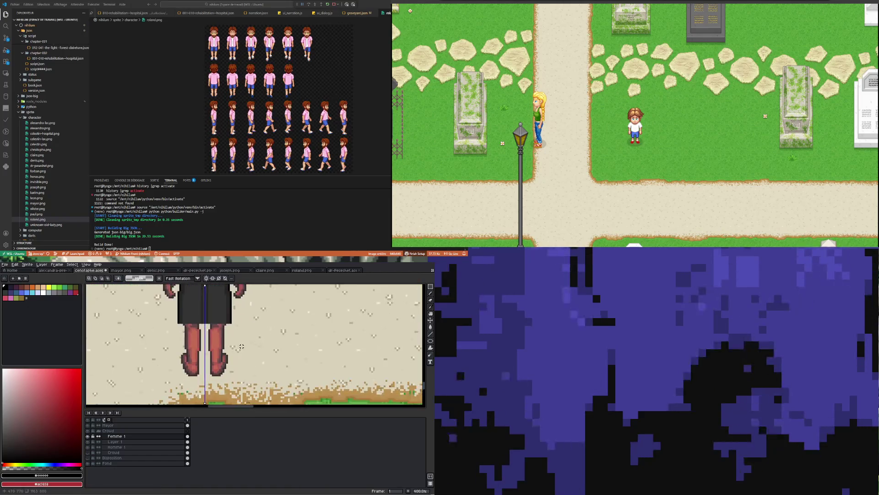
# Sample a colour from the sprite with the eyedropper and return to the Pencil.
pyautogui.scroll(-3, 229, 335)
pyautogui.scroll(2, 234, 330)
pyautogui.scroll(2, 231, 329)
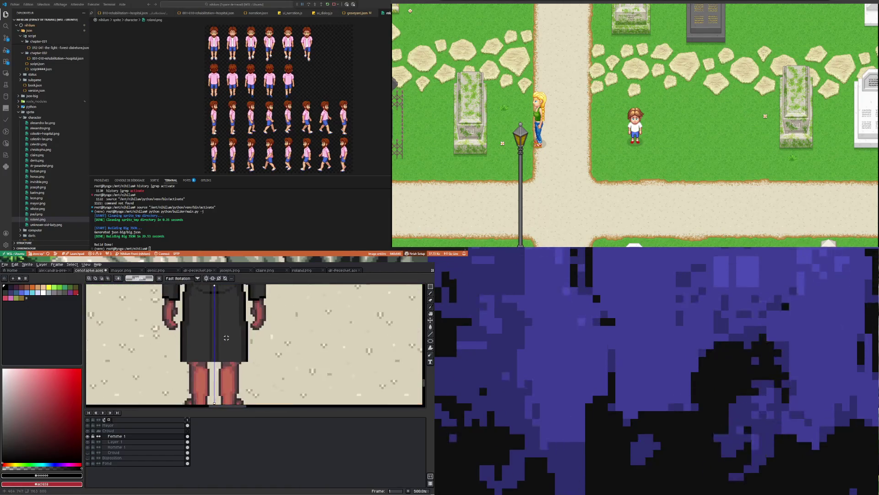
pyautogui.scroll(1, 213, 352)
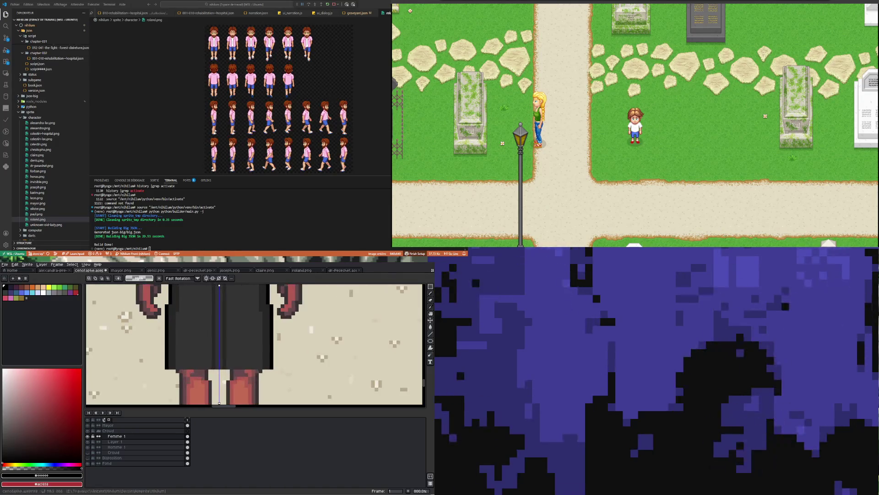
pyautogui.press('i')
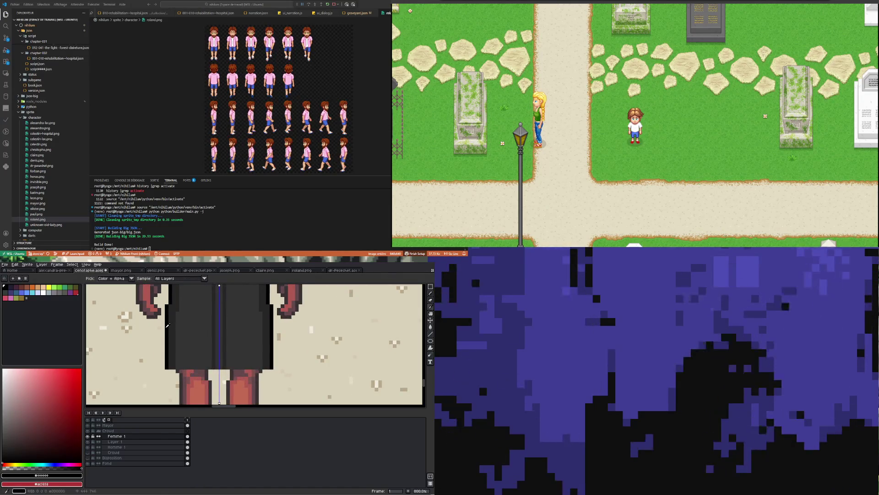
pyautogui.scroll(-1, 168, 325)
pyautogui.press('b')
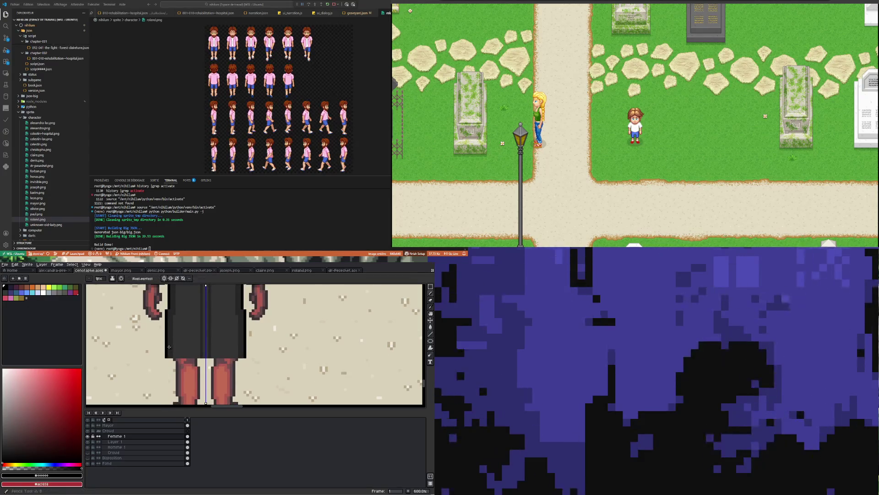
pyautogui.scroll(1, 169, 346)
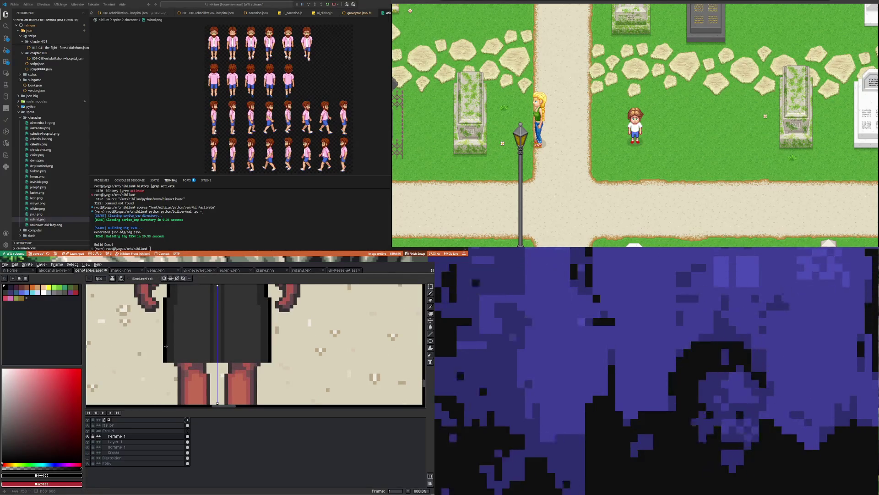
pyautogui.scroll(-2, 164, 339)
pyautogui.scroll(-1, 229, 321)
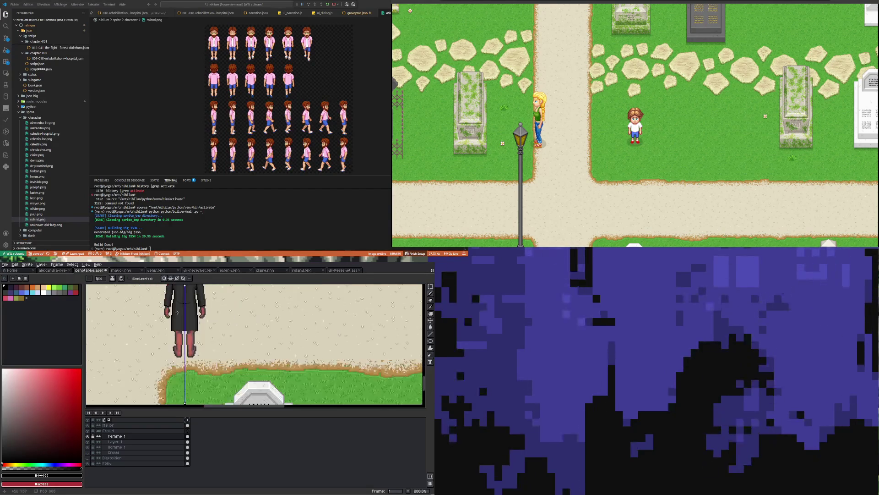
pyautogui.scroll(1, 275, 303)
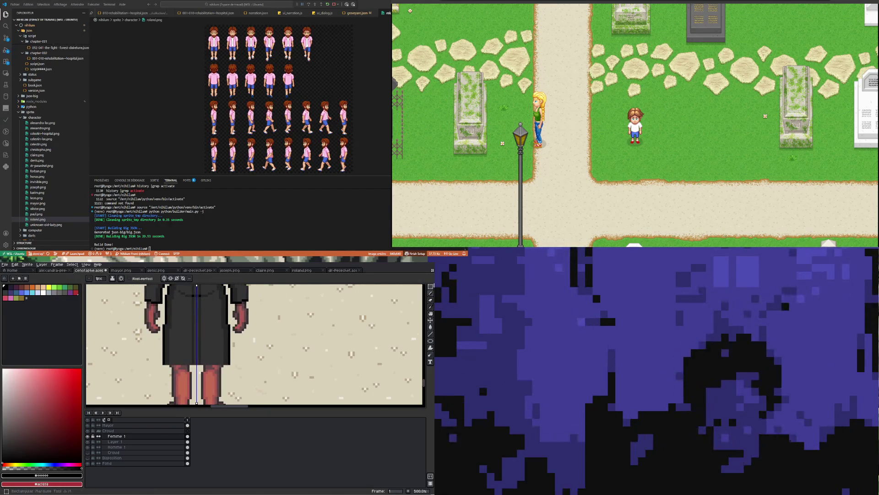
# Delete the lower part of the coat to reveal the legs.
pyautogui.click(431, 288)
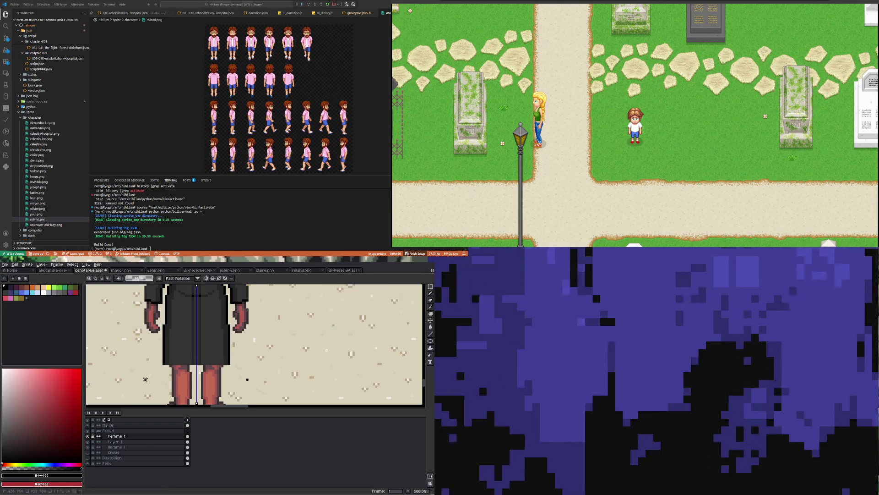
pyautogui.moveTo(146, 379); pyautogui.dragTo(250, 321)
pyautogui.press('Delete')
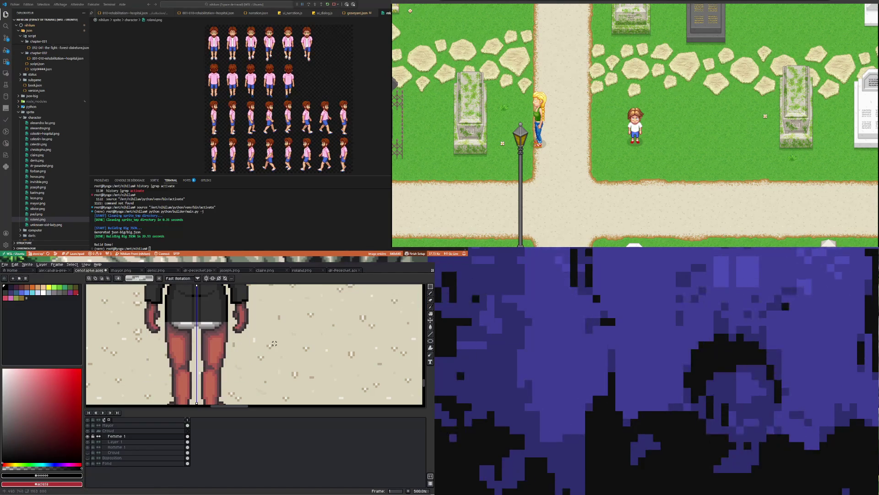
pyautogui.scroll(1, 189, 319)
# Redraw the coat hem with an eyedropper-picked colour, then hide Femme 1 to compare.
pyautogui.press('i')
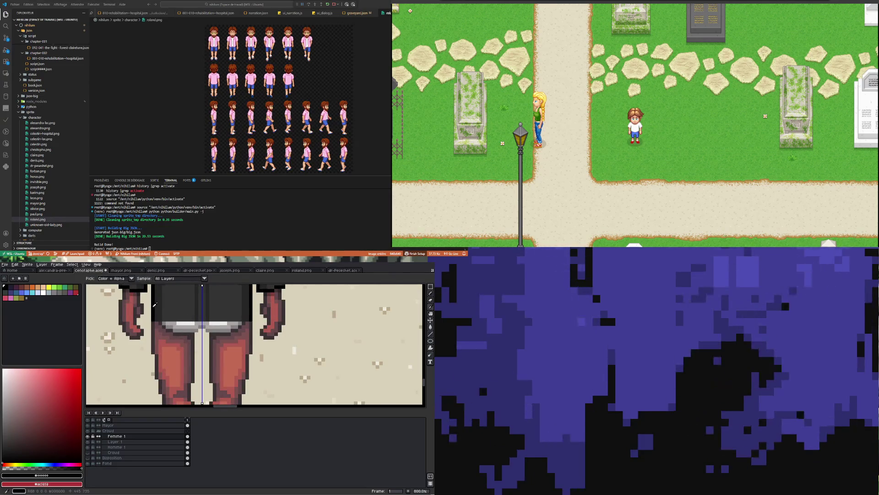
pyautogui.press('b')
pyautogui.scroll(-3, 154, 305)
pyautogui.scroll(2, 158, 326)
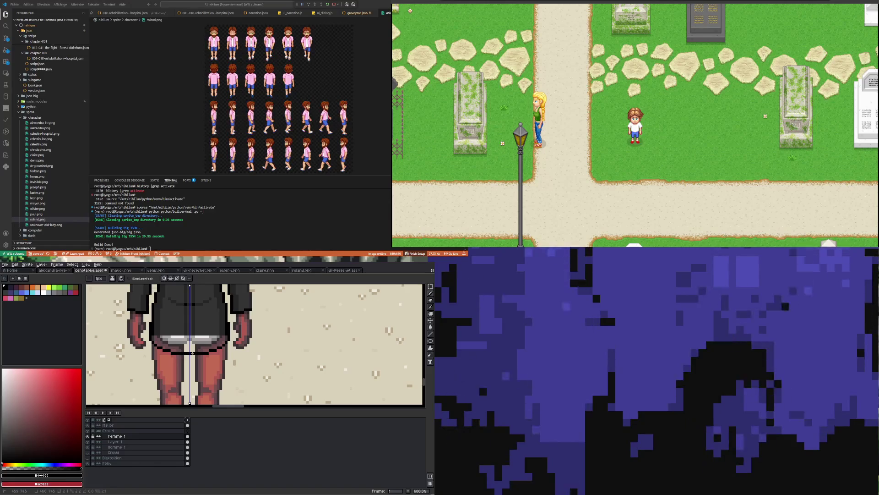
pyautogui.scroll(-3, 178, 322)
pyautogui.scroll(2, 177, 322)
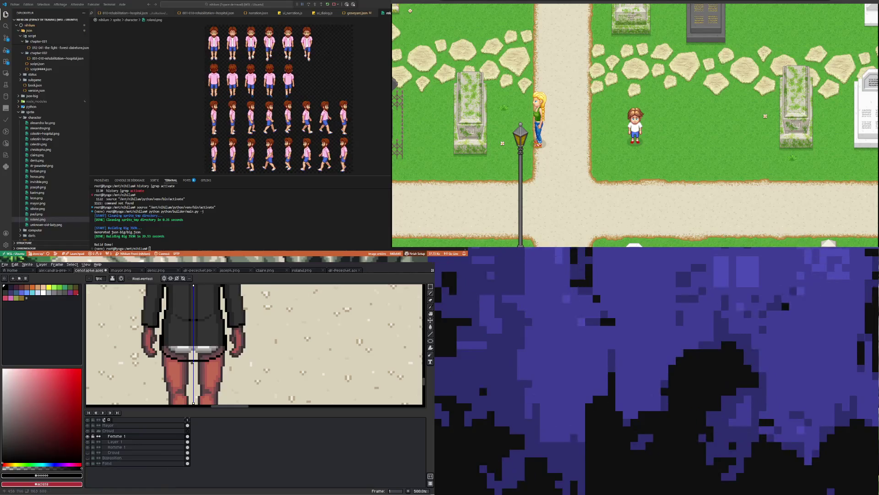
pyautogui.click(87, 436)
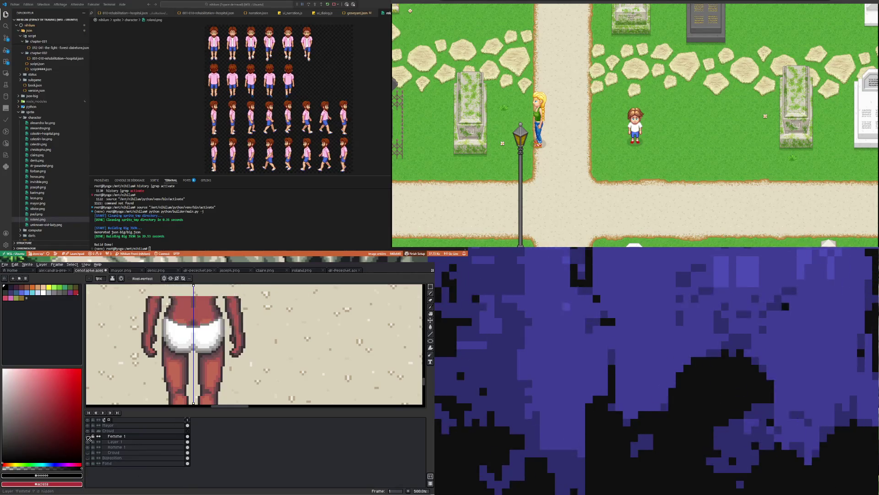
# Toggle the Femme 1 layer on and off to compare the coat, leaving it visible.
pyautogui.click(87, 437)
pyautogui.click(88, 437)
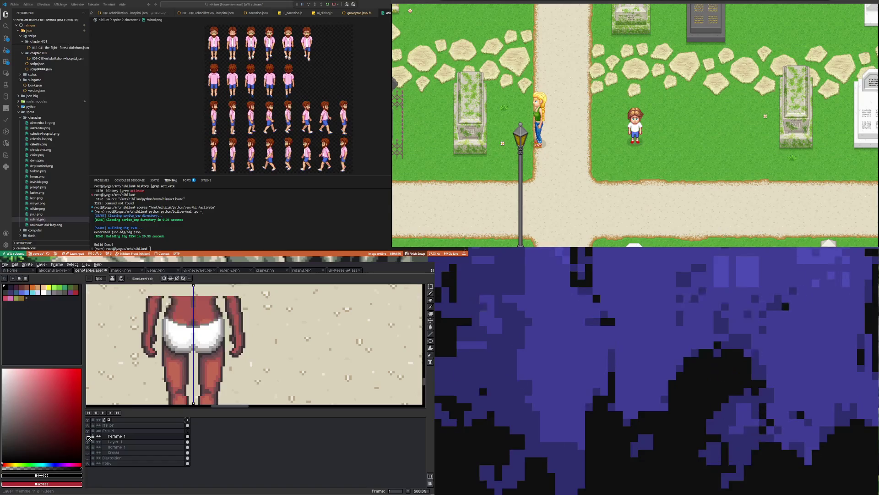
pyautogui.click(88, 437)
pyautogui.click(88, 436)
pyautogui.click(88, 436)
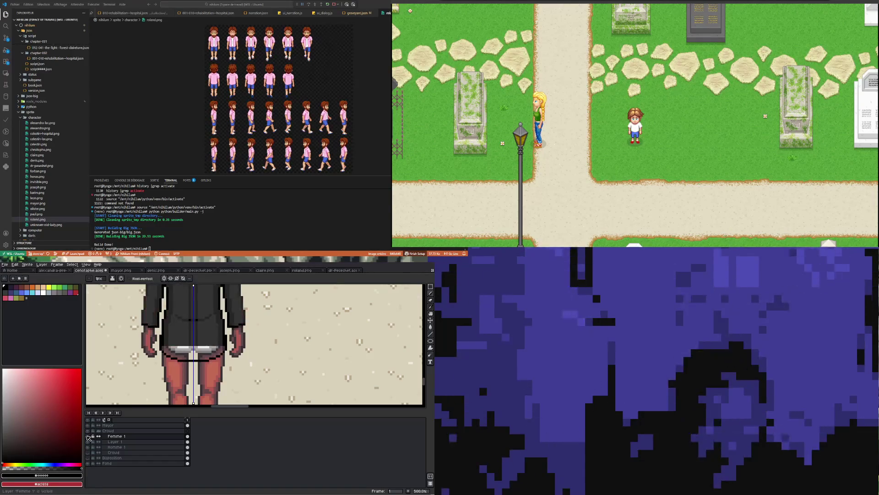
pyautogui.scroll(-4, 223, 334)
pyautogui.scroll(2, 223, 335)
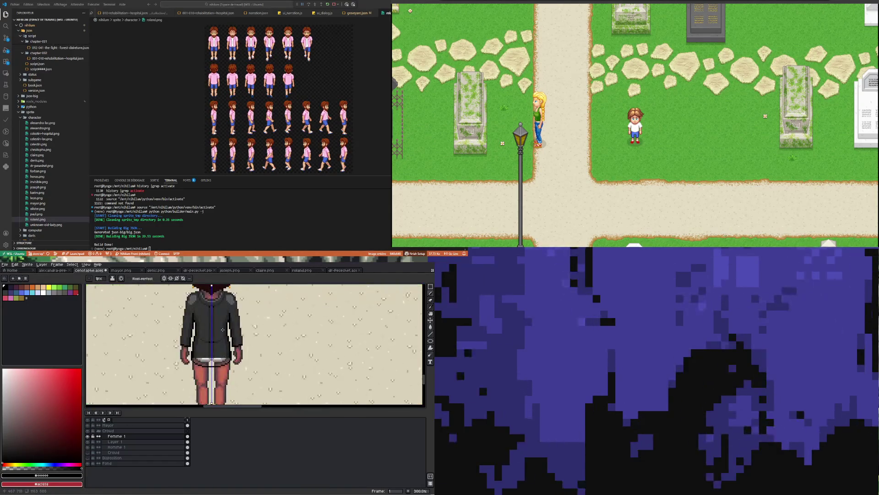
pyautogui.scroll(3, 221, 309)
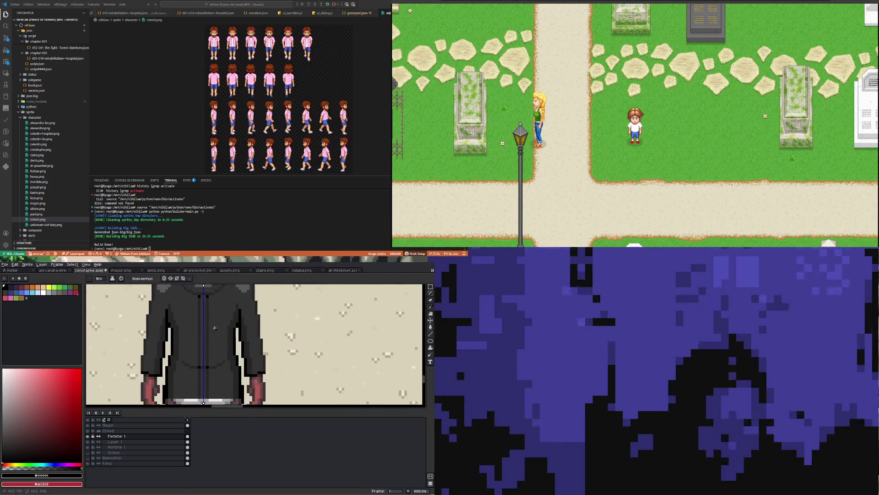
# Turn off vertical symmetry and select the pale gaps on the coat's left and right sides.
pyautogui.click(428, 287)
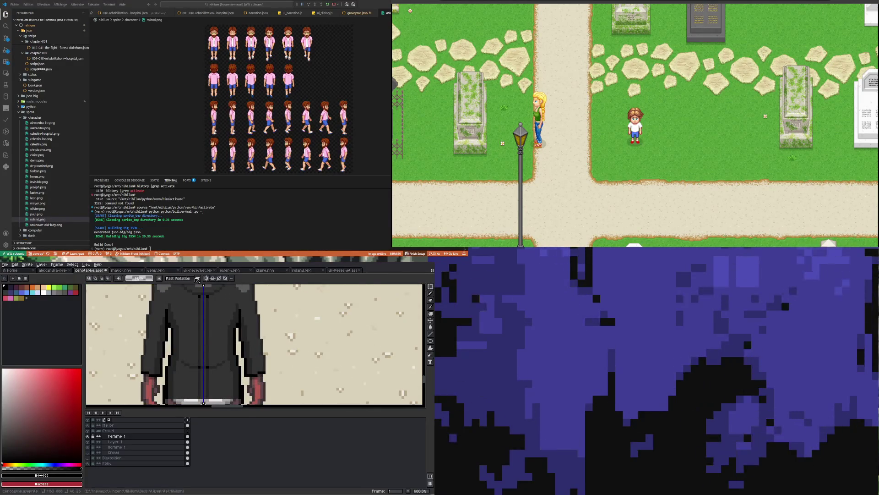
pyautogui.click(209, 279)
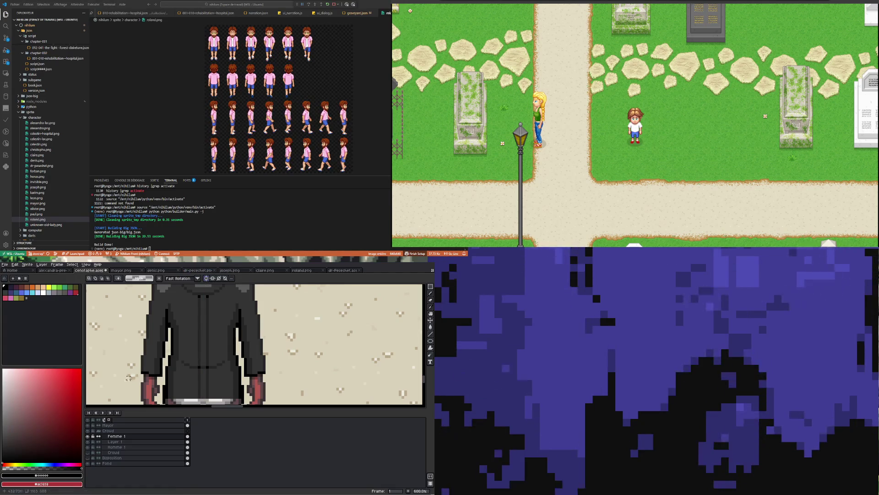
pyautogui.scroll(3, 169, 348)
pyautogui.moveTo(170, 324); pyautogui.dragTo(192, 362)
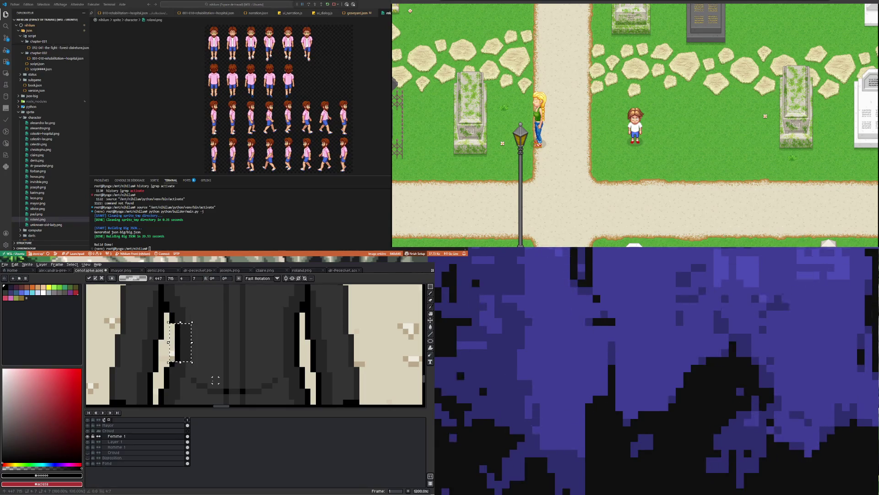
pyautogui.click(215, 379)
pyautogui.scroll(-3, 183, 339)
pyautogui.scroll(1, 183, 338)
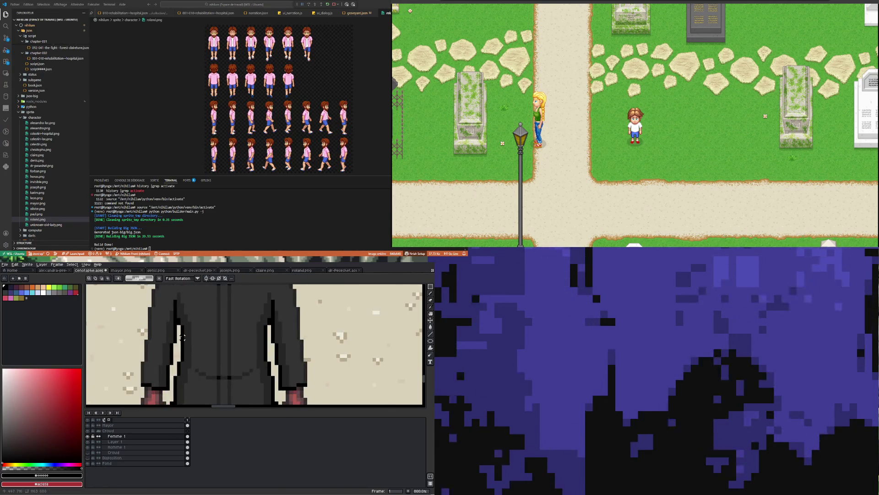
pyautogui.moveTo(179, 331); pyautogui.dragTo(200, 355)
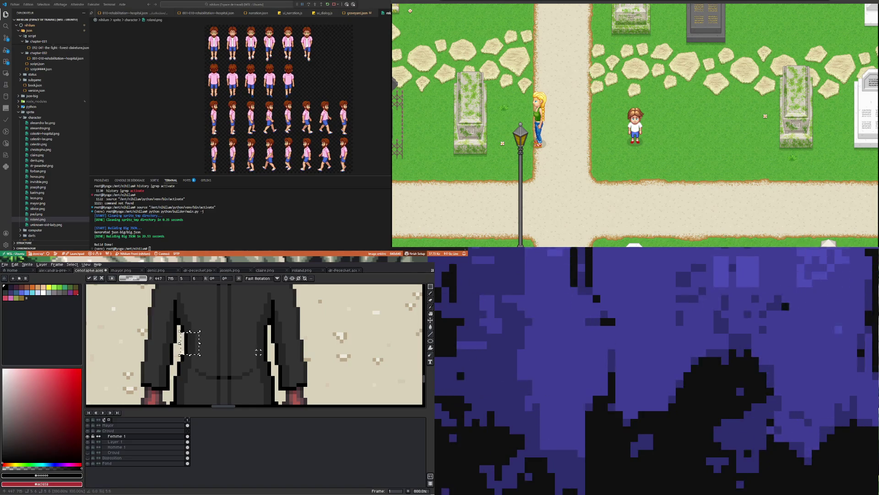
pyautogui.moveTo(266, 333)
pyautogui.mouseDown()
pyautogui.moveTo(173, 356)
pyautogui.moveTo(250, 357)
pyautogui.moveTo(264, 337)
pyautogui.mouseUp()
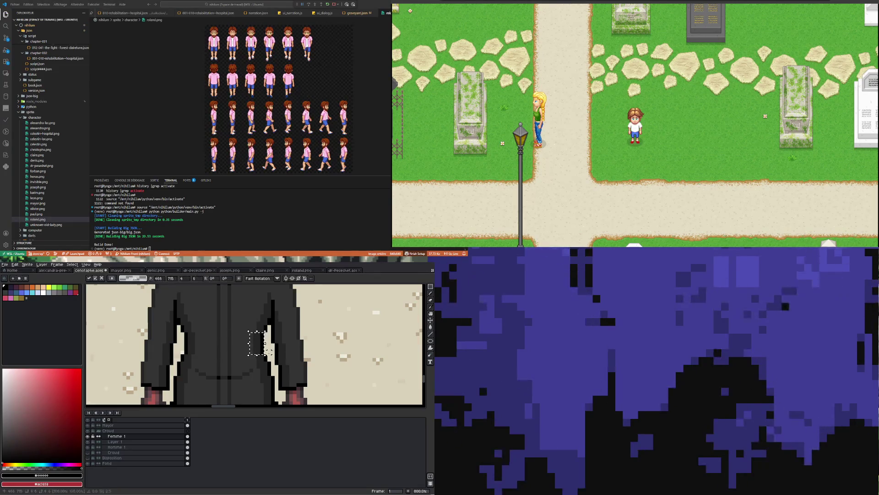
# Paint over the coat's hem, light strip and vertical stripe in dark grey #333333.
pyautogui.scroll(-4, 208, 345)
pyautogui.scroll(-2, 208, 345)
pyautogui.scroll(3, 204, 358)
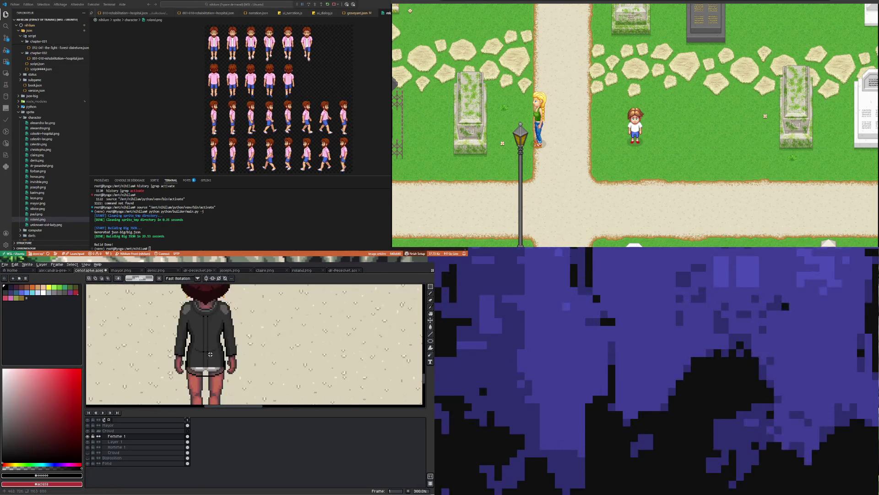
pyautogui.scroll(1, 195, 367)
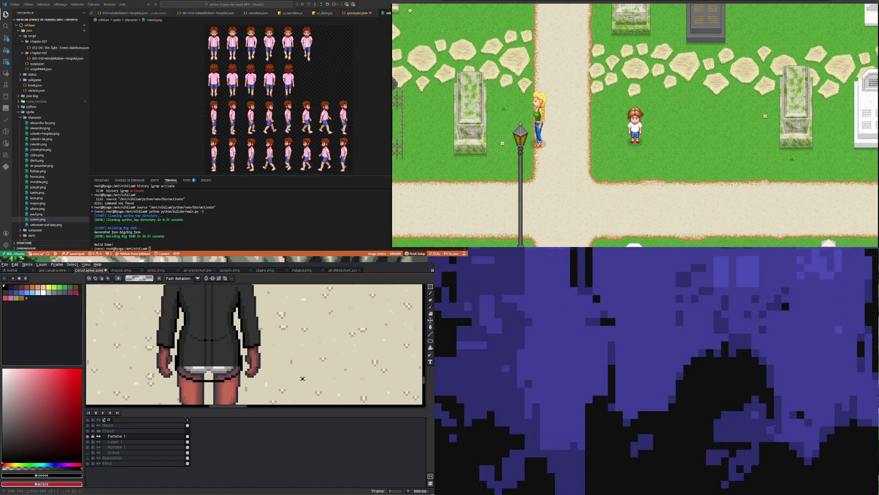
pyautogui.scroll(1, 196, 383)
pyautogui.press('i')
pyautogui.click(201, 354)
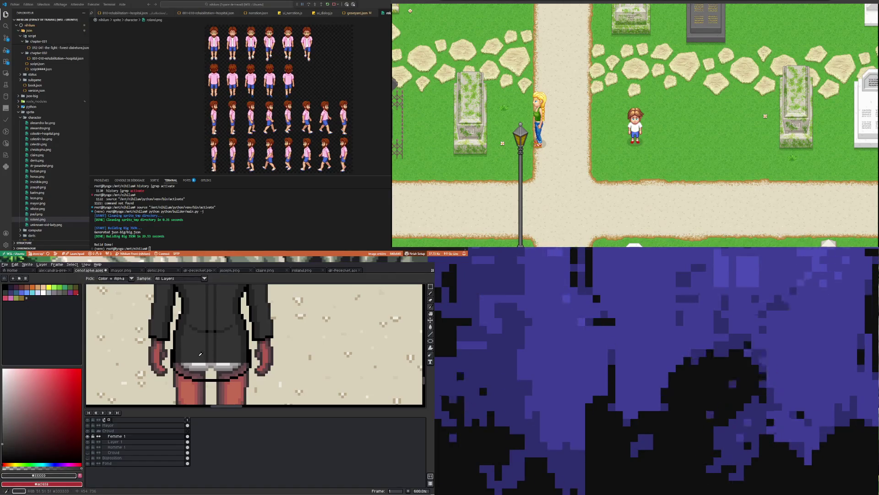
pyautogui.press('b')
pyautogui.scroll(3, 184, 376)
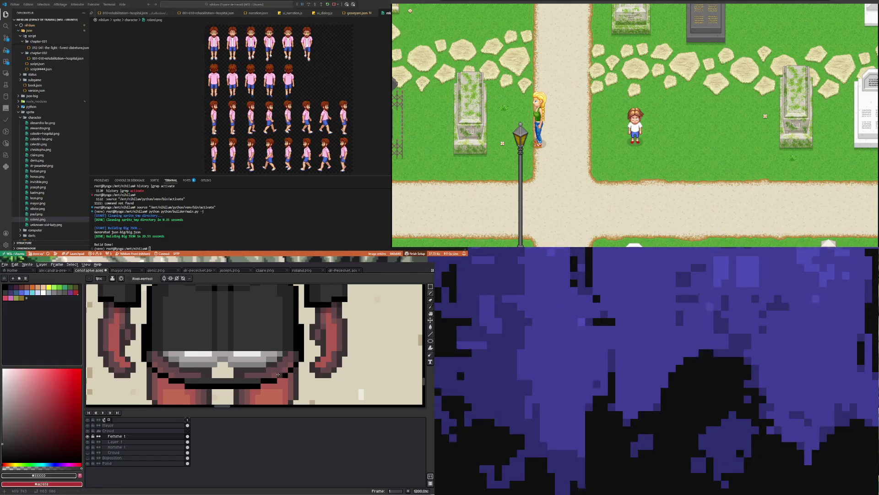
pyautogui.moveTo(275, 374)
pyautogui.mouseDown()
pyautogui.moveTo(169, 378)
pyautogui.moveTo(289, 370)
pyautogui.moveTo(155, 364)
pyautogui.mouseUp()
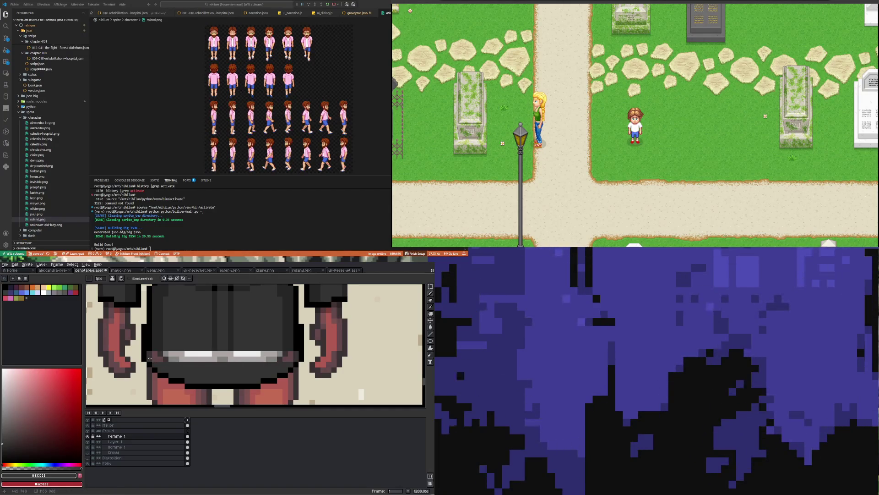
pyautogui.moveTo(292, 358); pyautogui.dragTo(155, 353)
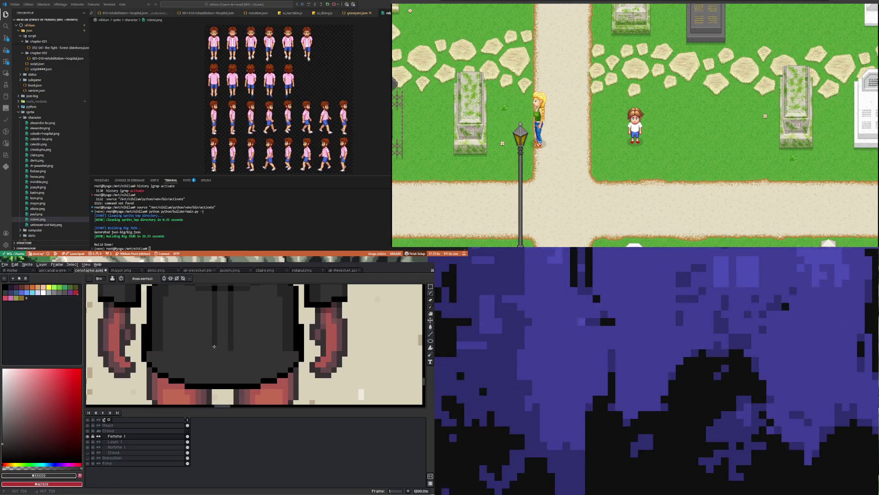
pyautogui.moveTo(214, 347); pyautogui.dragTo(214, 291)
# With vertical symmetry on, darken the stray light pixels on both coat shoulders.
pyautogui.click(164, 278)
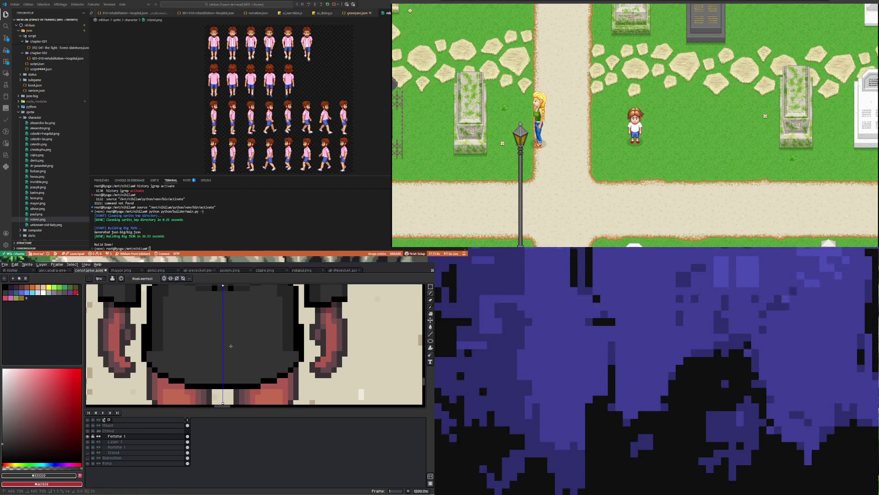
pyautogui.scroll(-5, 230, 341)
pyautogui.scroll(2, 234, 294)
pyautogui.scroll(1, 235, 293)
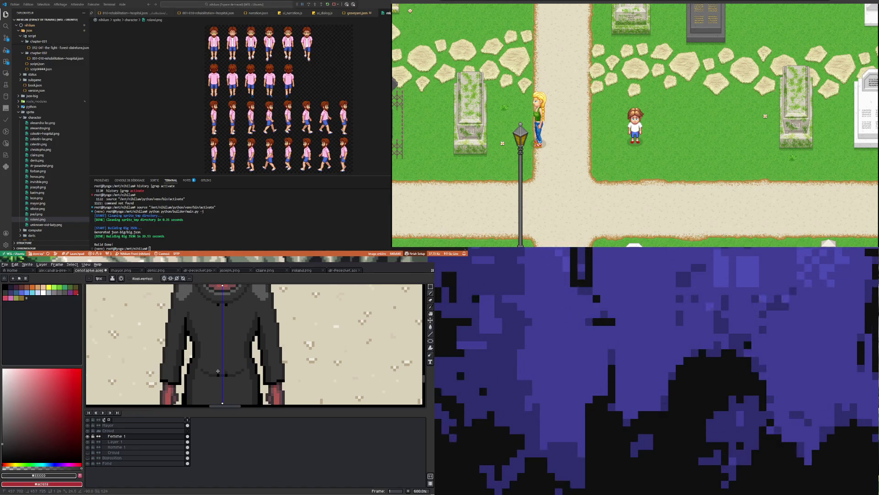
pyautogui.scroll(-3, 219, 353)
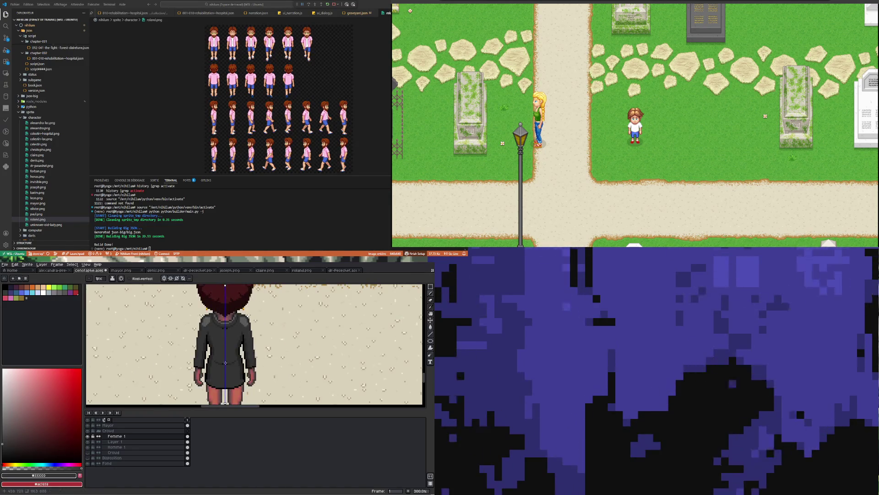
pyautogui.scroll(1, 225, 357)
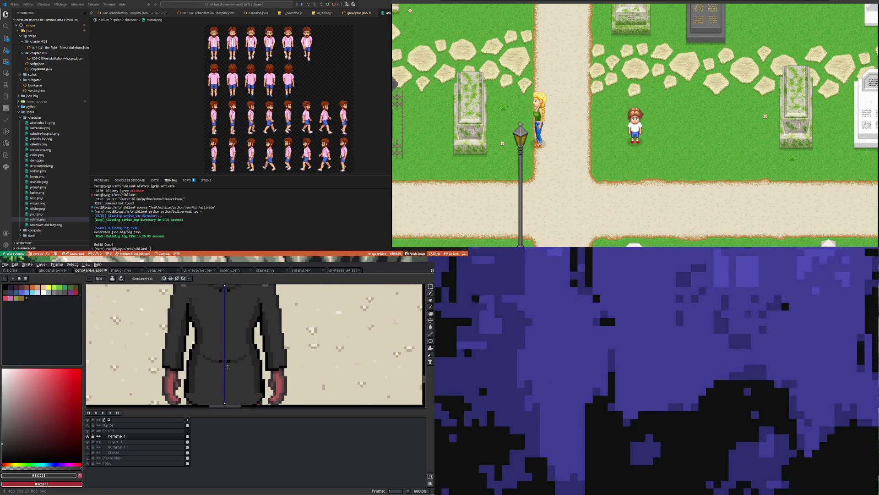
pyautogui.scroll(-3, 225, 362)
pyautogui.scroll(5, 201, 347)
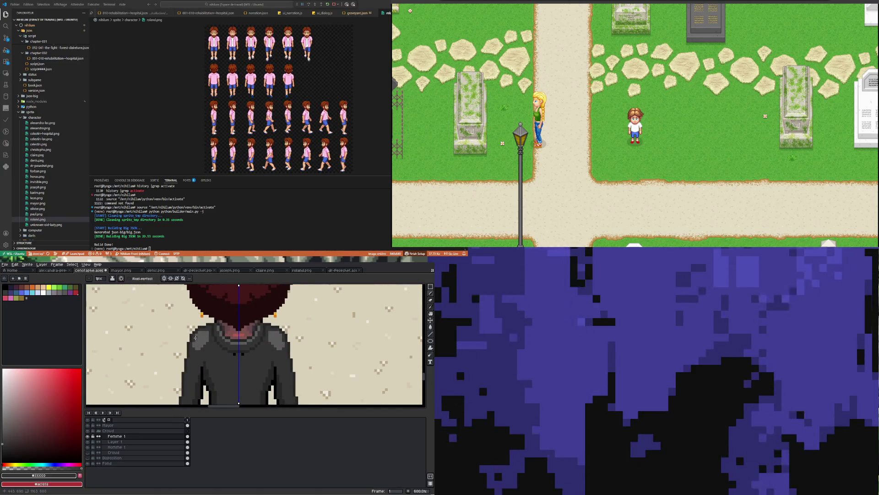
pyautogui.scroll(3, 200, 340)
pyautogui.moveTo(201, 323)
pyautogui.mouseDown()
pyautogui.moveTo(206, 335)
pyautogui.moveTo(195, 330)
pyautogui.moveTo(192, 350)
pyautogui.moveTo(218, 339)
pyautogui.mouseUp()
pyautogui.scroll(-5, 218, 339)
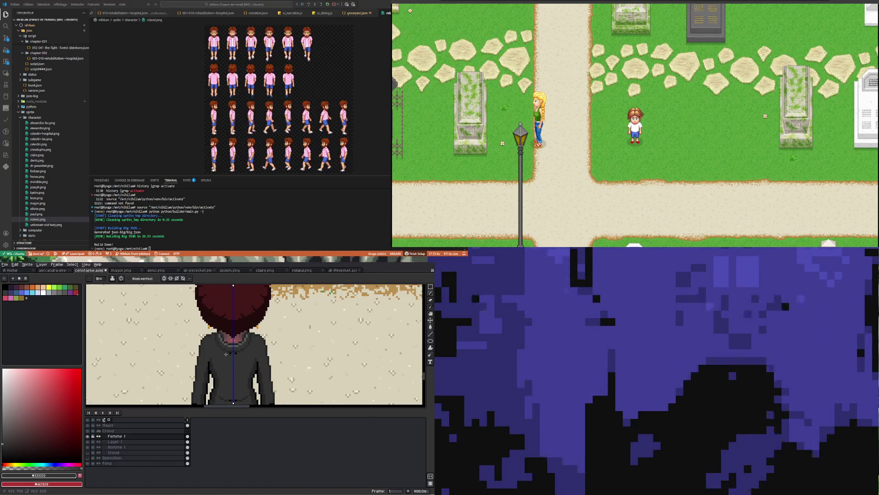
pyautogui.scroll(-2, 226, 356)
pyautogui.scroll(5, 229, 355)
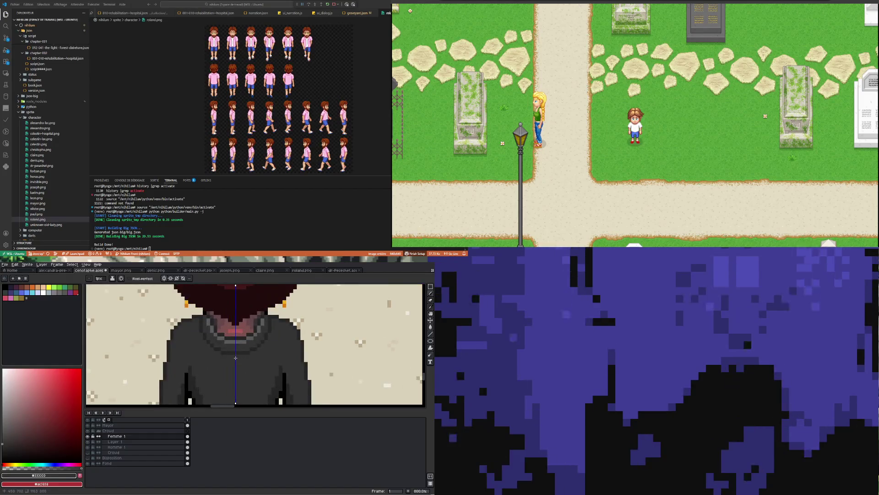
pyautogui.scroll(-4, 224, 366)
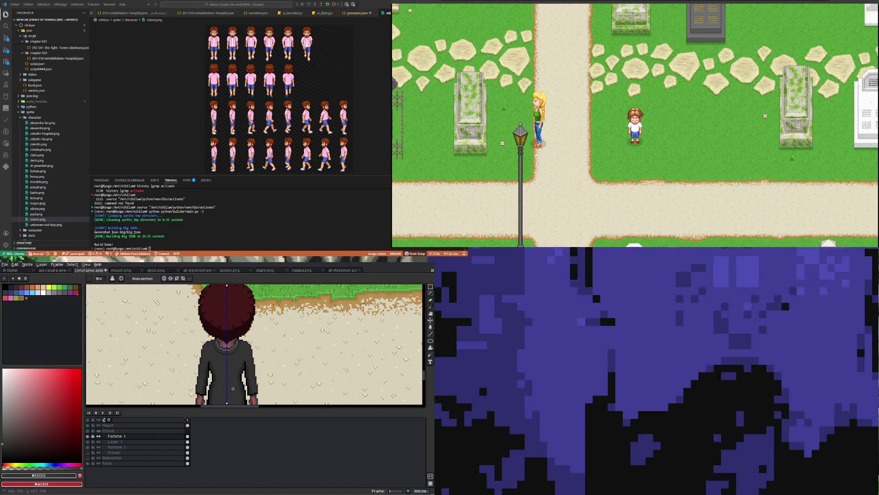
pyautogui.scroll(-3, 221, 383)
pyautogui.scroll(3, 210, 326)
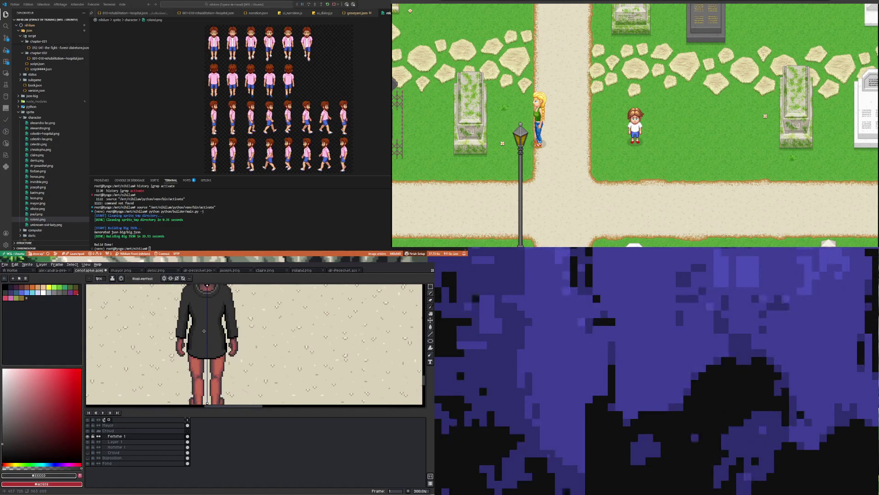
pyautogui.scroll(-1, 204, 330)
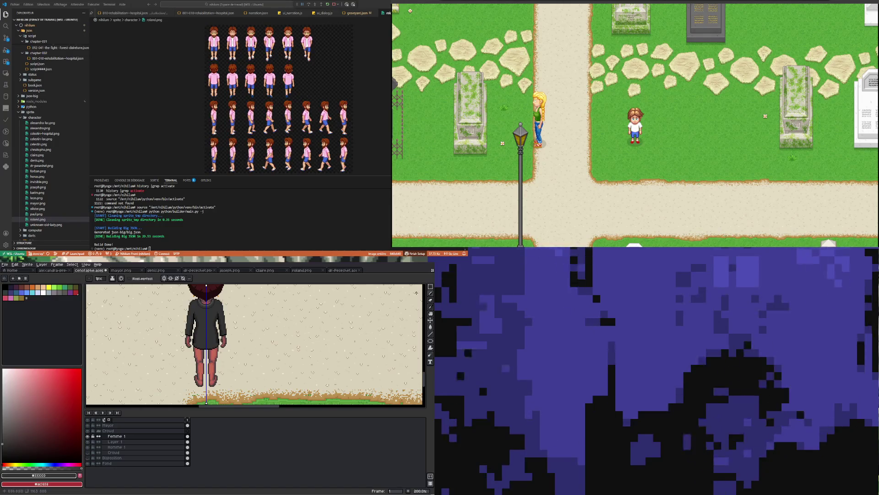
pyautogui.click(432, 289)
# Select the coat bottom and upper legs, shift them up 7 pixels, and drop them.
pyautogui.scroll(5, 192, 335)
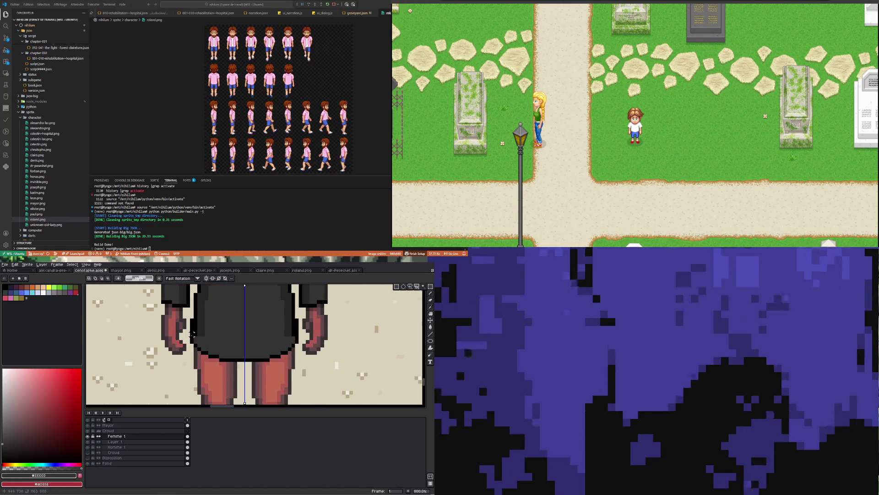
pyautogui.moveTo(187, 327)
pyautogui.mouseDown()
pyautogui.moveTo(303, 380)
pyautogui.moveTo(303, 369)
pyautogui.mouseUp()
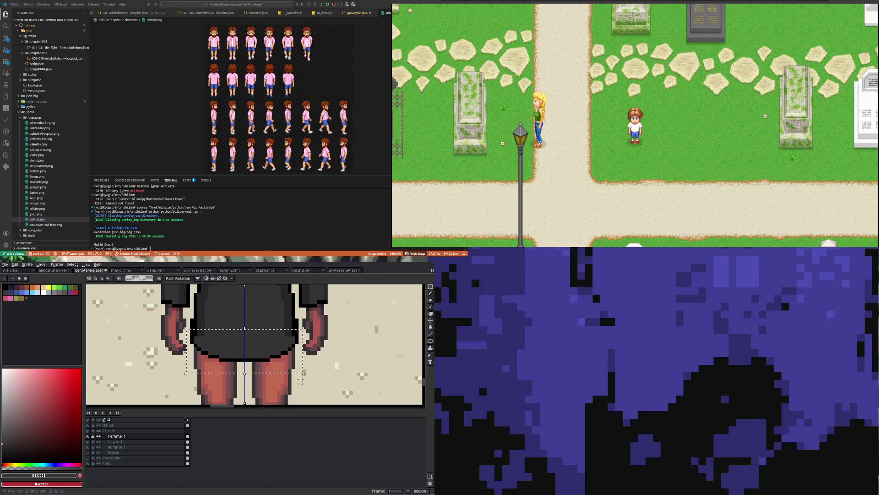
pyautogui.press('Up')
pyautogui.press('Up')
pyautogui.press('Up')
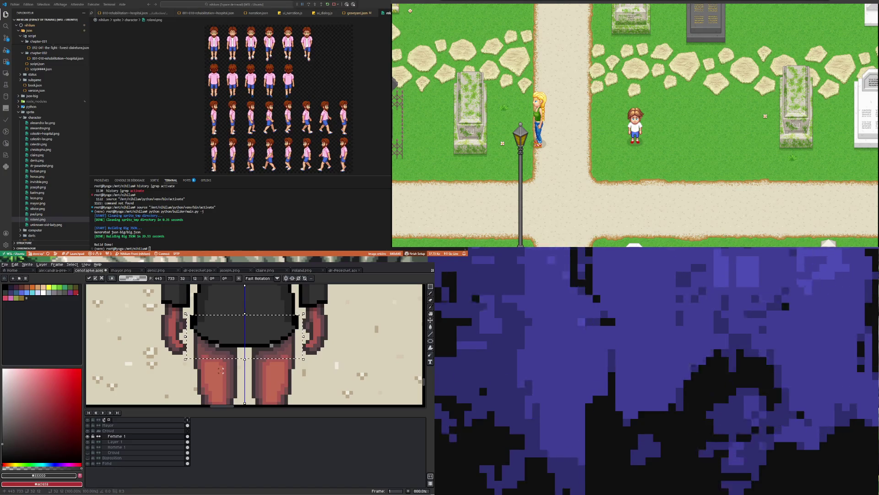
pyautogui.press('Up')
pyautogui.press('Up')
pyautogui.press('Up')
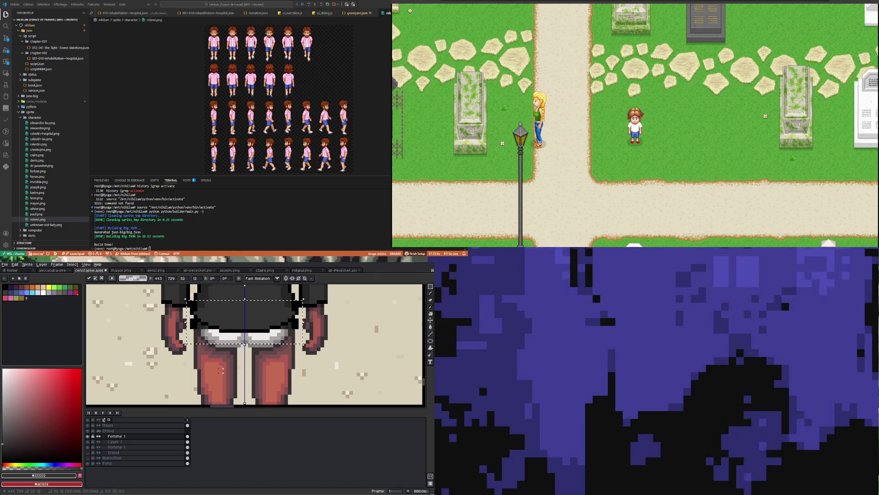
pyautogui.scroll(-2, 222, 370)
pyautogui.press('Up')
pyautogui.scroll(-2, 221, 370)
pyautogui.scroll(2, 250, 333)
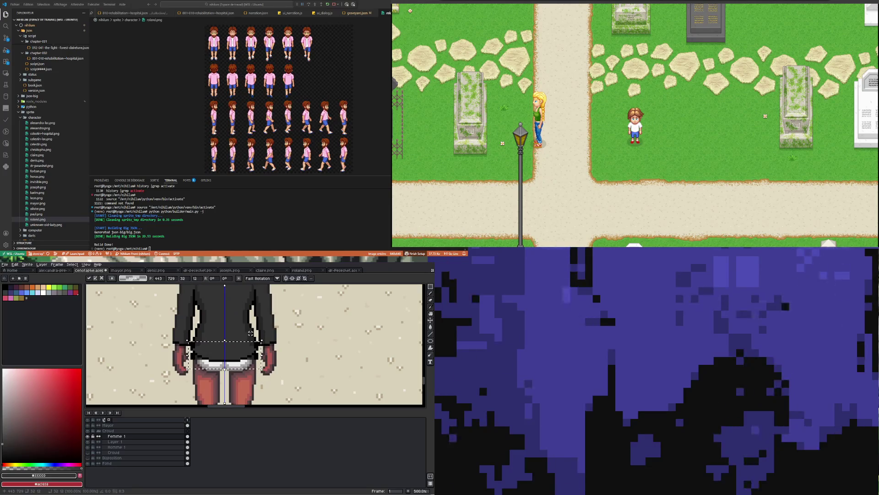
pyautogui.press('Down')
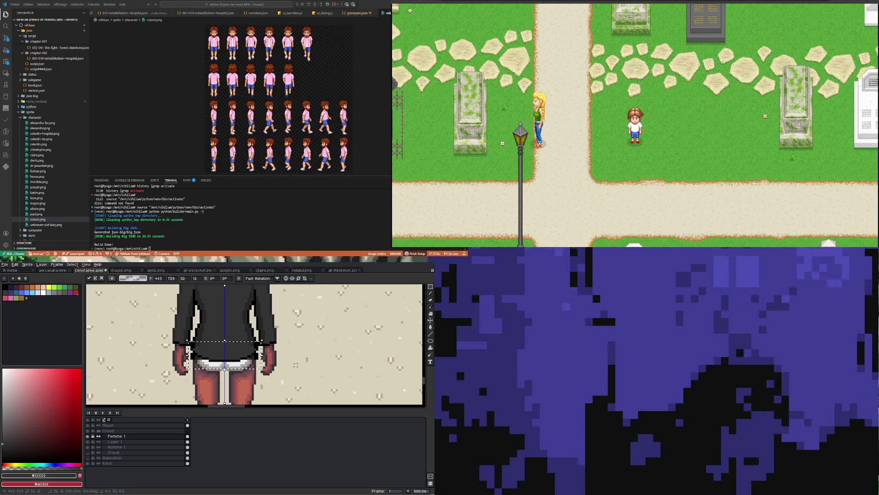
pyautogui.click(295, 365)
# Paint mirrored hem edges on both sides, then pick pure black for the Pencil.
pyautogui.scroll(1, 198, 347)
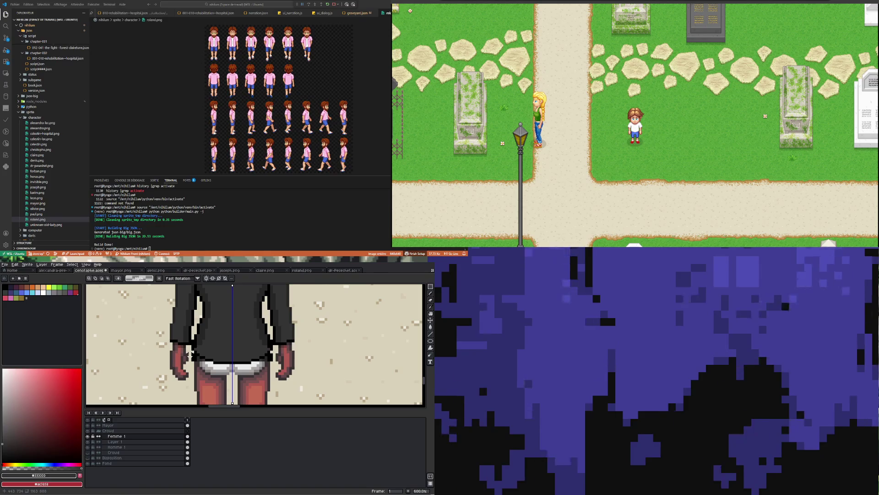
pyautogui.scroll(3, 195, 363)
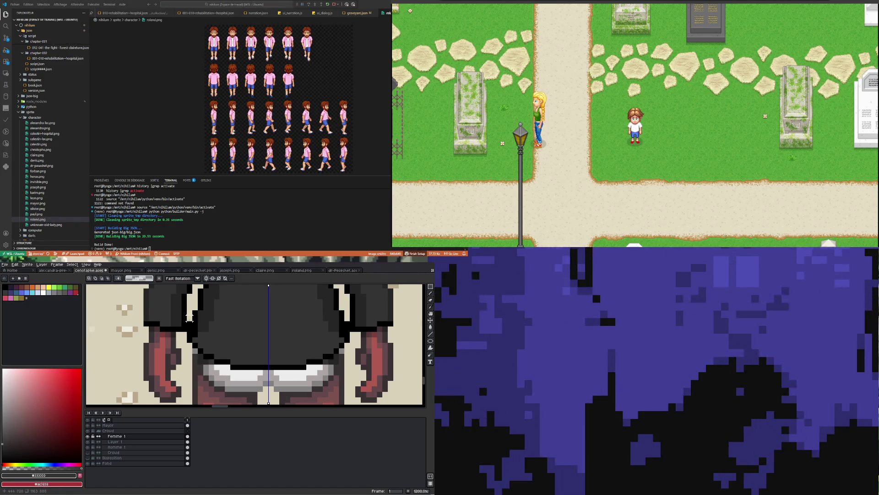
pyautogui.moveTo(189, 317); pyautogui.dragTo(187, 349)
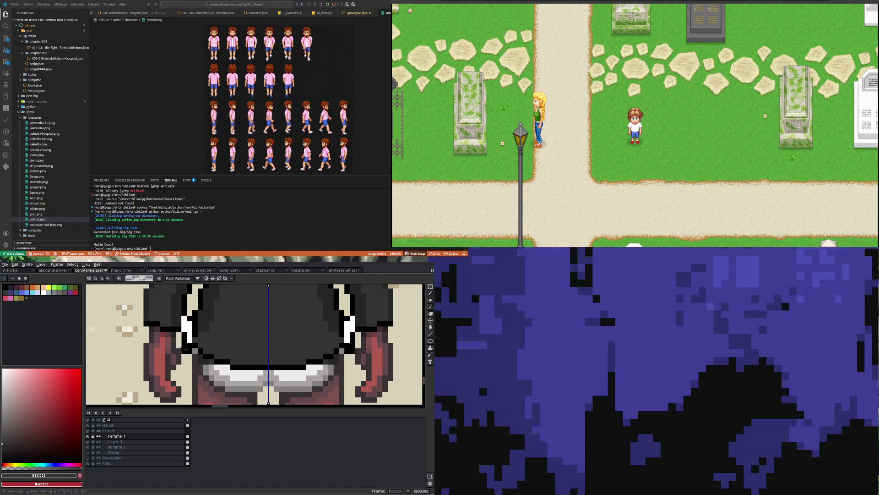
pyautogui.scroll(-6, 187, 349)
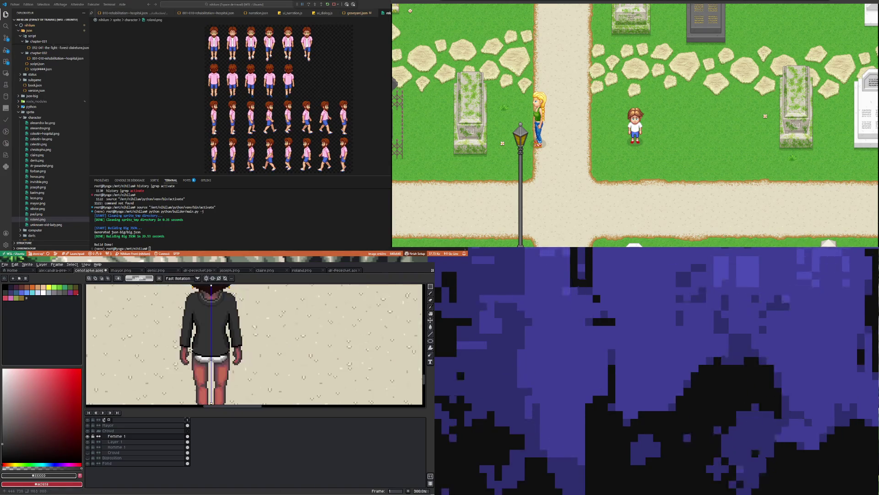
pyautogui.scroll(6, 189, 349)
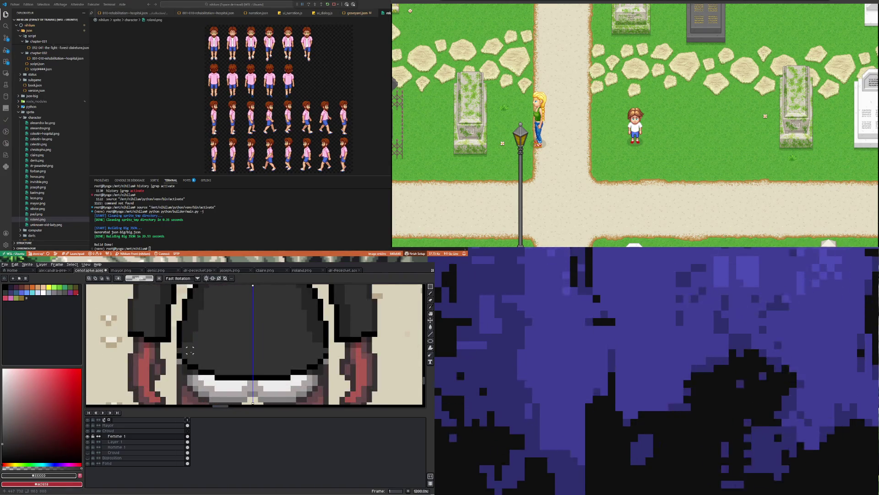
pyautogui.press('i')
pyautogui.click(177, 353)
pyautogui.press('b')
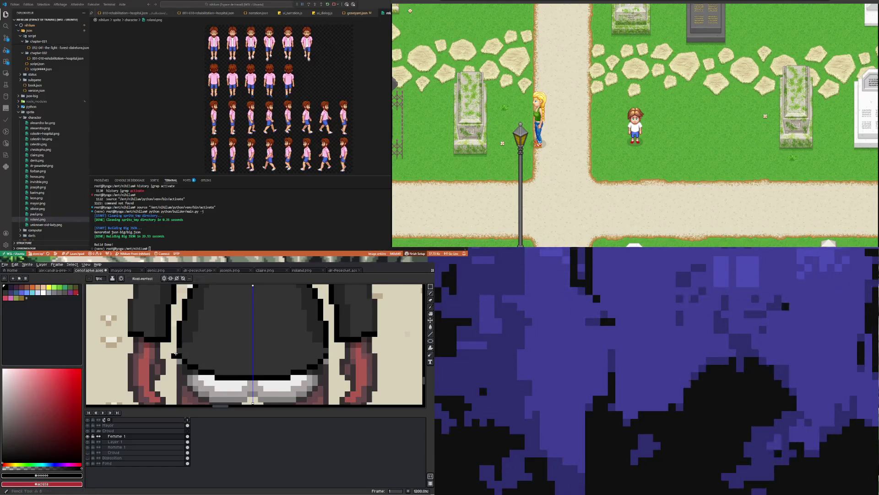
pyautogui.scroll(-1, 225, 350)
pyautogui.scroll(-2, 224, 349)
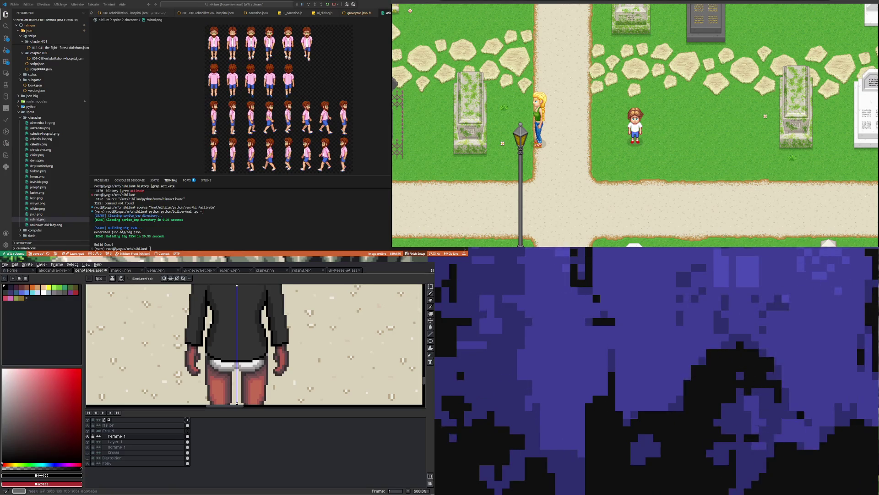
pyautogui.scroll(-3, 155, 325)
pyautogui.scroll(2, 179, 330)
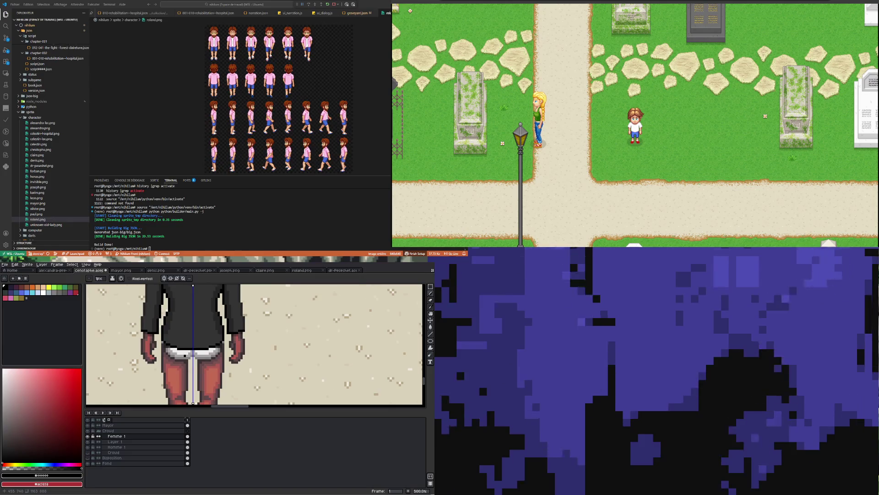
pyautogui.scroll(-3, 188, 353)
pyautogui.scroll(8, 186, 353)
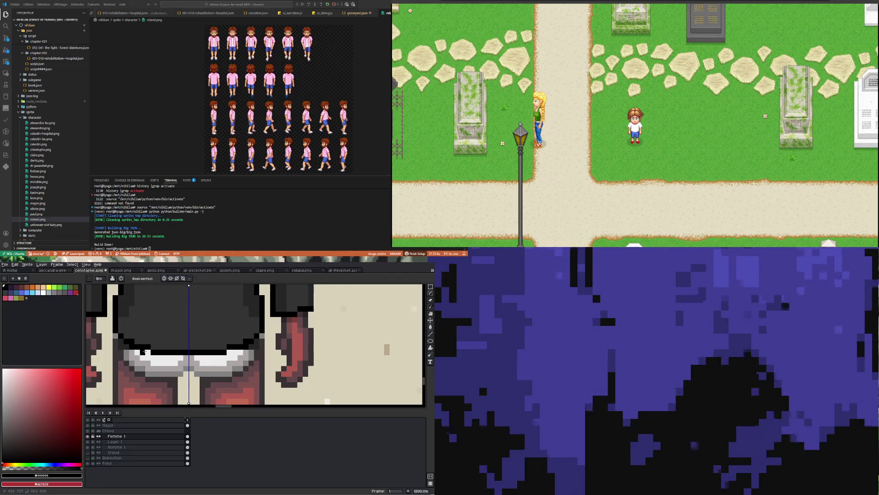
pyautogui.moveTo(164, 357); pyautogui.dragTo(194, 358)
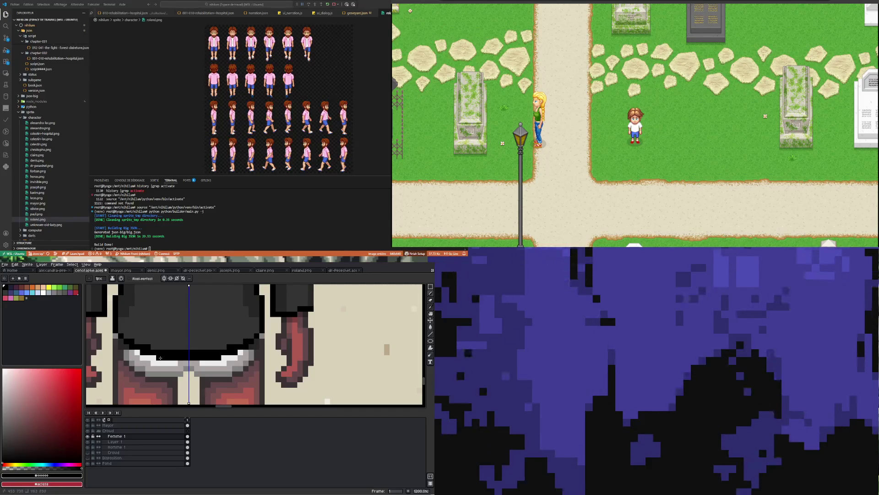
pyautogui.scroll(-4, 160, 358)
pyautogui.scroll(5, 179, 330)
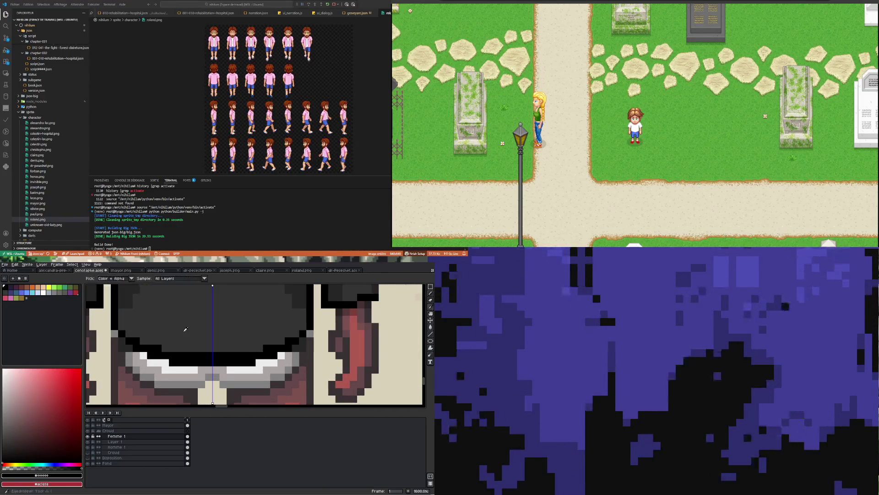
pyautogui.keyDown('alt'); pyautogui.click(180, 330); pyautogui.keyUp('alt')
pyautogui.moveTo(175, 355); pyautogui.dragTo(252, 355)
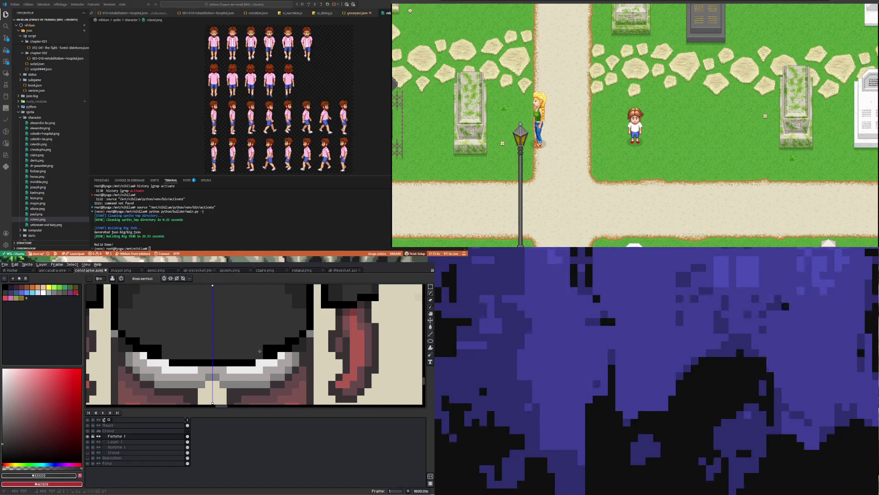
pyautogui.click(274, 347)
pyautogui.click(267, 348)
pyautogui.scroll(-7, 288, 338)
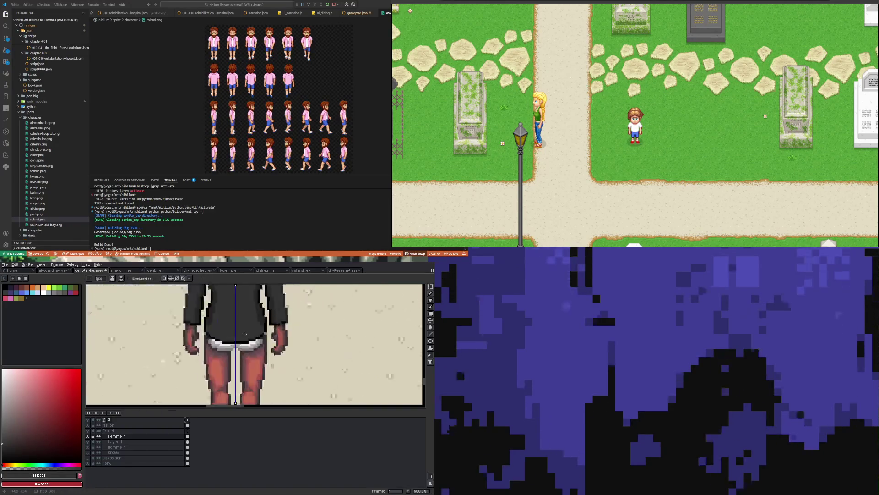
pyautogui.scroll(4, 222, 357)
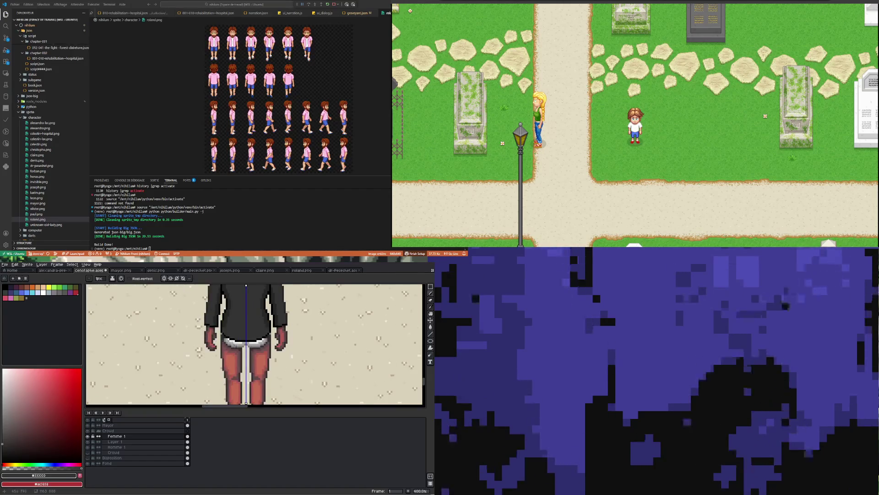
pyautogui.scroll(-3, 243, 338)
pyautogui.scroll(-2, 242, 338)
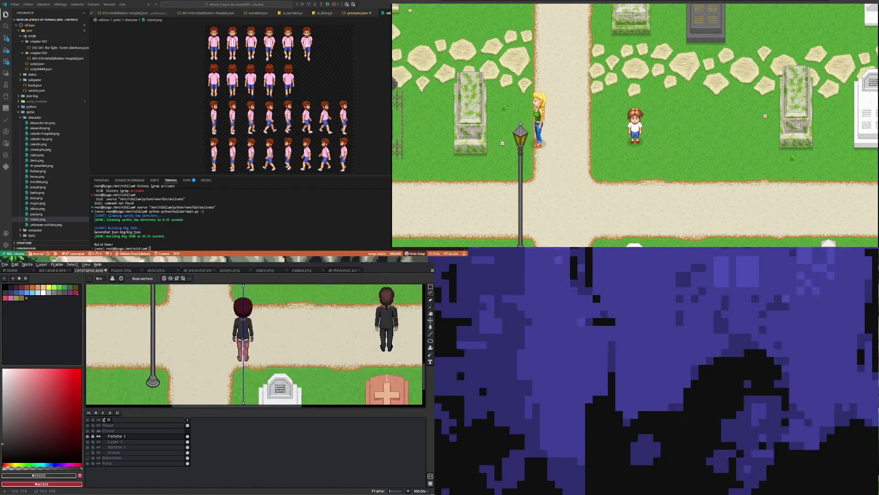
# Pick the dark grey #252525 from the coat as the drawing colour.
pyautogui.scroll(2, 247, 331)
pyautogui.scroll(3, 238, 322)
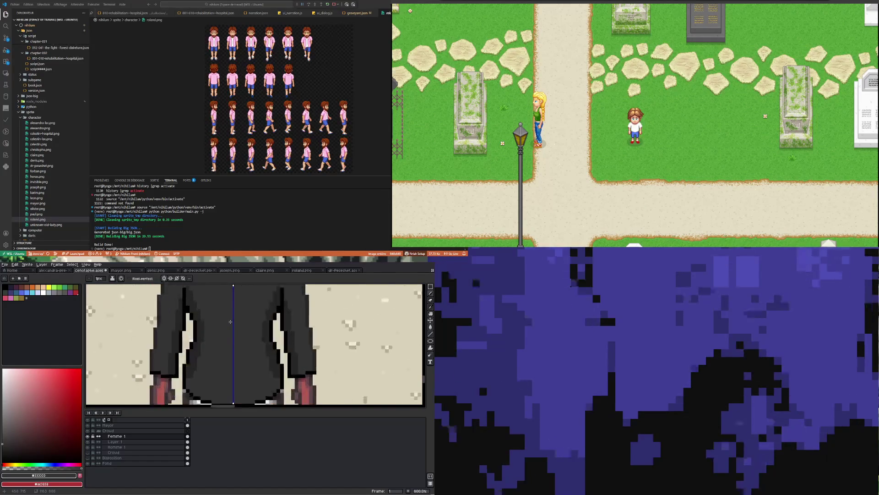
pyautogui.press('i')
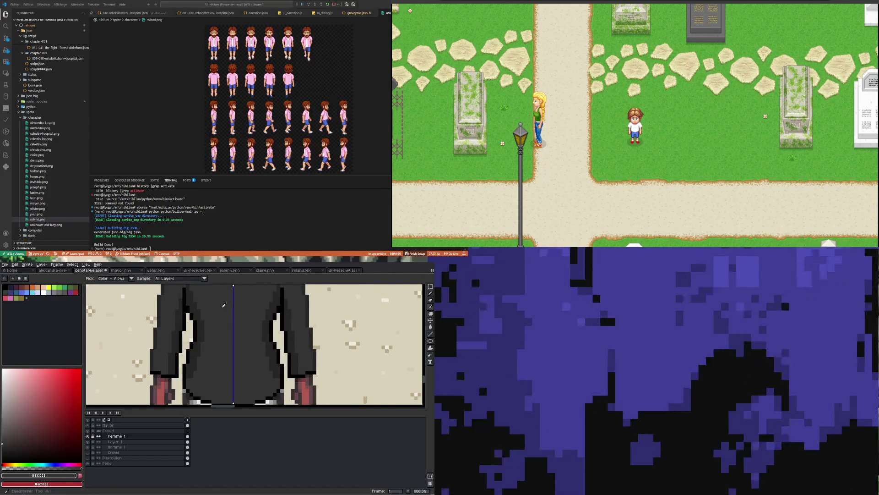
pyautogui.press('b')
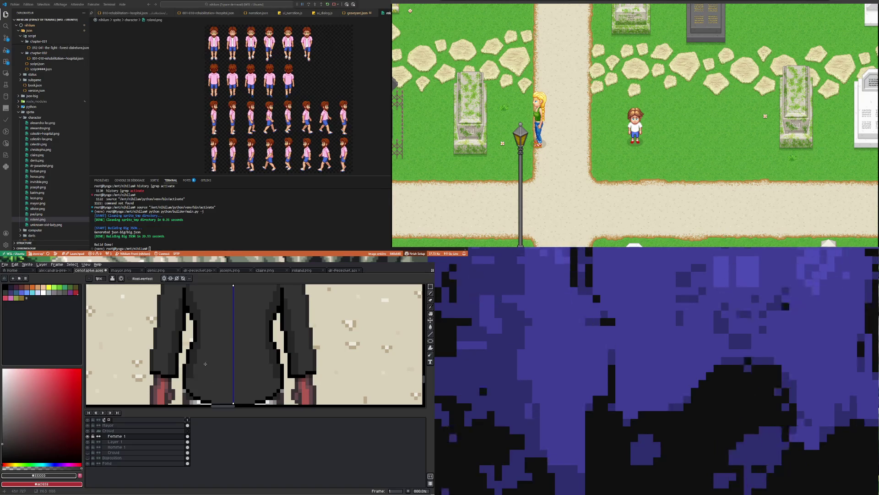
pyautogui.scroll(-3, 204, 364)
pyautogui.scroll(3, 204, 324)
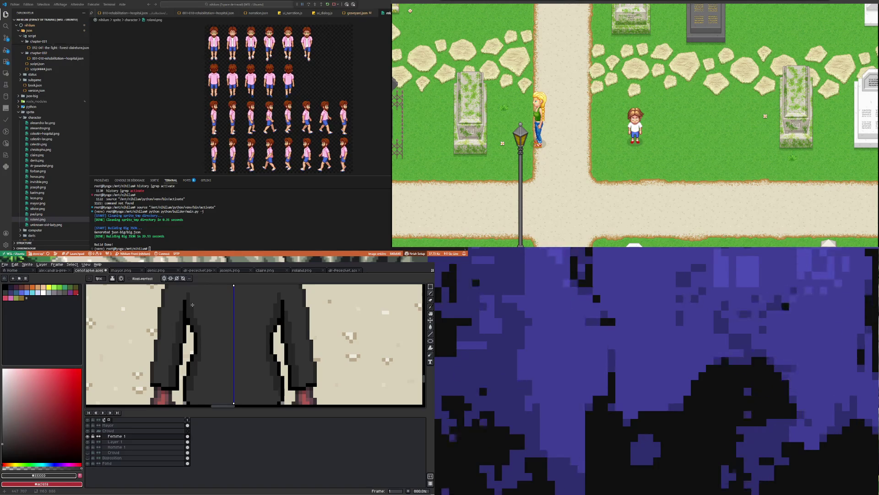
pyautogui.scroll(-3, 193, 306)
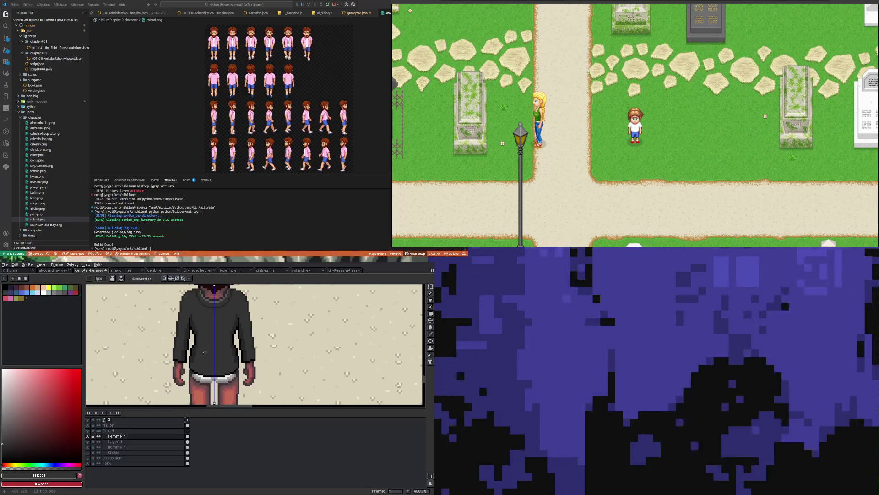
pyautogui.scroll(4, 205, 352)
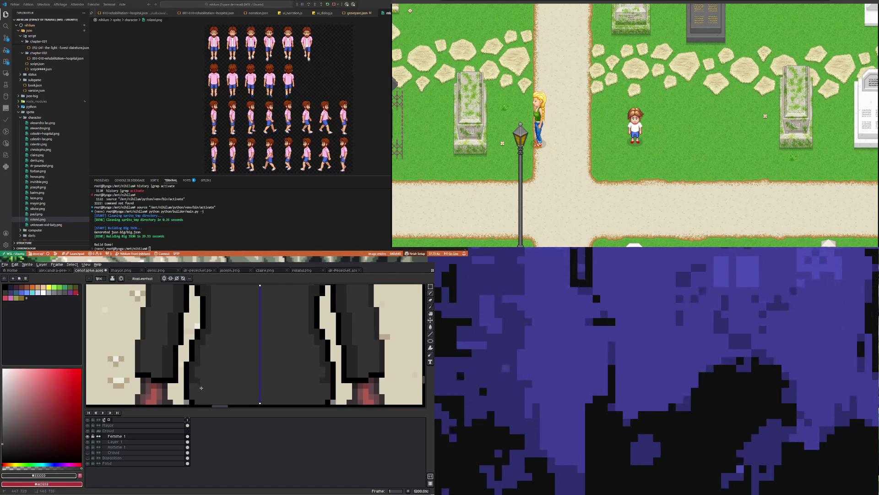
pyautogui.scroll(-4, 198, 378)
pyautogui.scroll(4, 202, 371)
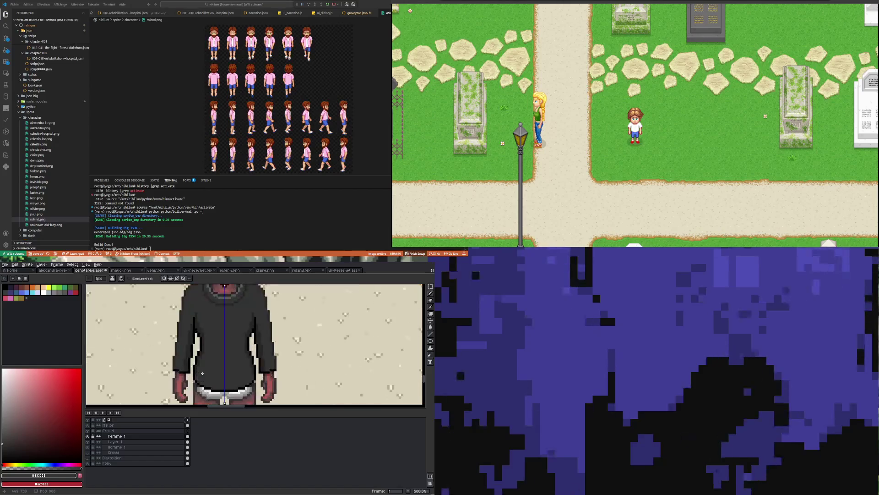
pyautogui.scroll(1, 201, 362)
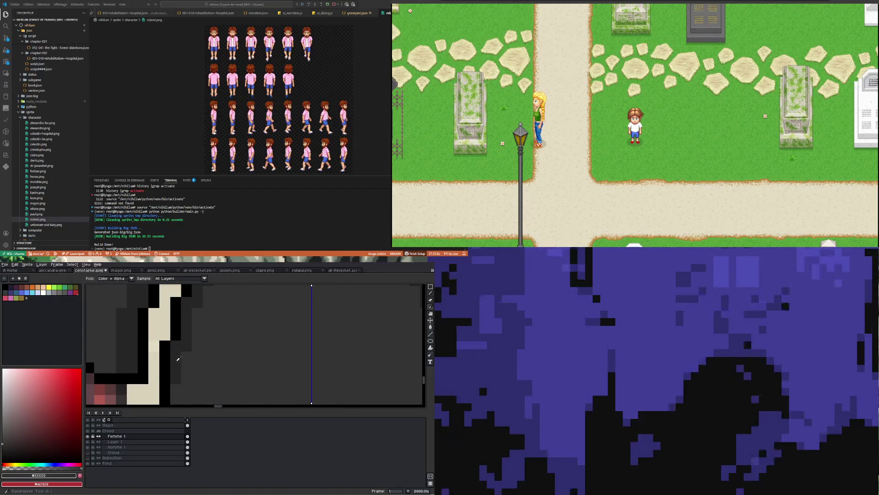
pyautogui.keyDown('alt'); pyautogui.click(184, 377); pyautogui.keyUp('alt')
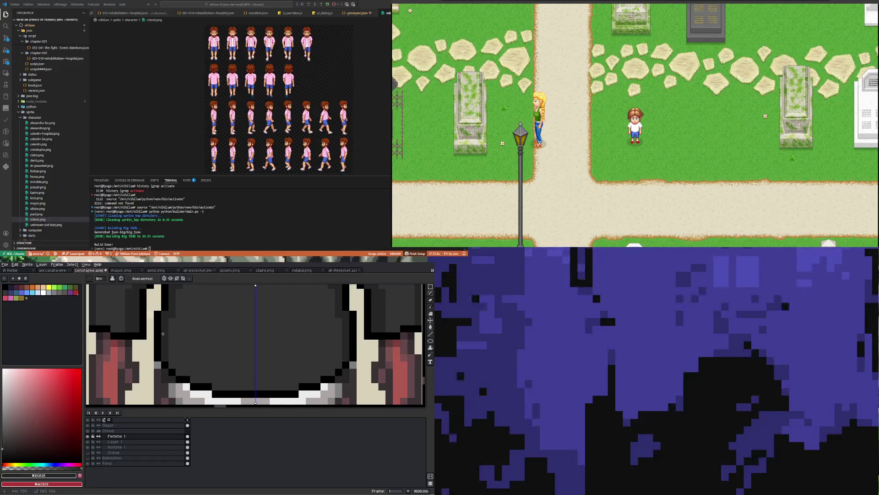
# Draw a dark horizontal shading line across the back of the coat.
pyautogui.scroll(-4, 163, 334)
pyautogui.scroll(3, 182, 309)
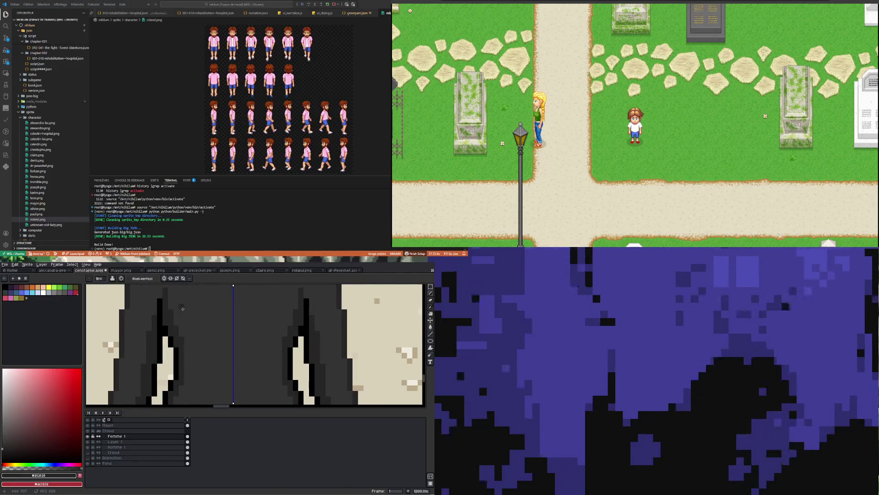
pyautogui.scroll(-4, 183, 308)
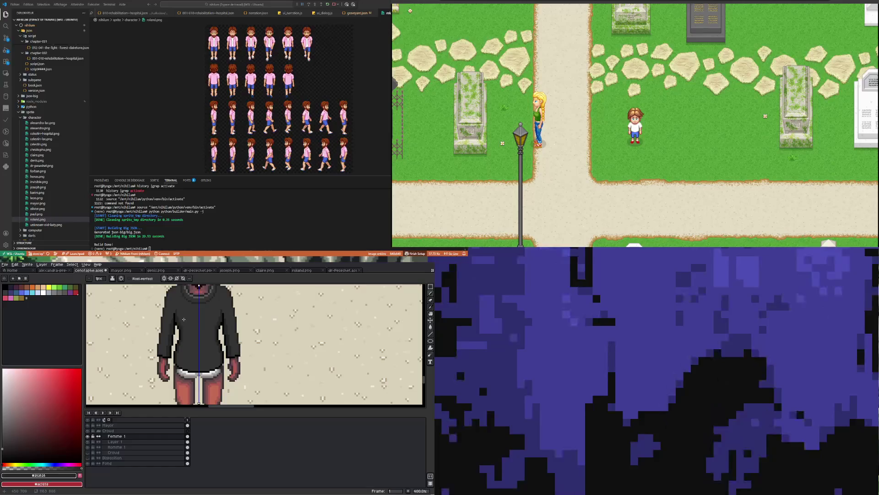
pyautogui.scroll(-1, 185, 326)
pyautogui.scroll(2, 187, 335)
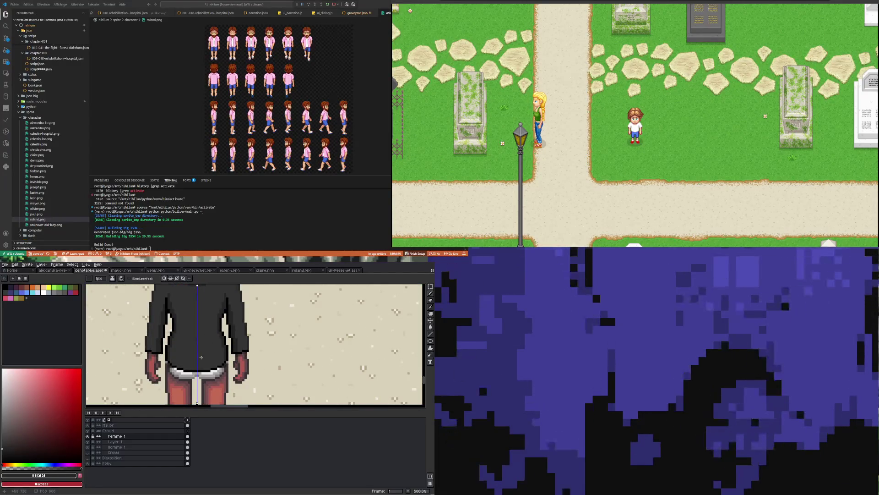
pyautogui.scroll(2, 197, 338)
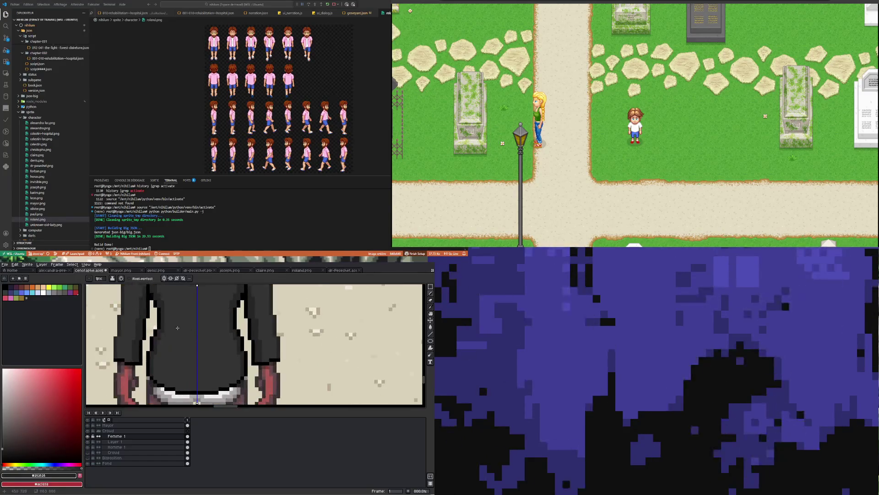
pyautogui.press('i')
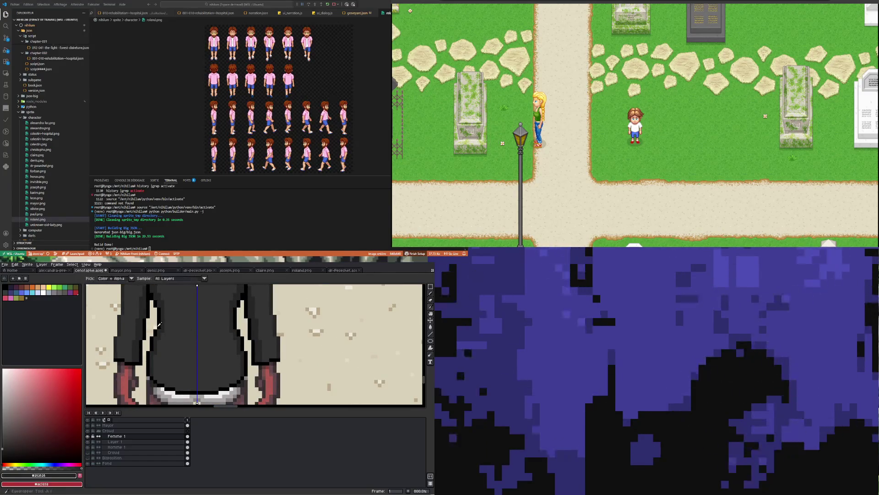
pyautogui.press('b')
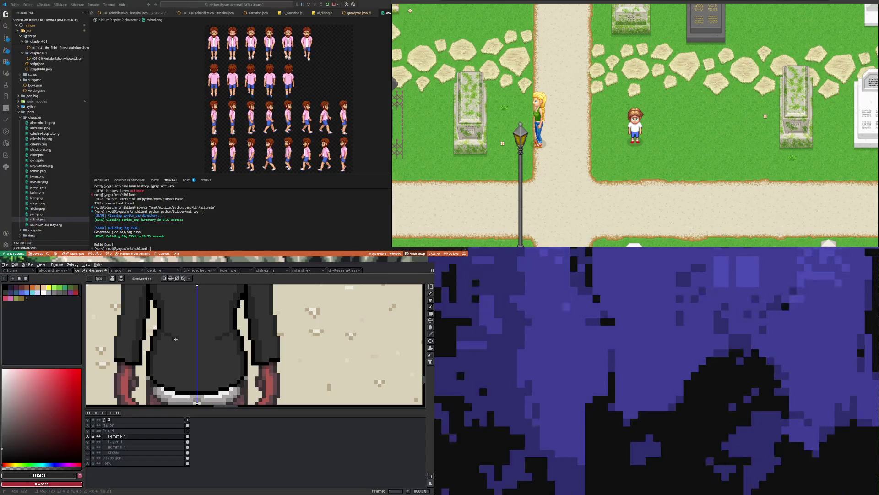
pyautogui.moveTo(175, 339); pyautogui.dragTo(198, 341)
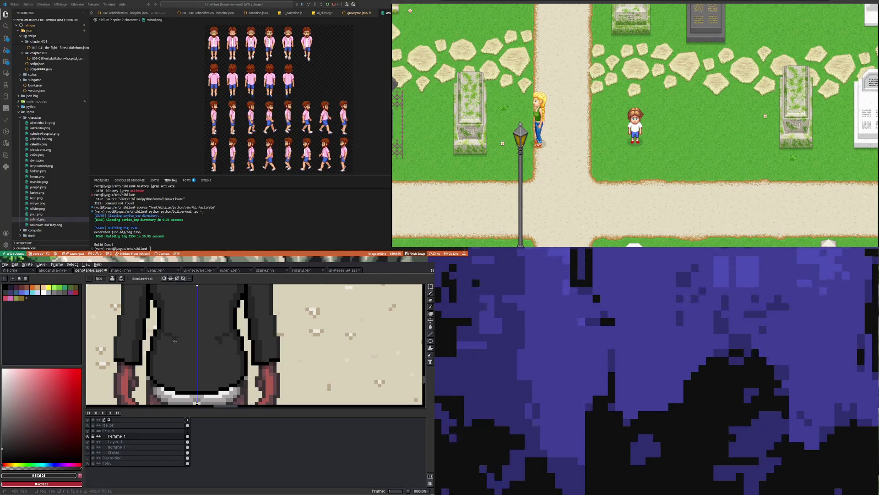
pyautogui.scroll(-3, 206, 342)
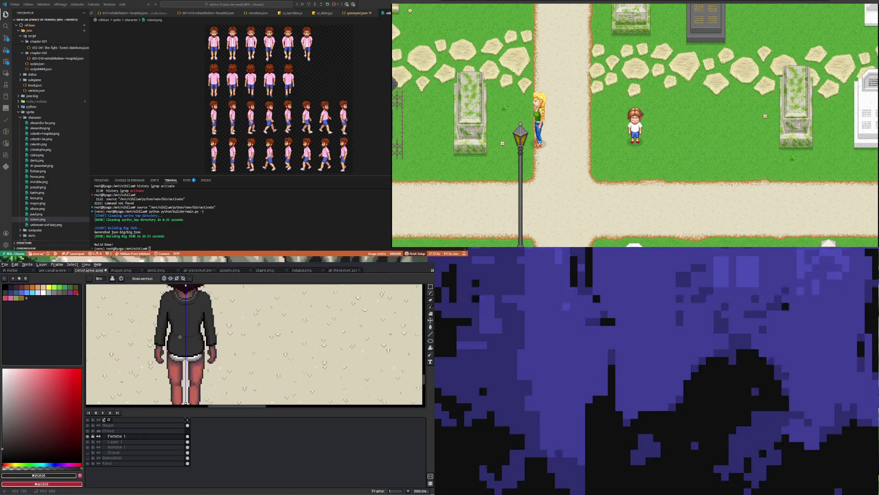
pyautogui.scroll(3, 159, 328)
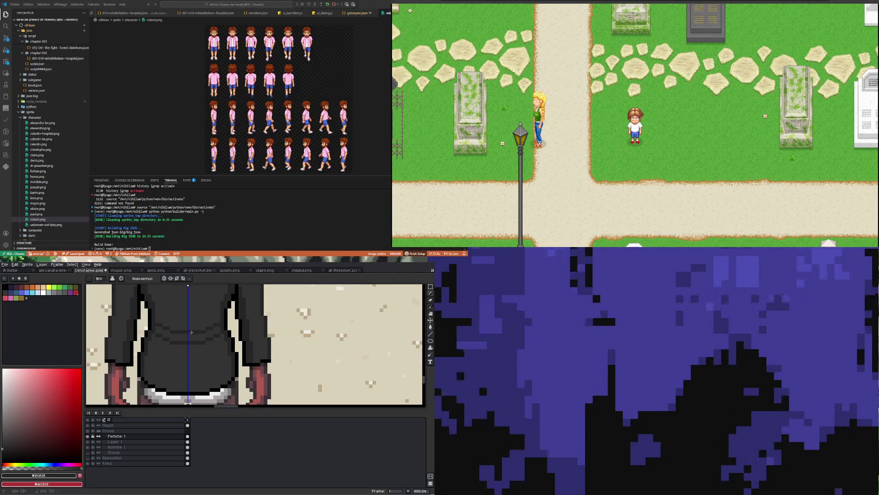
pyautogui.scroll(-3, 159, 343)
pyautogui.scroll(7, 159, 339)
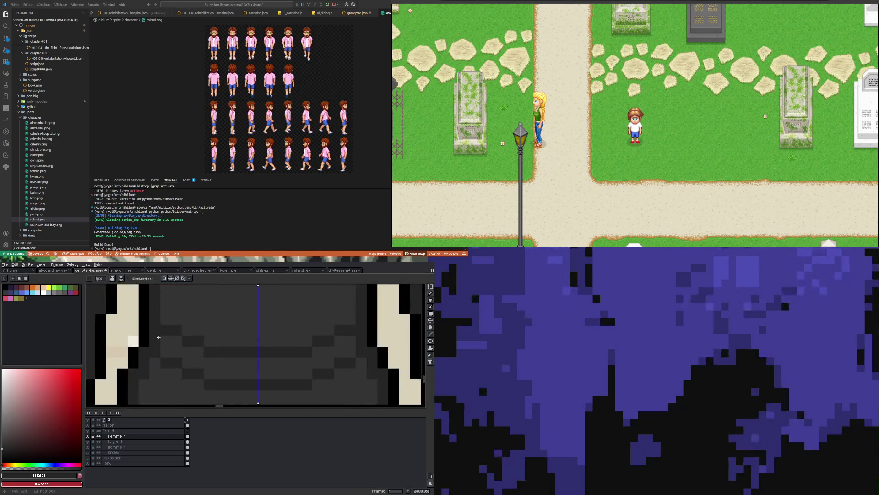
# Add two mirrored black pixels along the coat's edges.
pyautogui.press('u')
pyautogui.press('b')
pyautogui.keyDown('alt'); pyautogui.click(145, 320); pyautogui.keyUp('alt')
pyautogui.click(156, 318)
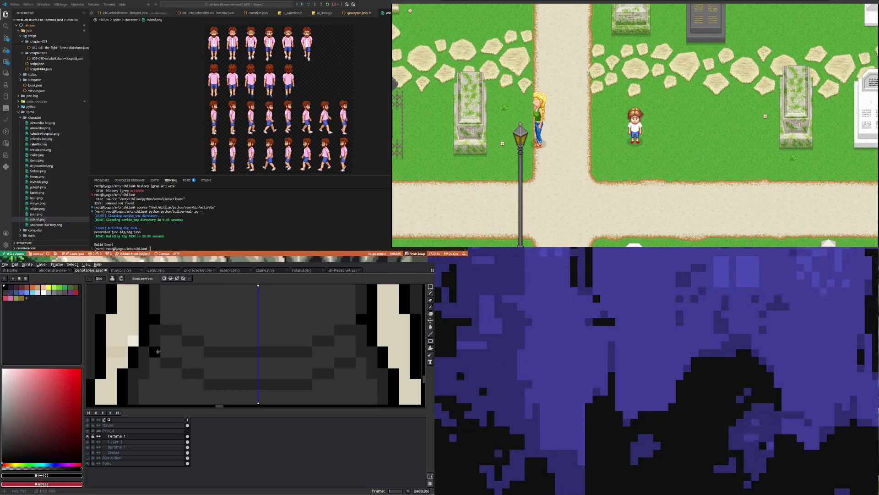
pyautogui.scroll(-5, 158, 351)
pyautogui.scroll(-2, 151, 328)
pyautogui.scroll(1, 156, 348)
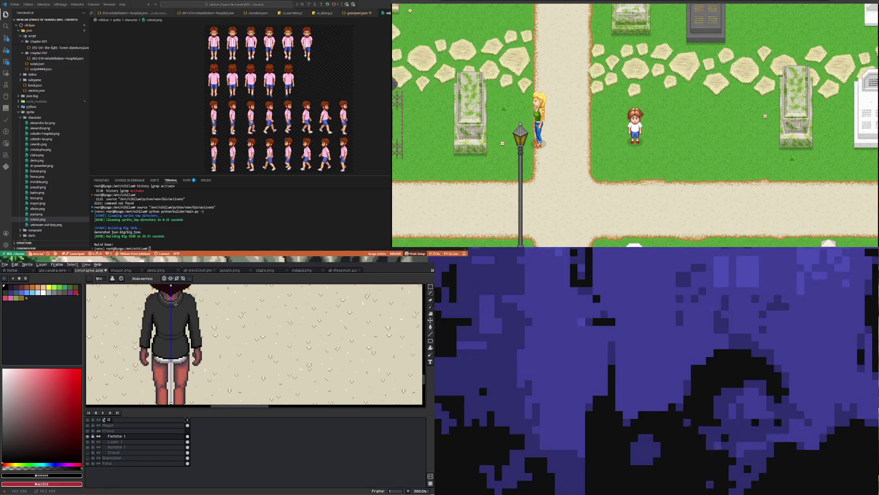
pyautogui.scroll(3, 173, 292)
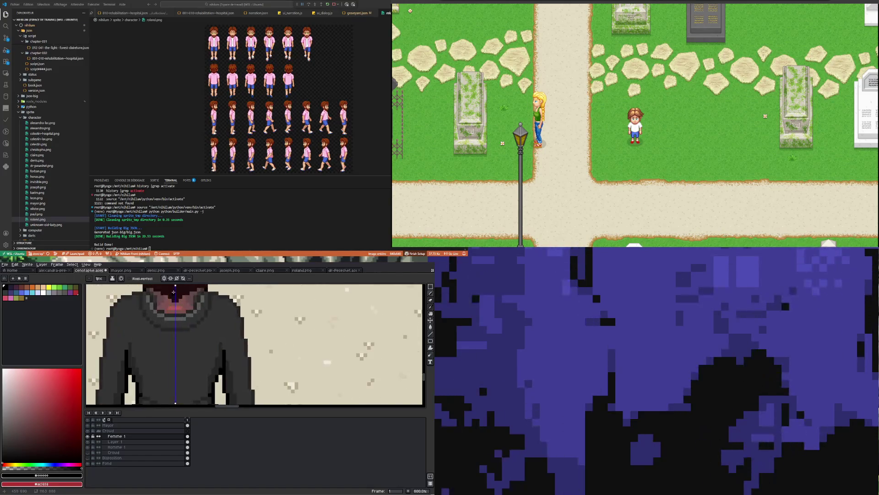
pyautogui.click(431, 287)
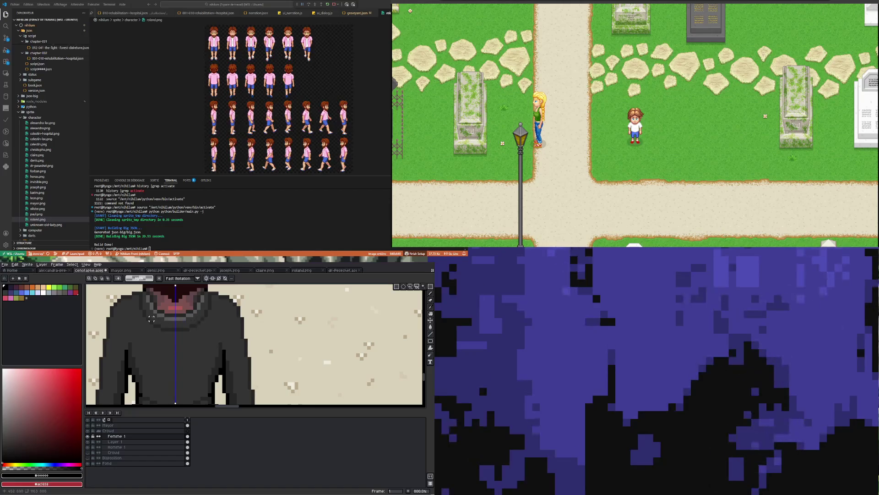
# Move the coat's collar area up one pixel.
pyautogui.moveTo(143, 306)
pyautogui.mouseDown()
pyautogui.moveTo(208, 316)
pyautogui.moveTo(210, 337)
pyautogui.moveTo(211, 328)
pyautogui.mouseUp()
pyautogui.press('Up')
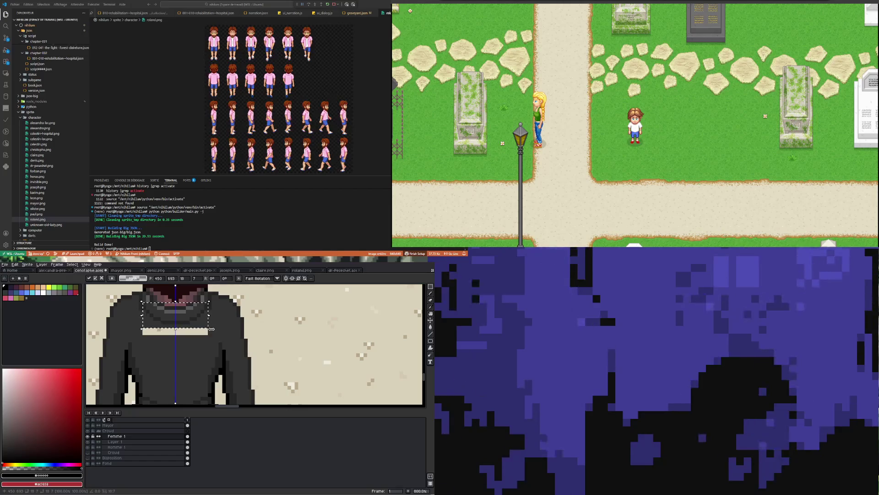
pyautogui.click(169, 344)
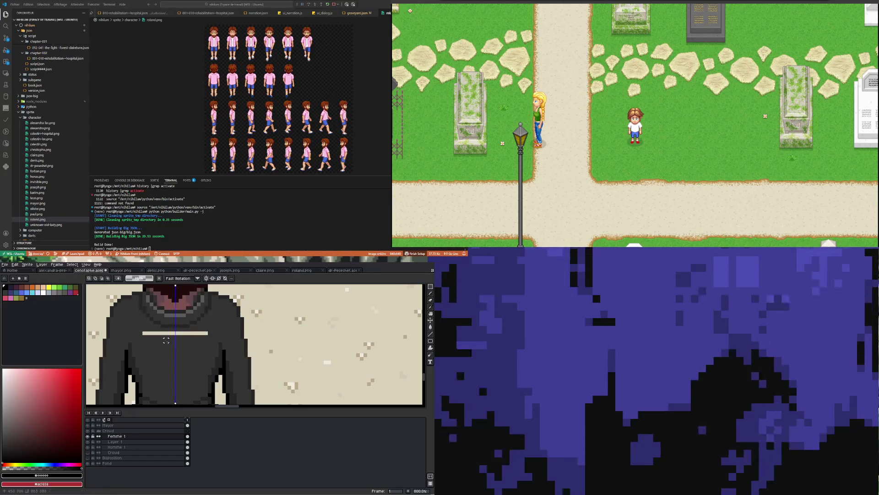
# Remove the stray light bar across the coat back and clear the selection.
pyautogui.scroll(-2, 169, 314)
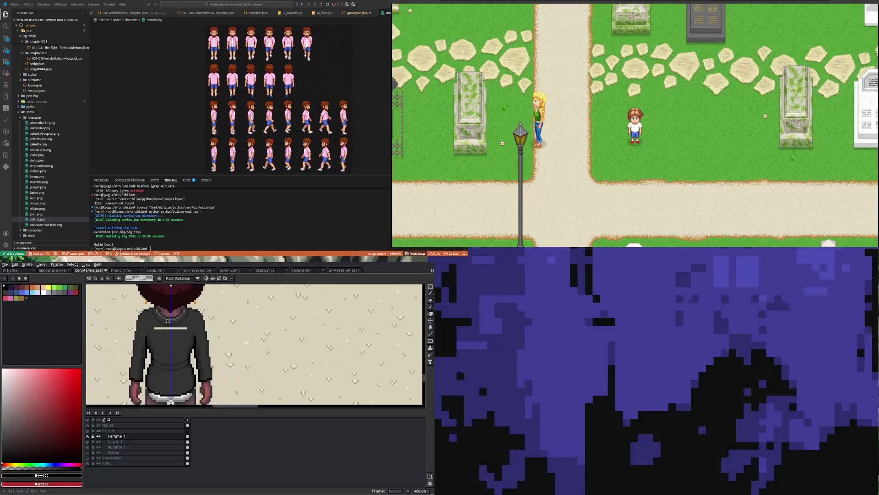
pyautogui.scroll(4, 169, 314)
pyautogui.moveTo(133, 340); pyautogui.dragTo(234, 346)
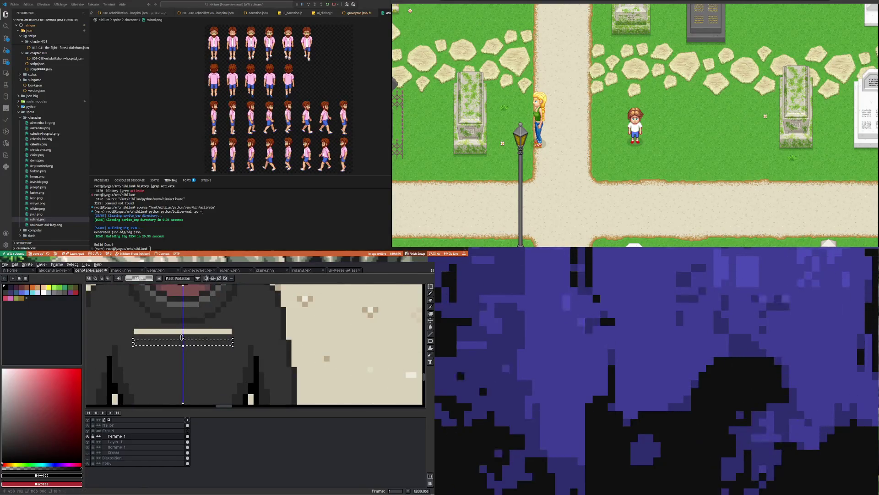
pyautogui.hotkey('ctrl', 'z')
pyautogui.hotkey('ctrl', 'd')
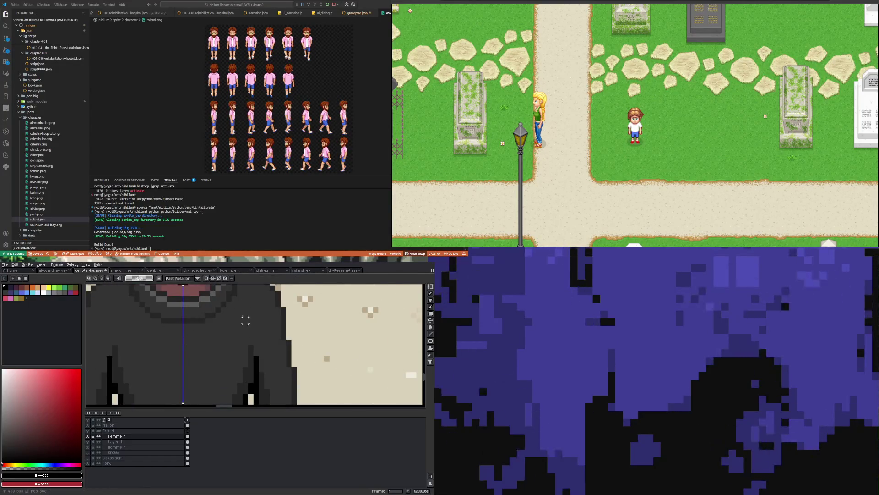
pyautogui.scroll(-6, 245, 314)
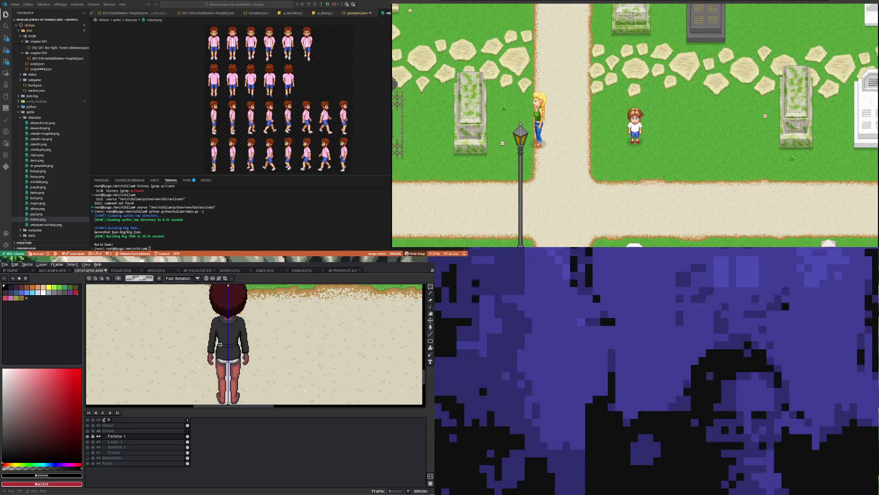
# Switch to the Pencil and choose a dark purple around HSV 258°, 62, 32.
pyautogui.scroll(2, 224, 356)
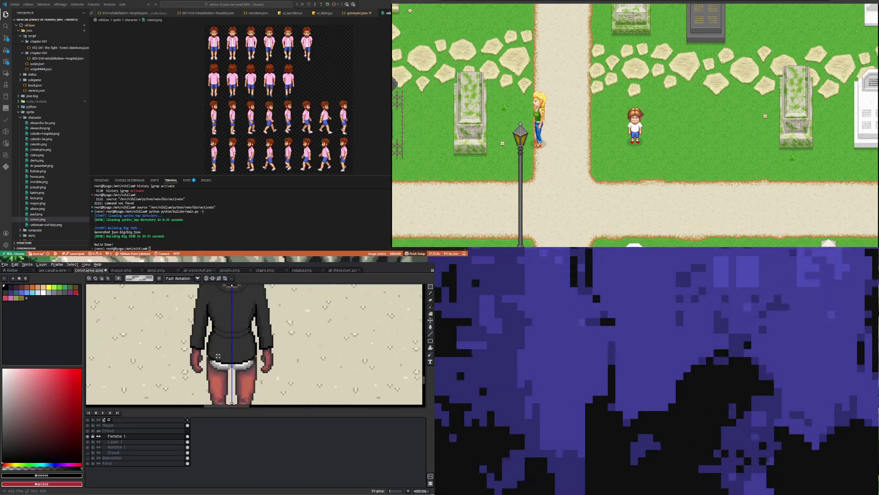
pyautogui.scroll(3, 218, 356)
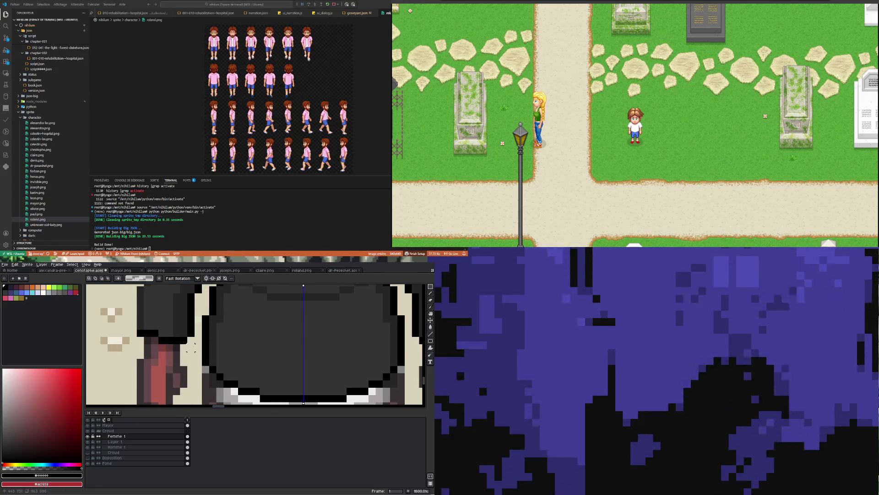
pyautogui.scroll(-3, 190, 348)
pyautogui.scroll(3, 174, 349)
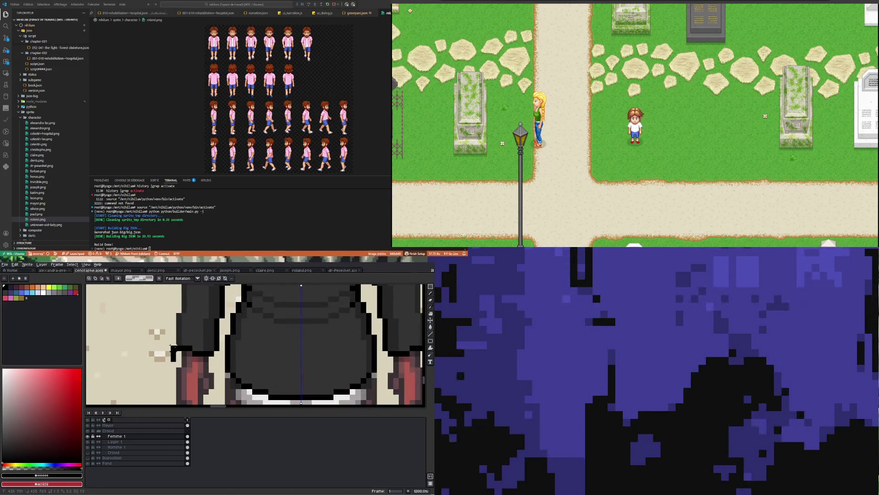
pyautogui.scroll(-3, 155, 345)
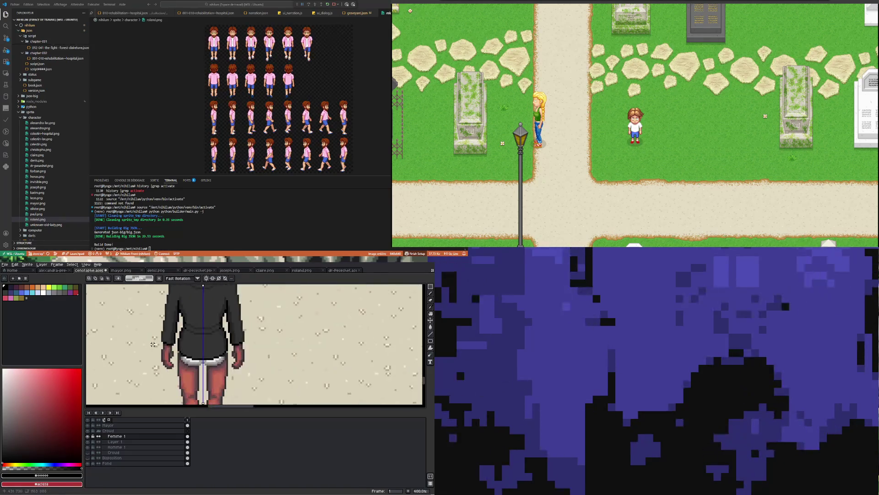
pyautogui.scroll(1, 170, 328)
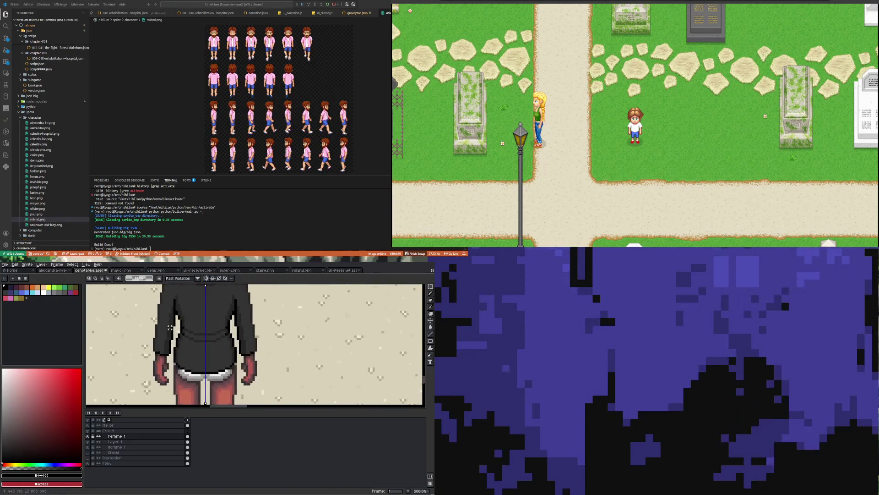
pyautogui.scroll(-4, 170, 328)
pyautogui.scroll(4, 185, 338)
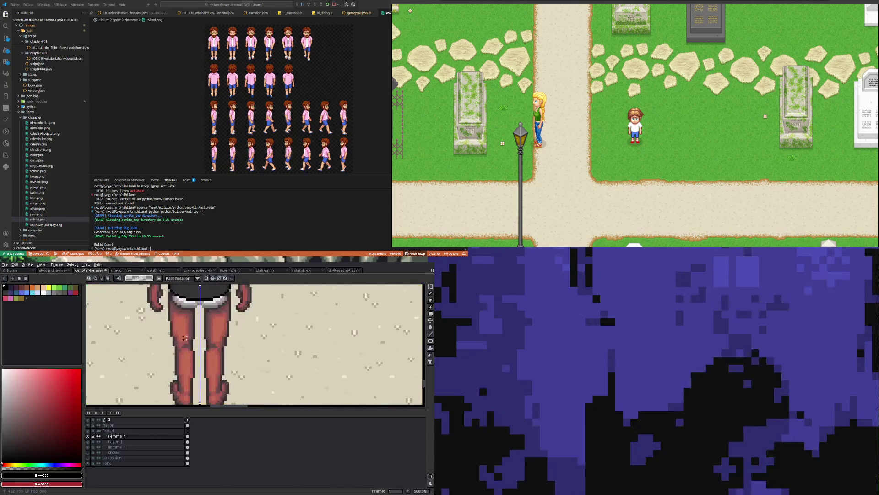
pyautogui.scroll(-3, 184, 337)
pyautogui.scroll(2, 195, 312)
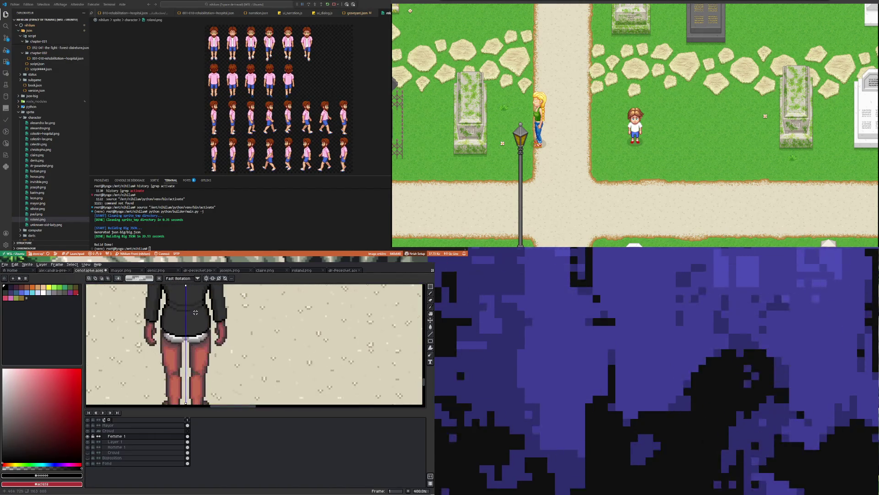
pyautogui.scroll(1, 192, 366)
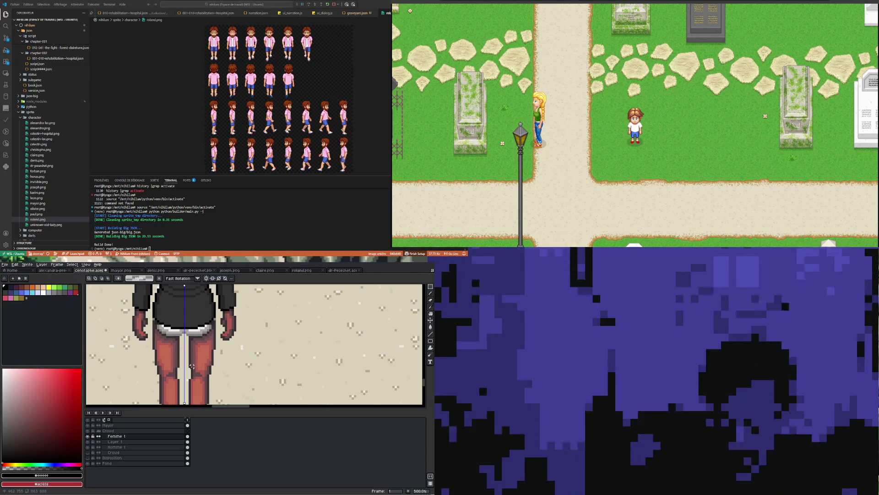
pyautogui.click(430, 293)
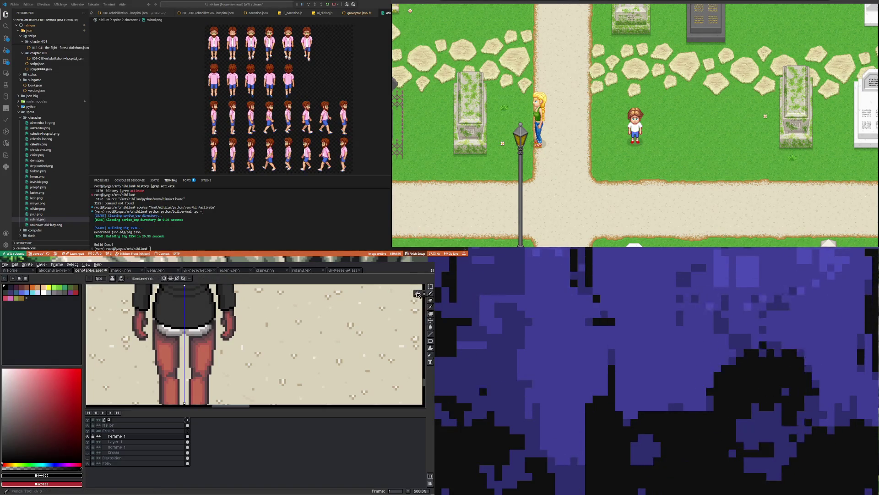
pyautogui.click(8, 445)
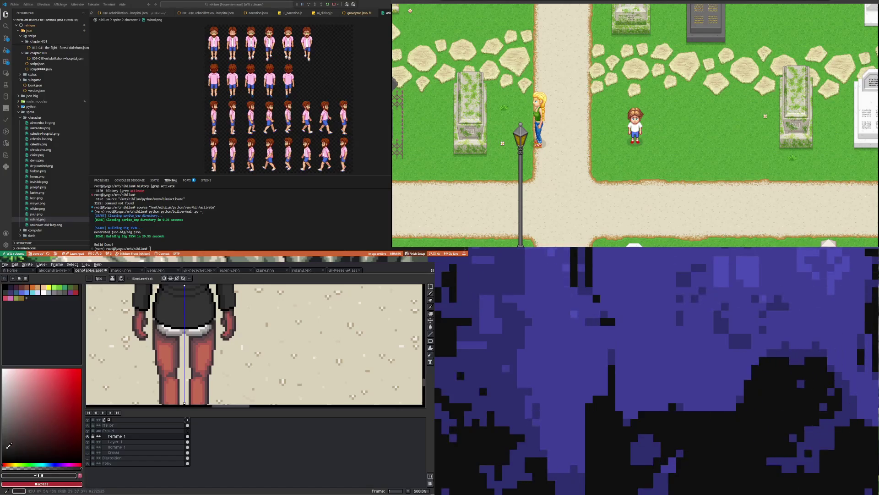
pyautogui.click(3, 442)
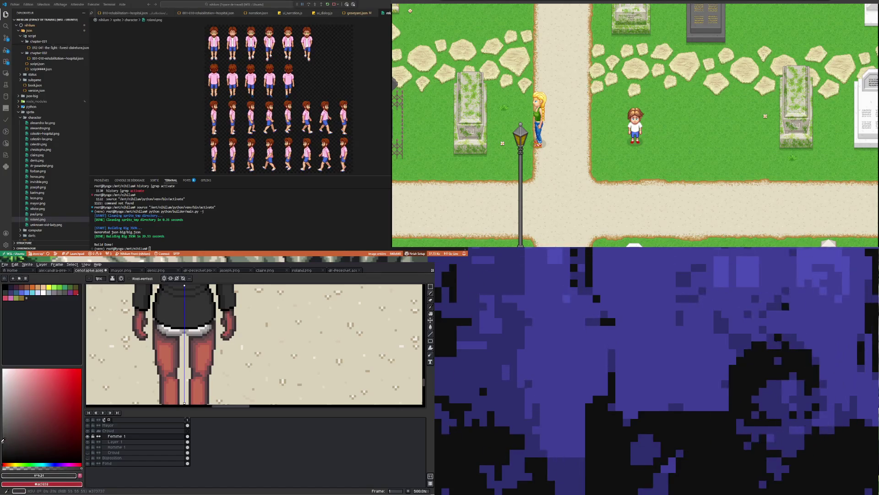
pyautogui.click(59, 464)
pyautogui.click(51, 428)
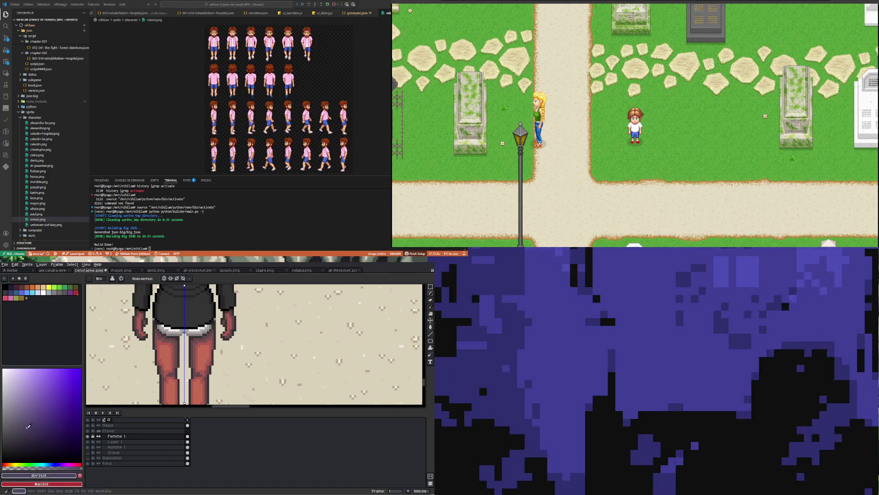
pyautogui.click(50, 431)
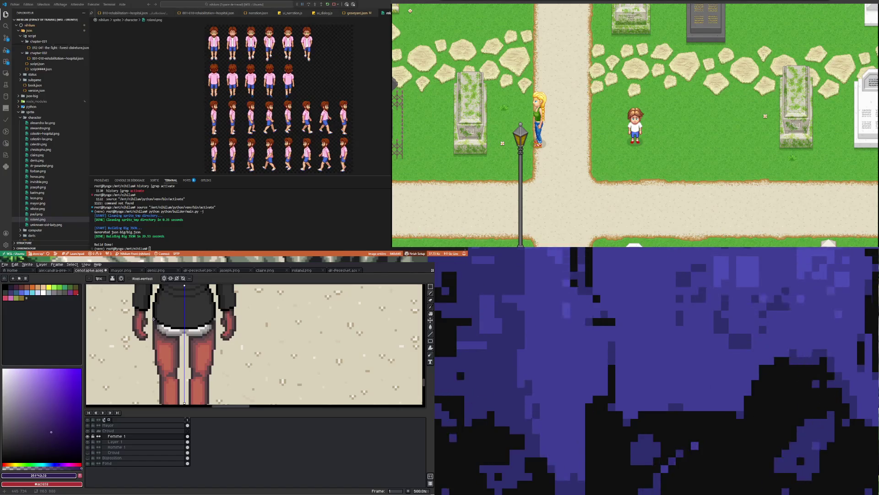
# Draw mirrored purple skirt edges down both thighs, undo the last stroke, and deselect.
pyautogui.moveTo(151, 339); pyautogui.dragTo(150, 365)
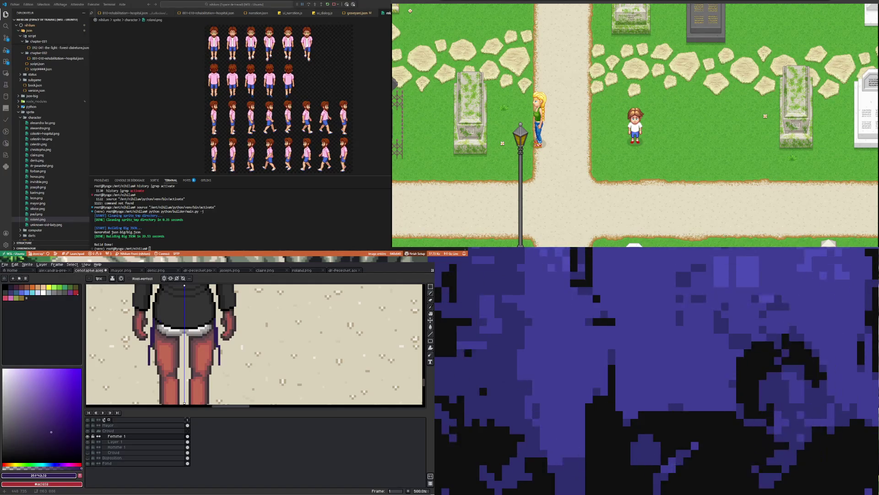
pyautogui.moveTo(150, 365)
pyautogui.mouseDown()
pyautogui.moveTo(151, 387)
pyautogui.moveTo(184, 398)
pyautogui.mouseUp()
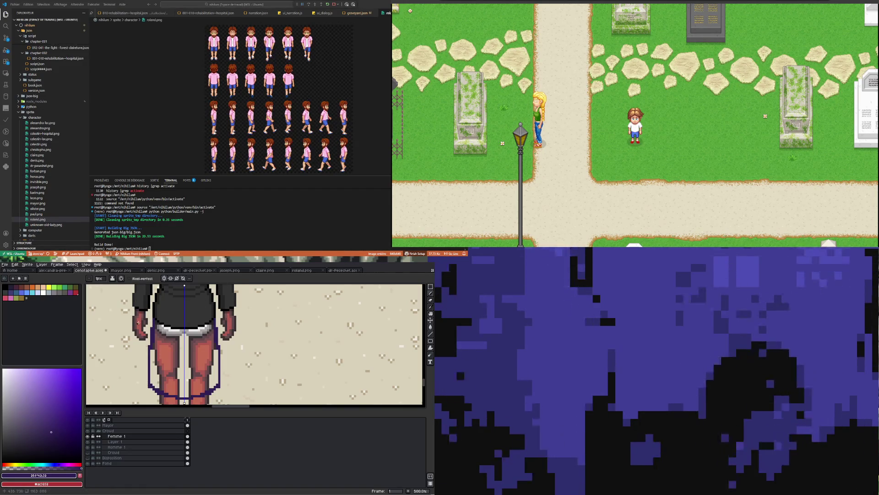
pyautogui.press('1')
pyautogui.scroll(4, 160, 337)
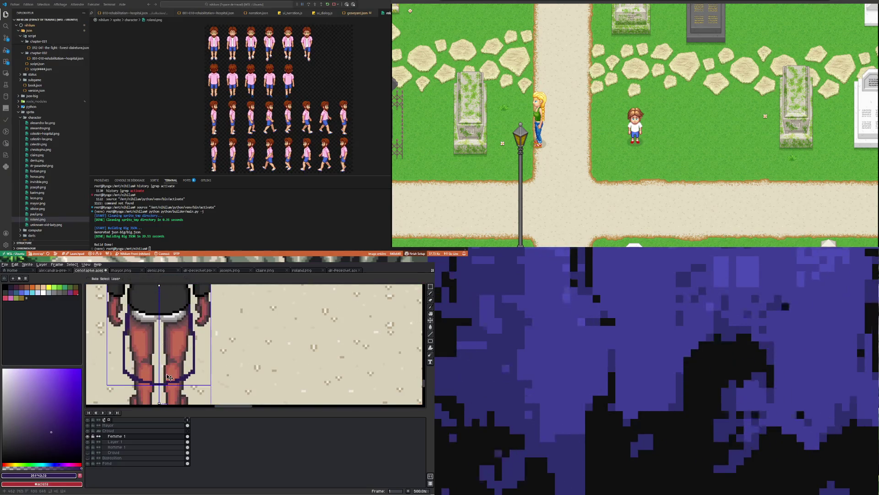
pyautogui.hotkey('ctrl', 'z')
pyautogui.hotkey('ctrl', 'd')
pyautogui.press('b')
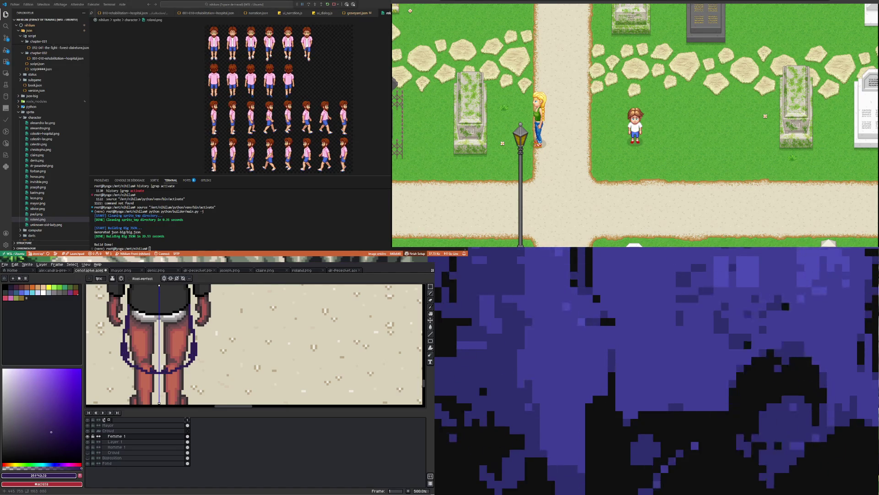
pyautogui.click(430, 328)
# Fill the inside of the skirt outline with dark purple, undoing a fill that flooded the background.
pyautogui.click(180, 343)
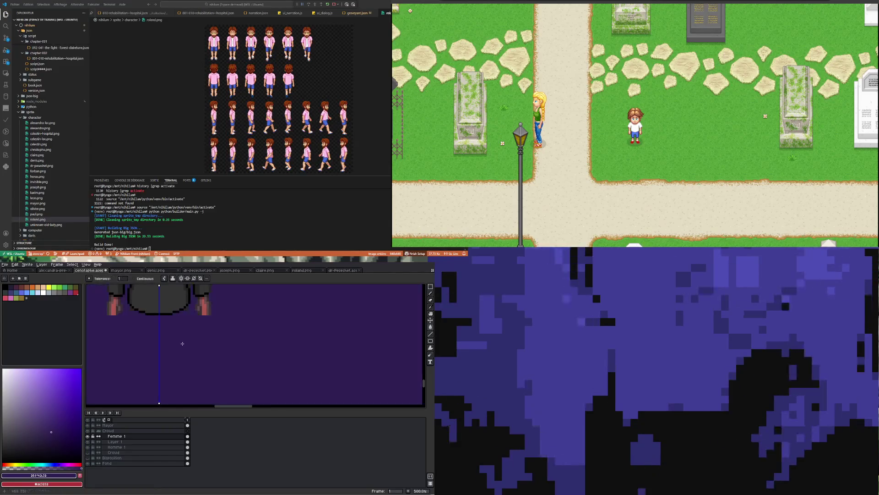
pyautogui.hotkey('ctrl', 'z')
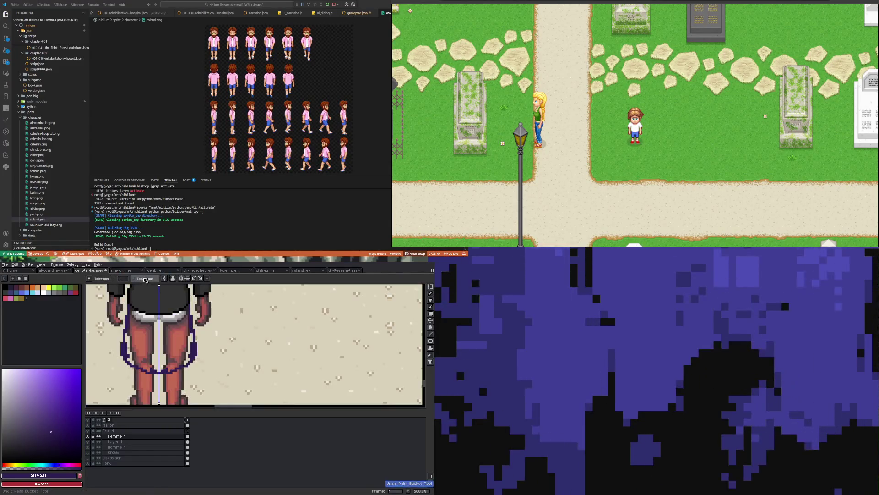
pyautogui.click(170, 346)
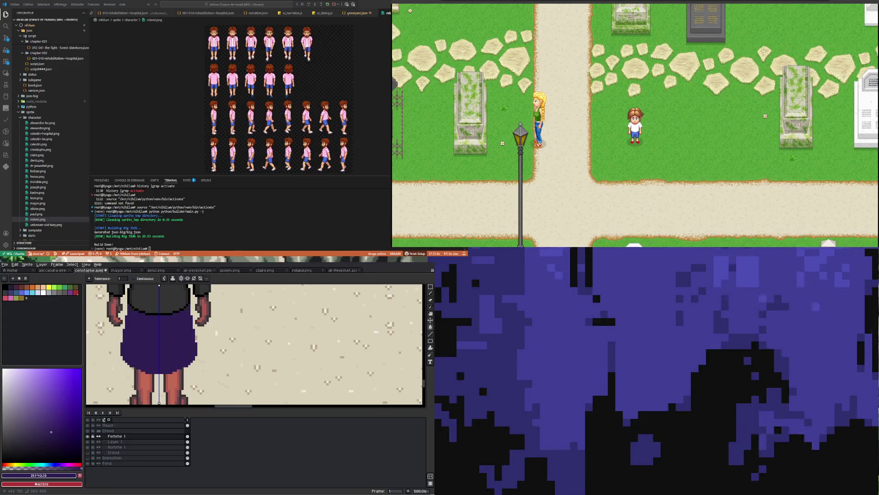
pyautogui.scroll(-2, 174, 343)
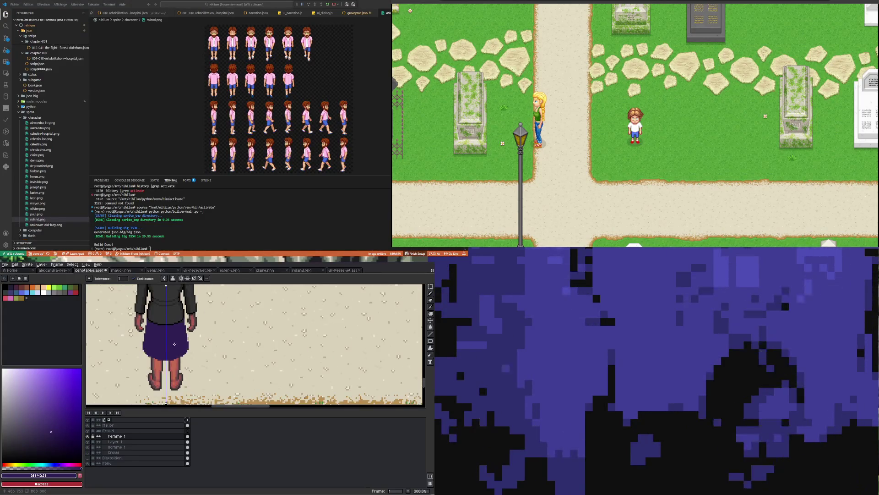
pyautogui.scroll(-2, 174, 343)
pyautogui.scroll(2, 171, 338)
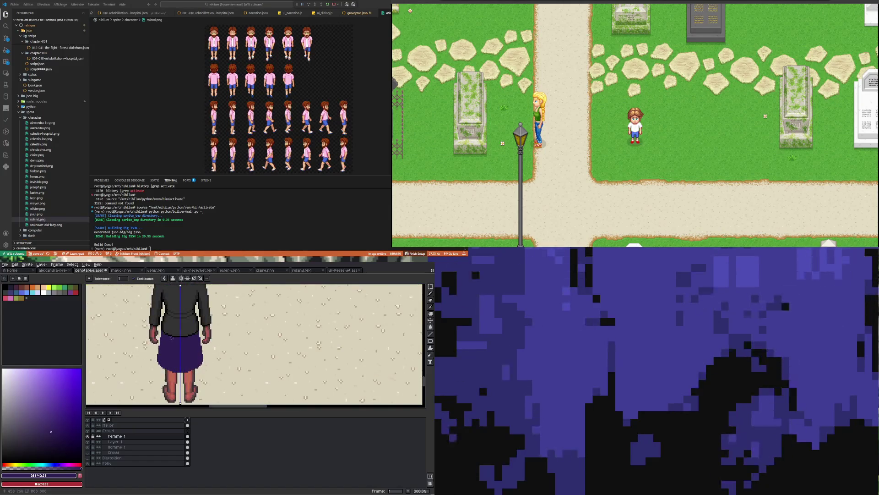
pyautogui.scroll(5, 172, 338)
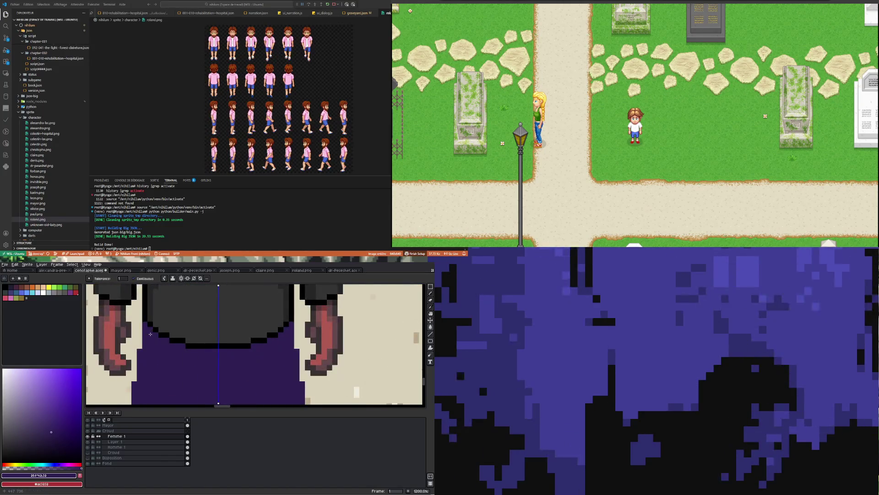
pyautogui.scroll(-4, 153, 332)
pyautogui.scroll(5, 152, 348)
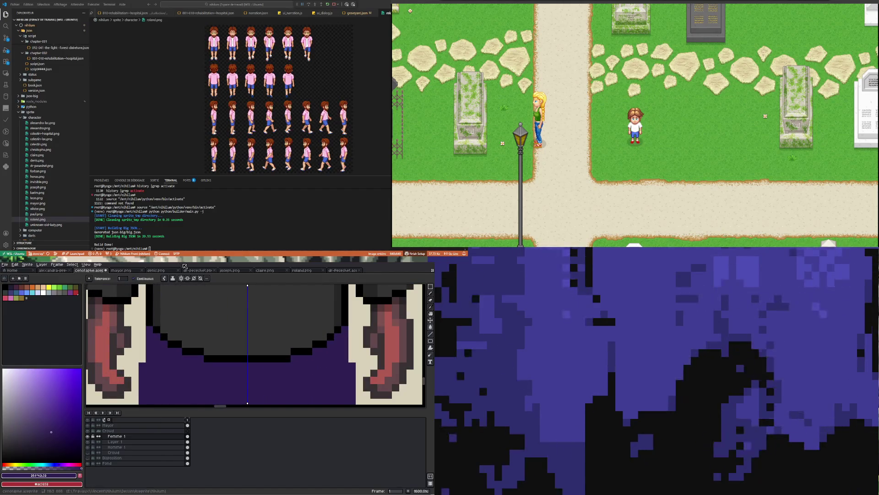
# Sample the coat's dark colour and draw a dark edge down both shoes symmetrically.
pyautogui.press('i')
pyautogui.click(152, 300)
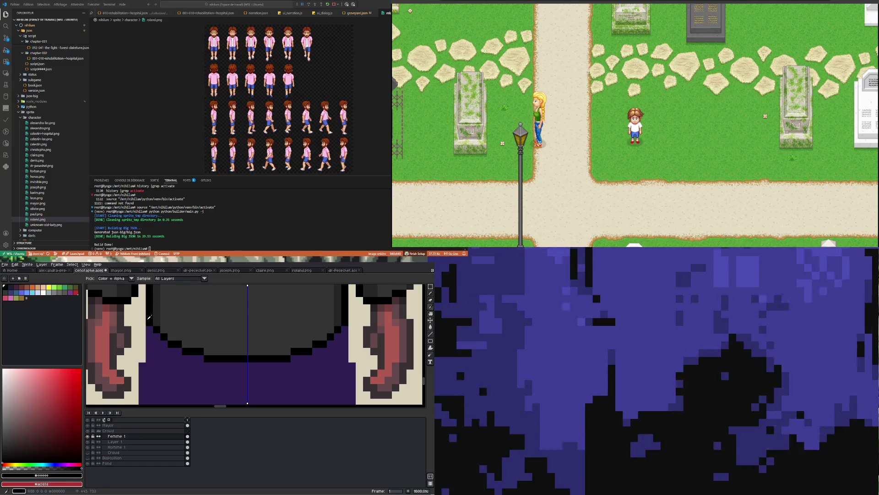
pyautogui.scroll(-3, 149, 316)
pyautogui.press('b')
pyautogui.scroll(3, 142, 326)
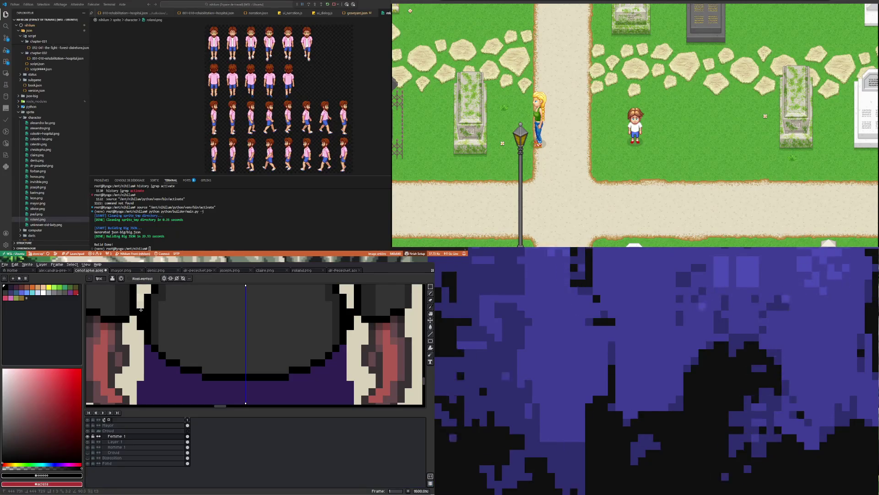
pyautogui.scroll(-3, 140, 309)
pyautogui.scroll(2, 135, 355)
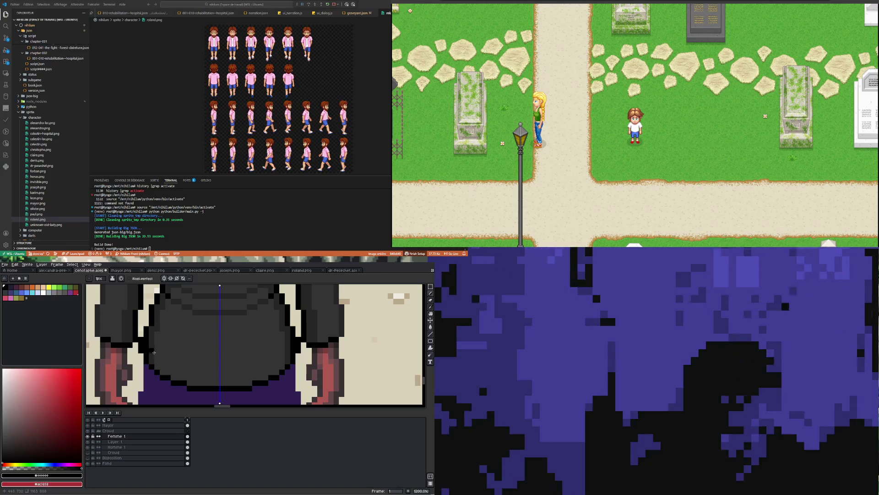
pyautogui.scroll(1, 157, 360)
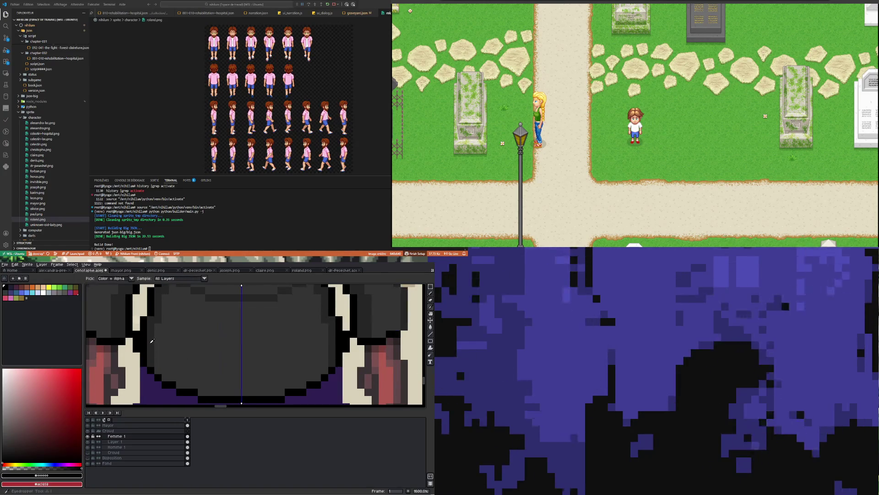
pyautogui.keyDown('alt'); pyautogui.click(145, 338); pyautogui.keyUp('alt')
pyautogui.scroll(-5, 162, 365)
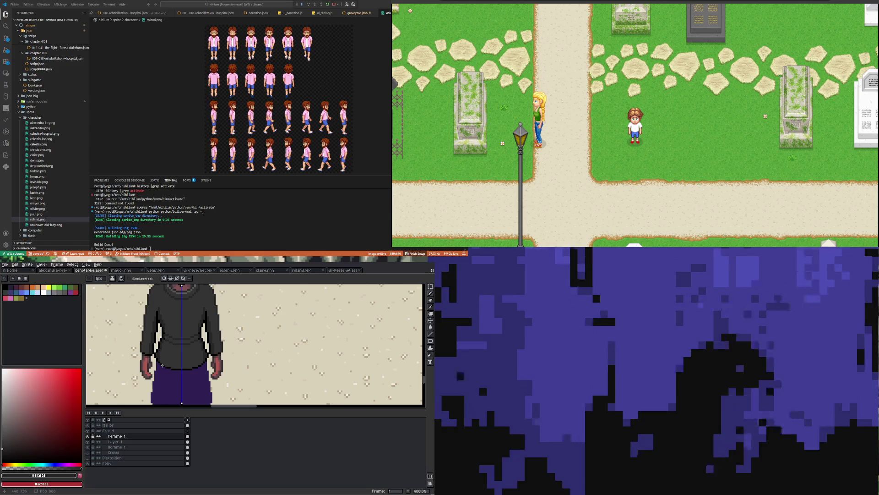
pyautogui.scroll(-2, 161, 363)
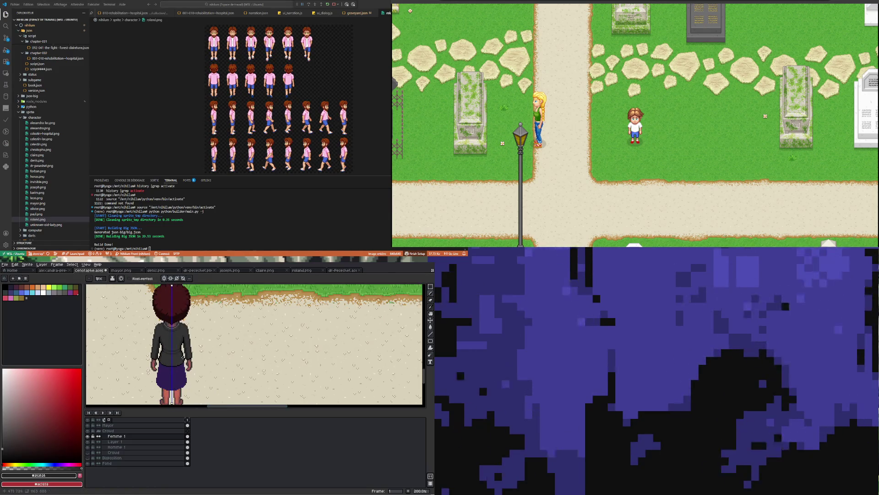
pyautogui.scroll(-1, 182, 360)
pyautogui.scroll(2, 181, 360)
pyautogui.scroll(2, 170, 318)
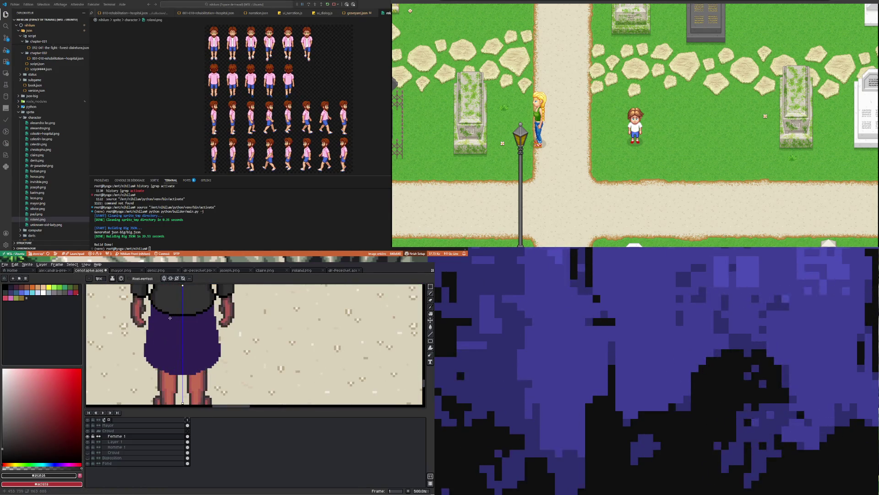
pyautogui.scroll(-2, 172, 334)
pyautogui.scroll(1, 179, 337)
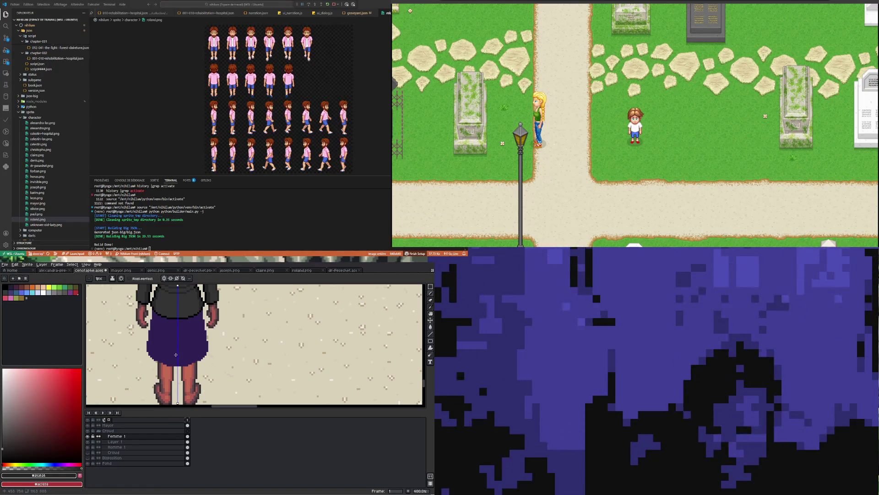
pyautogui.scroll(1, 176, 354)
pyautogui.scroll(-4, 177, 357)
pyautogui.scroll(2, 178, 360)
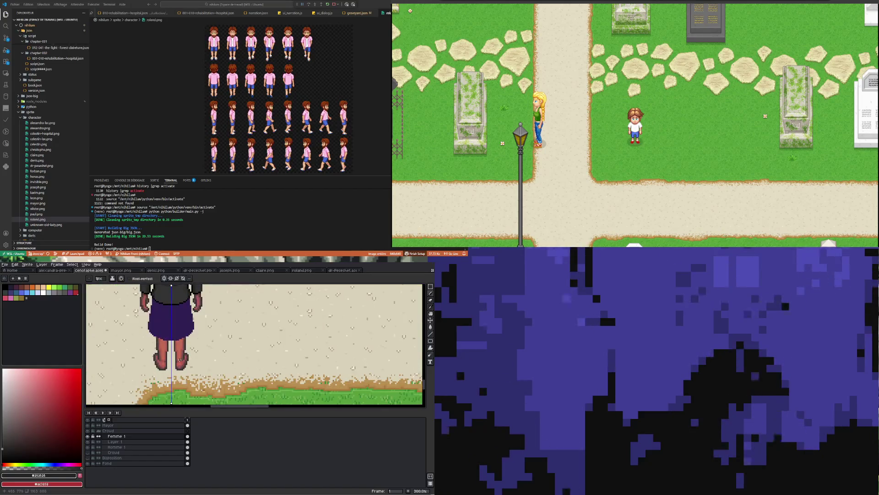
pyautogui.scroll(-2, 179, 360)
pyautogui.scroll(5, 170, 362)
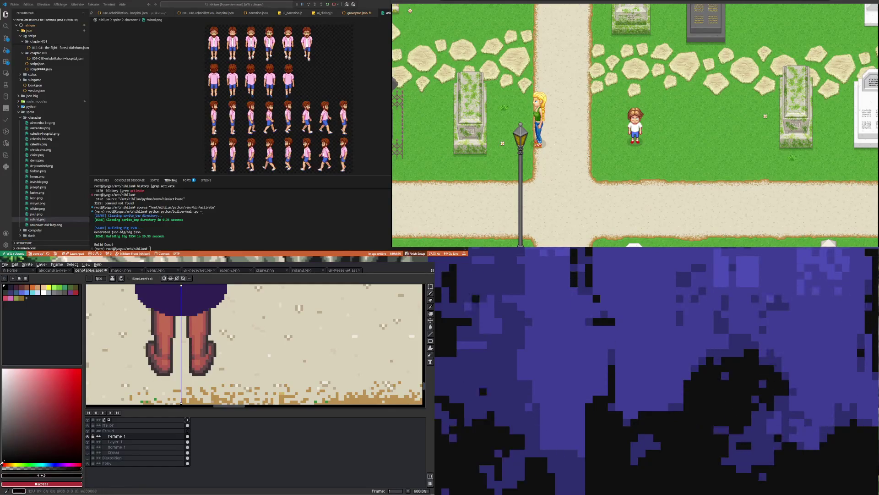
pyautogui.scroll(-4, 140, 350)
pyautogui.scroll(5, 137, 339)
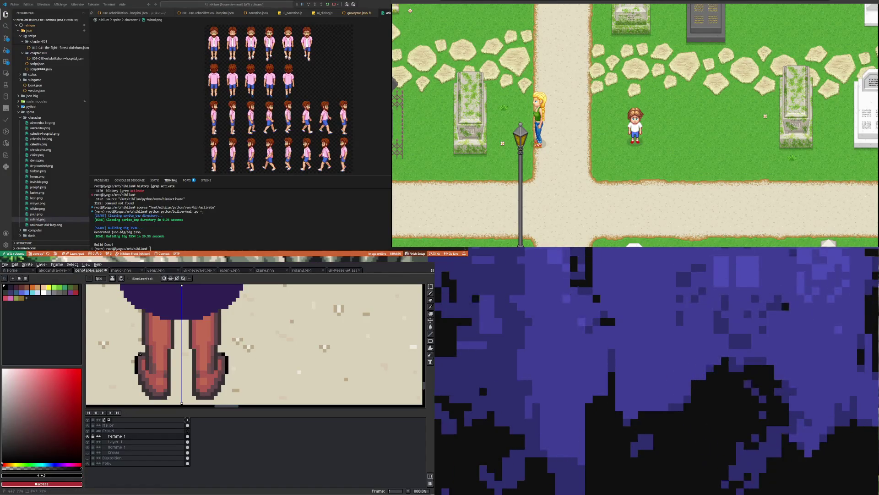
pyautogui.moveTo(145, 353); pyautogui.dragTo(143, 376)
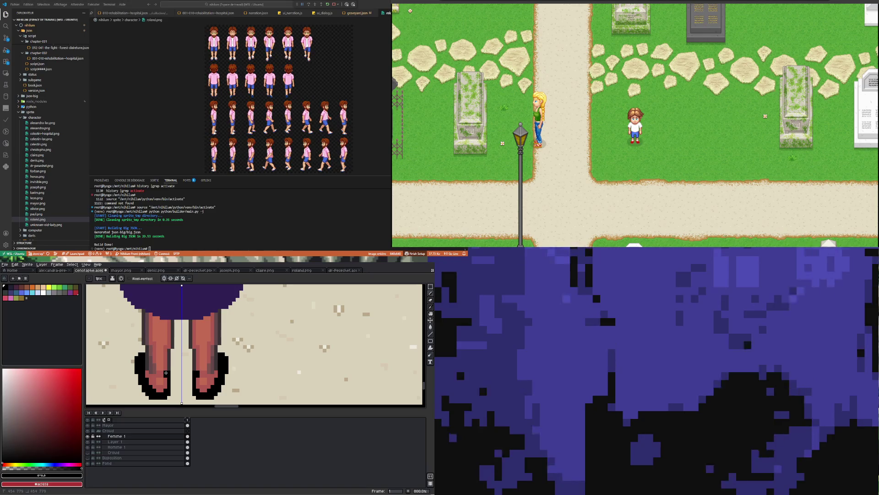
# Undo two stray strokes on the shoes and clear the selection.
pyautogui.scroll(2, 141, 365)
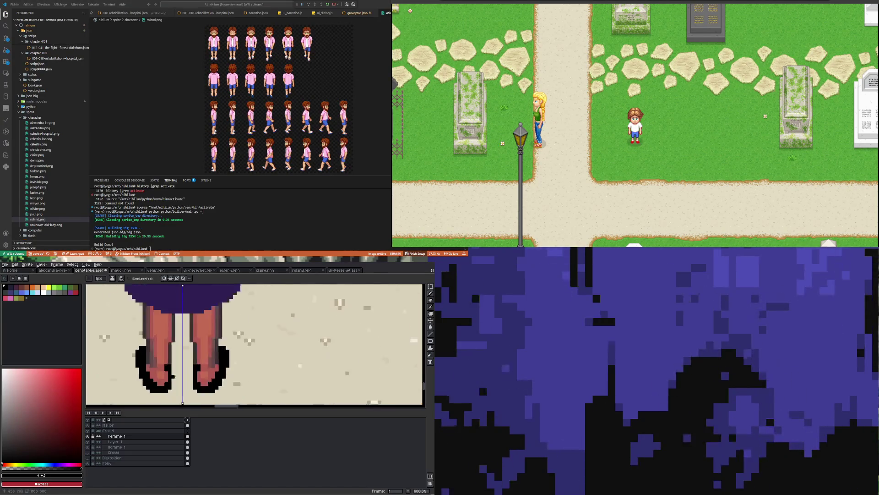
pyautogui.scroll(-5, 140, 365)
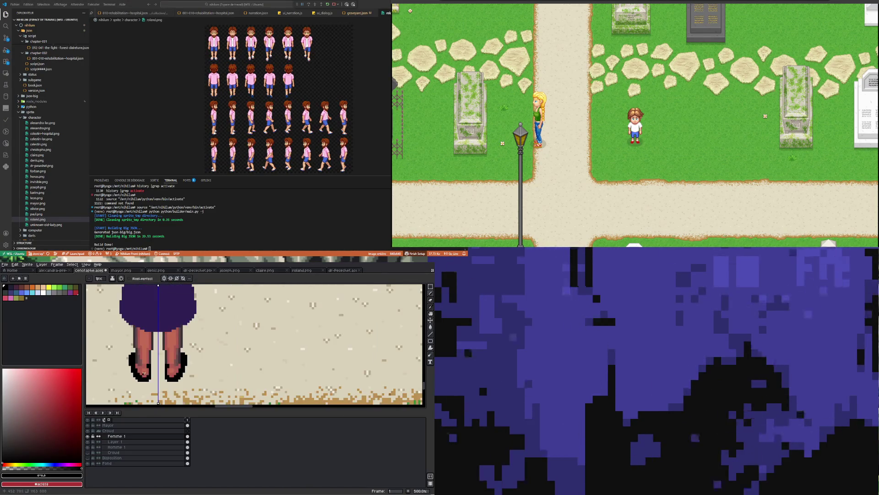
pyautogui.scroll(5, 141, 368)
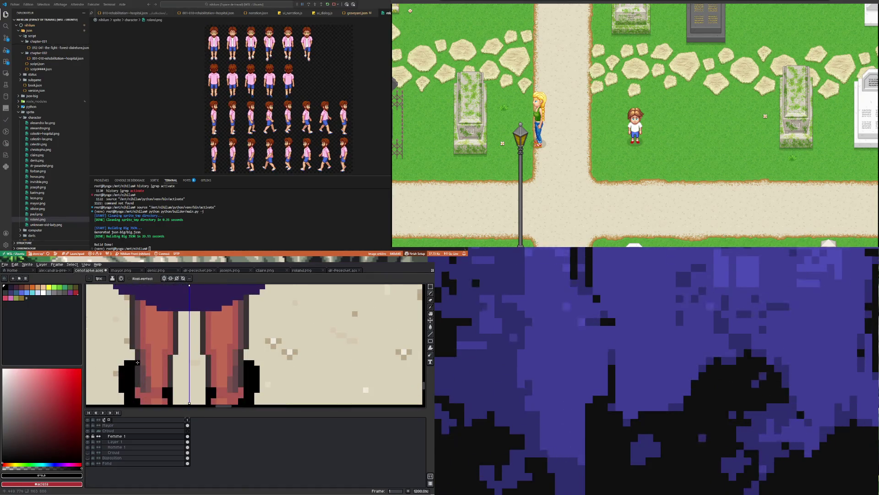
pyautogui.scroll(-4, 140, 371)
pyautogui.scroll(-1, 163, 374)
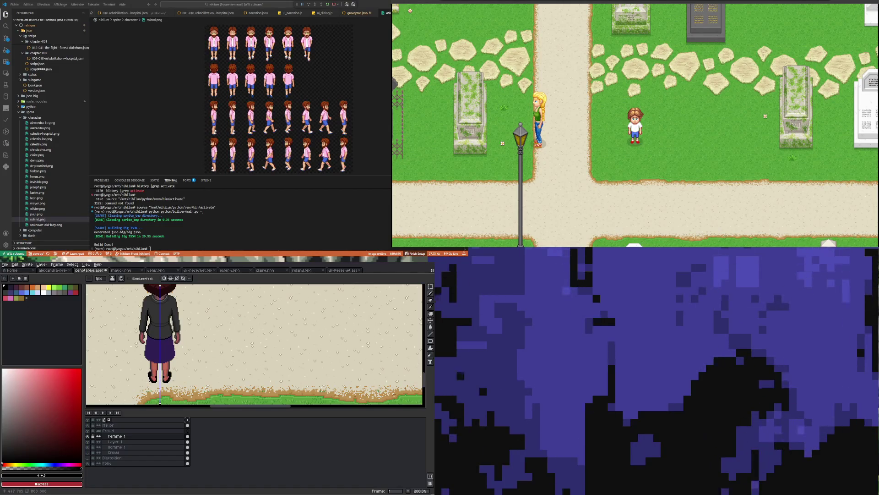
pyautogui.scroll(5, 151, 379)
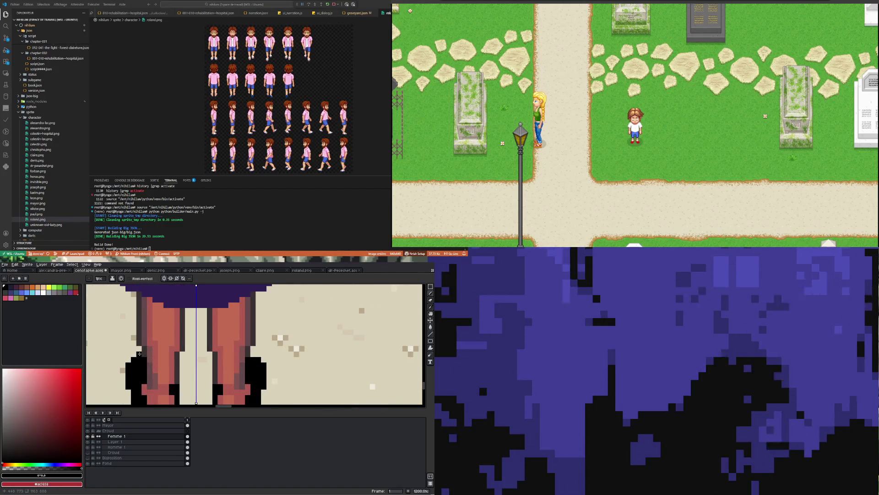
pyautogui.scroll(-6, 139, 353)
pyautogui.scroll(6, 133, 354)
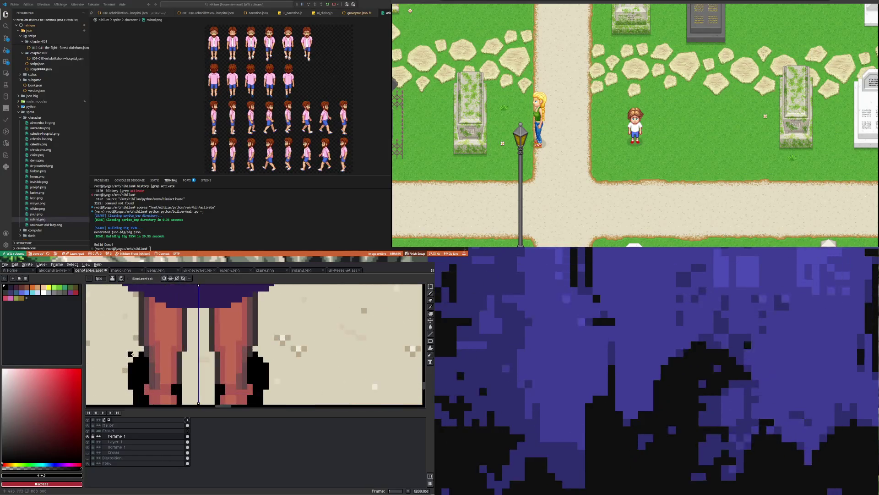
pyautogui.scroll(-4, 131, 355)
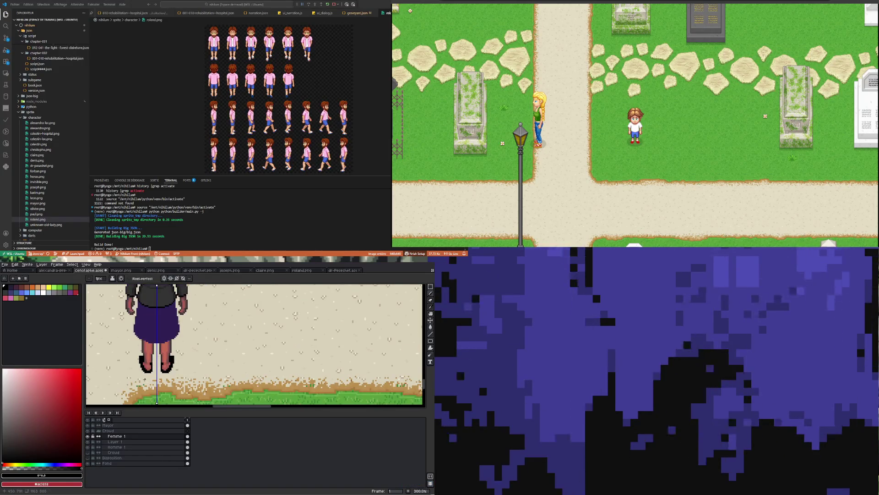
pyautogui.scroll(4, 136, 342)
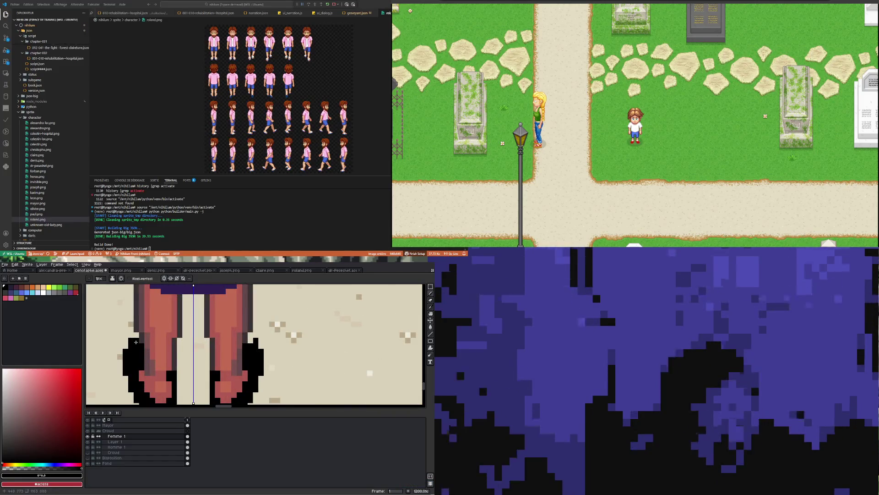
pyautogui.scroll(-8, 136, 342)
pyautogui.hotkey('ctrl', 'z')
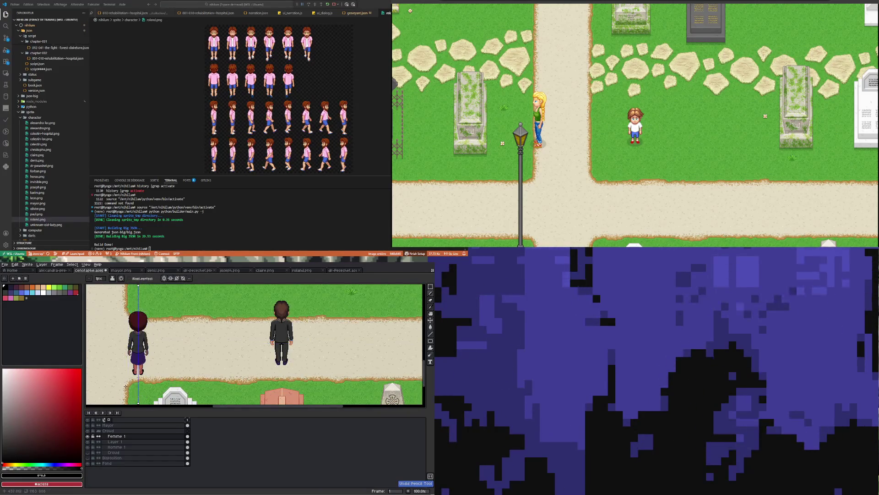
pyautogui.scroll(9, 125, 387)
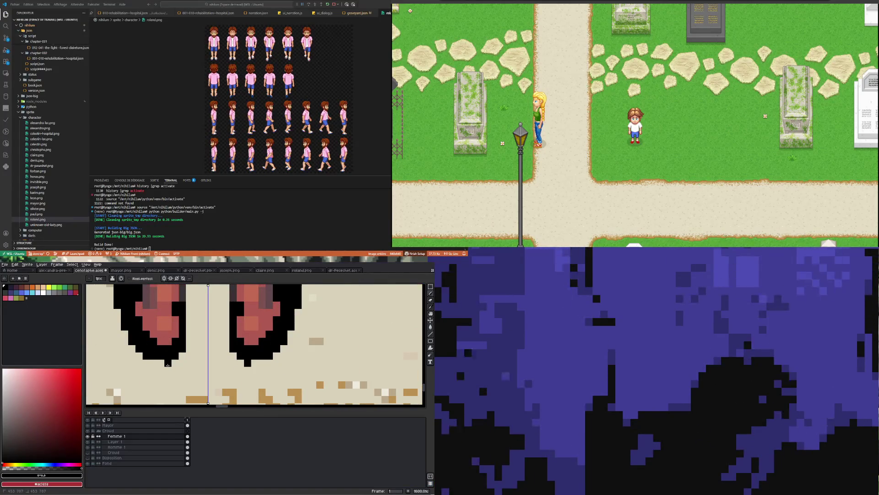
pyautogui.scroll(-5, 161, 362)
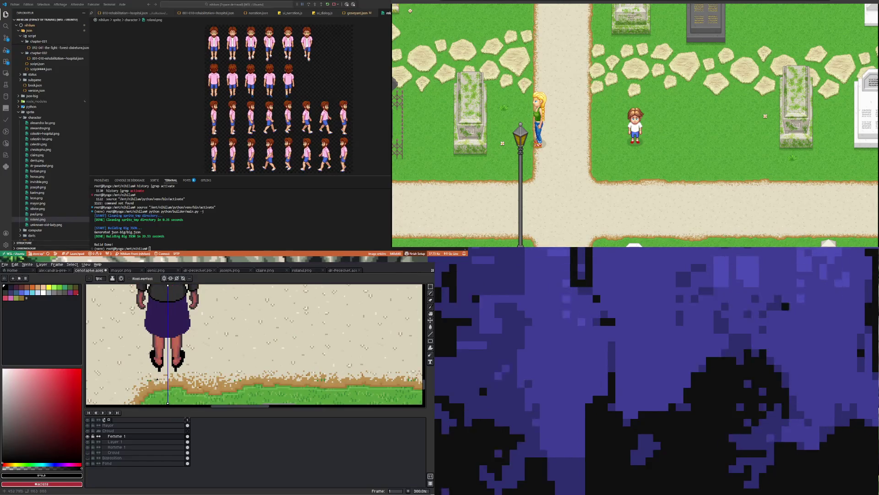
pyautogui.scroll(6, 158, 378)
pyautogui.scroll(-4, 152, 370)
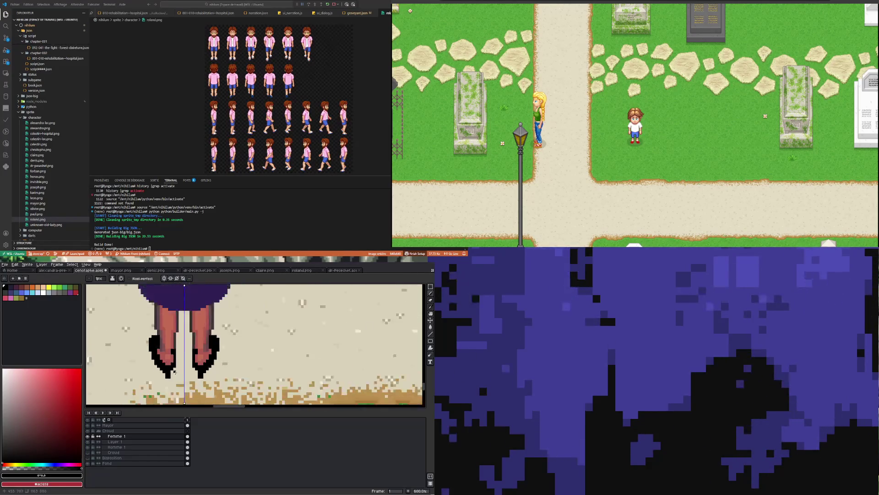
pyautogui.scroll(3, 171, 381)
pyautogui.scroll(-4, 170, 377)
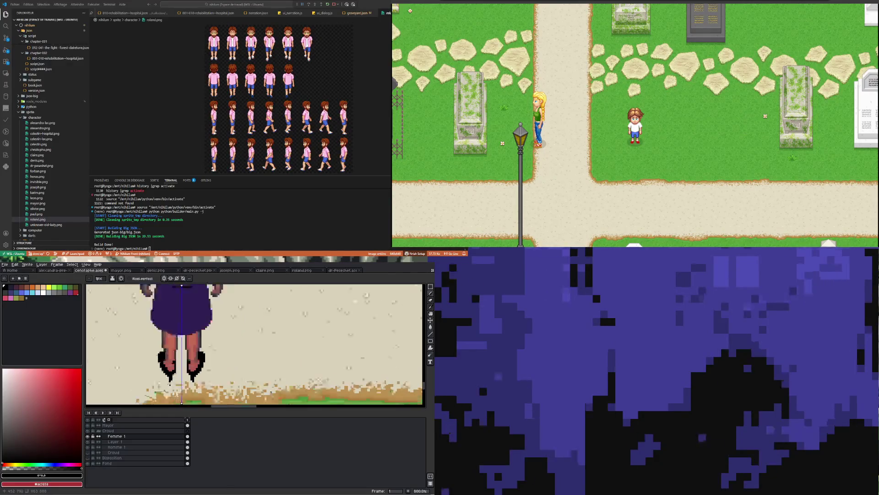
pyautogui.scroll(4, 172, 367)
pyautogui.scroll(-2, 174, 349)
pyautogui.scroll(4, 175, 351)
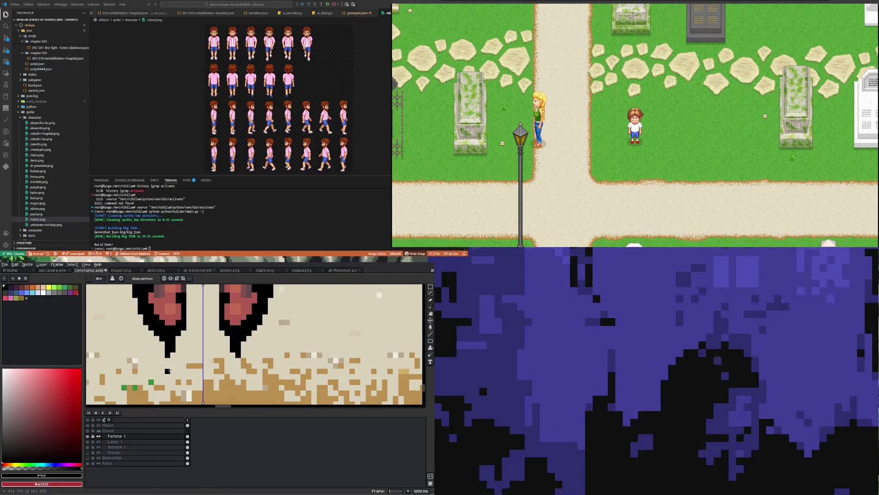
pyautogui.hotkey('ctrl', 'z')
pyautogui.hotkey('ctrl', 'd')
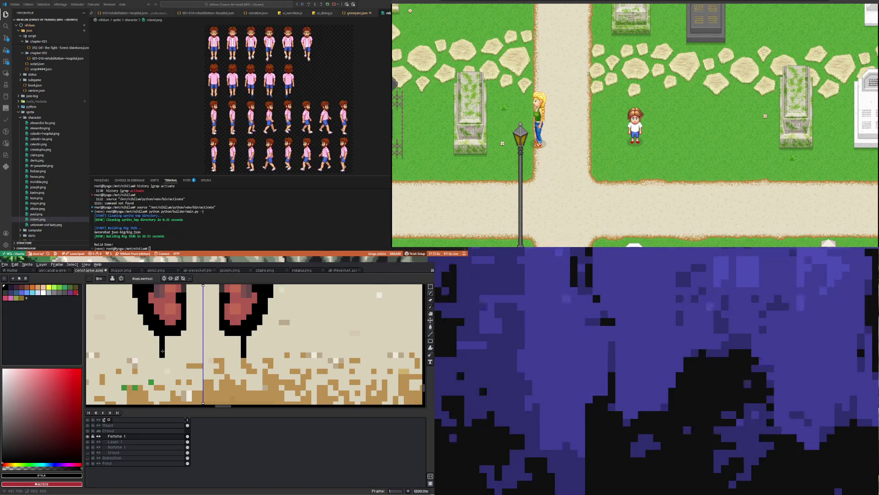
# Add a black pixel under the left leg and switch to the Eraser for tidying.
pyautogui.scroll(-5, 167, 351)
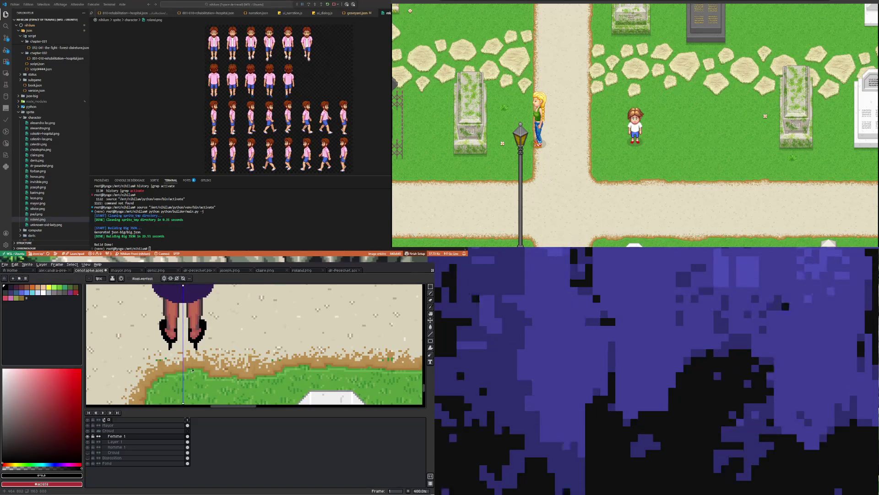
pyautogui.scroll(5, 168, 354)
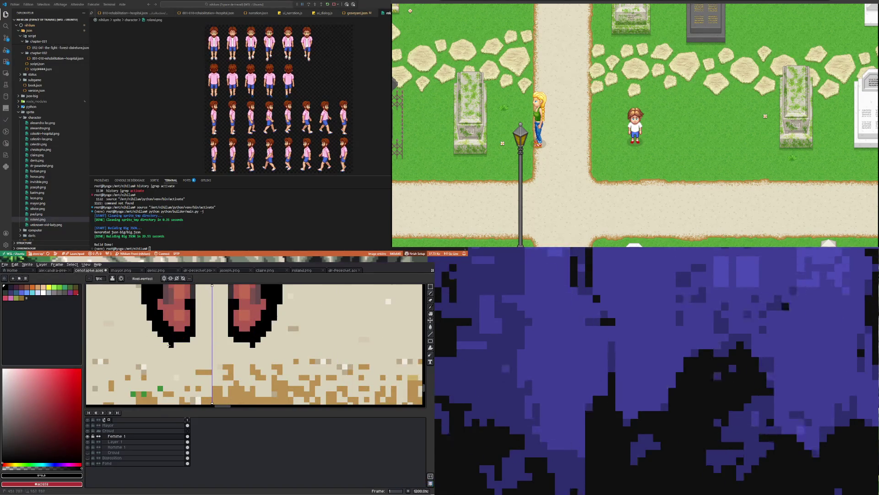
pyautogui.click(178, 356)
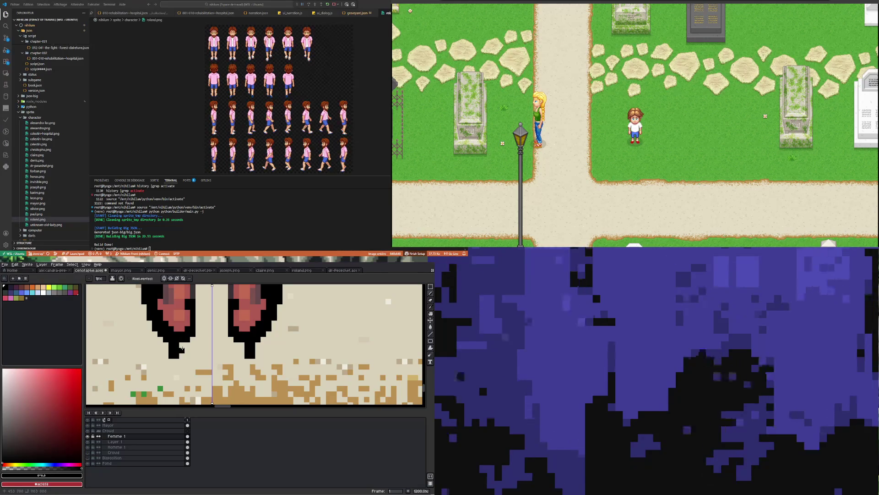
pyautogui.scroll(-8, 182, 343)
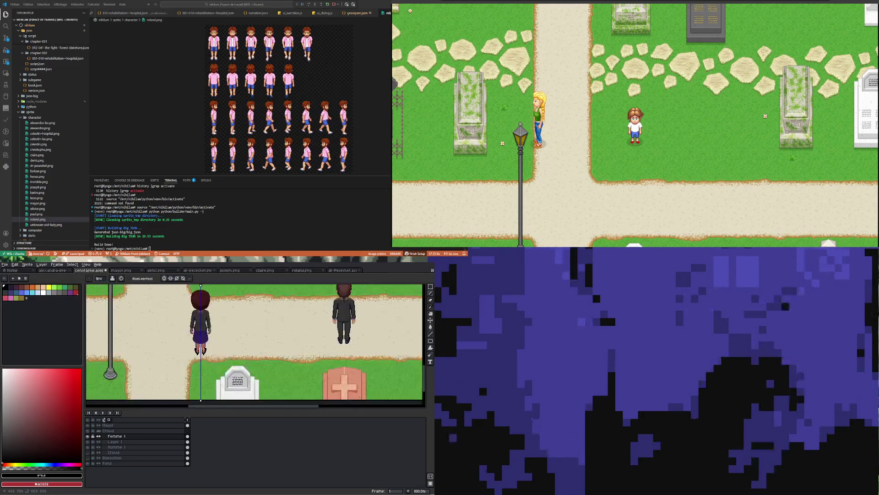
pyautogui.scroll(5, 205, 352)
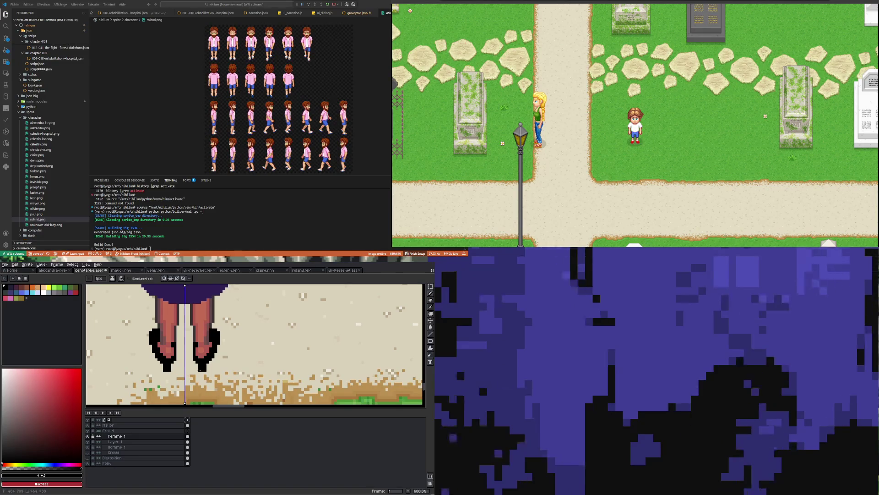
pyautogui.scroll(3, 210, 370)
pyautogui.press('e')
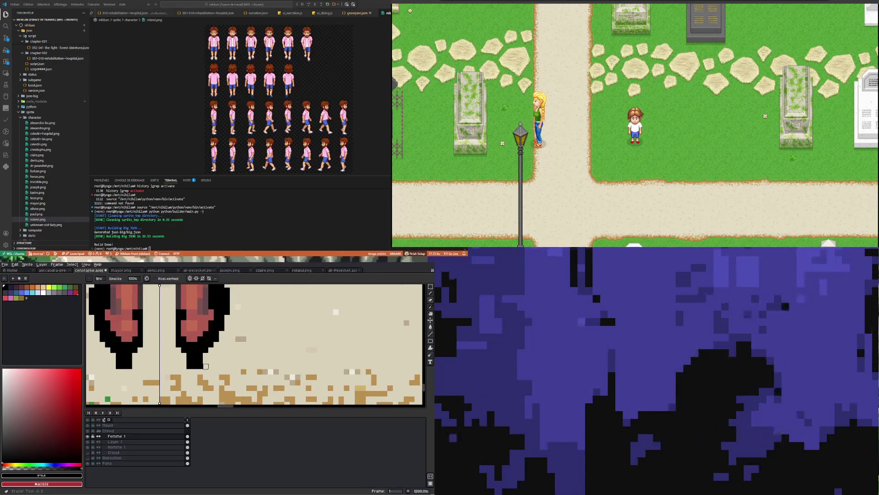
pyautogui.scroll(-6, 206, 366)
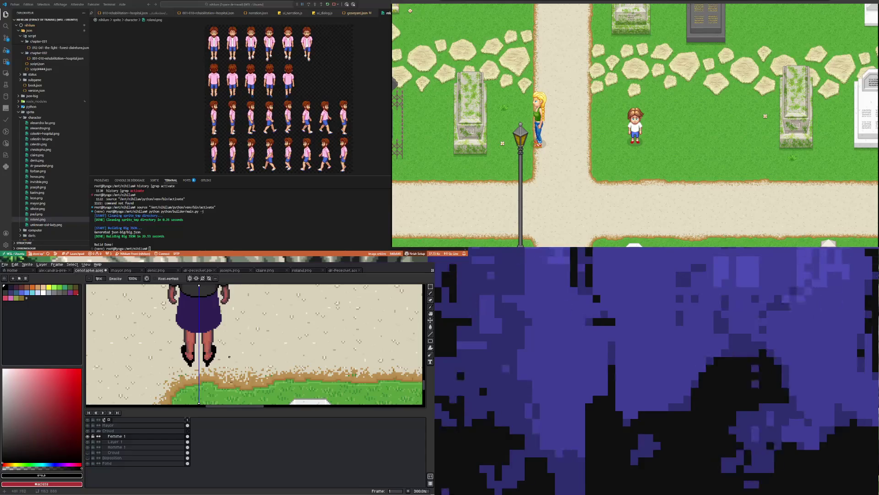
pyautogui.scroll(4, 202, 371)
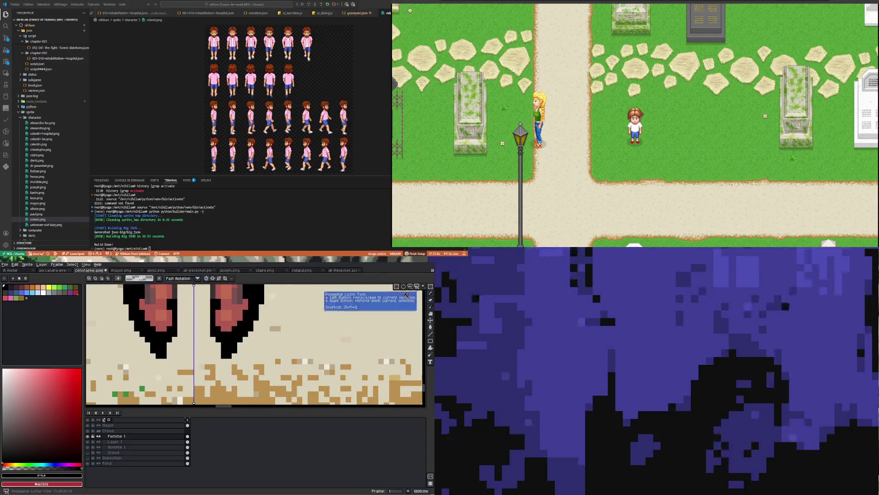
# Paste the outlined shoe shapes, shift them one pixel right, and commit them under the legs.
pyautogui.hotkey('ctrl', 'v')
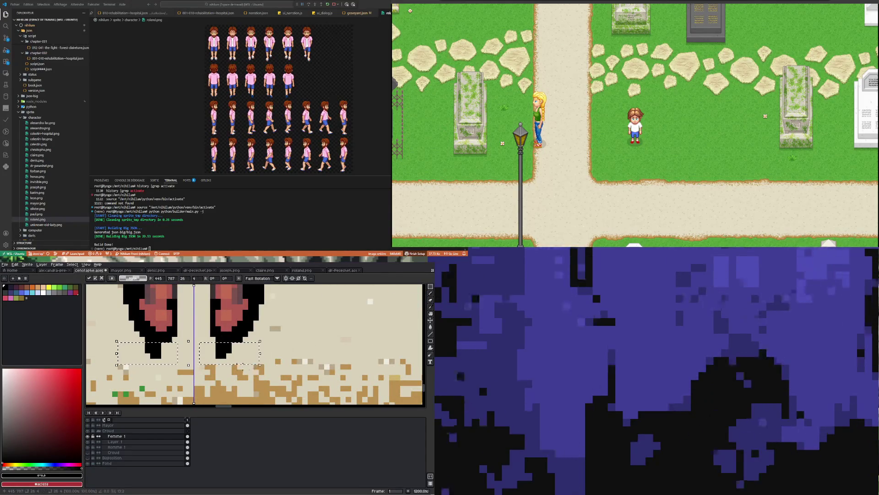
pyautogui.scroll(-4, 211, 365)
pyautogui.press('Up')
pyautogui.press('Down')
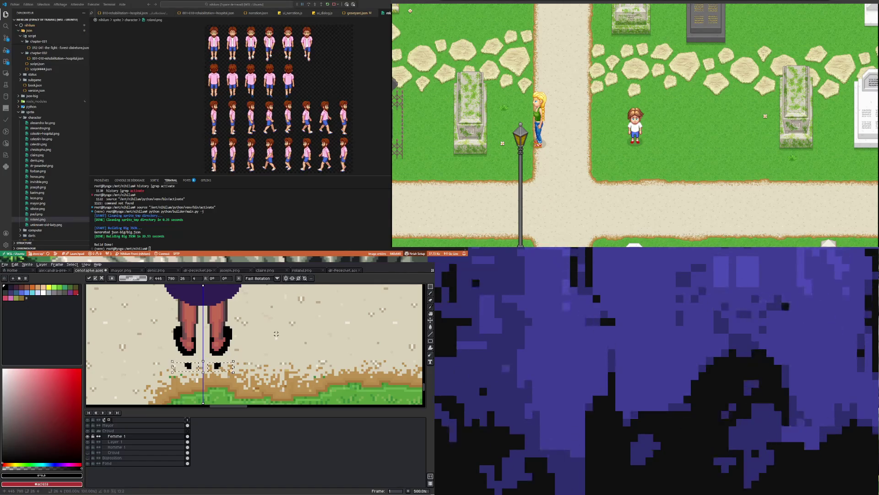
pyautogui.press('Right')
pyautogui.press('Return')
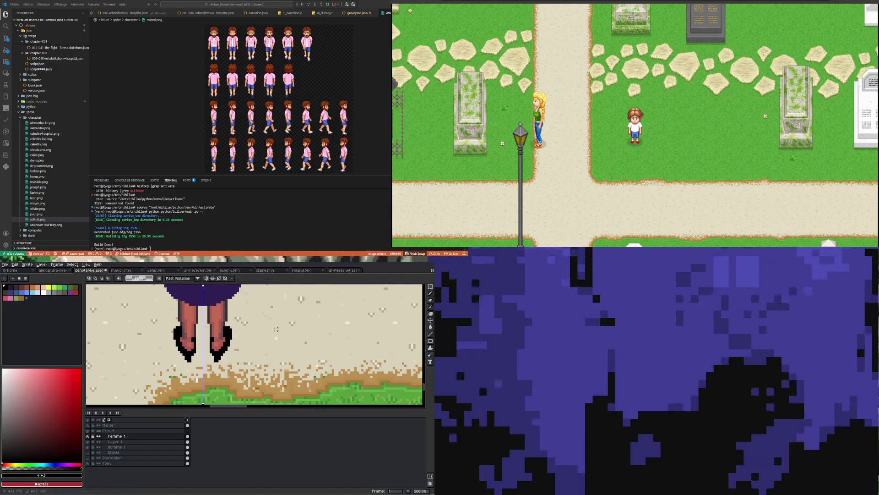
pyautogui.scroll(5, 203, 350)
# Sample black from the shoe outline and choose a slightly lighter dark grey for shading.
pyautogui.press('i')
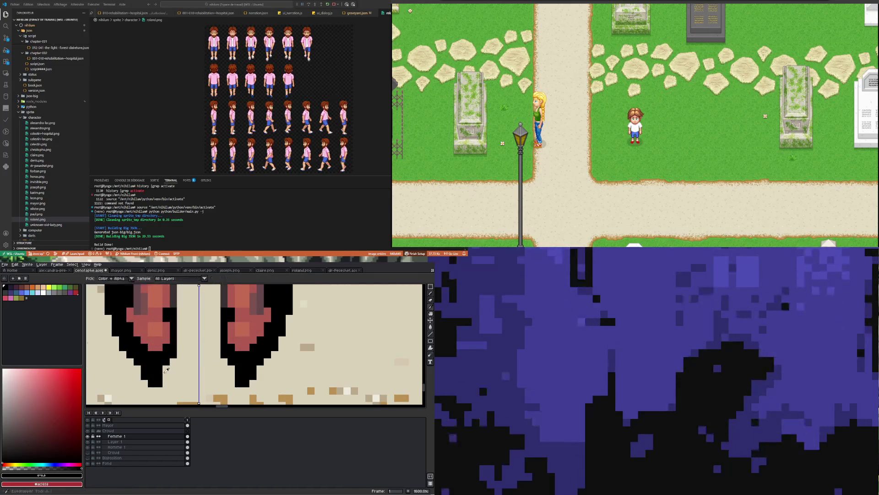
pyautogui.click(161, 371)
pyautogui.press('b')
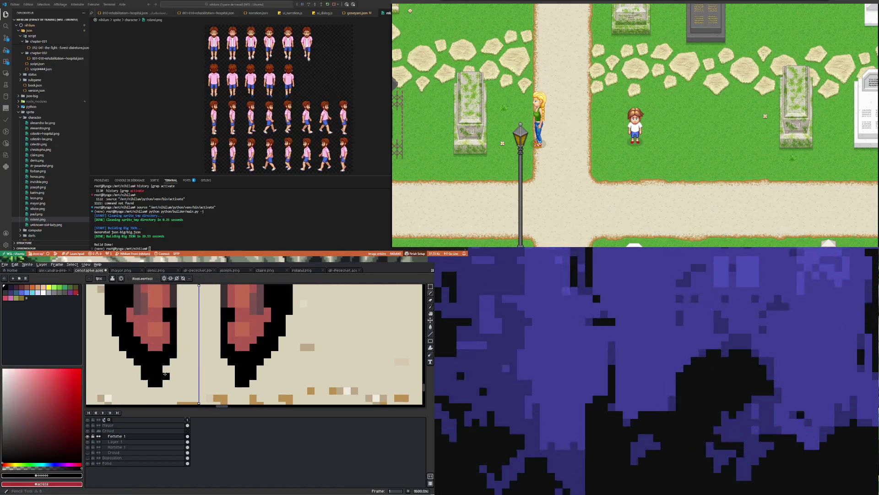
pyautogui.scroll(-5, 212, 352)
pyautogui.scroll(-2, 211, 352)
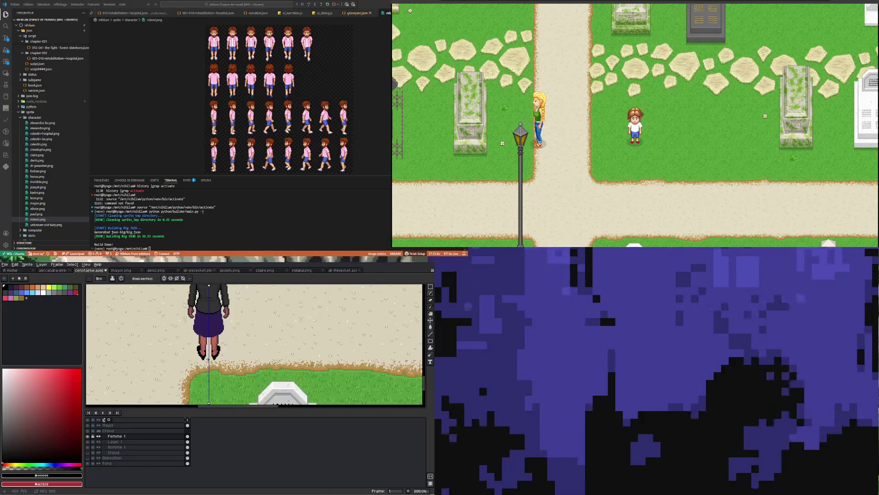
pyautogui.scroll(3, 215, 355)
pyautogui.scroll(4, 215, 356)
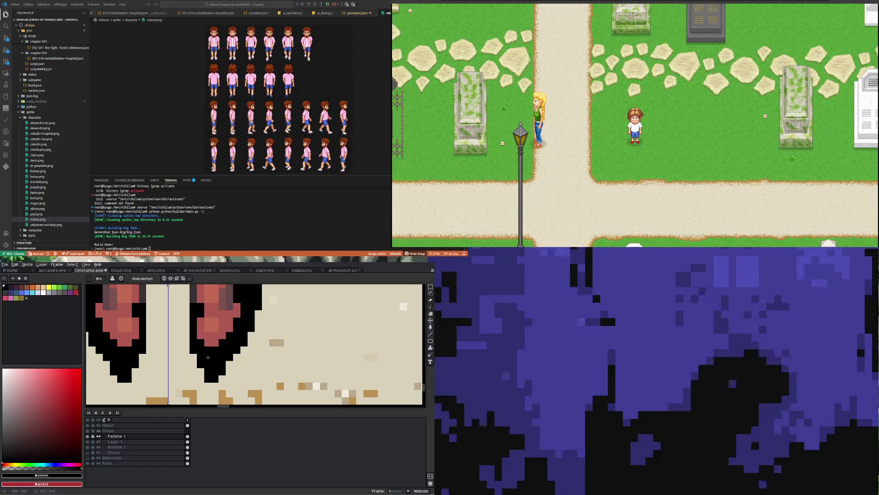
pyautogui.press('i')
pyautogui.click(4, 447)
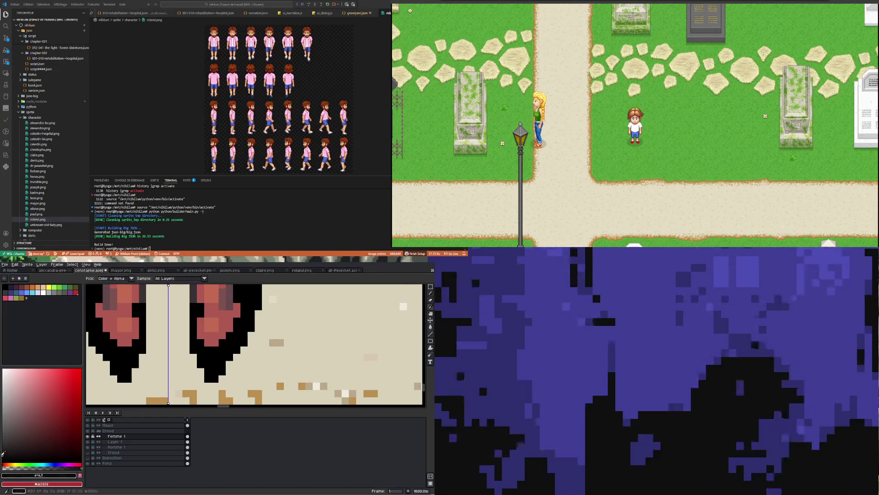
pyautogui.press('b')
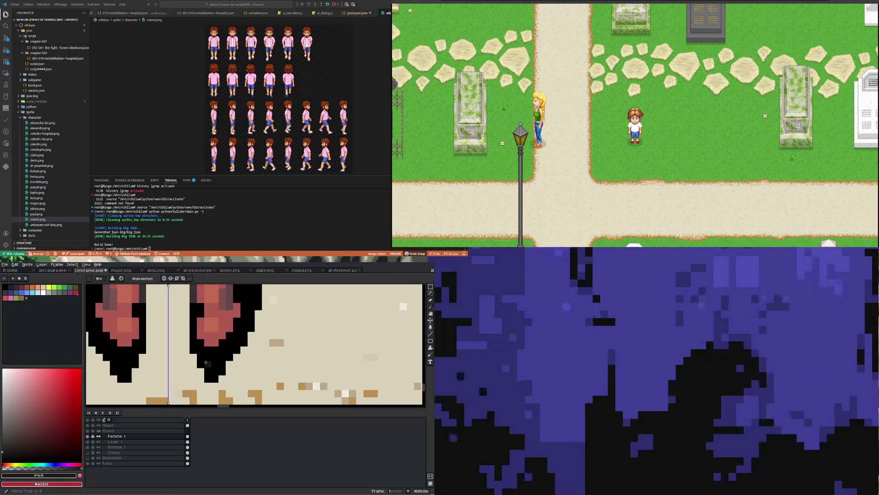
pyautogui.click(134, 371)
pyautogui.hotkey('ctrl', 'z')
pyautogui.click(3, 443)
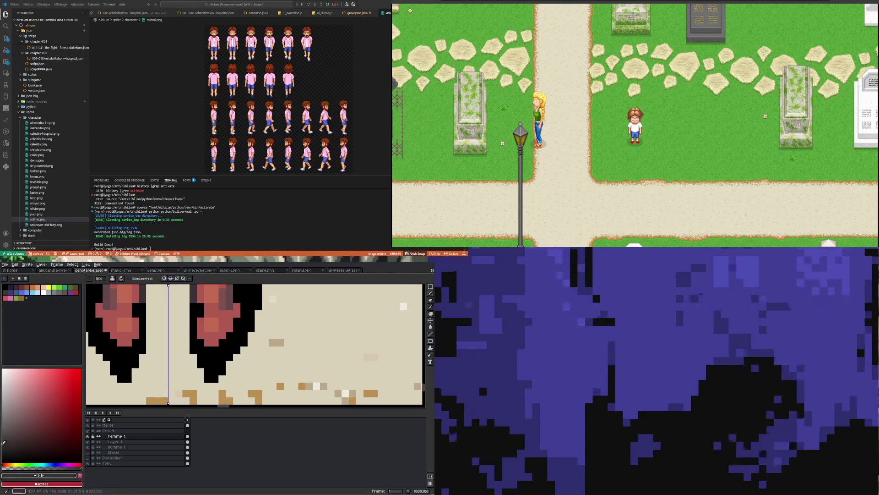
# Paint dark grey shading pixels and a grey strip along the shoe sides, mirrored on both feet.
pyautogui.click(207, 357)
pyautogui.click(207, 364)
pyautogui.click(216, 364)
pyautogui.click(229, 343)
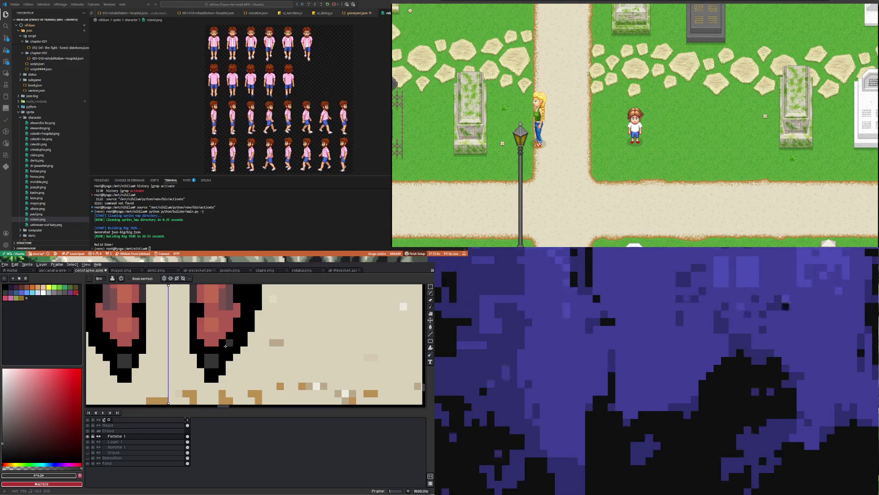
pyautogui.click(222, 355)
pyautogui.click(229, 345)
pyautogui.click(236, 339)
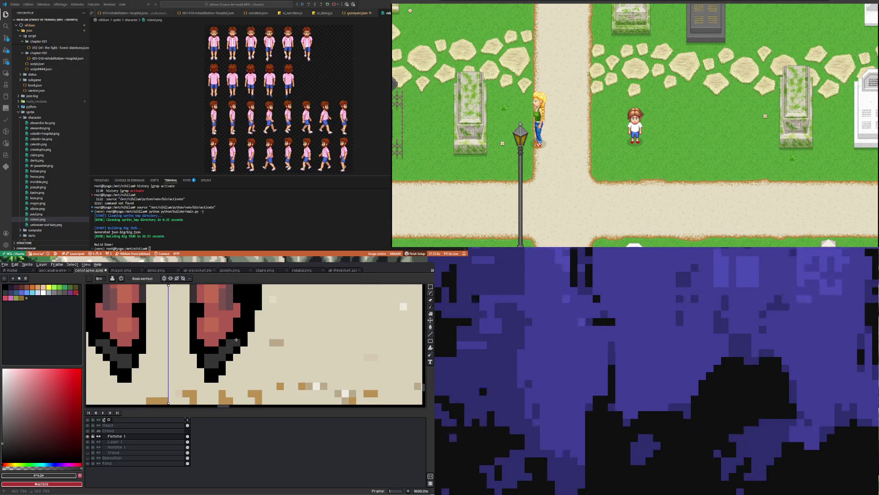
pyautogui.click(238, 335)
pyautogui.click(243, 330)
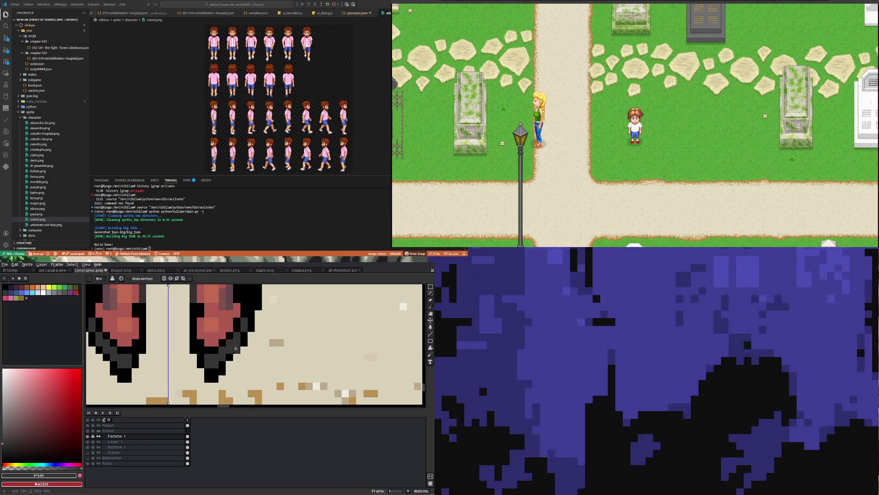
pyautogui.scroll(-2, 237, 345)
pyautogui.scroll(1, 240, 335)
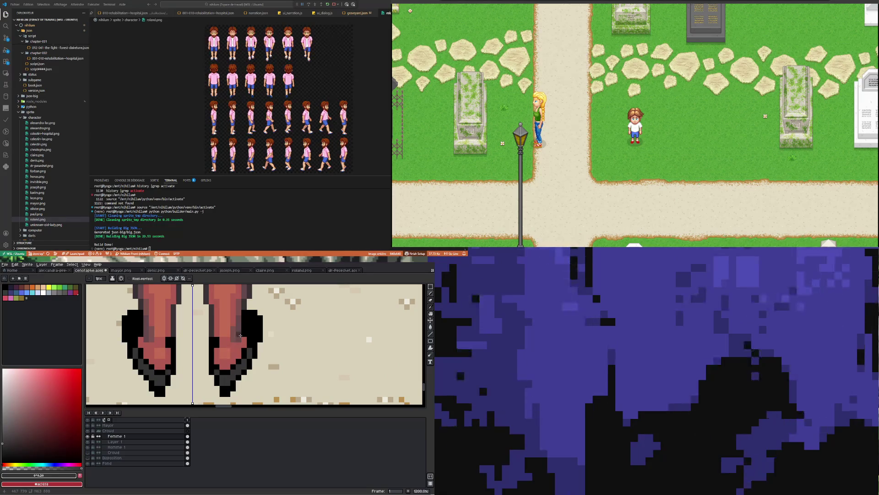
pyautogui.moveTo(254, 338); pyautogui.dragTo(253, 320)
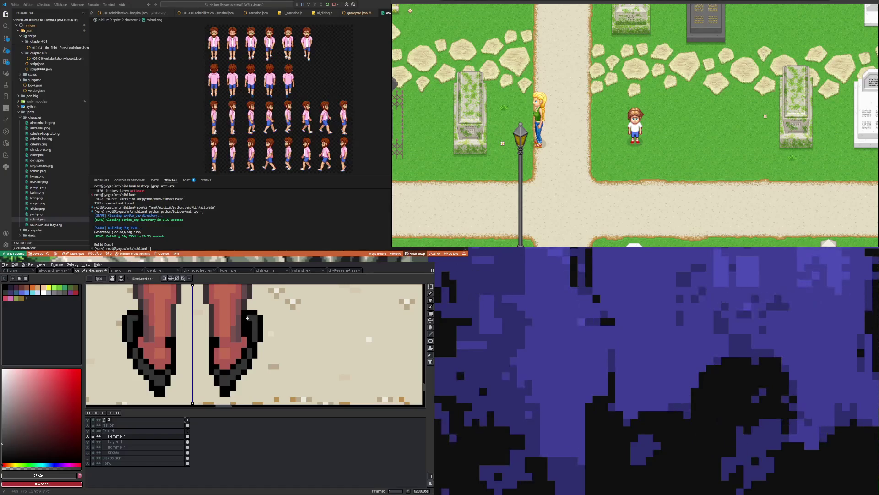
pyautogui.scroll(-5, 233, 341)
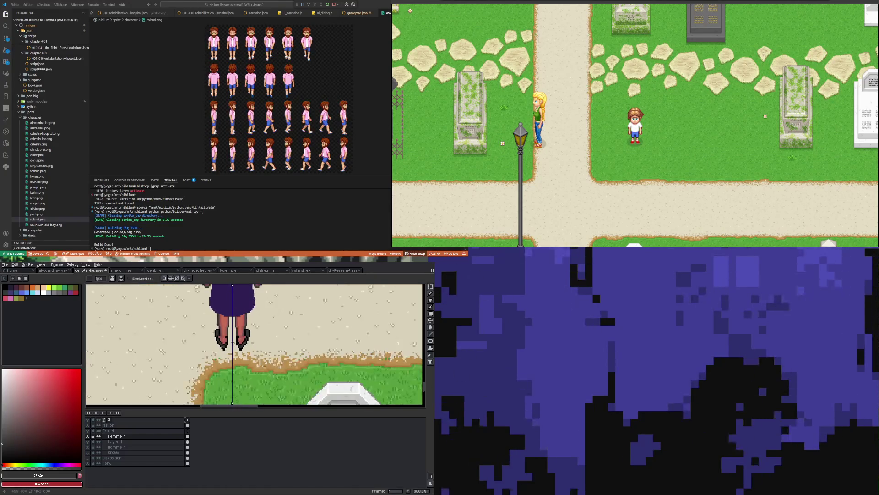
pyautogui.scroll(8, 229, 343)
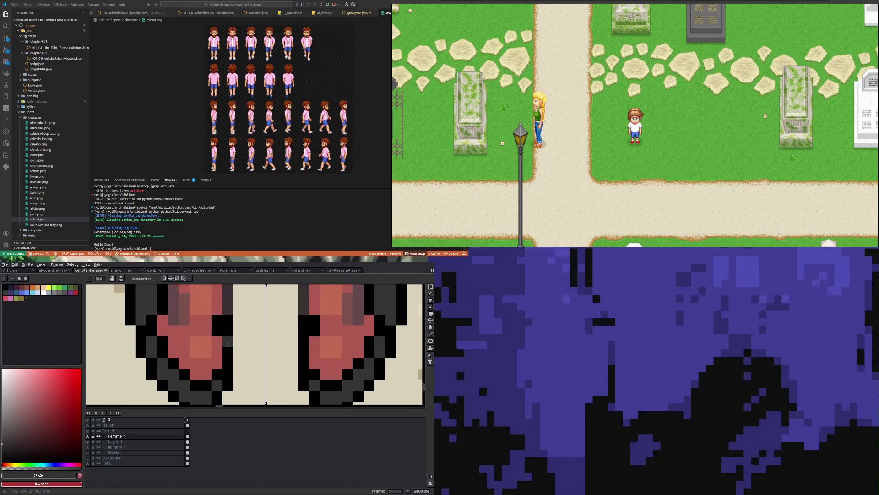
pyautogui.scroll(-6, 226, 345)
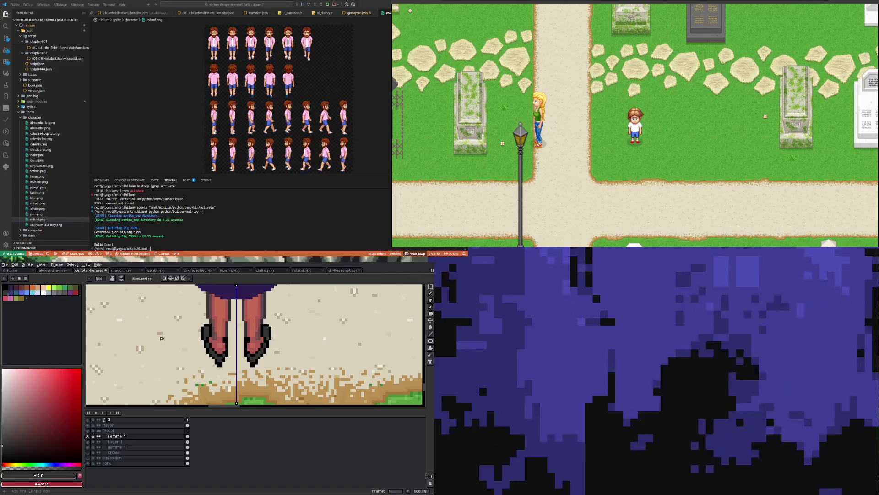
# Undo a stray bucket fill and a misplaced pixel, then zoom out to review the shoes in the scene.
pyautogui.click(431, 327)
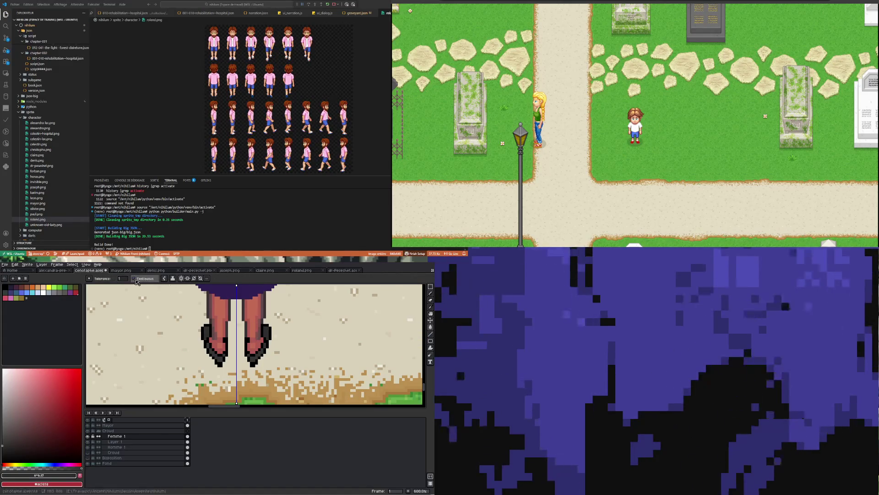
pyautogui.scroll(3, 207, 328)
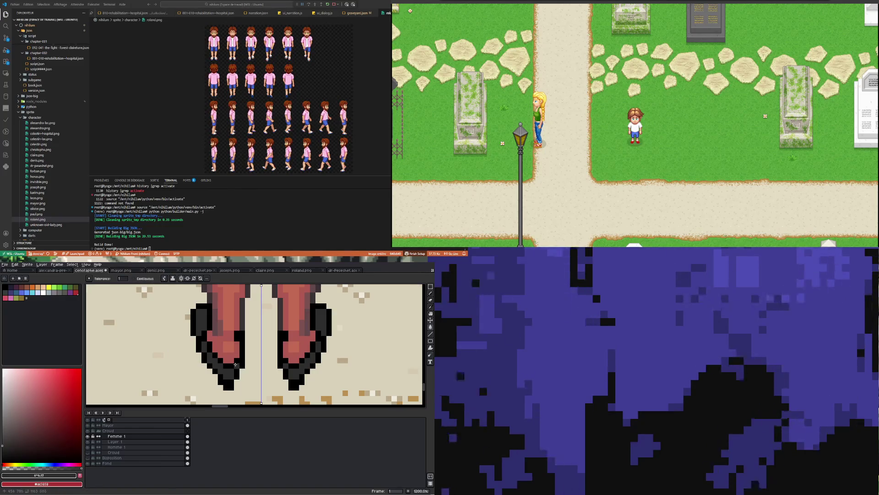
pyautogui.scroll(-6, 285, 365)
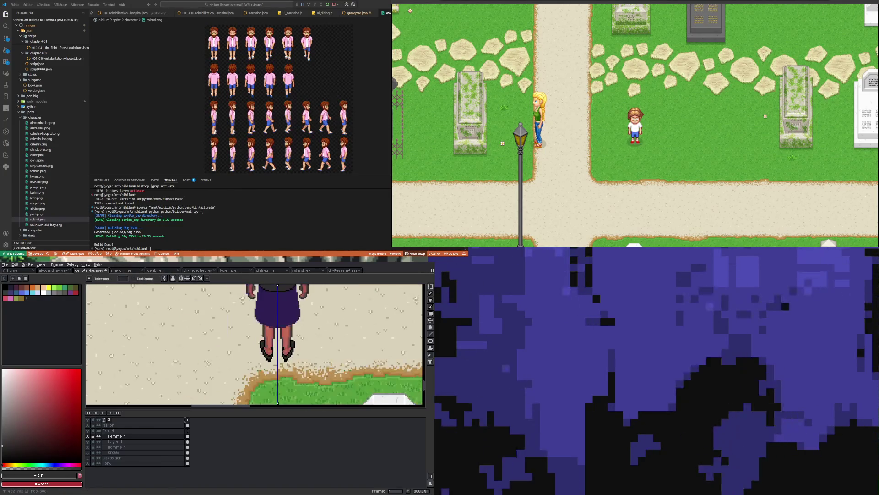
pyautogui.scroll(10, 277, 353)
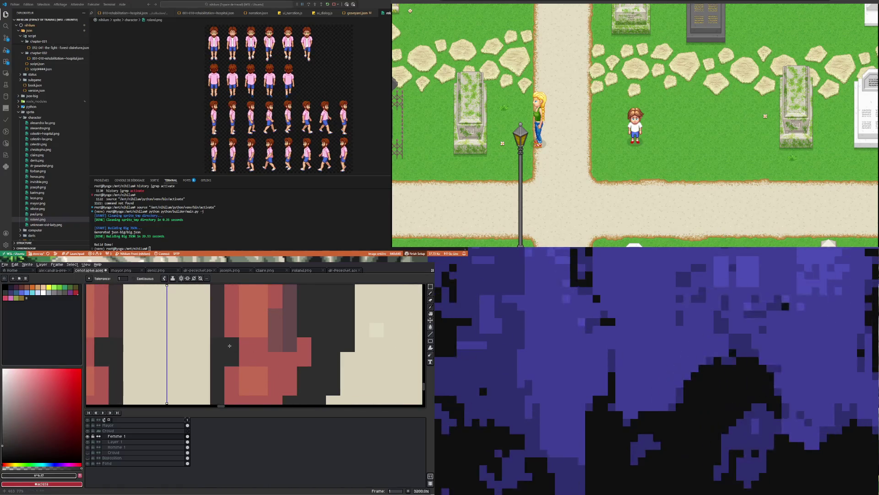
pyautogui.scroll(-3, 229, 358)
pyautogui.hotkey('ctrl', 'z')
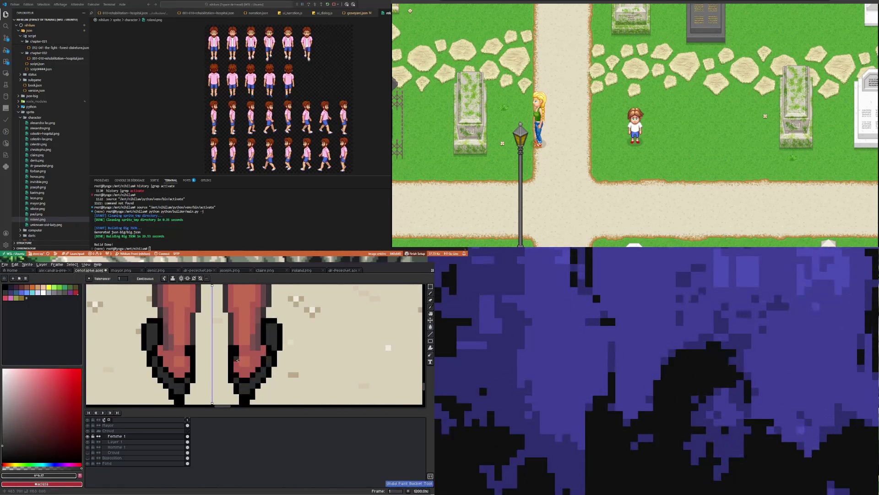
pyautogui.press('b')
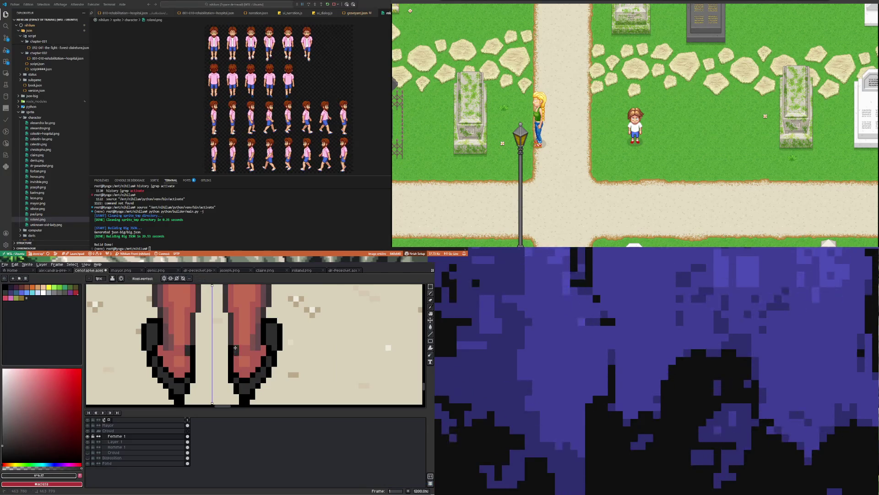
pyautogui.click(243, 368)
pyautogui.scroll(-5, 242, 369)
pyautogui.hotkey('ctrl', 'z')
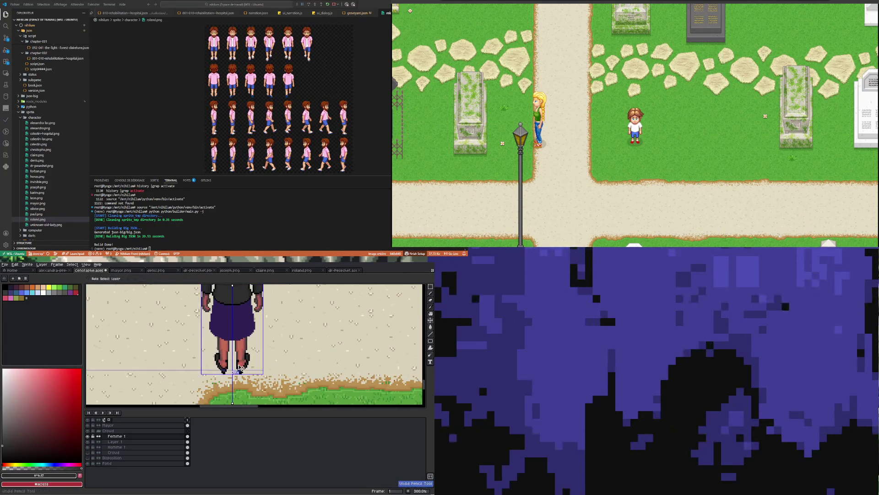
pyautogui.scroll(-3, 232, 364)
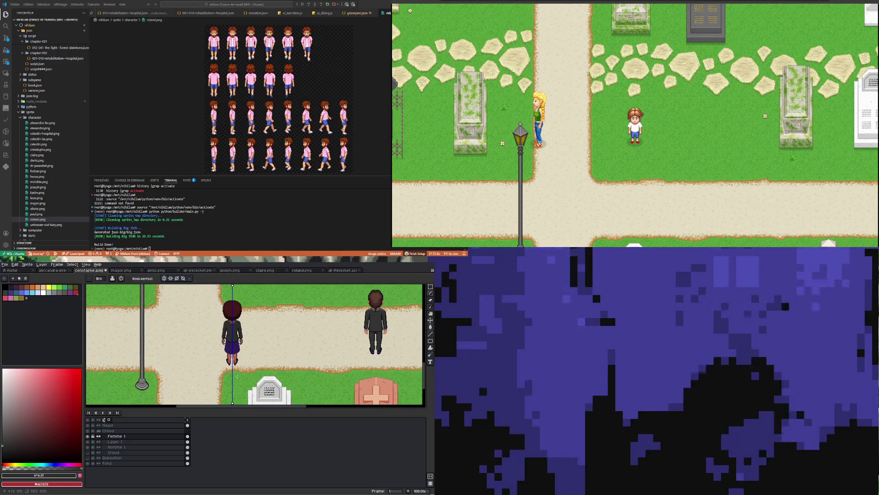
pyautogui.scroll(3, 237, 376)
pyautogui.scroll(-2, 247, 344)
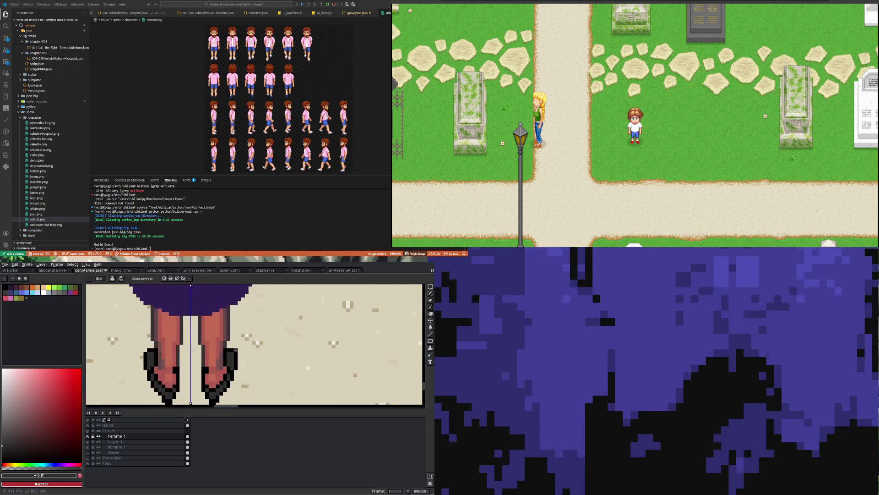
pyautogui.scroll(-2, 239, 372)
pyautogui.scroll(-1, 240, 380)
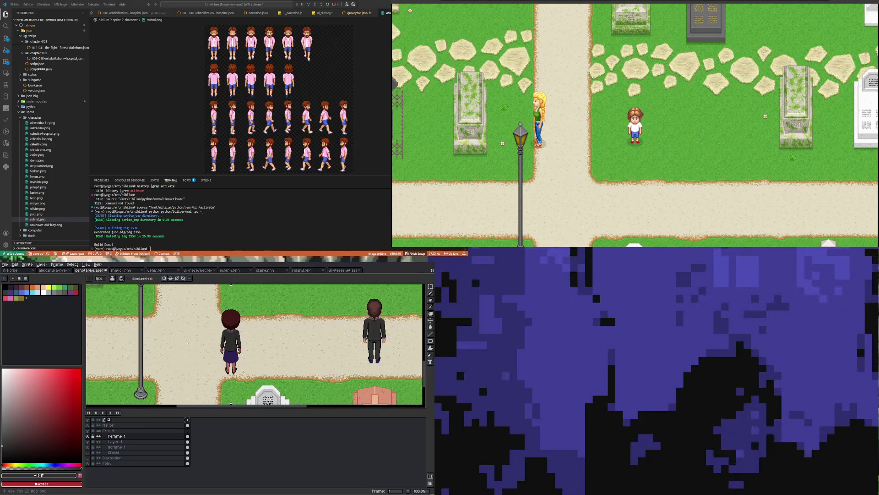
pyautogui.scroll(8, 245, 371)
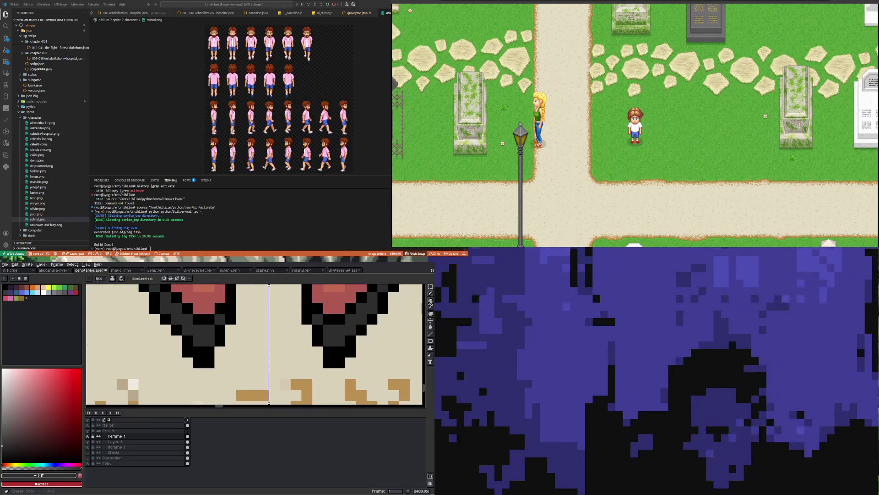
pyautogui.click(431, 286)
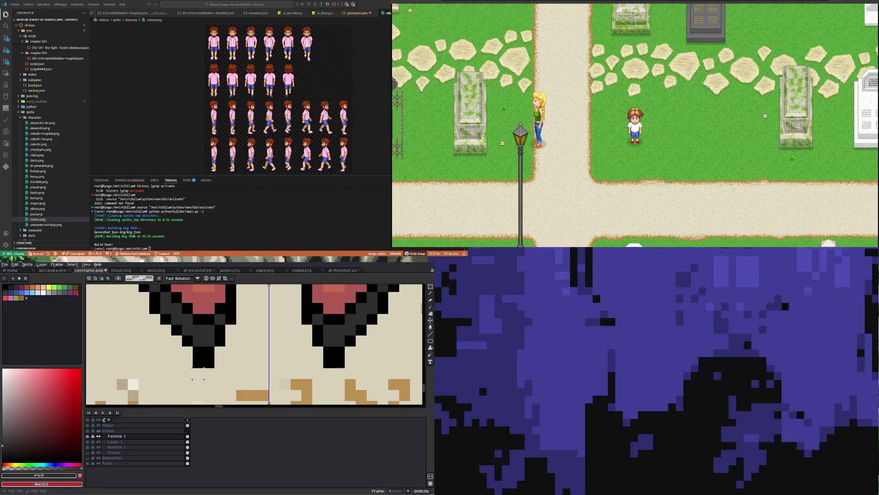
# Sample the #2e2e2e grey from the shoe, paint another shading pixel, then resample pure black.
pyautogui.scroll(-4, 198, 379)
pyautogui.scroll(4, 179, 375)
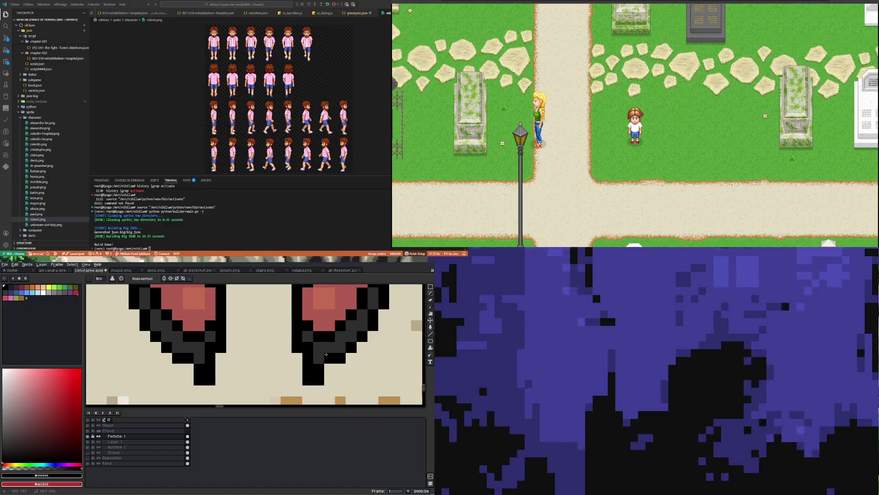
pyautogui.press('i')
pyautogui.click(325, 347)
pyautogui.press('b')
pyautogui.click(309, 346)
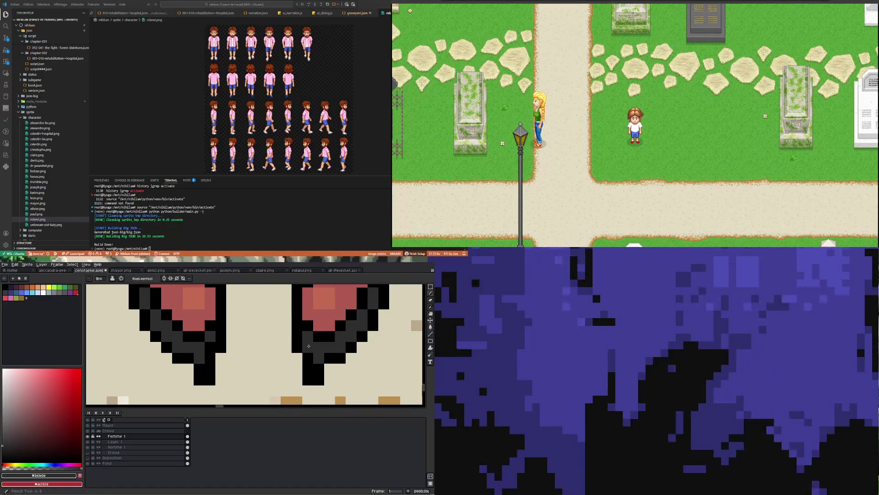
pyautogui.scroll(-6, 244, 366)
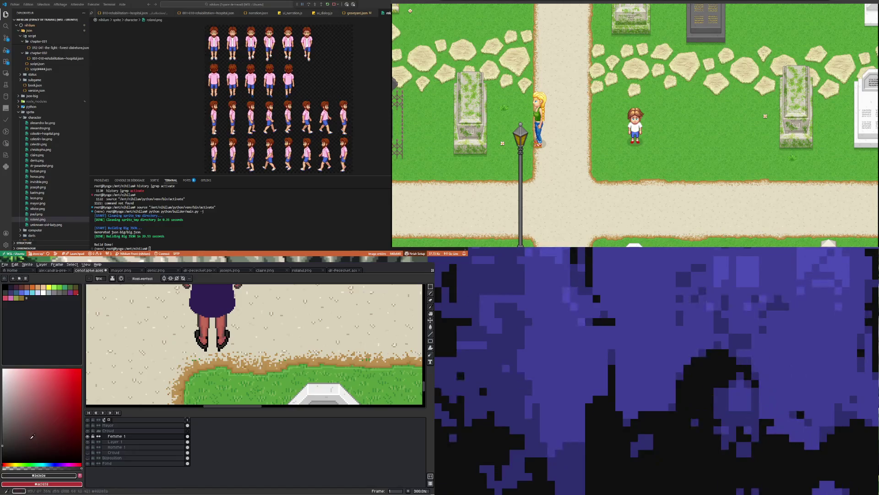
pyautogui.scroll(8, 228, 347)
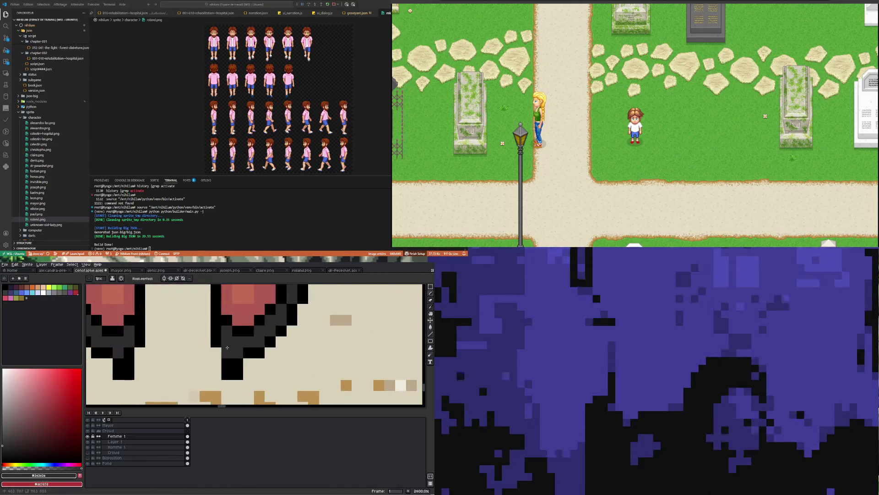
pyautogui.scroll(-6, 219, 346)
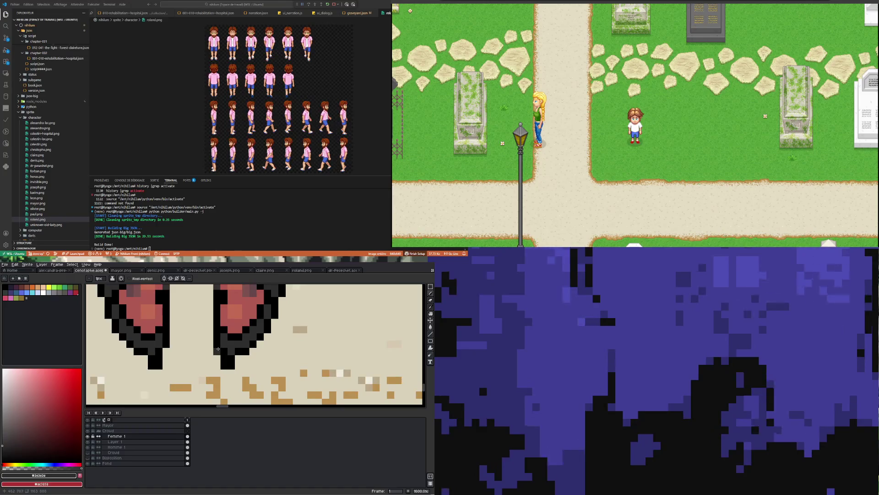
pyautogui.scroll(4, 221, 350)
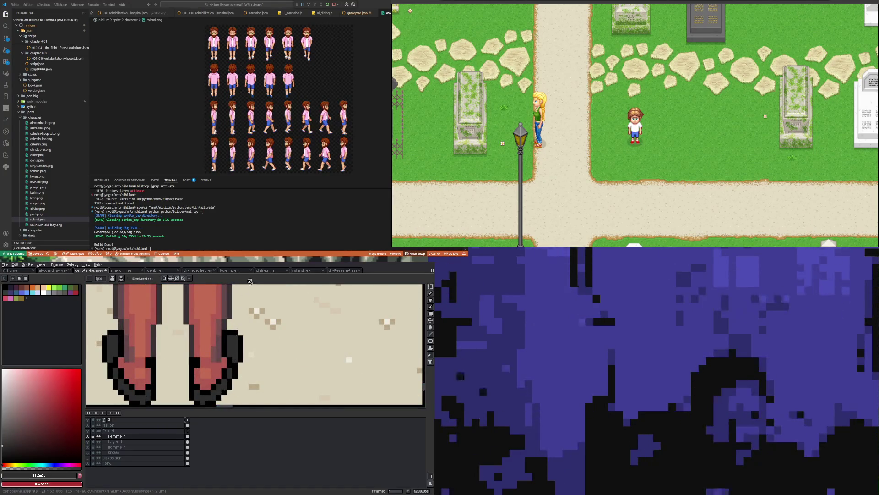
pyautogui.press('i')
pyautogui.click(231, 356)
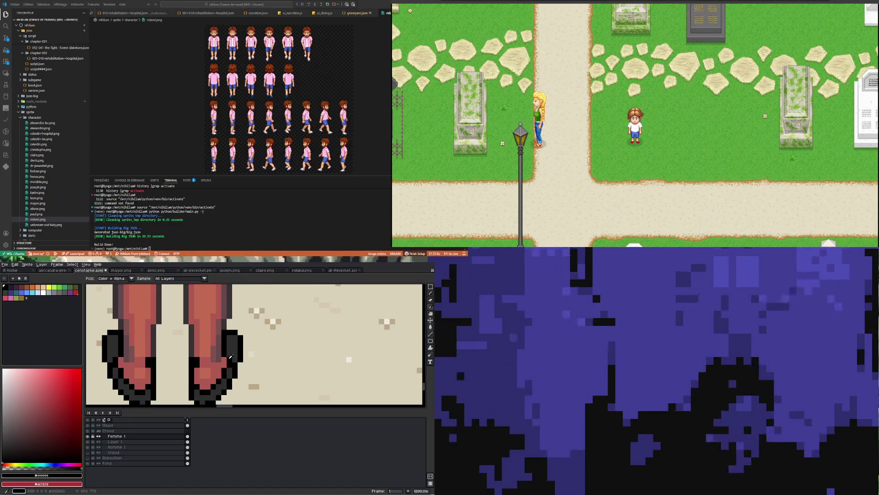
# Eyedrop the darker leg shade #7d5251 from the canvas and return to the Pencil.
pyautogui.press('b')
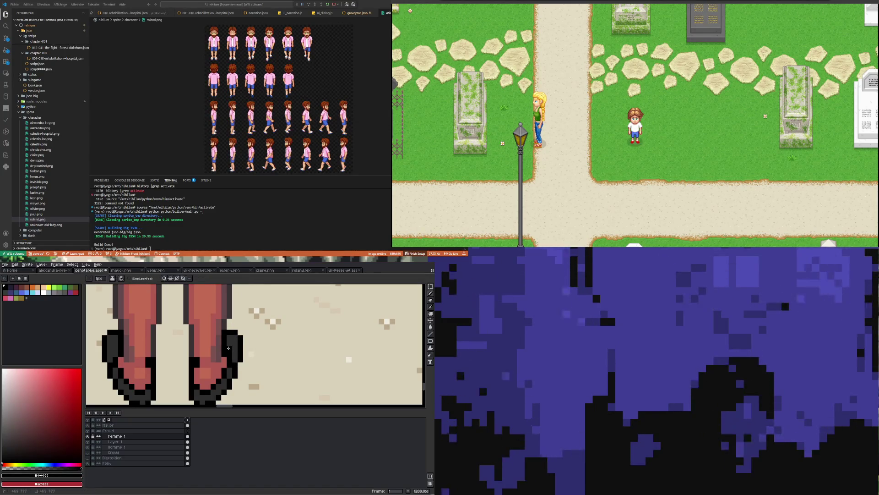
pyautogui.scroll(-6, 229, 348)
pyautogui.scroll(6, 188, 335)
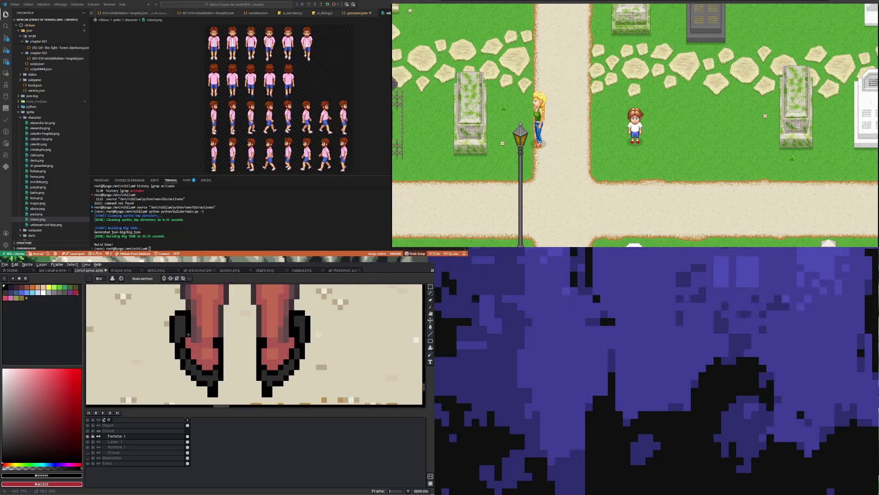
pyautogui.scroll(-6, 188, 339)
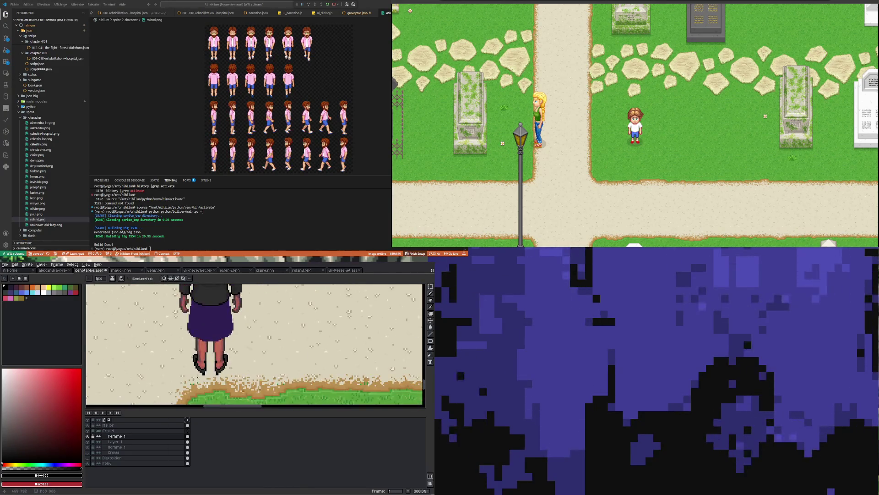
pyautogui.scroll(6, 198, 378)
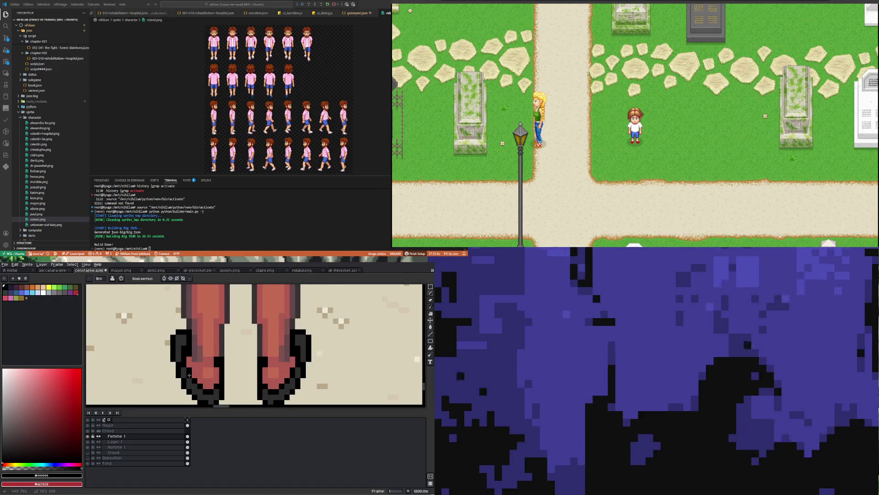
pyautogui.press('i')
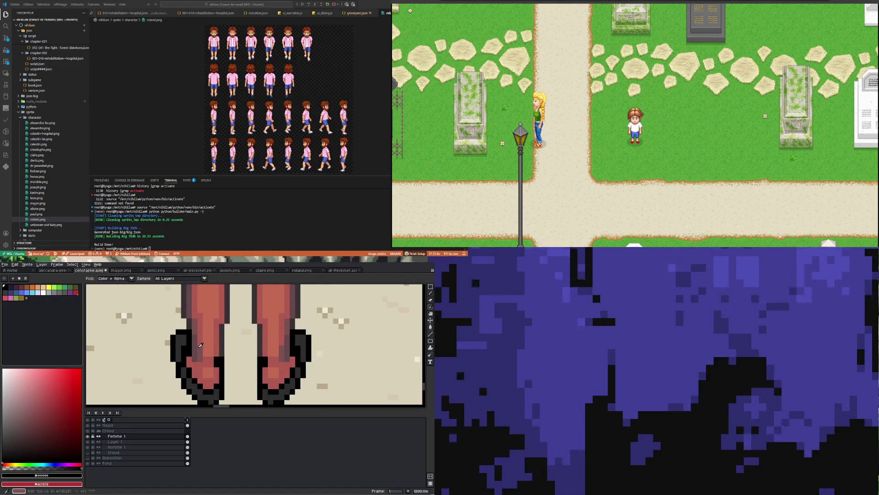
pyautogui.click(200, 345)
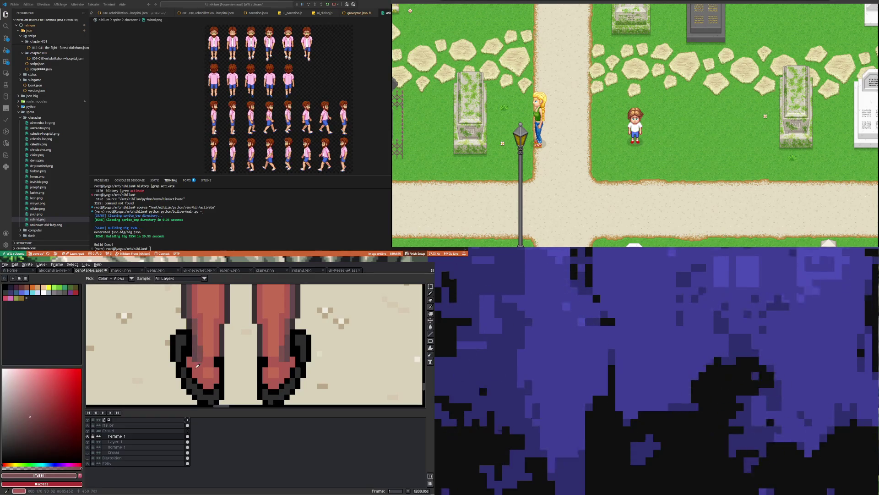
pyautogui.press('b')
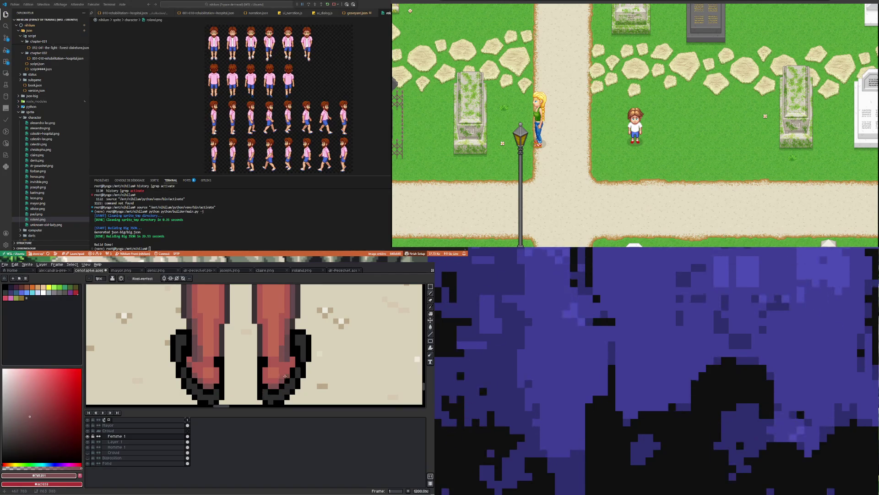
# Enable vertical Symmetry Mode and zoom out to review the shoes on the graveyard path.
pyautogui.click(164, 278)
pyautogui.scroll(-5, 209, 344)
pyautogui.scroll(2, 197, 337)
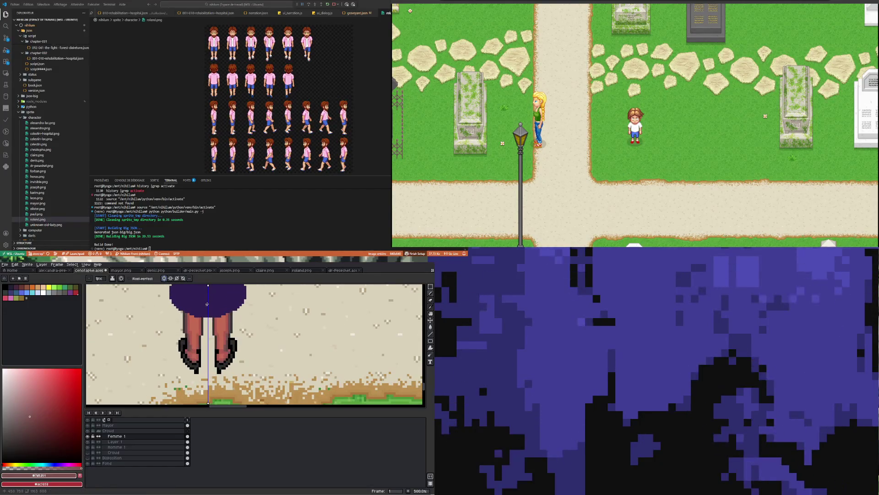
pyautogui.scroll(-4, 190, 360)
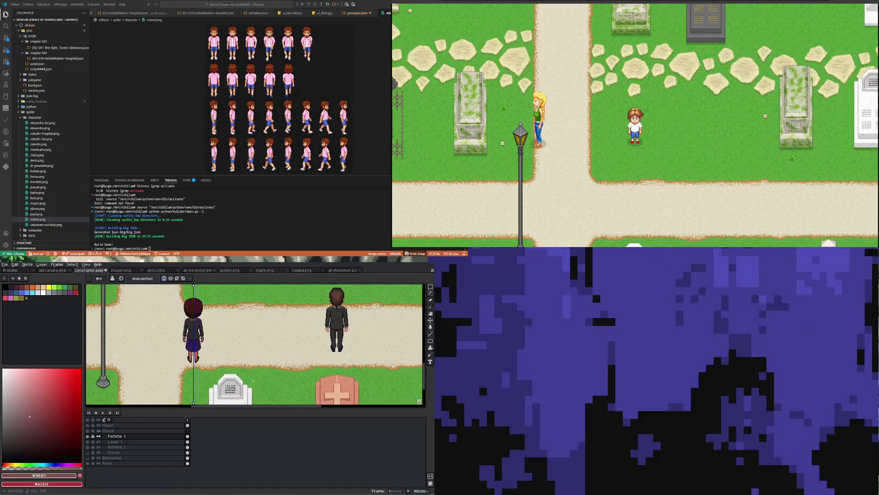
pyautogui.scroll(10, 184, 360)
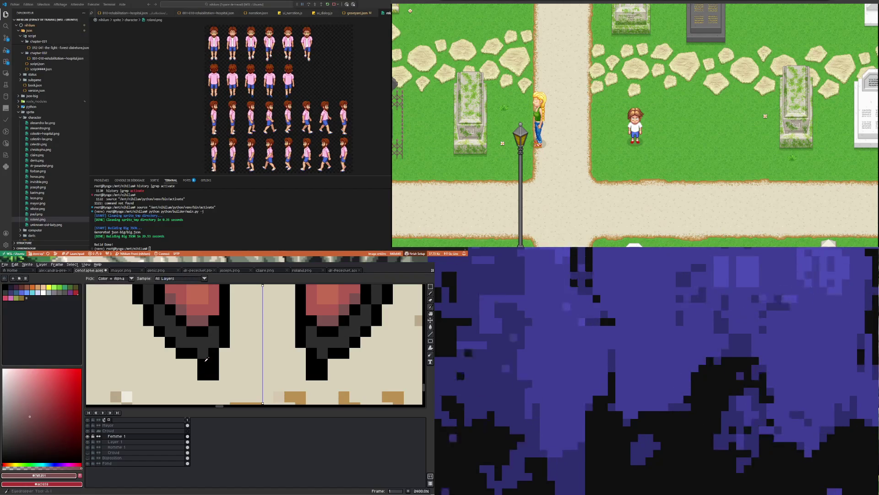
pyautogui.scroll(-7, 204, 360)
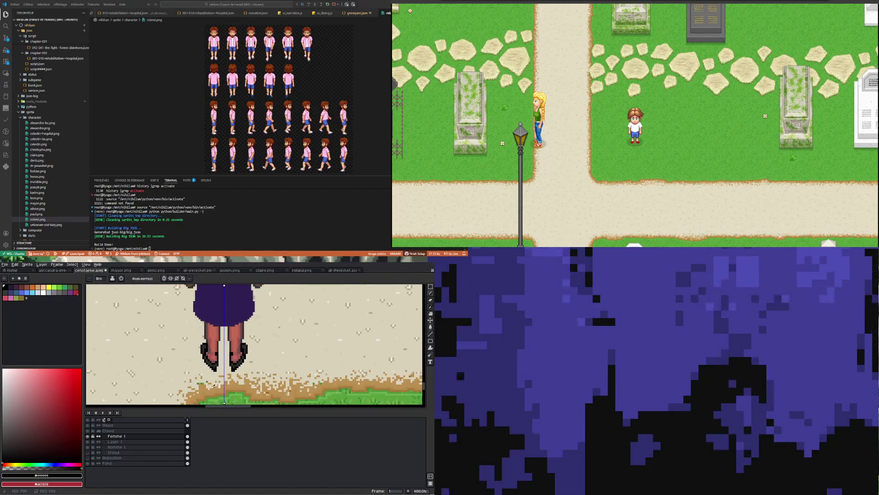
pyautogui.scroll(-1, 214, 385)
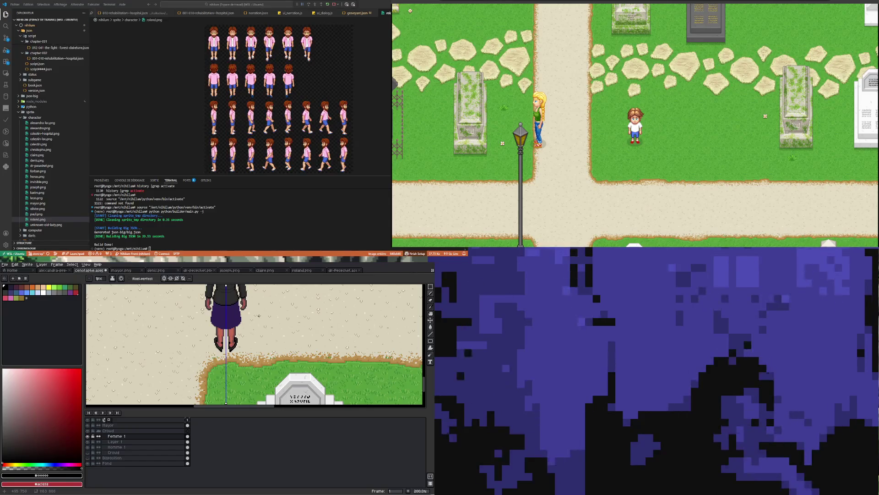
pyautogui.scroll(4, 249, 334)
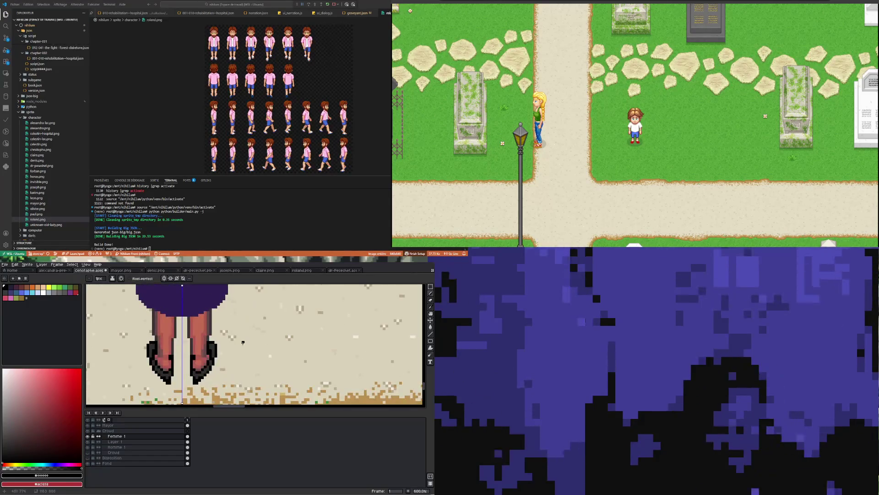
pyautogui.scroll(-4, 242, 343)
pyautogui.scroll(3, 233, 357)
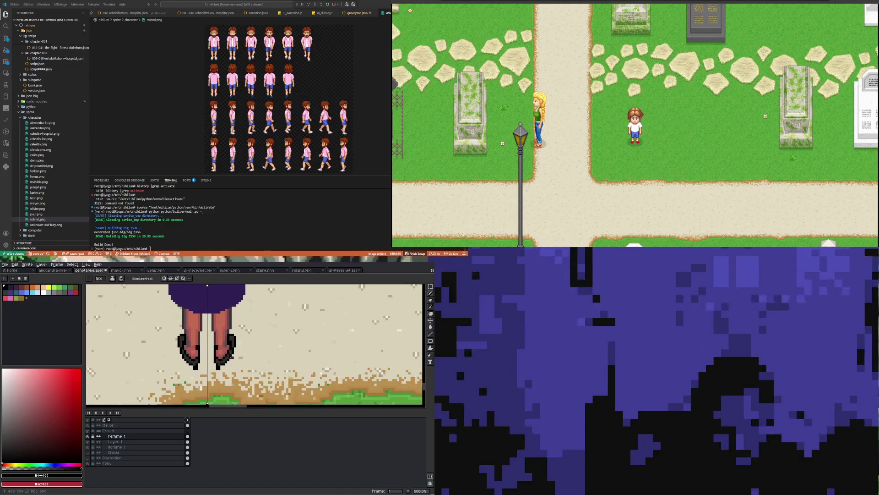
pyautogui.scroll(4, 232, 357)
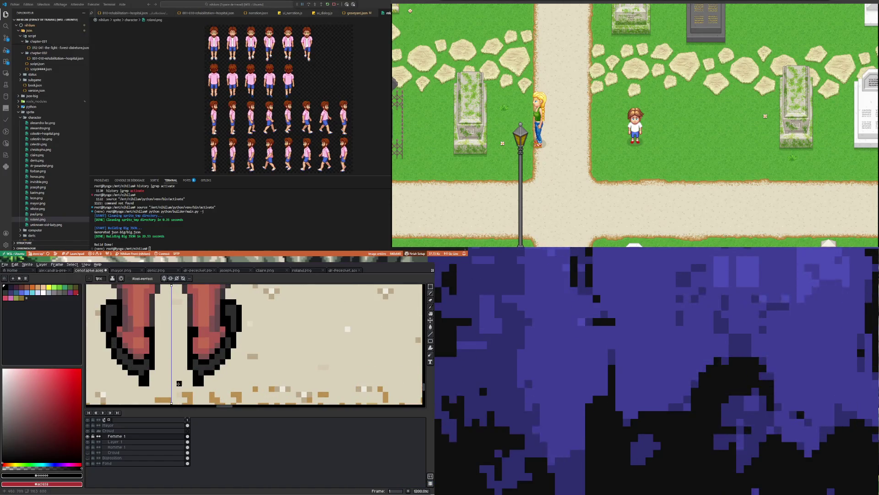
pyautogui.scroll(-6, 211, 370)
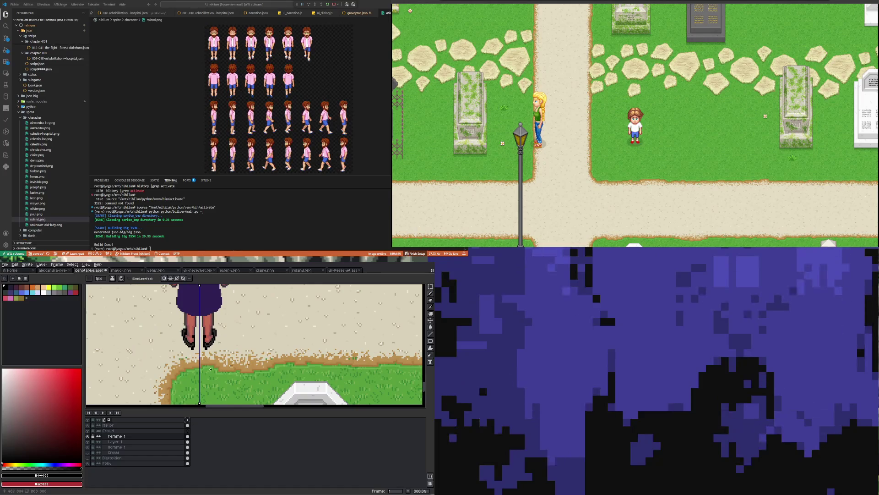
pyautogui.scroll(2, 201, 362)
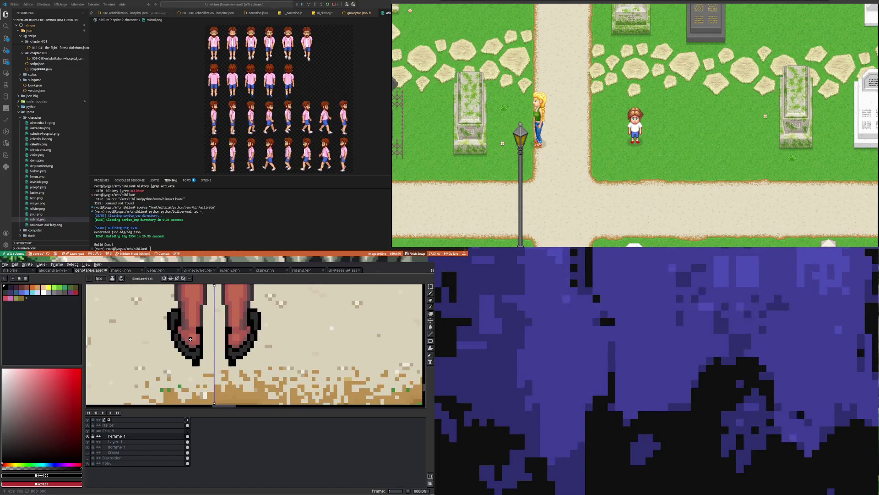
pyautogui.scroll(-3, 188, 354)
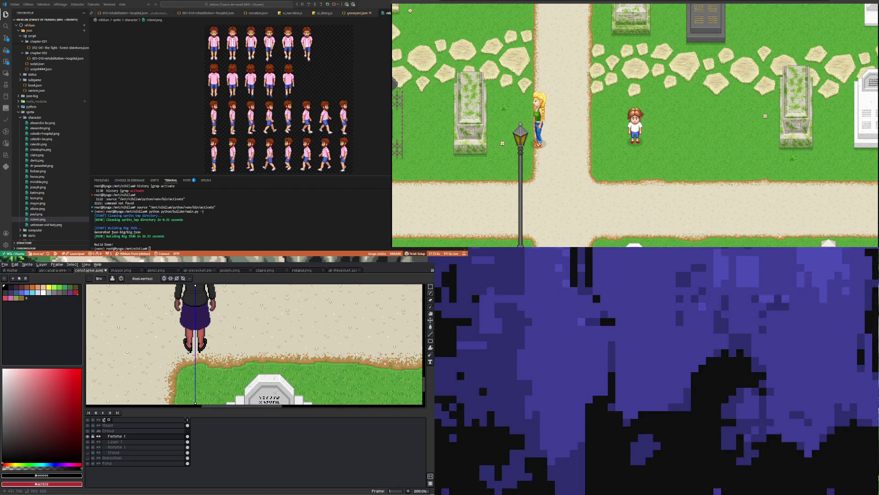
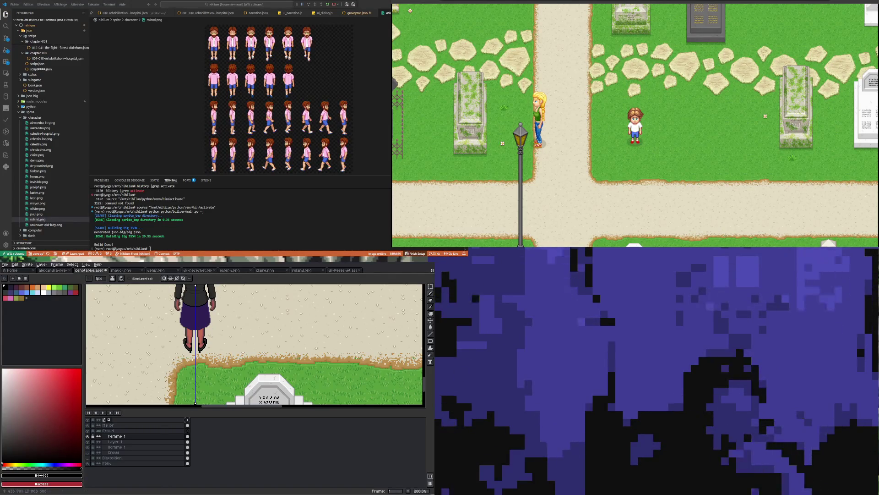
# Sample the coat's dark grey and lighten it for a lighter-grey drawing colour.
pyautogui.scroll(-2, 183, 362)
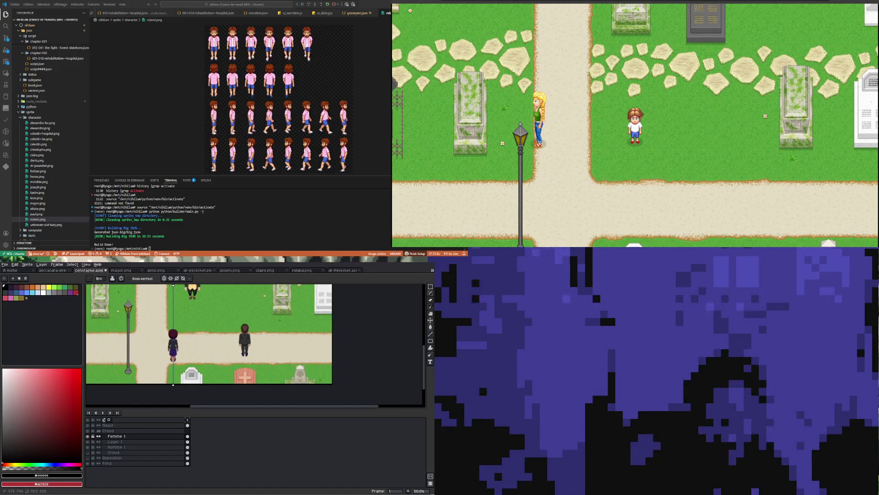
pyautogui.scroll(2, 174, 343)
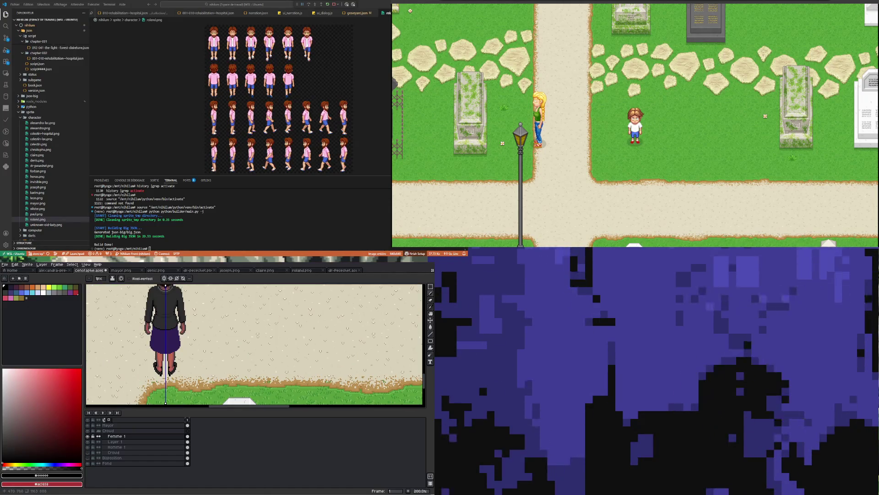
pyautogui.scroll(-1, 174, 344)
pyautogui.scroll(2, 175, 341)
pyautogui.scroll(-4, 174, 344)
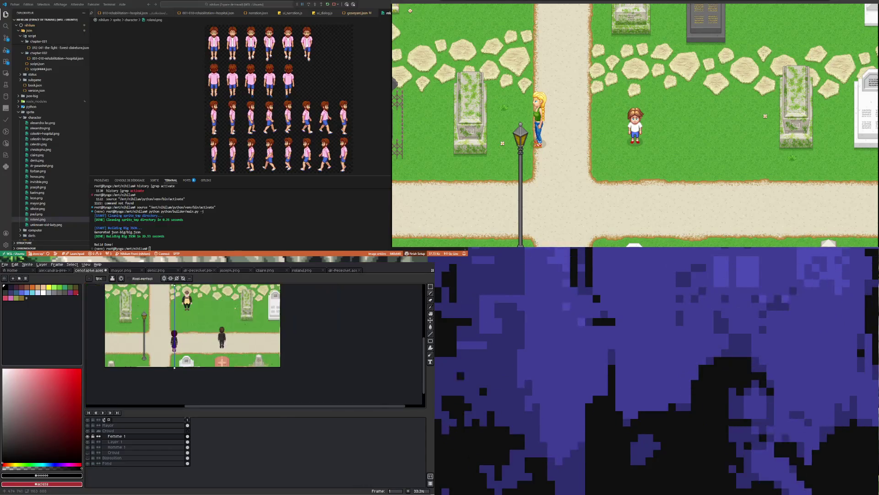
pyautogui.scroll(2, 173, 343)
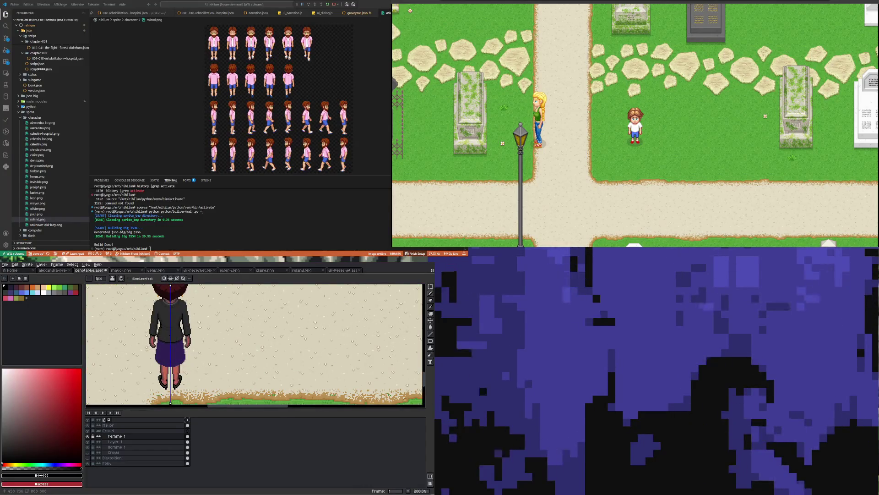
pyautogui.scroll(-1, 172, 336)
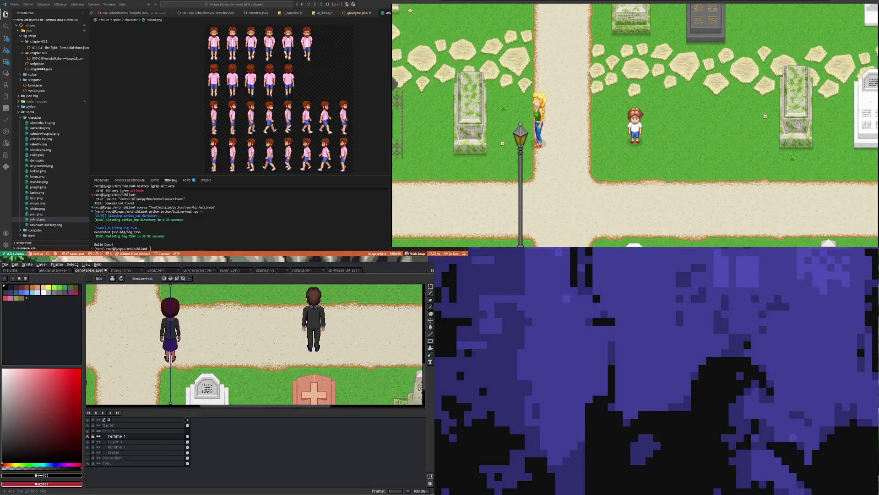
pyautogui.scroll(5, 172, 339)
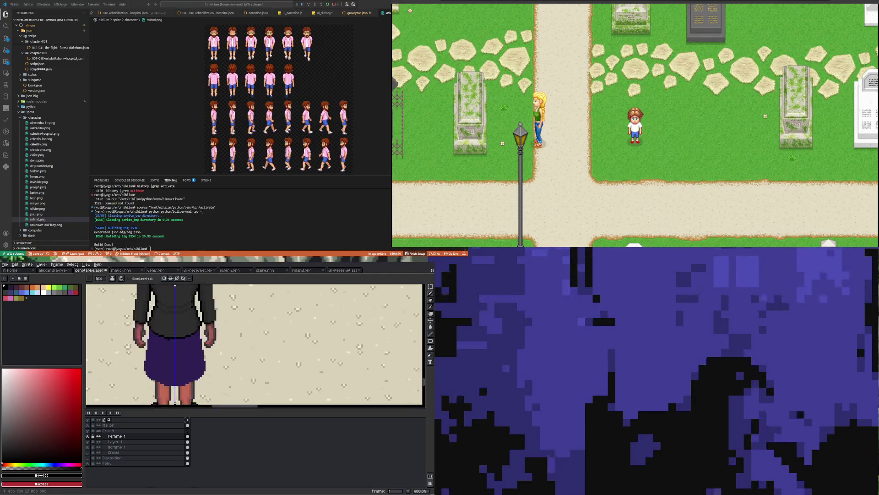
pyautogui.scroll(-3, 173, 341)
pyautogui.scroll(1, 172, 339)
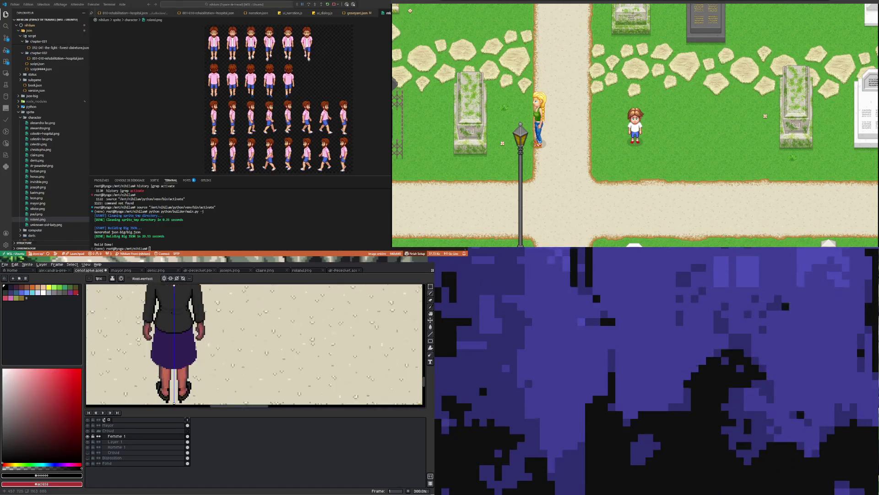
pyautogui.scroll(-1, 170, 335)
pyautogui.scroll(-2, 169, 321)
pyautogui.scroll(7, 169, 321)
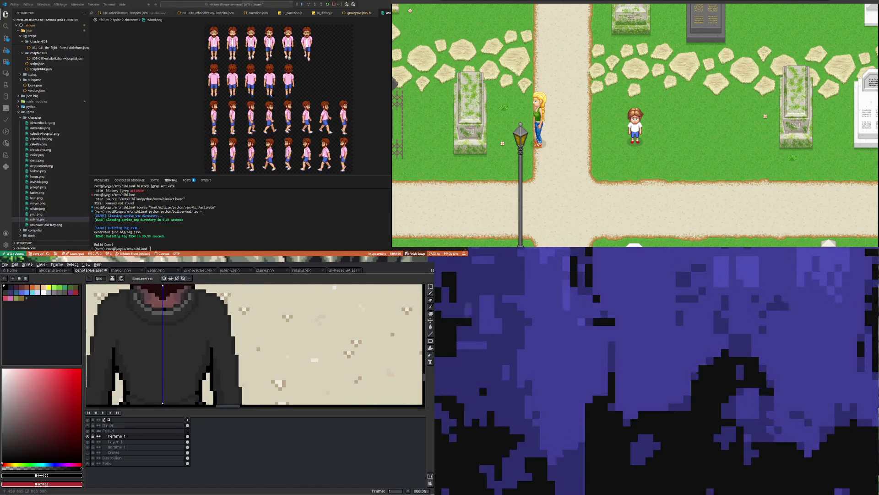
pyautogui.press('i')
pyautogui.click(179, 338)
pyautogui.scroll(-3, 178, 348)
pyautogui.scroll(3, 174, 371)
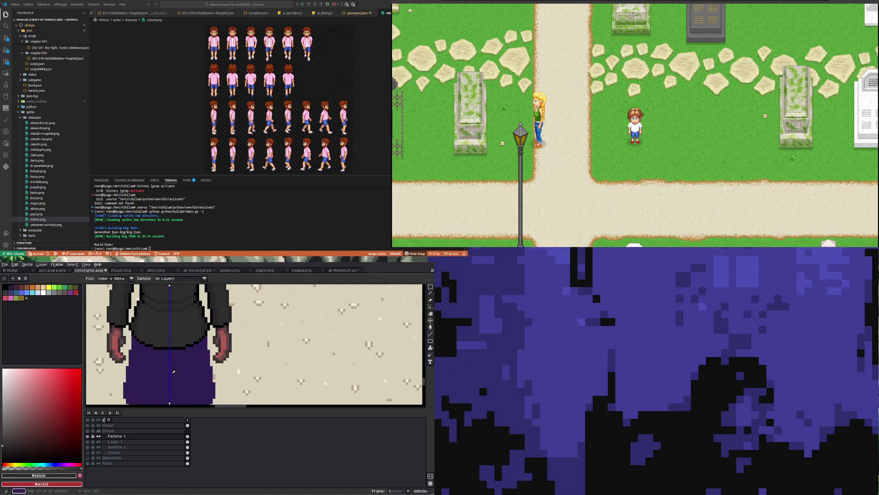
pyautogui.moveTo(6, 443); pyautogui.dragTo(2, 434)
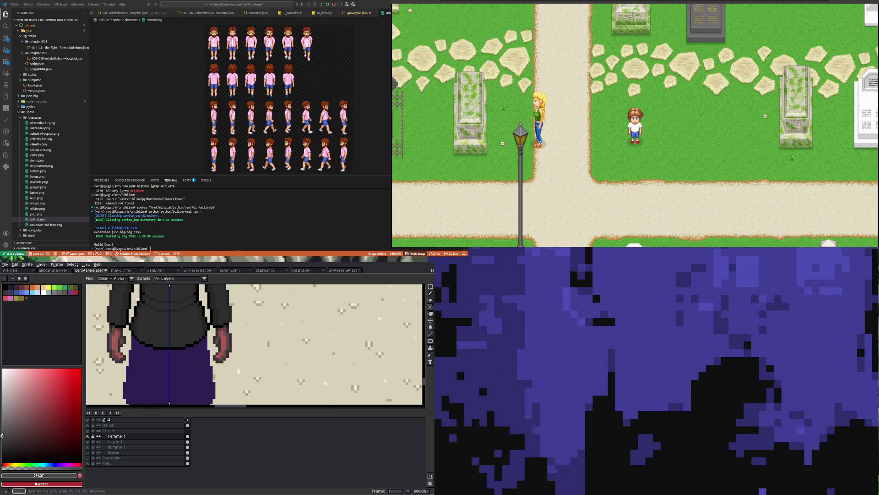
# Draw mirrored lighter-grey shading strokes and bands across the coat with the Pencil.
pyautogui.press('b')
pyautogui.scroll(4, 141, 344)
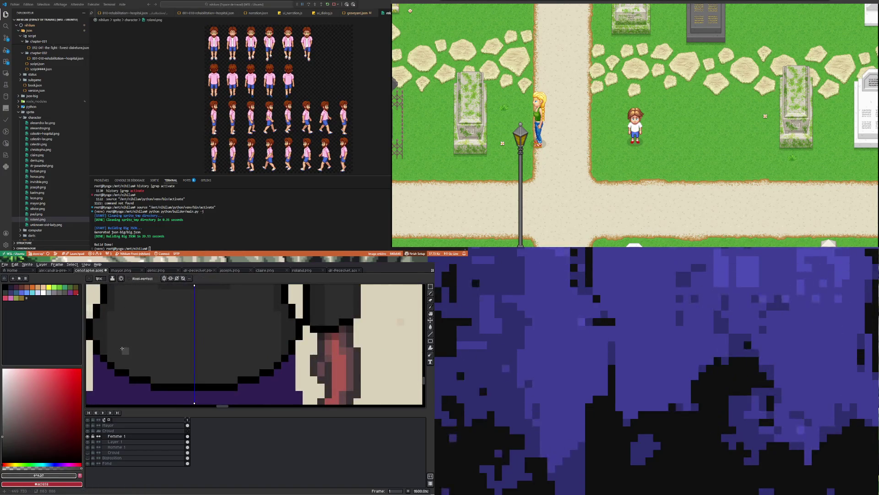
pyautogui.moveTo(121, 349)
pyautogui.mouseDown()
pyautogui.moveTo(158, 365)
pyautogui.moveTo(192, 365)
pyautogui.mouseUp()
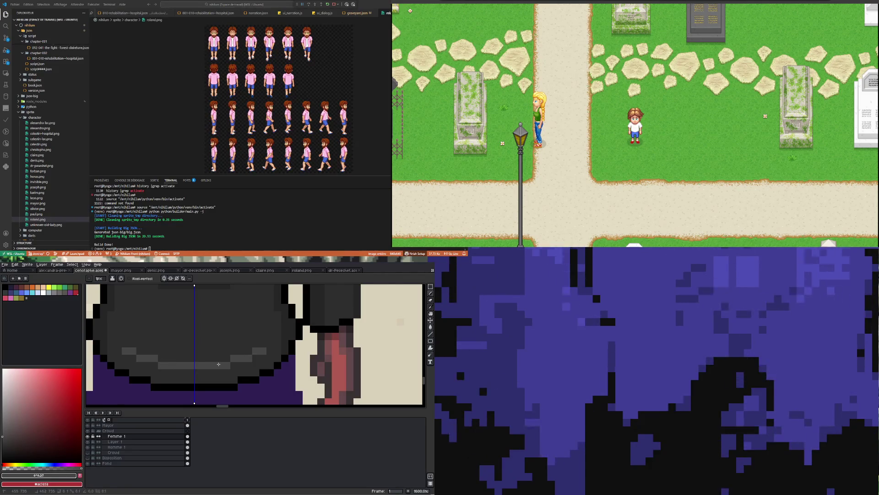
pyautogui.moveTo(128, 346)
pyautogui.mouseDown()
pyautogui.moveTo(133, 312)
pyautogui.moveTo(236, 331)
pyautogui.mouseUp()
pyautogui.moveTo(156, 324)
pyautogui.mouseDown()
pyautogui.moveTo(131, 339)
pyautogui.moveTo(183, 347)
pyautogui.moveTo(141, 348)
pyautogui.mouseUp()
# Undo the last shading strokes and paint mirrored light-grey pixels on the coat's lower back.
pyautogui.hotkey('ctrl', 'z')
pyautogui.hotkey('ctrl', 'z')
pyautogui.hotkey('ctrl', 'z')
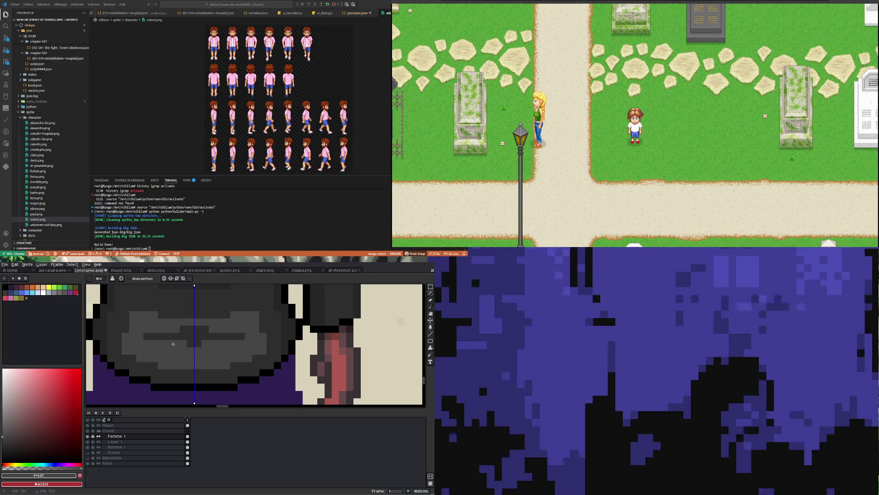
pyautogui.scroll(-3, 173, 330)
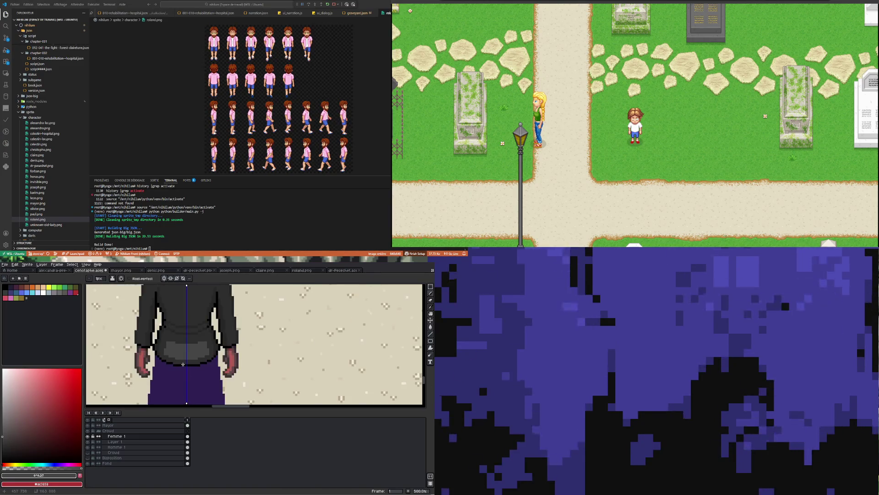
pyautogui.scroll(4, 146, 362)
pyautogui.click(156, 360)
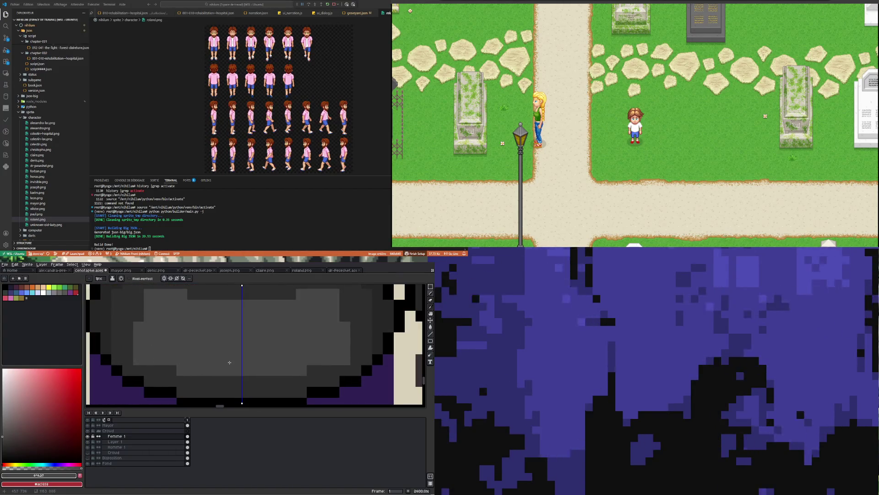
pyautogui.scroll(-3, 180, 374)
pyautogui.scroll(2, 201, 359)
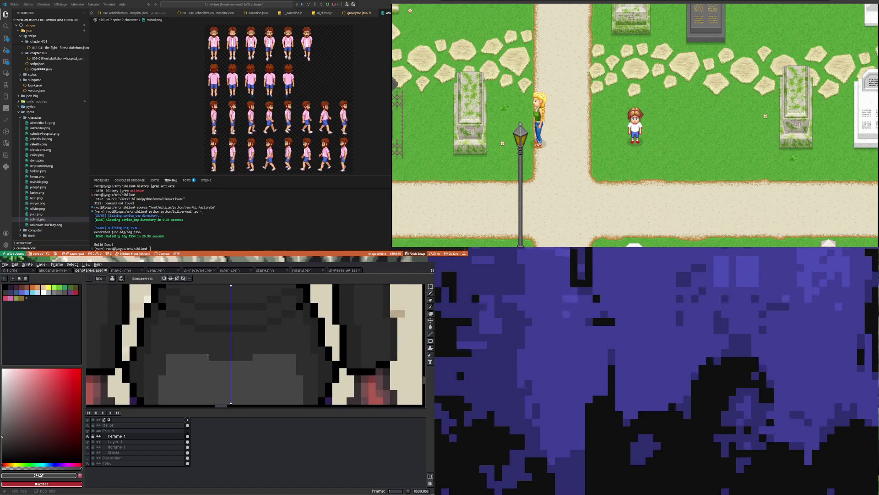
pyautogui.scroll(-3, 200, 355)
pyautogui.scroll(4, 200, 354)
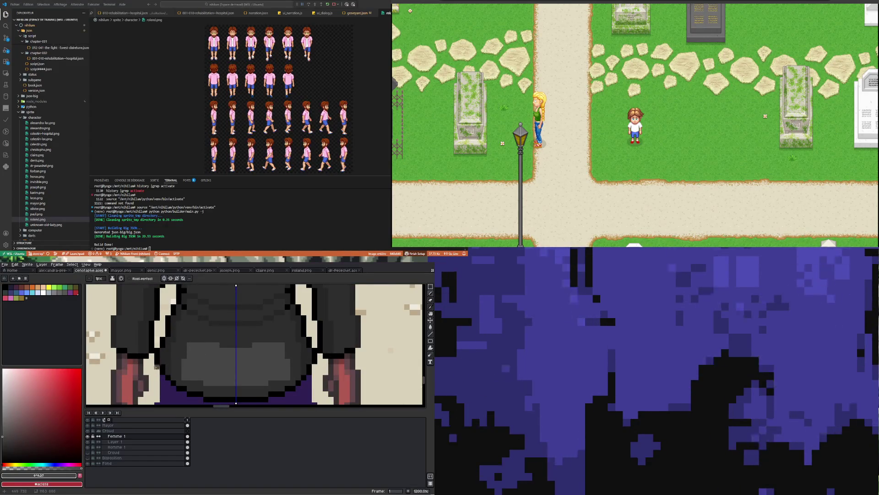
pyautogui.click(431, 307)
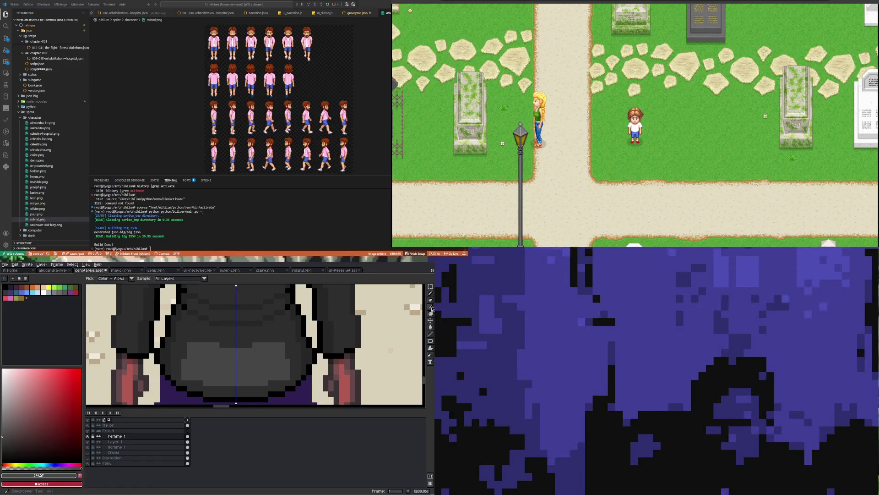
# Flood-fill the light-grey patch in the coat back to the coat's dark grey.
pyautogui.click(275, 348)
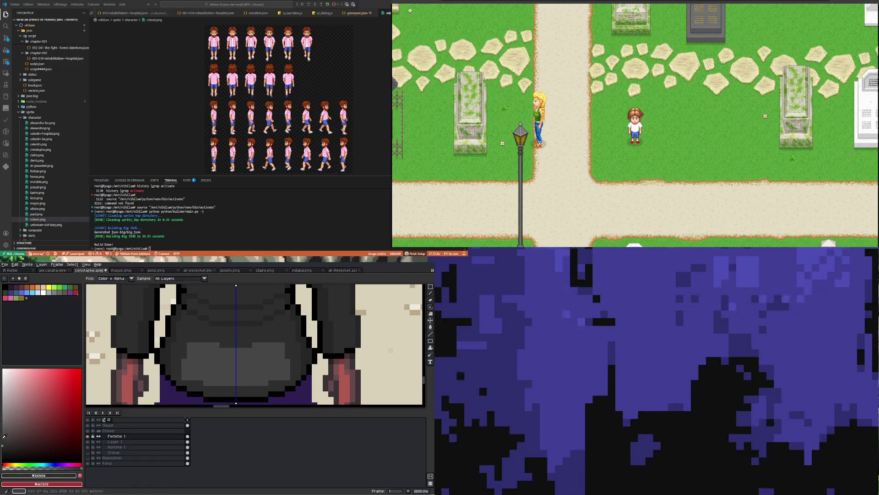
pyautogui.click(2, 439)
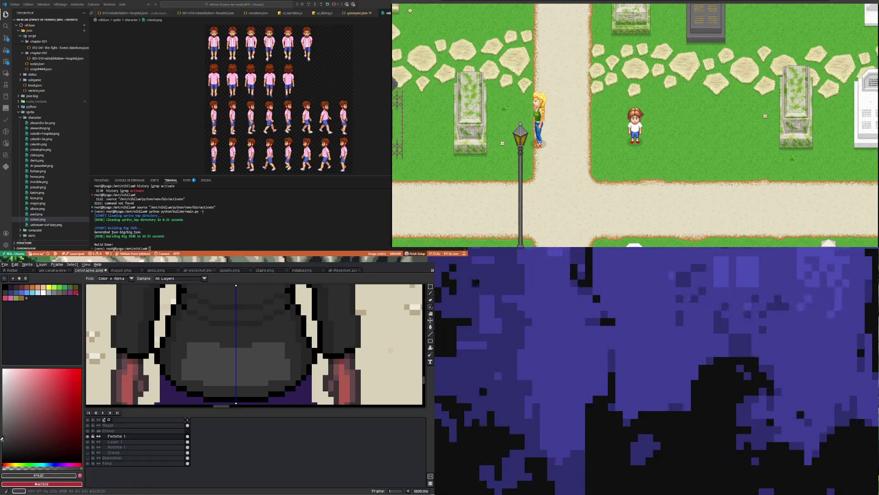
pyautogui.click(430, 326)
pyautogui.click(236, 364)
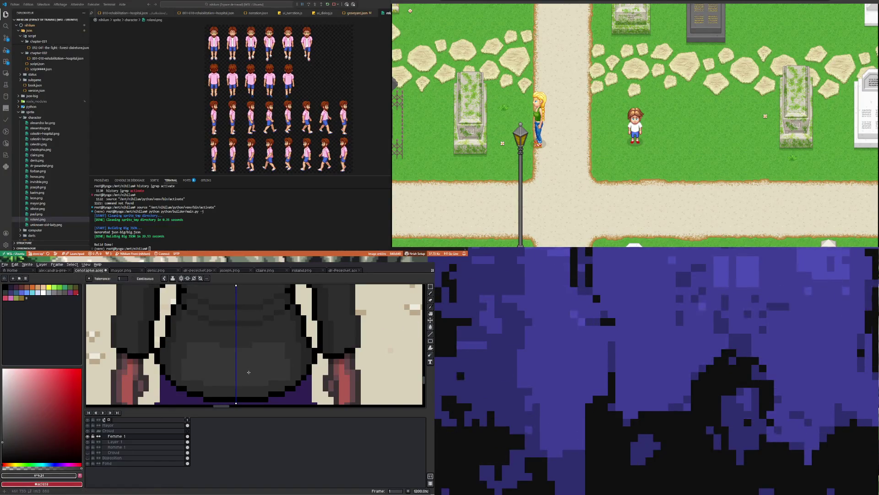
pyautogui.scroll(-5, 210, 331)
pyautogui.scroll(6, 211, 331)
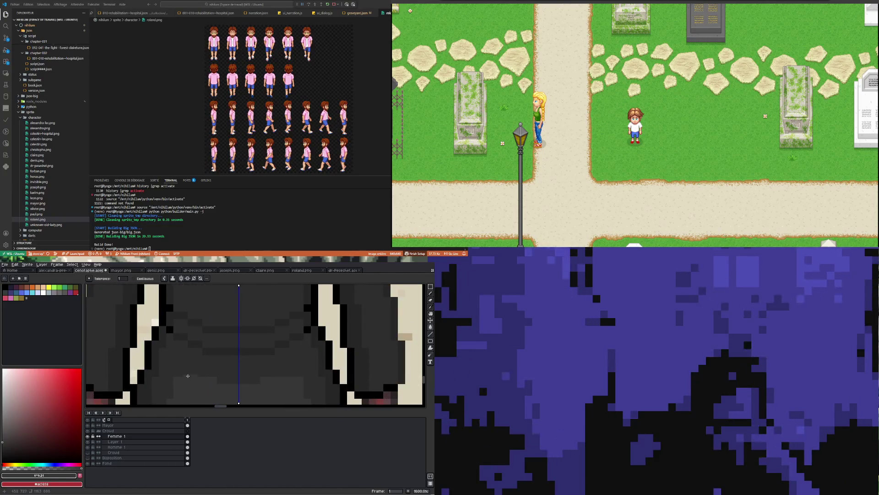
pyautogui.scroll(-4, 201, 362)
pyautogui.scroll(4, 198, 375)
# Set the drawing colour to the coat's grey #373737 after briefly trying darker #2e2e2e.
pyautogui.press('b')
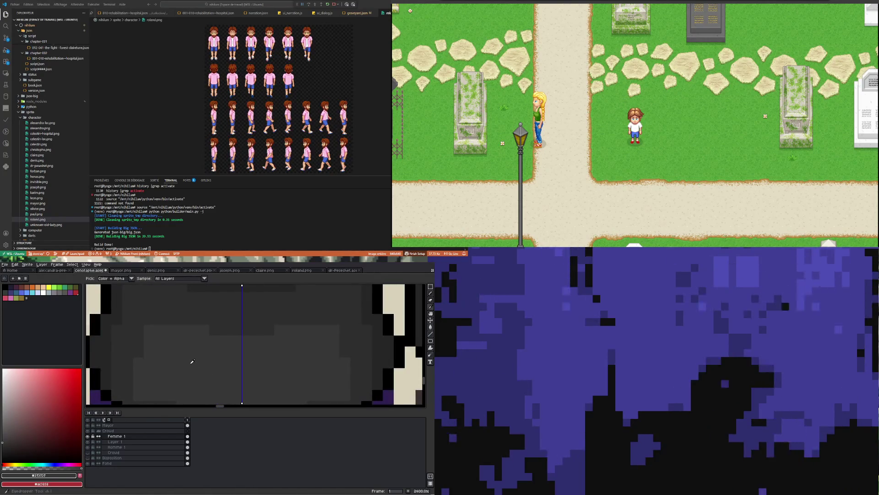
pyautogui.scroll(-6, 168, 319)
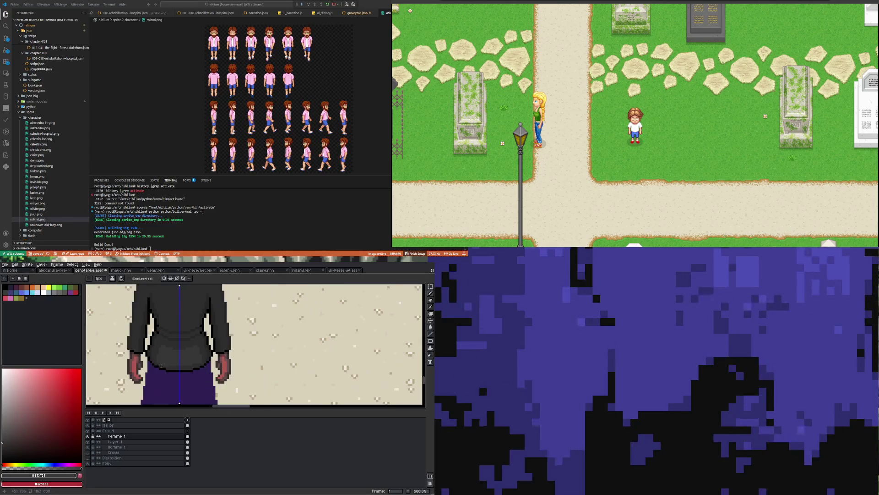
pyautogui.scroll(5, 165, 348)
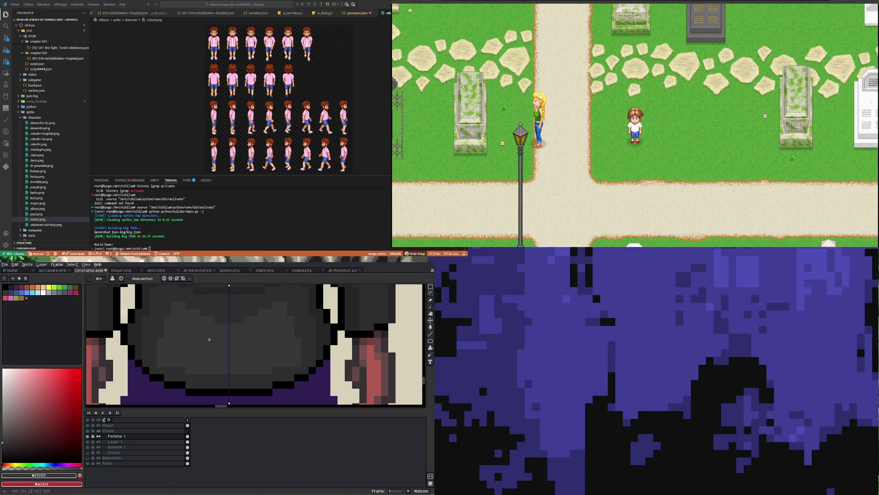
pyautogui.scroll(-4, 210, 335)
pyautogui.scroll(3, 204, 352)
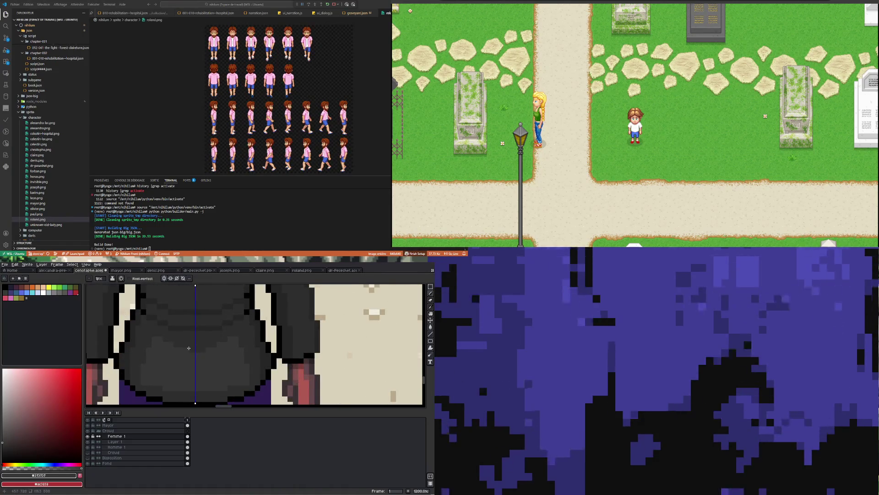
pyautogui.scroll(-5, 174, 345)
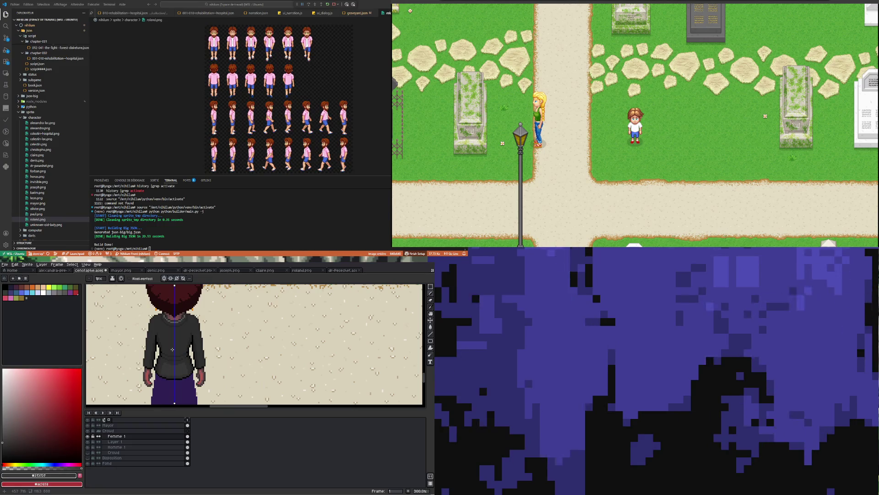
pyautogui.scroll(8, 172, 350)
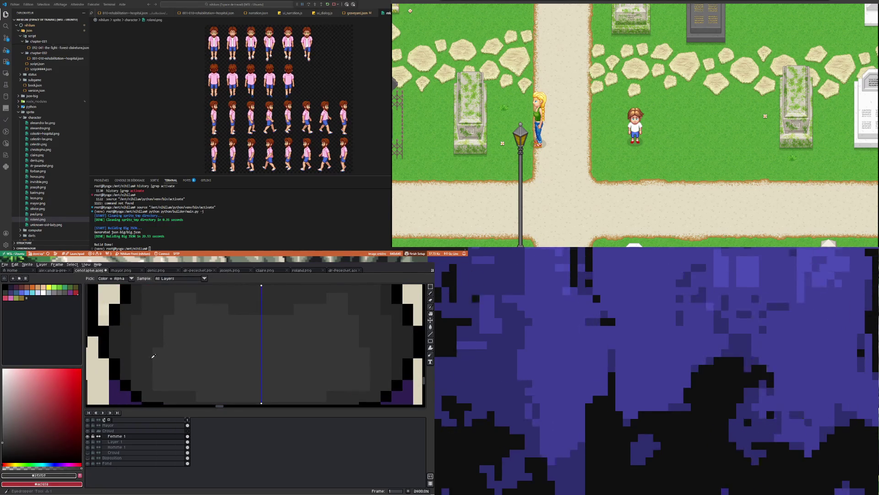
pyautogui.keyDown('alt'); pyautogui.click(160, 391); pyautogui.keyUp('alt')
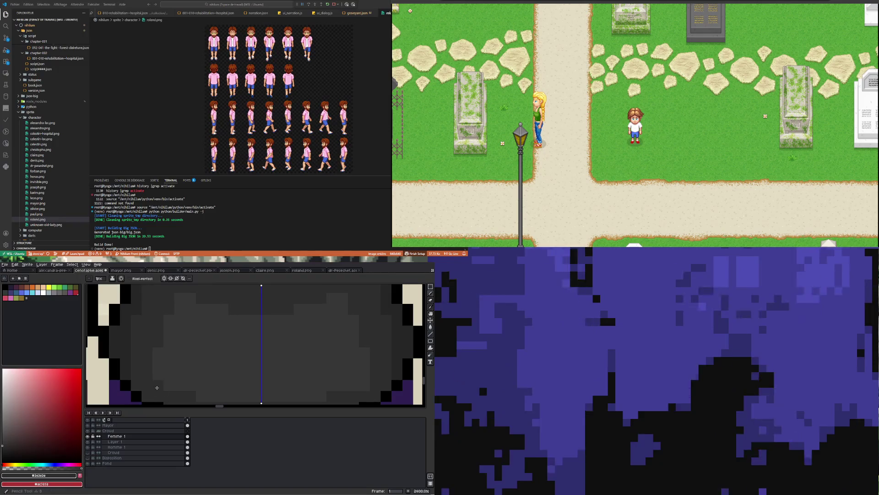
pyautogui.scroll(-6, 151, 343)
pyautogui.scroll(4, 166, 340)
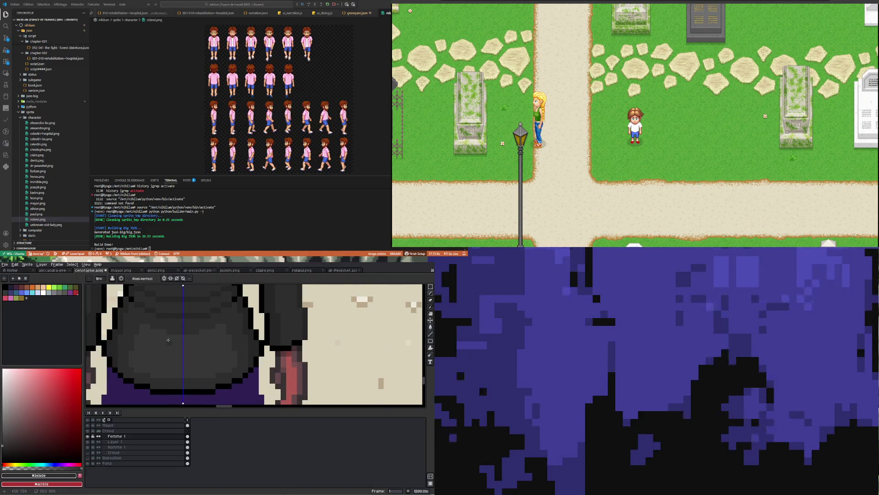
pyautogui.press('i')
pyautogui.click(172, 354)
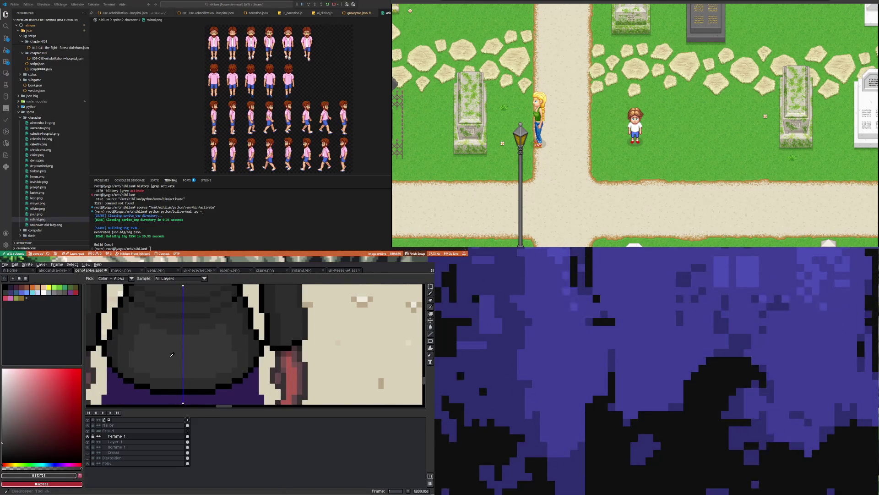
pyautogui.scroll(-3, 173, 354)
# Zoom in and out over the mourners' coat collars and skirts to inspect the shading.
pyautogui.press('b')
pyautogui.scroll(2, 147, 330)
pyautogui.scroll(-2, 122, 305)
pyautogui.scroll(5, 122, 305)
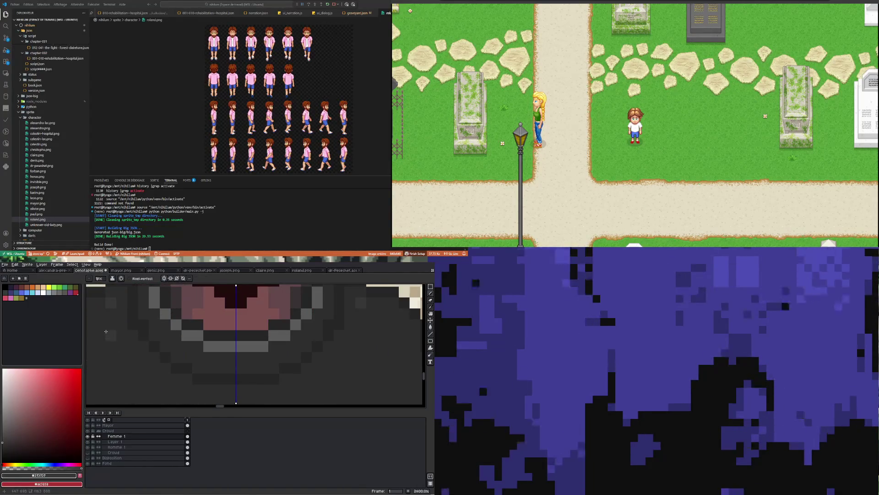
pyautogui.scroll(-5, 105, 332)
pyautogui.scroll(4, 119, 335)
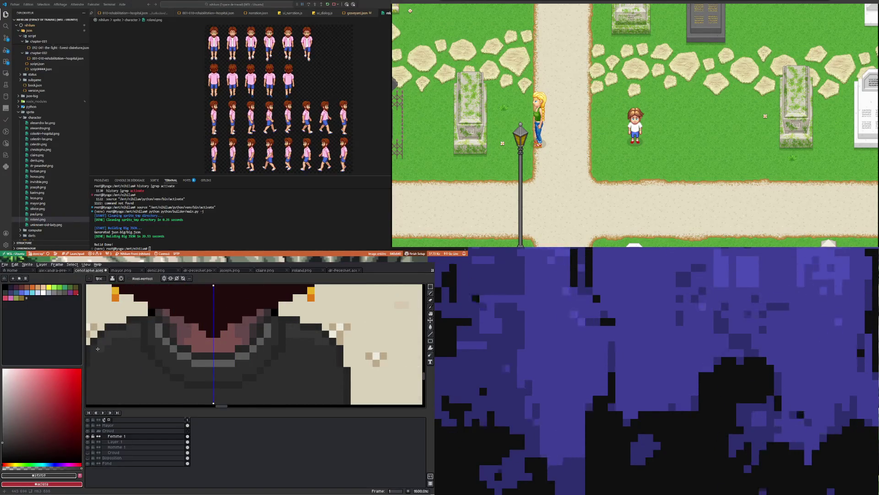
pyautogui.scroll(-4, 157, 321)
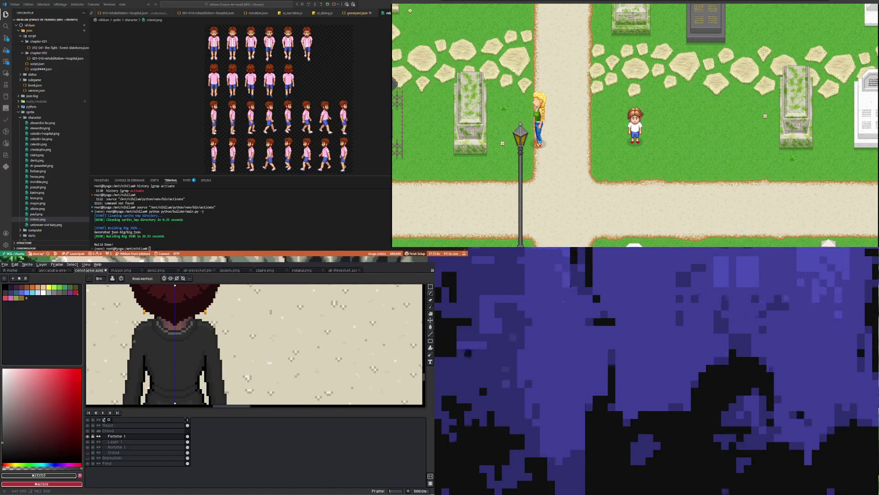
pyautogui.scroll(5, 135, 344)
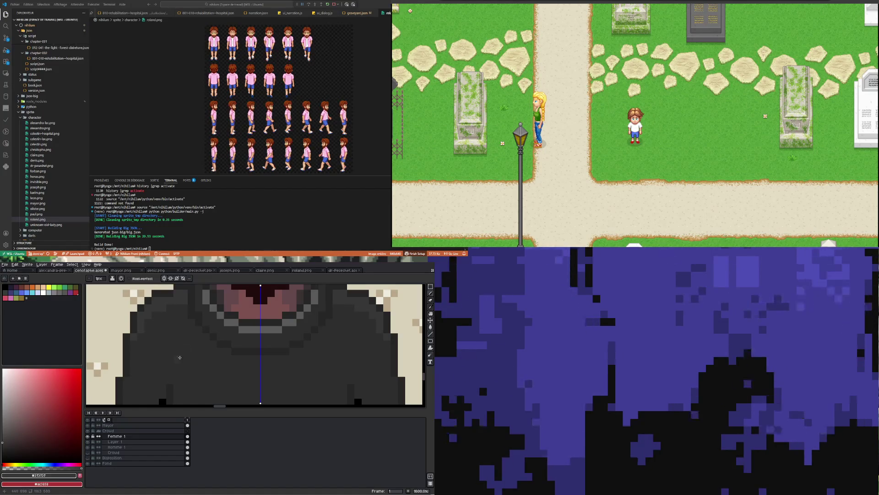
pyautogui.scroll(-4, 161, 338)
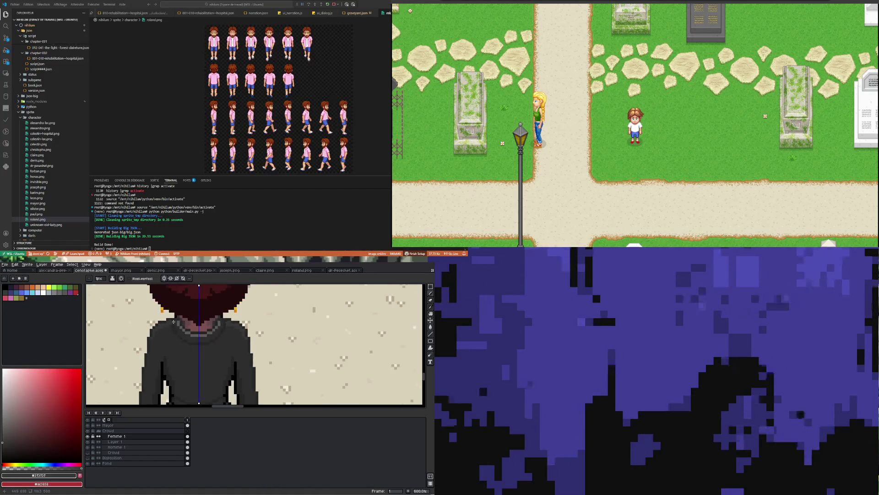
pyautogui.scroll(4, 165, 344)
pyautogui.scroll(-3, 173, 357)
pyautogui.scroll(-2, 172, 356)
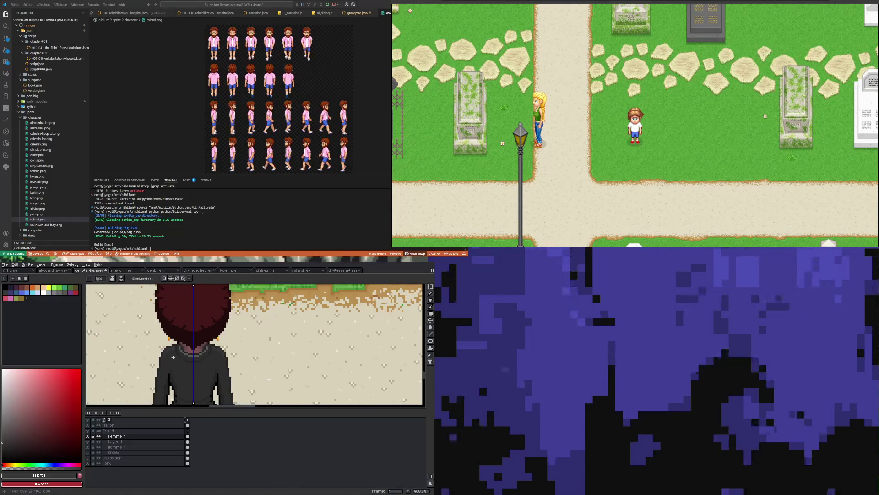
pyautogui.scroll(5, 171, 366)
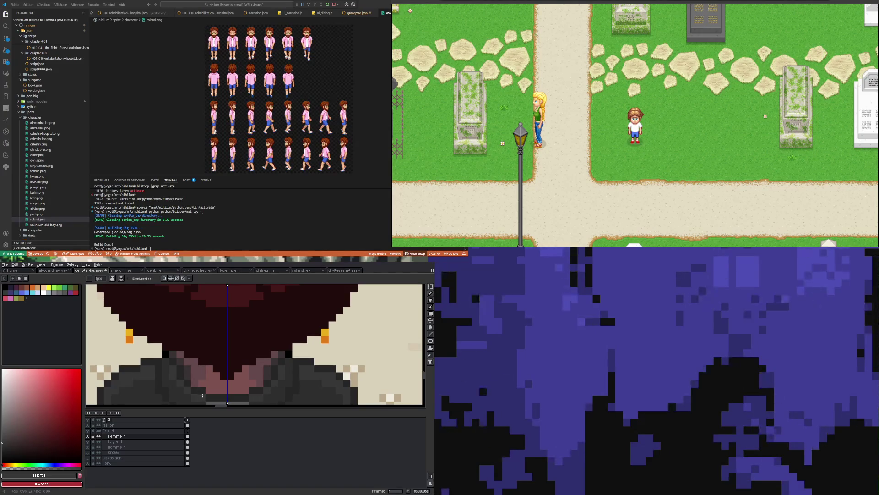
pyautogui.scroll(-3, 188, 385)
pyautogui.scroll(3, 203, 374)
pyautogui.scroll(-4, 228, 374)
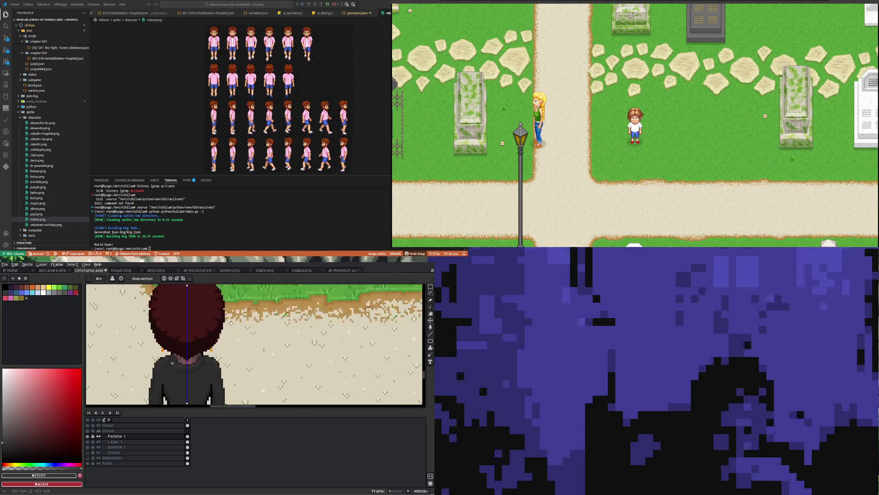
pyautogui.scroll(2, 205, 314)
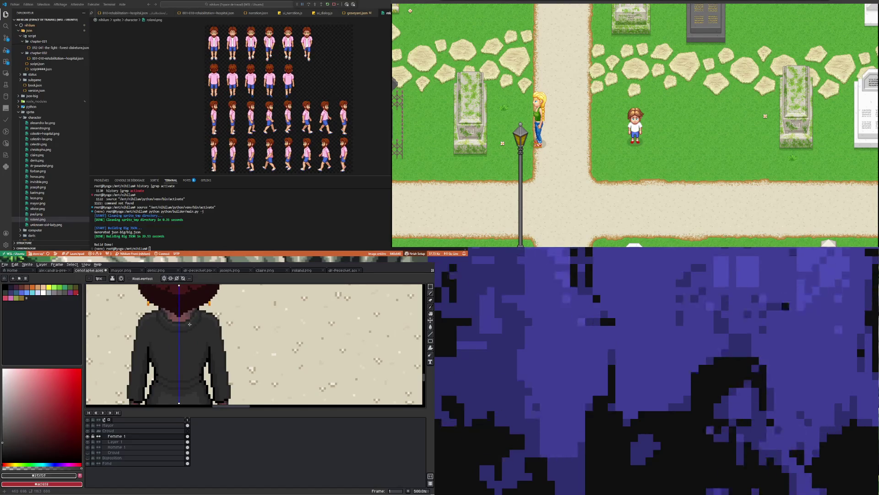
pyautogui.scroll(-4, 189, 324)
pyautogui.scroll(3, 190, 333)
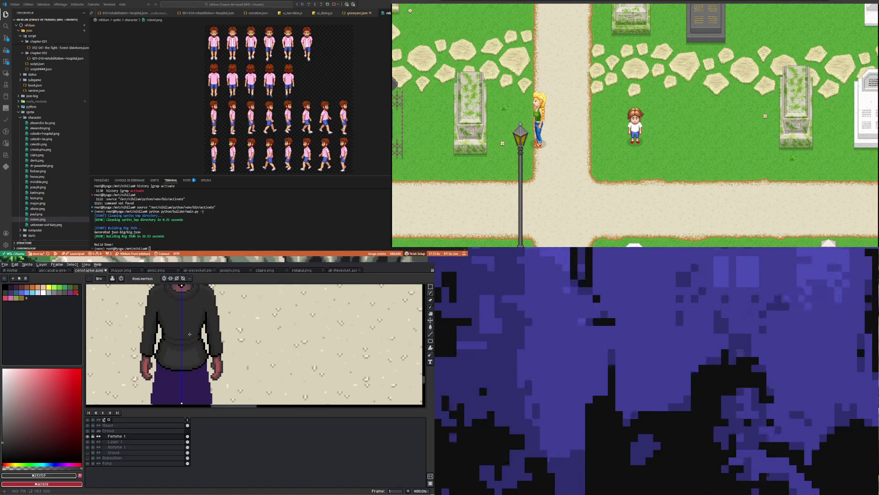
pyautogui.scroll(-4, 190, 334)
pyautogui.scroll(3, 233, 311)
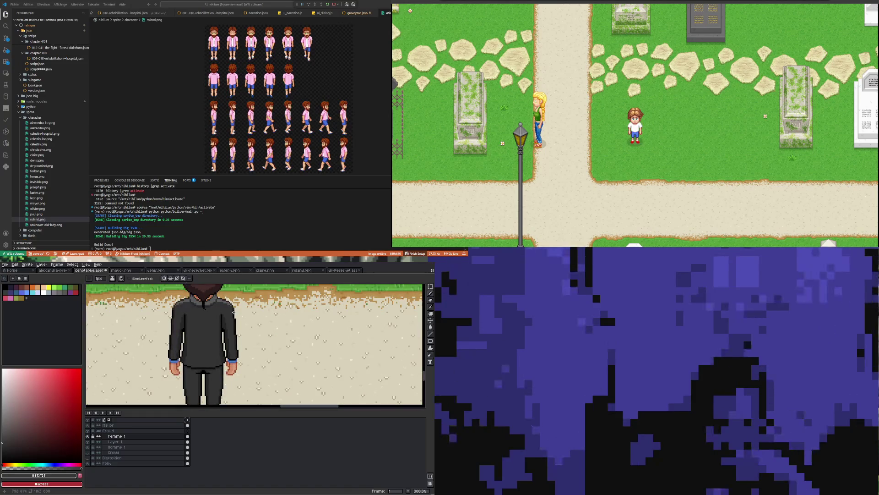
pyautogui.scroll(-4, 233, 312)
pyautogui.scroll(4, 290, 340)
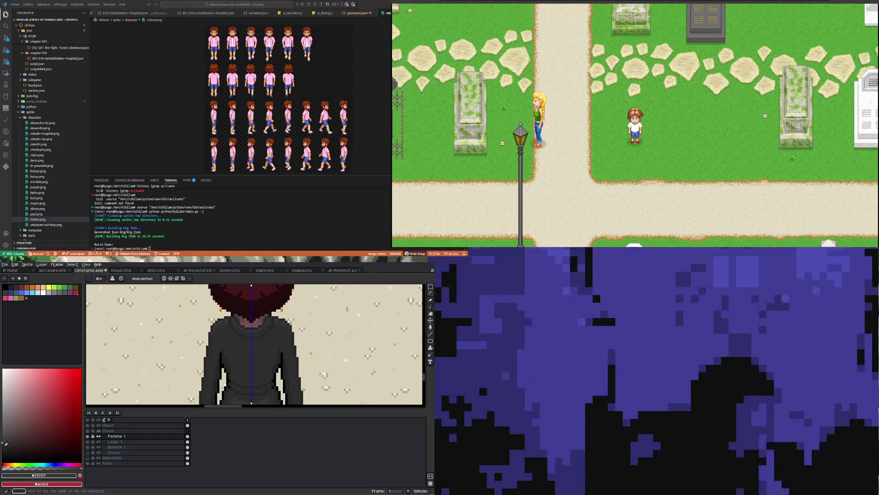
# Select the Paint Bucket tool while zooming around the mourners' skirts.
pyautogui.click(431, 327)
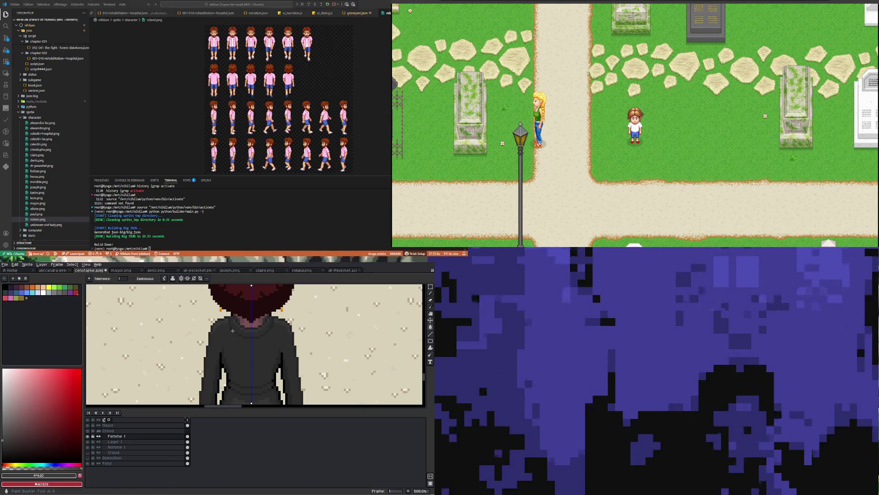
pyautogui.scroll(4, 239, 333)
pyautogui.scroll(-6, 239, 333)
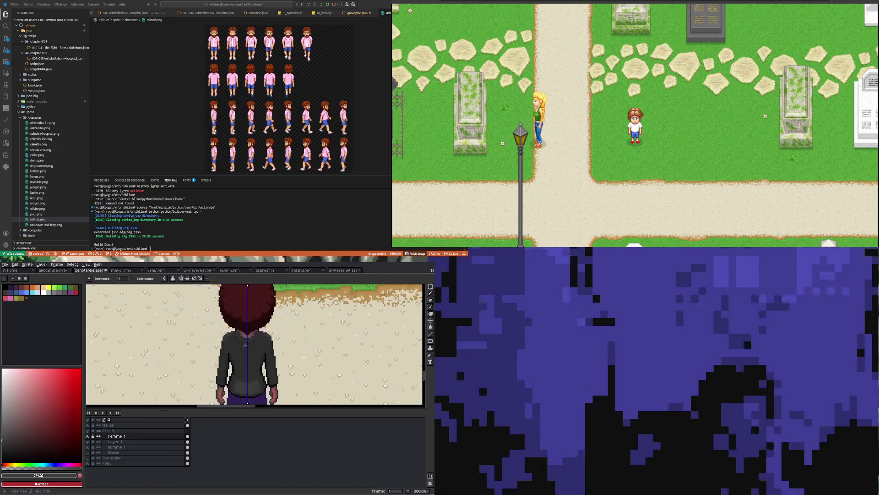
pyautogui.scroll(2, 236, 316)
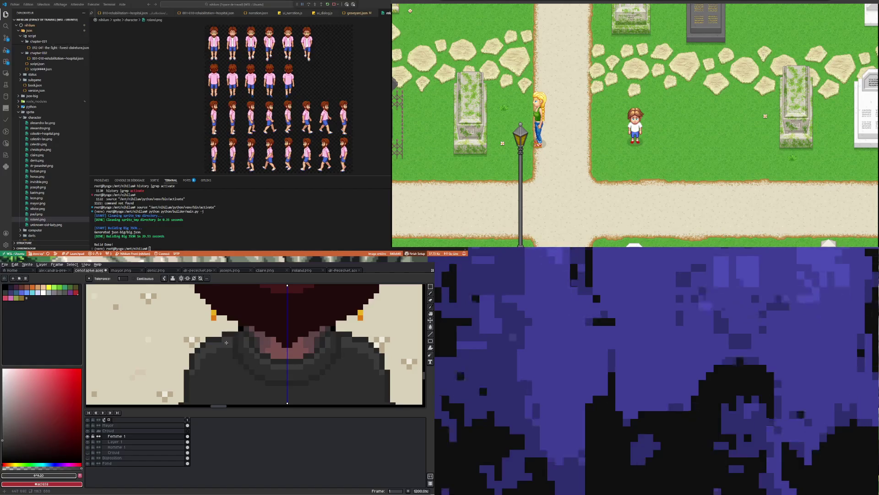
pyautogui.scroll(-2, 227, 341)
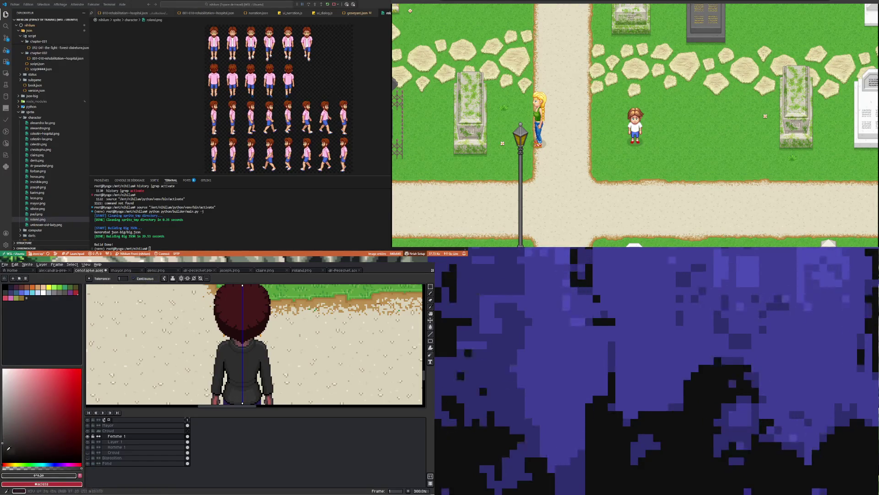
pyautogui.scroll(-2, 204, 349)
pyautogui.scroll(2, 228, 344)
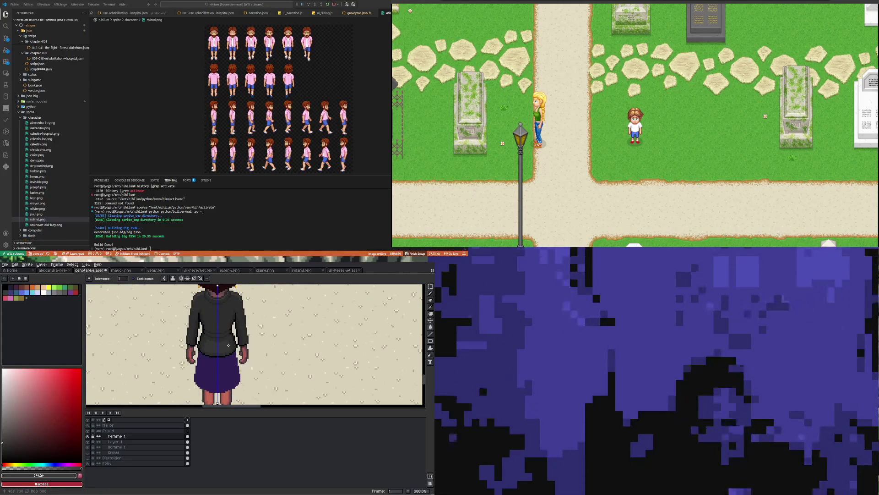
pyautogui.scroll(-1, 229, 345)
pyautogui.scroll(1, 226, 362)
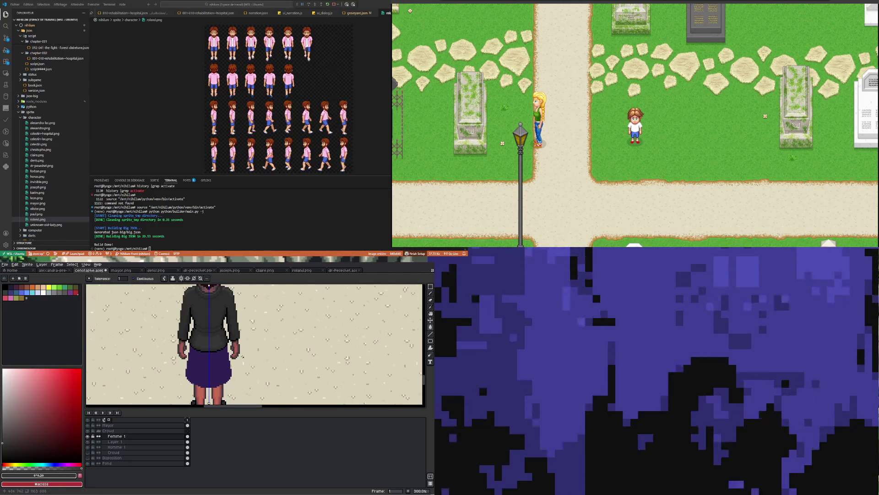
pyautogui.scroll(1, 226, 363)
pyautogui.scroll(-3, 226, 362)
# Sample the skirt's dark purple #2f1f53 and choose a lighter purple shade.
pyautogui.scroll(4, 208, 370)
pyautogui.scroll(-2, 209, 370)
pyautogui.scroll(3, 208, 370)
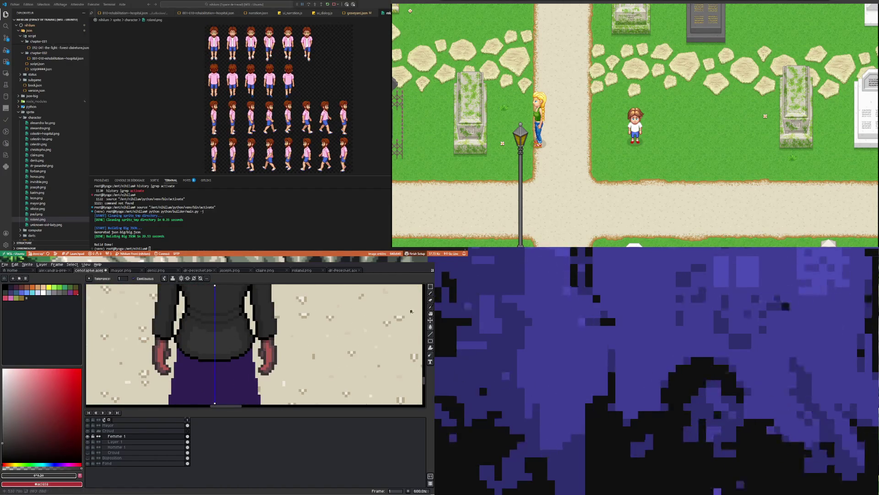
pyautogui.click(431, 307)
pyautogui.click(216, 384)
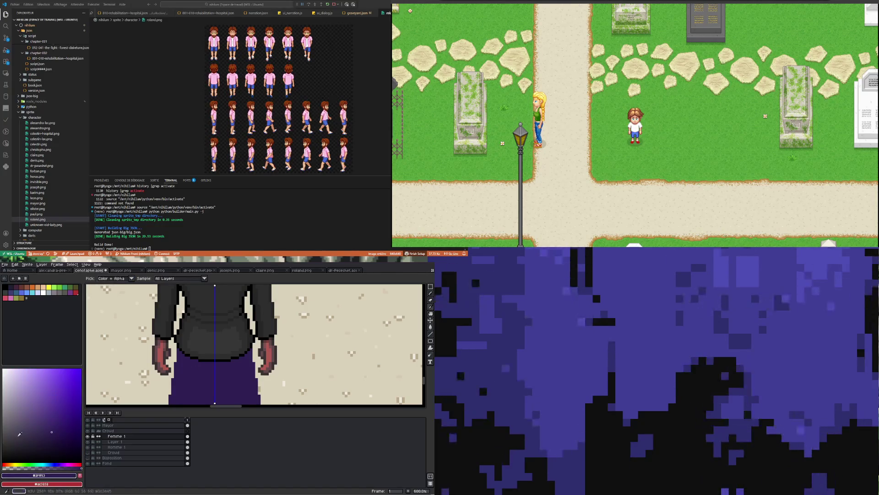
pyautogui.click(46, 425)
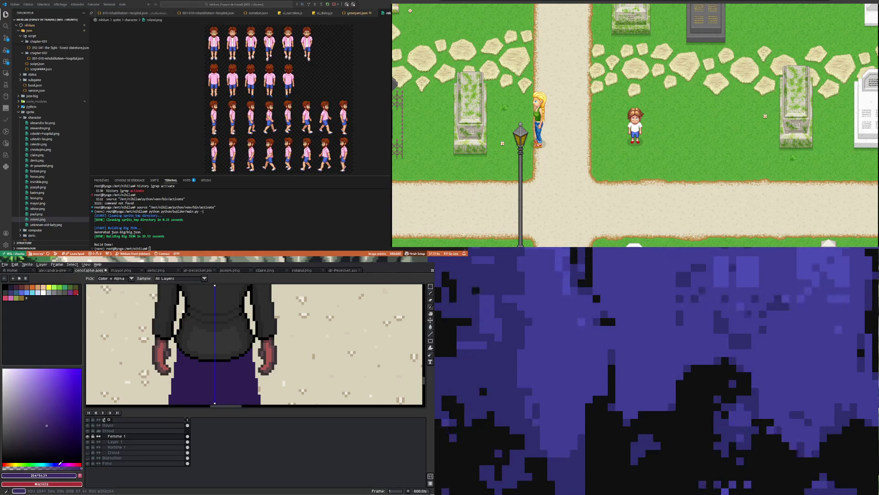
pyautogui.press('b')
# Draw a mirrored lighter-purple curved line across the middle of the skirt.
pyautogui.scroll(4, 196, 358)
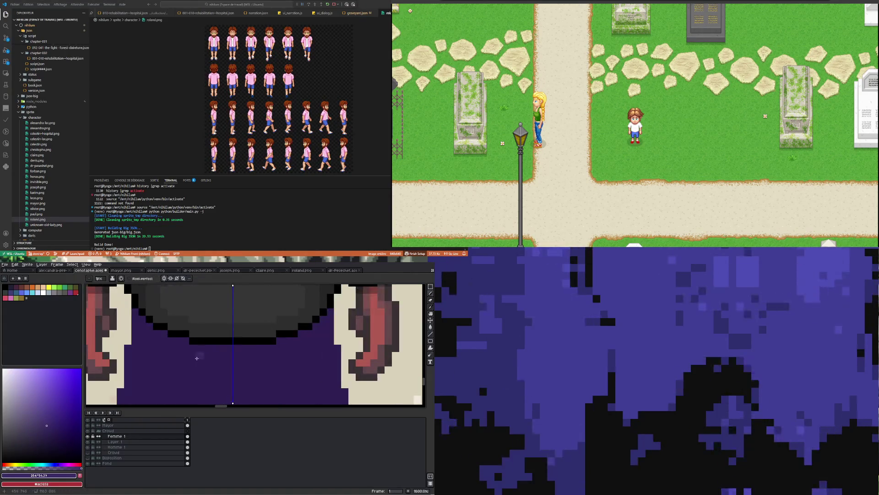
pyautogui.click(196, 357)
pyautogui.moveTo(203, 356); pyautogui.dragTo(299, 347)
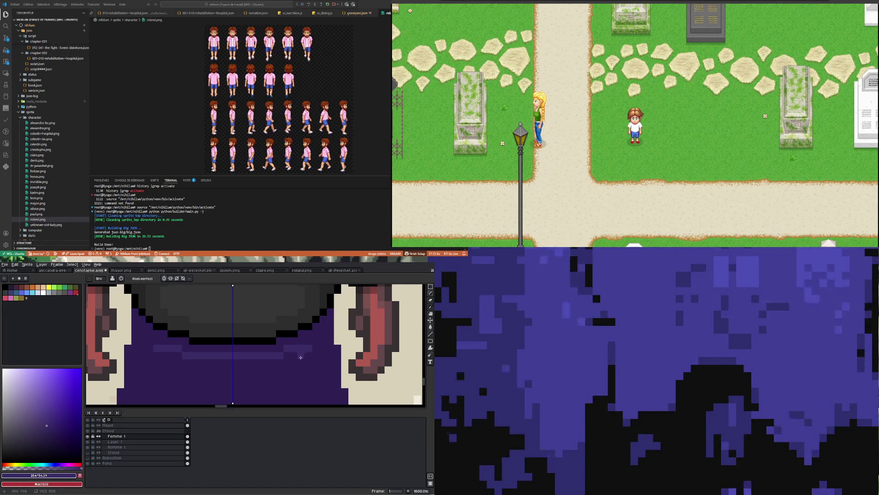
pyautogui.scroll(-4, 301, 356)
pyautogui.scroll(1, 254, 348)
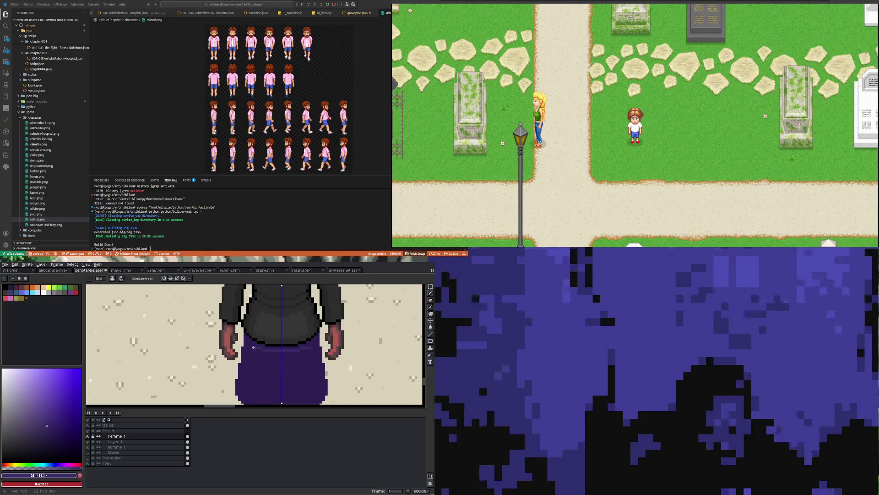
pyautogui.scroll(5, 254, 348)
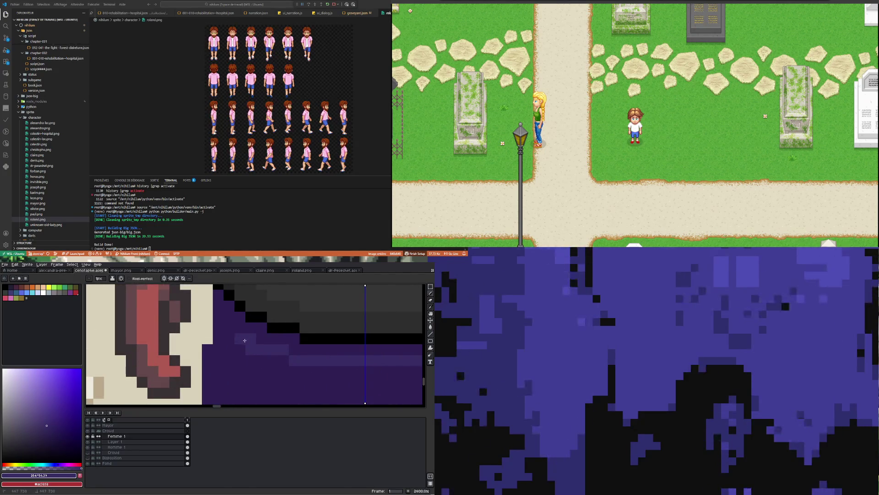
pyautogui.scroll(-5, 244, 340)
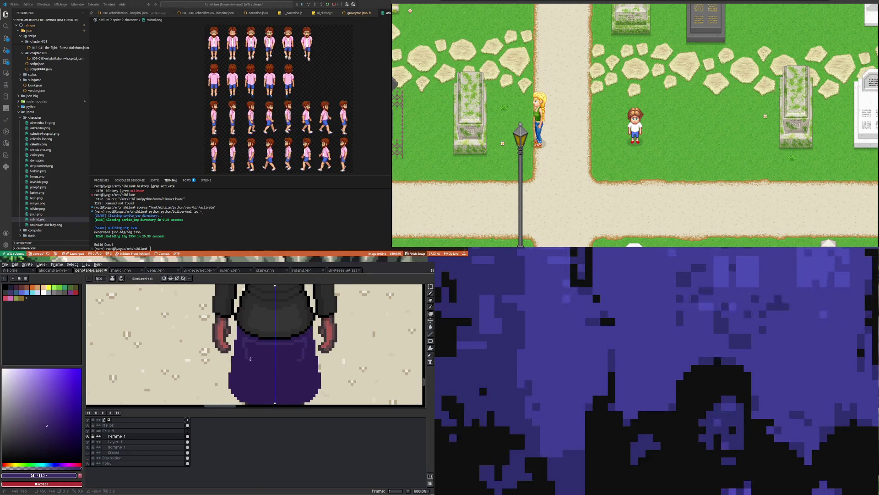
pyautogui.scroll(2, 249, 360)
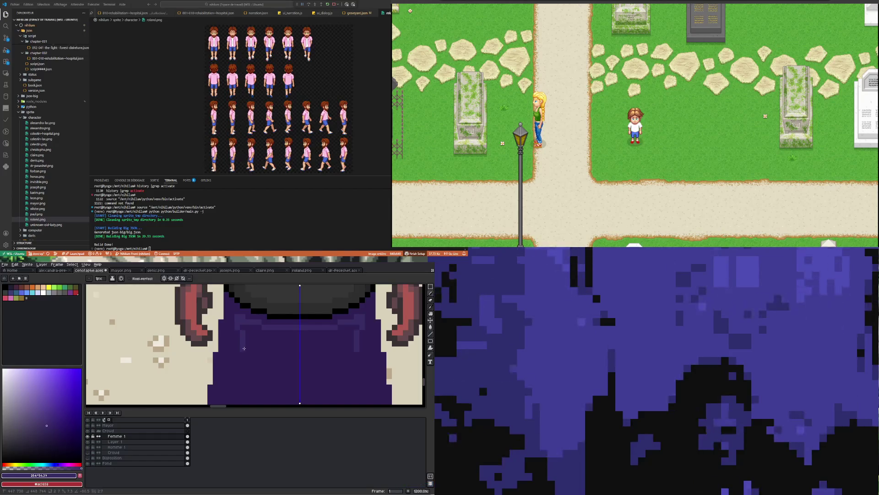
# Draw mirrored darker diagonal fold lines running down the skirt.
pyautogui.moveTo(241, 345); pyautogui.dragTo(259, 362)
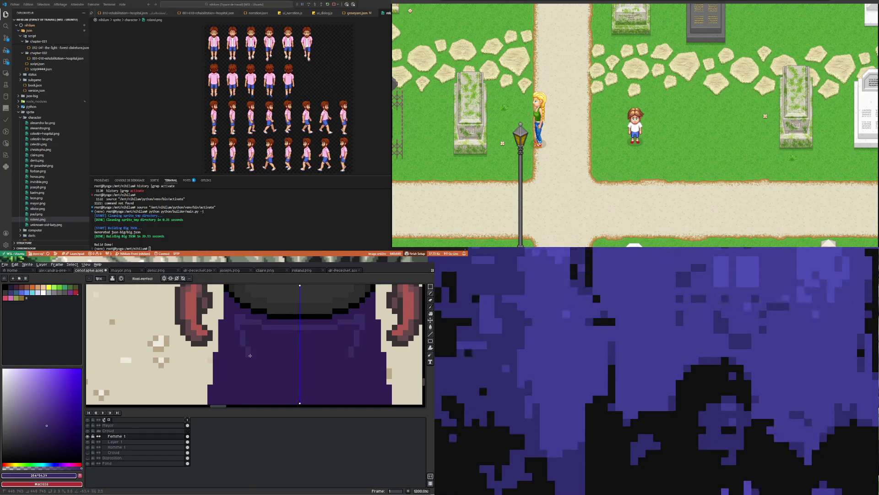
pyautogui.moveTo(254, 356); pyautogui.dragTo(283, 364)
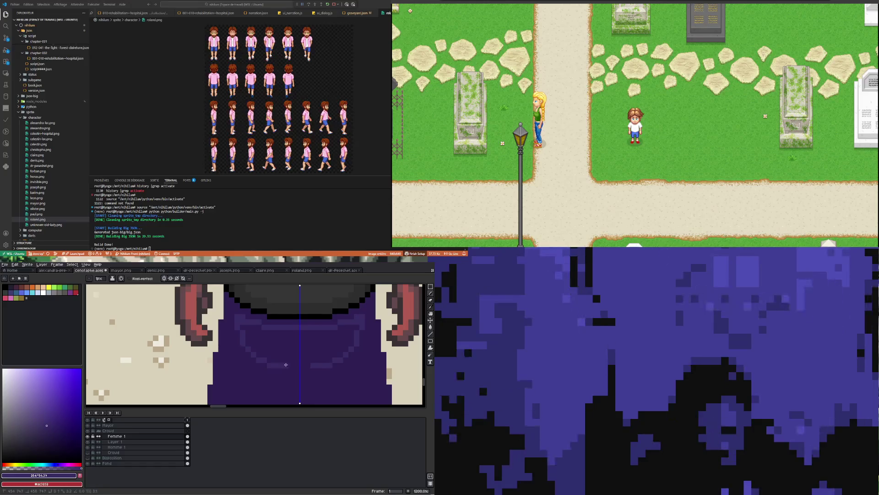
pyautogui.scroll(-3, 265, 357)
pyautogui.scroll(2, 265, 358)
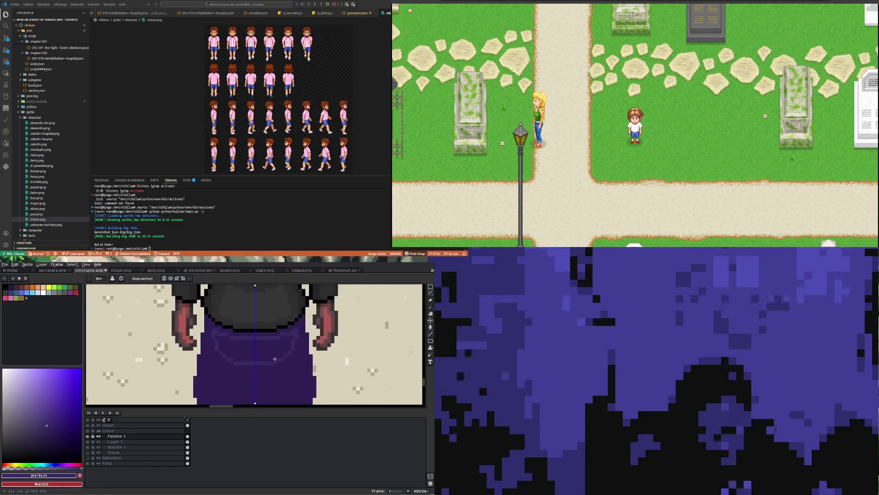
pyautogui.click(431, 327)
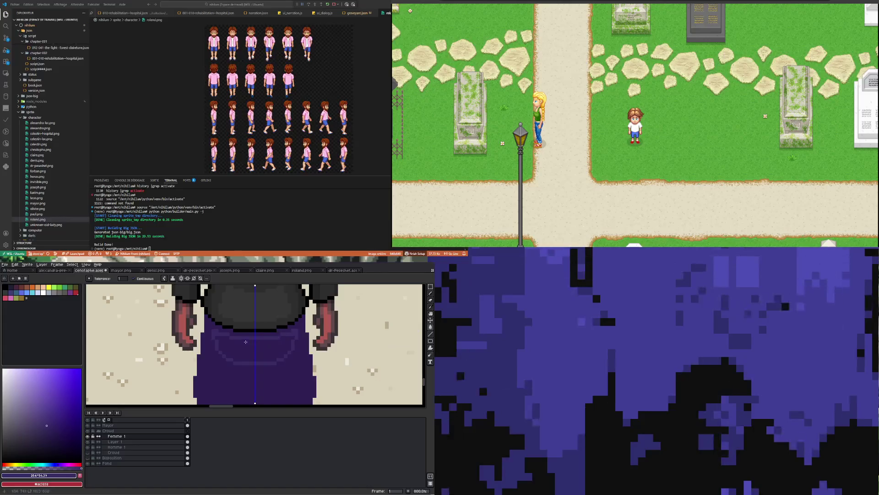
pyautogui.scroll(-5, 241, 355)
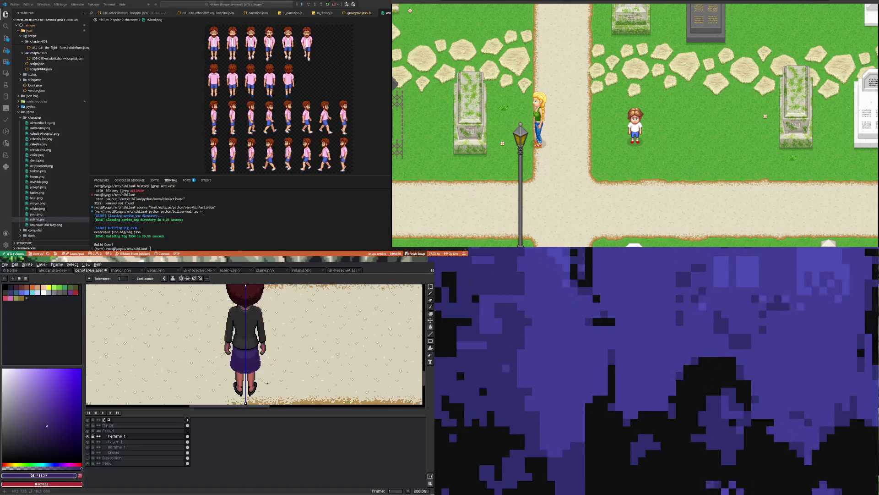
# Sample the skirt's purple and pick a slightly lighter purple for highlights.
pyautogui.scroll(5, 239, 363)
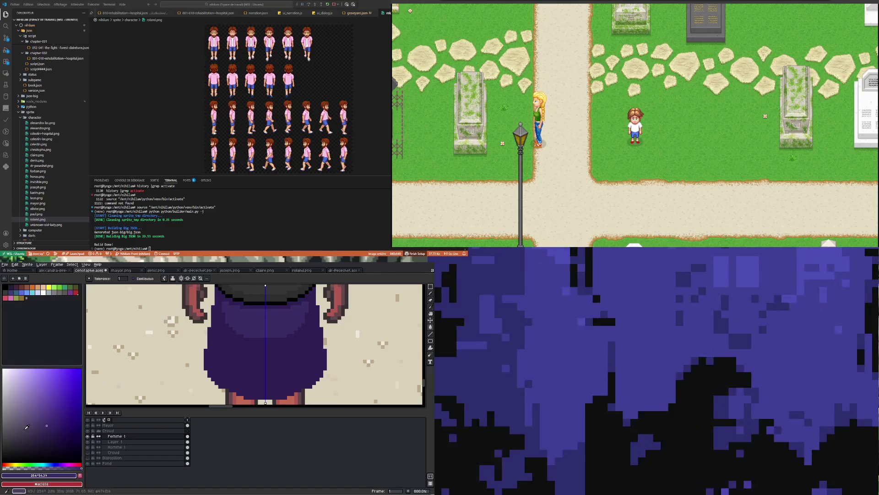
pyautogui.keyDown('alt'); pyautogui.click(262, 326); pyautogui.keyUp('alt')
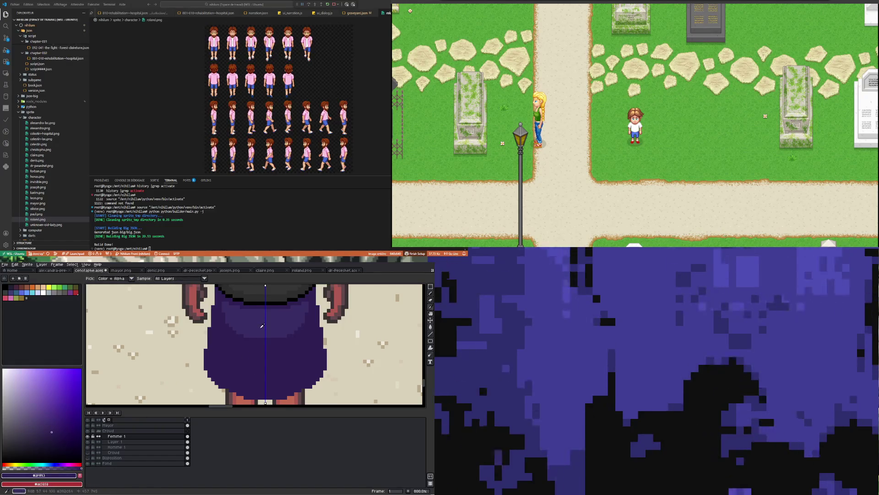
pyautogui.click(46, 426)
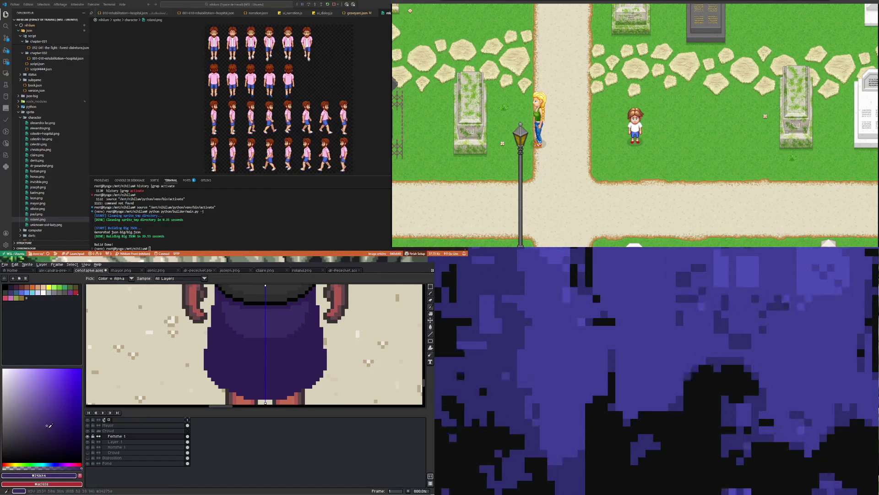
pyautogui.press('b')
# Paint mirrored lighter-purple shading near the top of the skirt, then zoom to review it.
pyautogui.scroll(5, 194, 332)
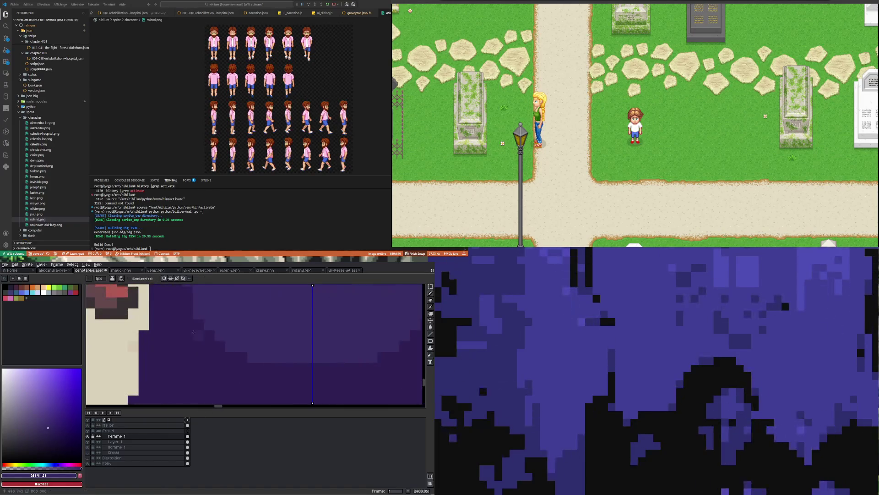
pyautogui.moveTo(195, 326); pyautogui.dragTo(240, 366)
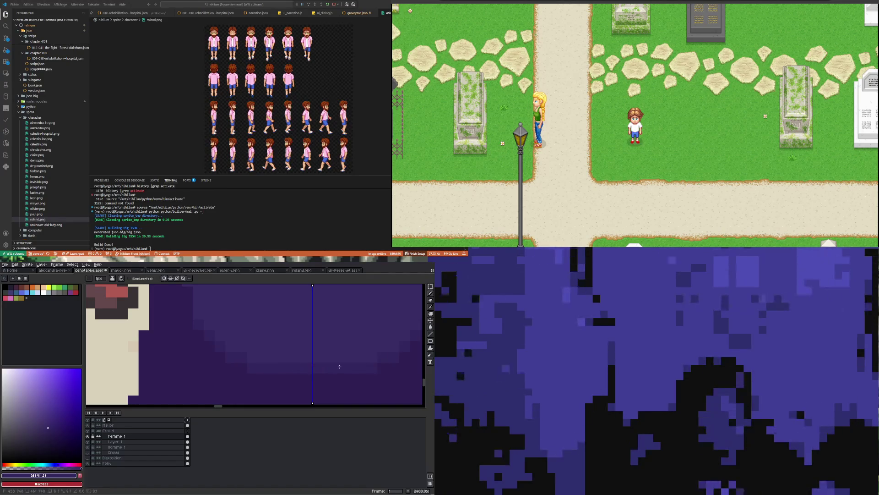
pyautogui.scroll(-2, 160, 330)
pyautogui.scroll(1, 160, 329)
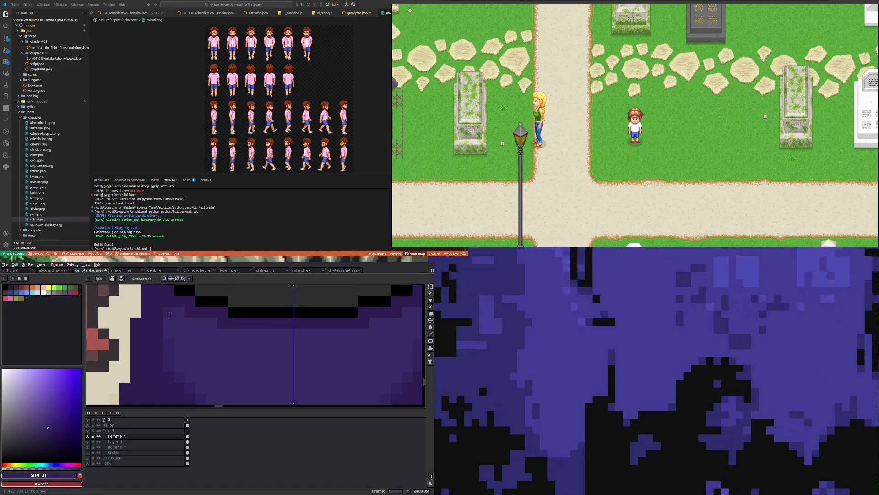
pyautogui.scroll(-4, 173, 311)
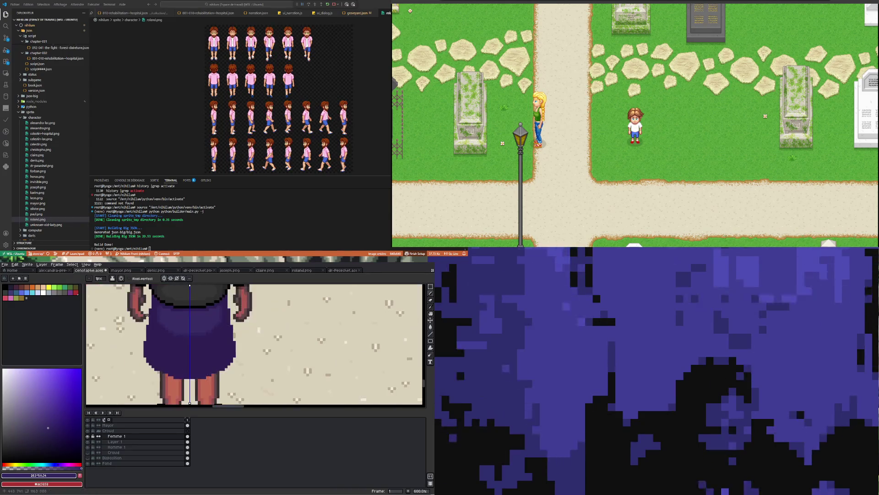
pyautogui.scroll(4, 161, 316)
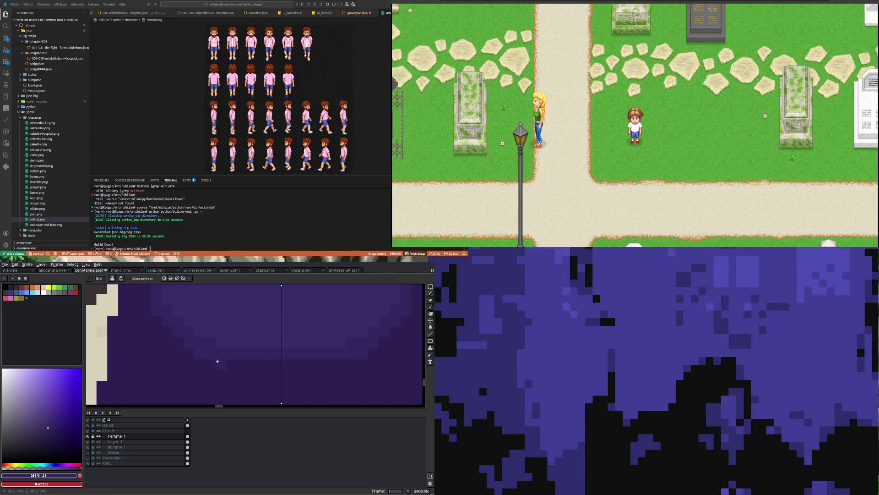
pyautogui.scroll(-4, 249, 368)
pyautogui.scroll(4, 221, 367)
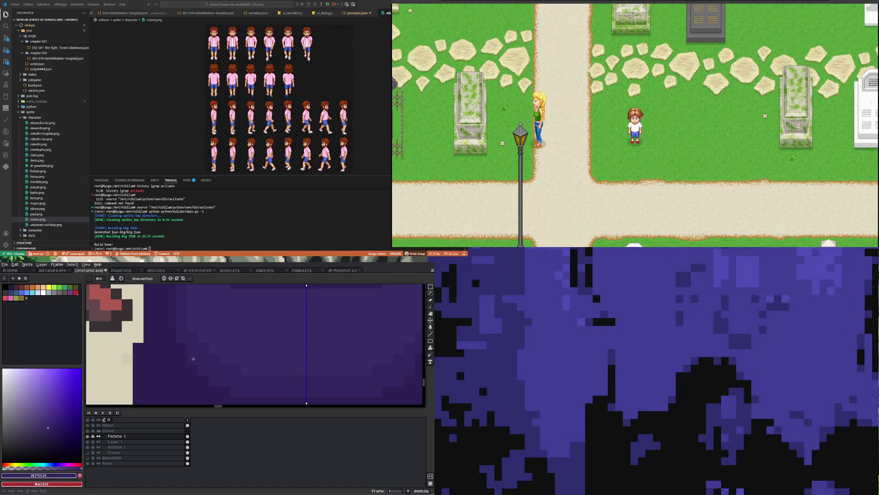
pyautogui.scroll(-4, 169, 338)
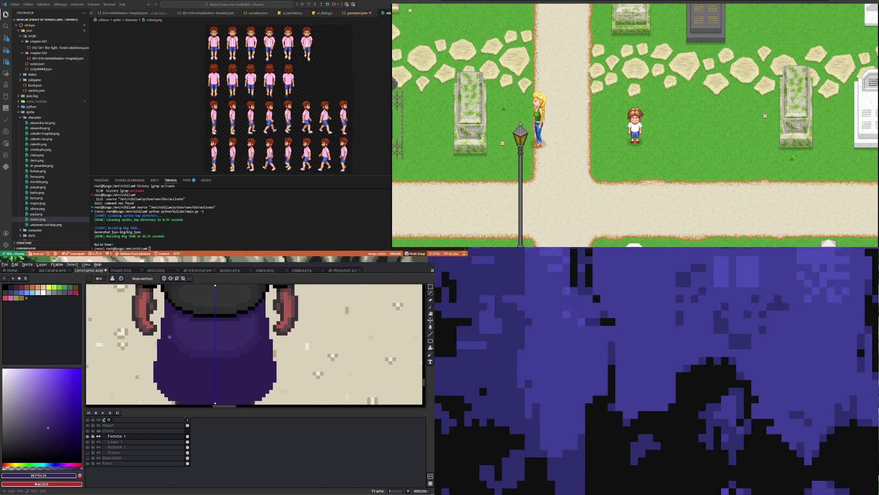
pyautogui.scroll(4, 171, 319)
pyautogui.scroll(-5, 169, 344)
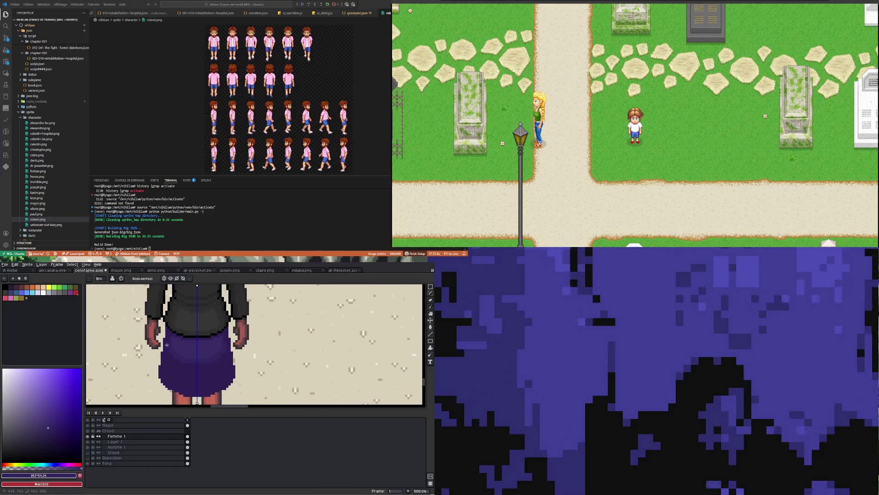
pyautogui.scroll(4, 187, 341)
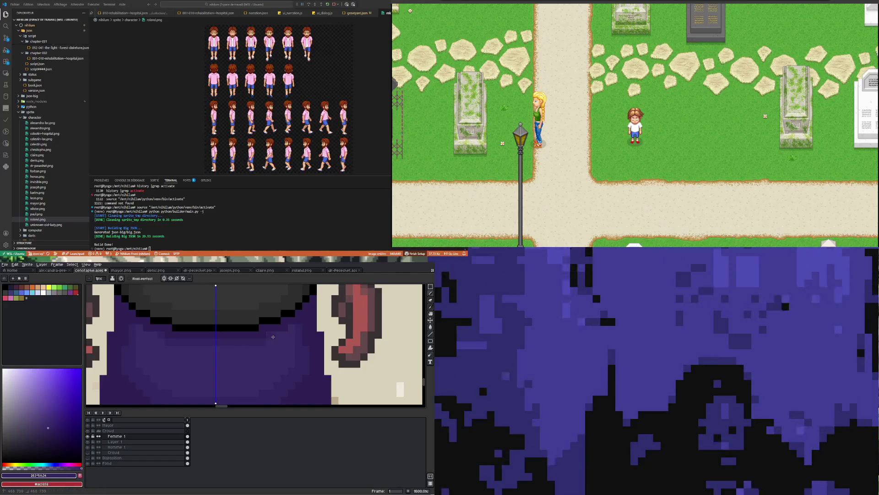
pyautogui.scroll(-5, 177, 361)
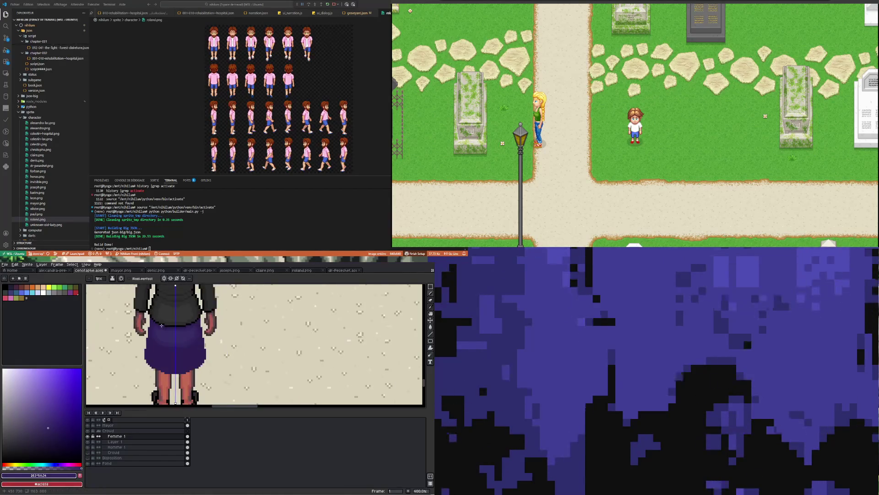
pyautogui.scroll(-1, 178, 362)
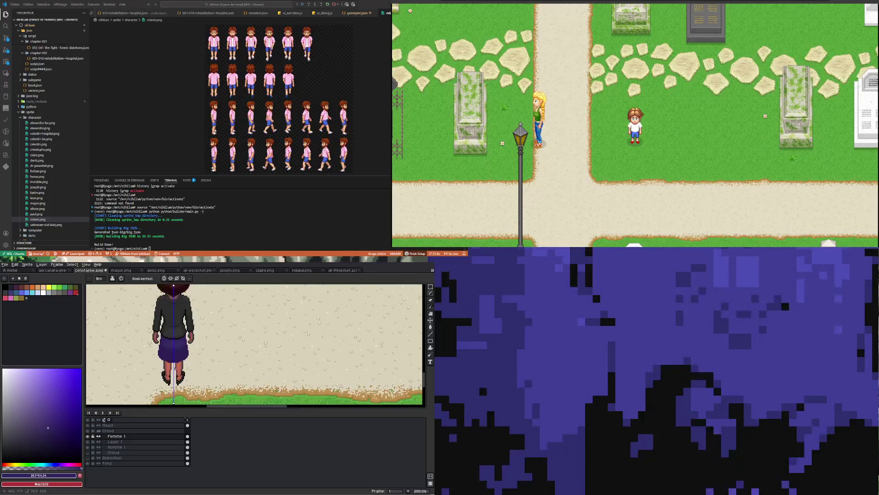
pyautogui.scroll(2, 170, 361)
pyautogui.scroll(6, 171, 361)
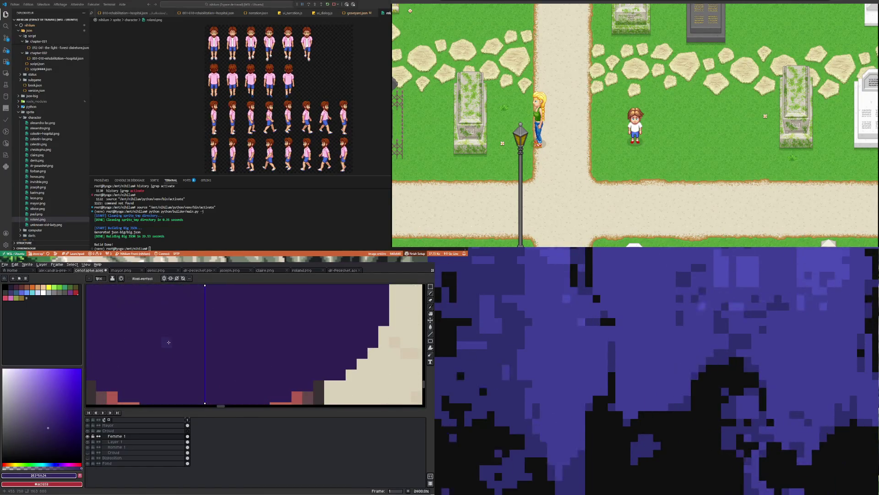
pyautogui.keyDown('alt'); pyautogui.click(163, 349); pyautogui.keyUp('alt')
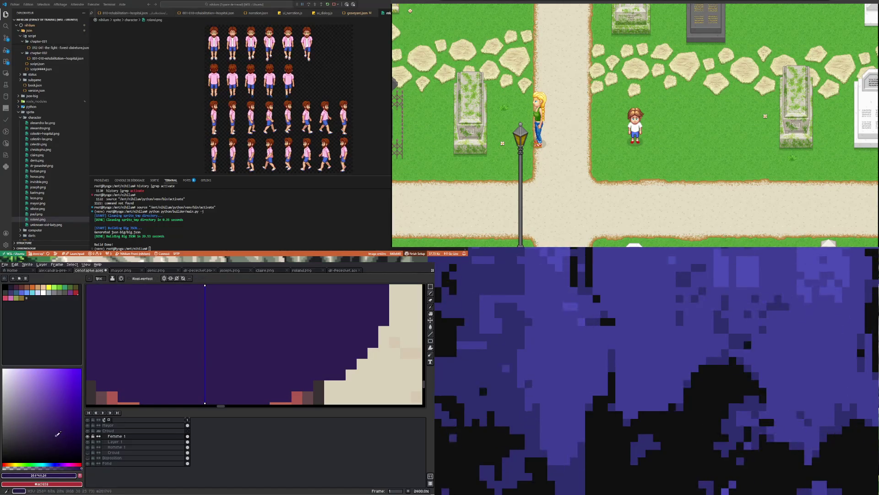
pyautogui.click(62, 463)
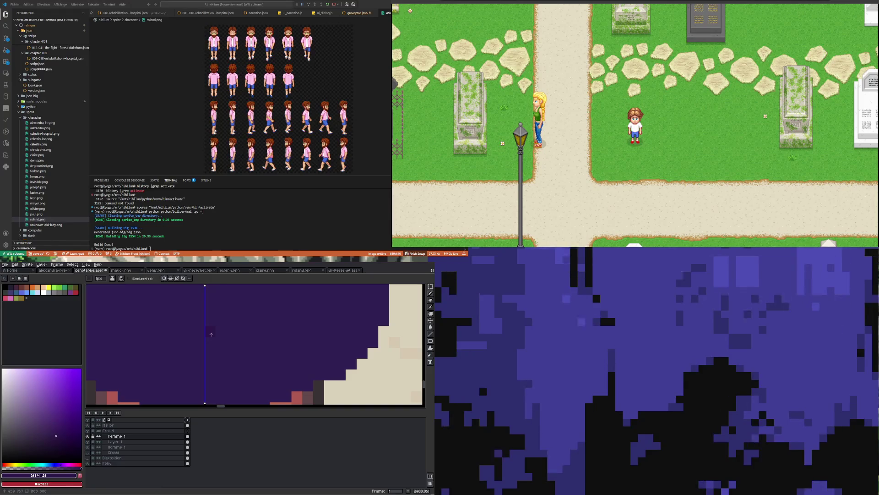
pyautogui.scroll(-3, 182, 365)
pyautogui.scroll(2, 183, 366)
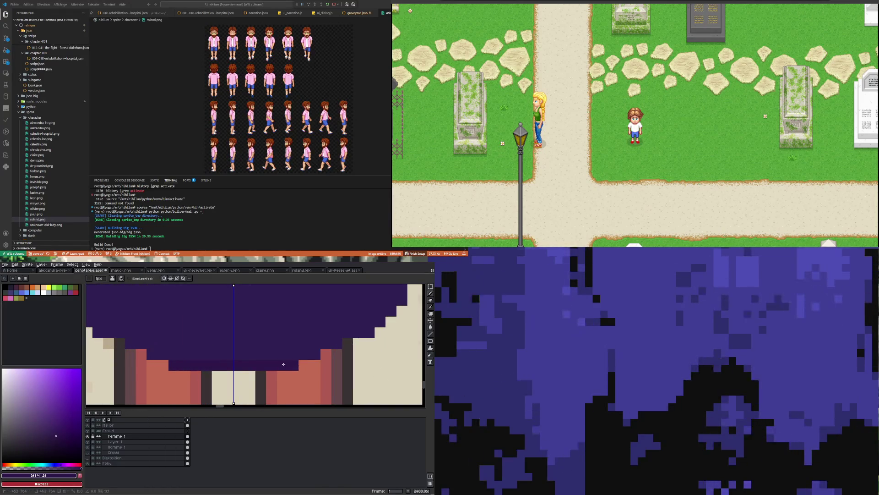
pyautogui.click(306, 354)
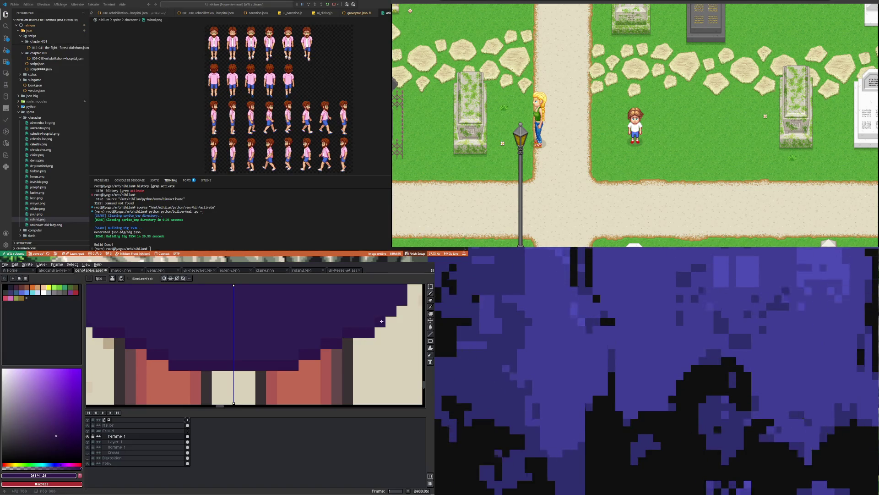
pyautogui.scroll(-3, 393, 304)
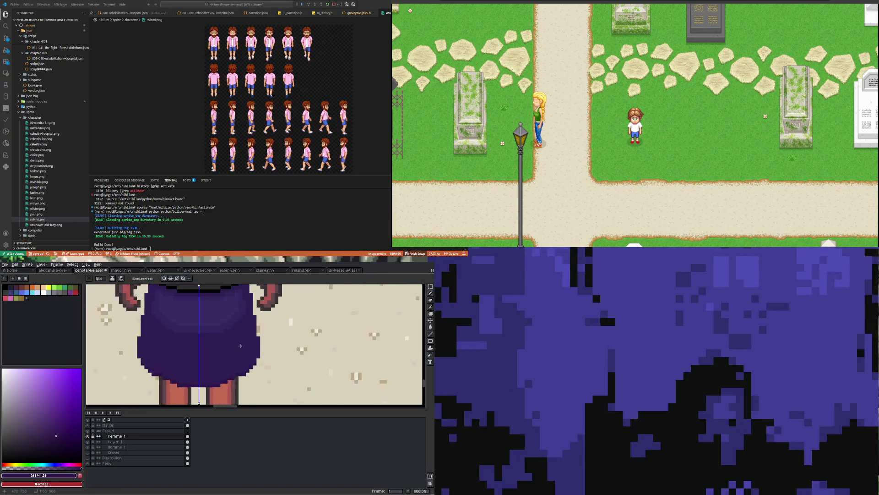
pyautogui.scroll(2, 271, 357)
pyautogui.scroll(4, 271, 357)
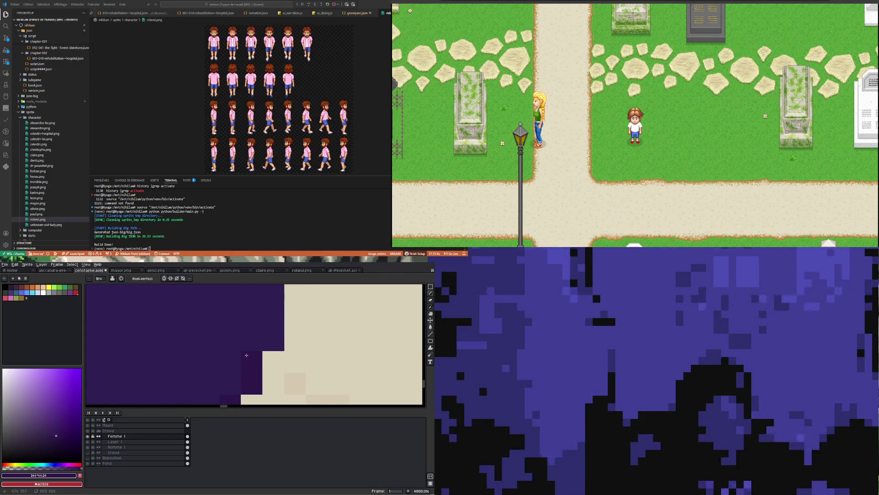
pyautogui.scroll(-4, 274, 338)
pyautogui.scroll(3, 271, 342)
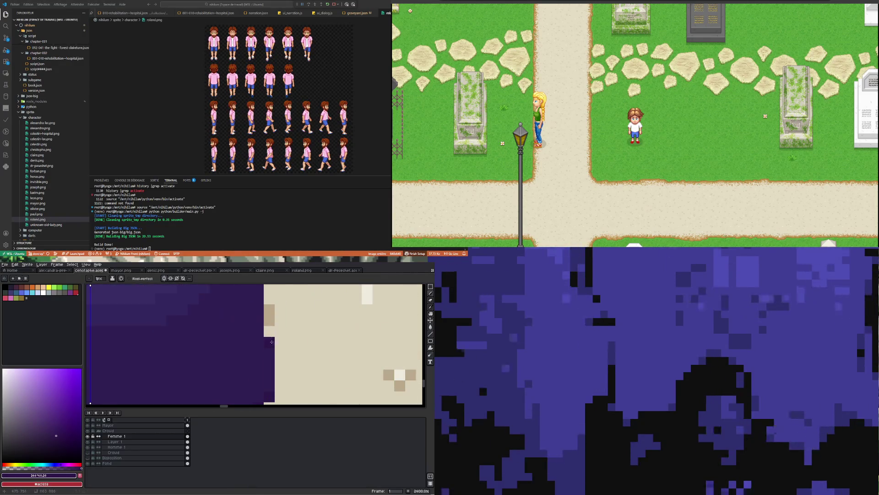
pyautogui.scroll(-5, 258, 329)
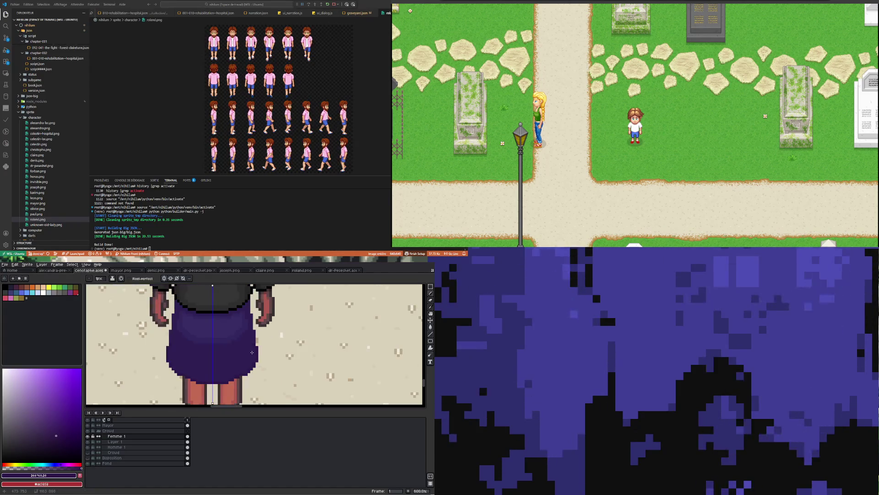
pyautogui.scroll(5, 255, 330)
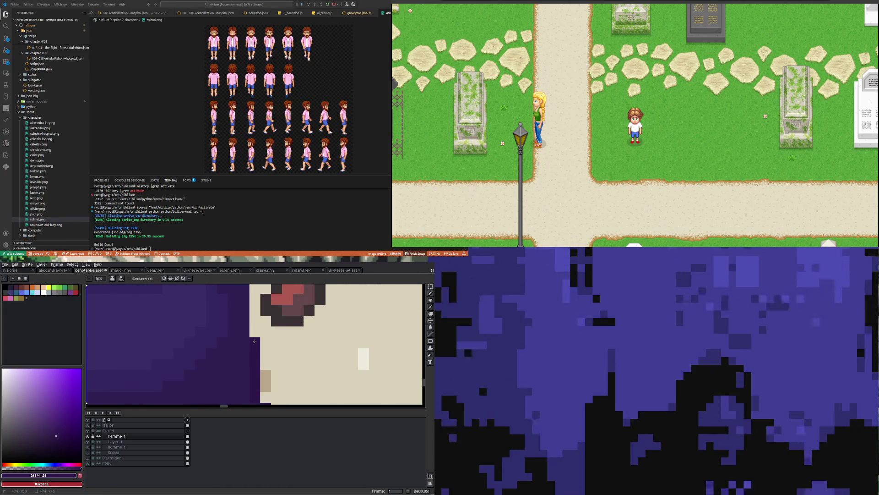
pyautogui.scroll(-3, 239, 327)
pyautogui.scroll(4, 242, 339)
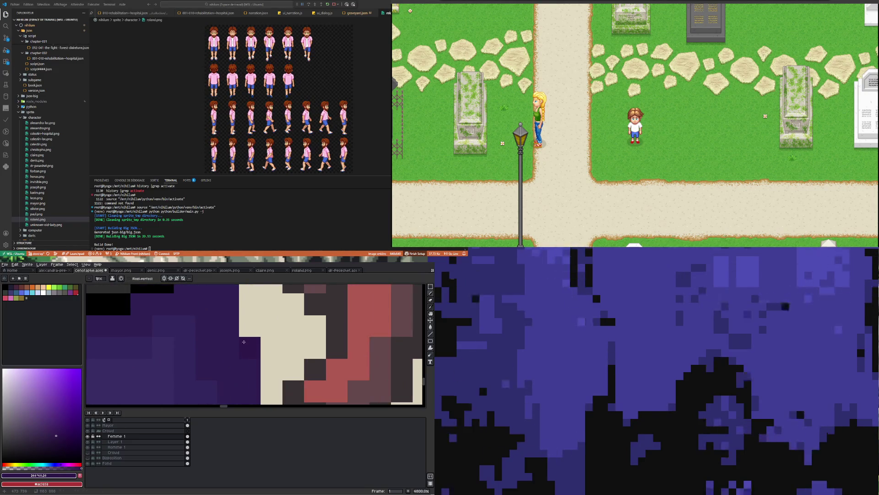
pyautogui.scroll(-2, 232, 335)
pyautogui.scroll(2, 233, 320)
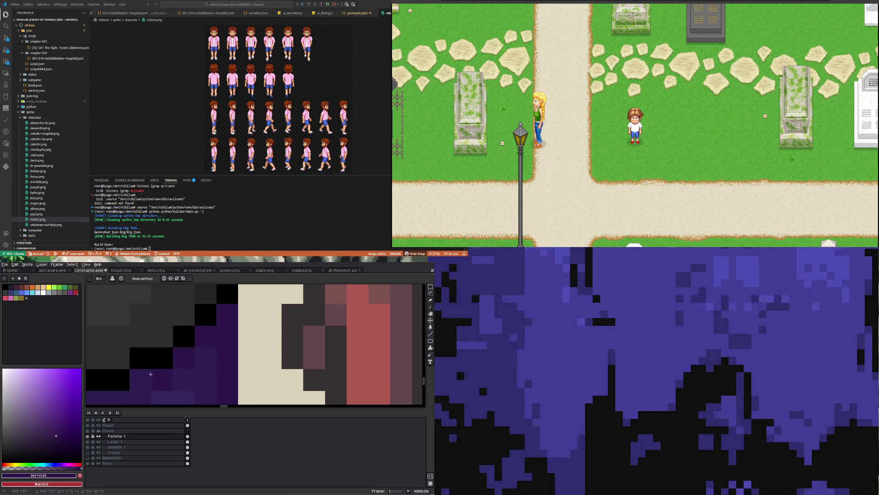
pyautogui.scroll(-3, 148, 374)
pyautogui.scroll(2, 122, 374)
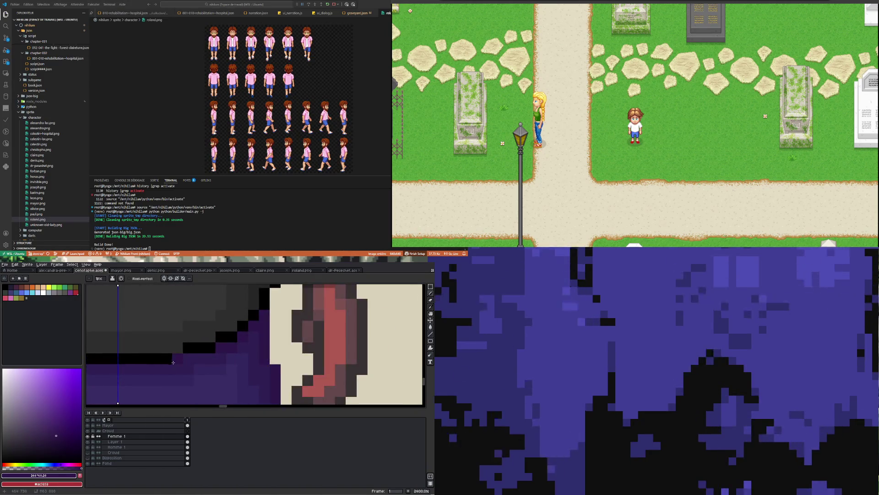
pyautogui.scroll(-2, 173, 363)
pyautogui.scroll(3, 128, 361)
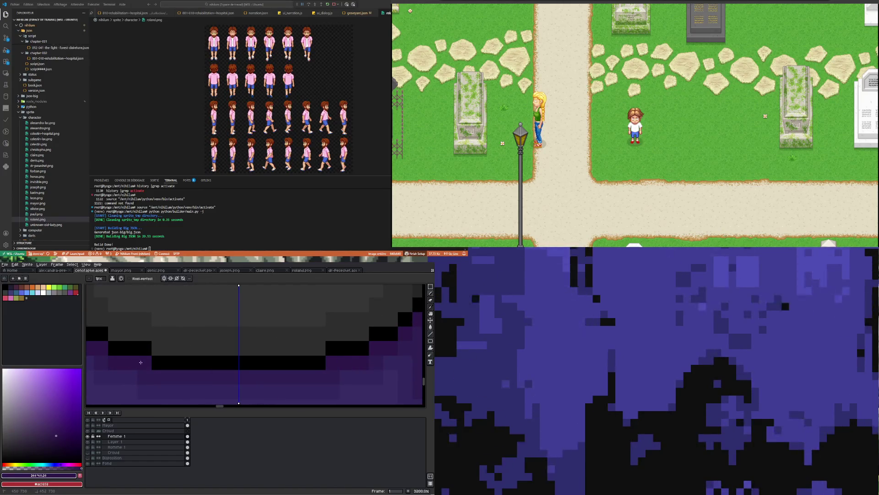
pyautogui.scroll(-5, 251, 377)
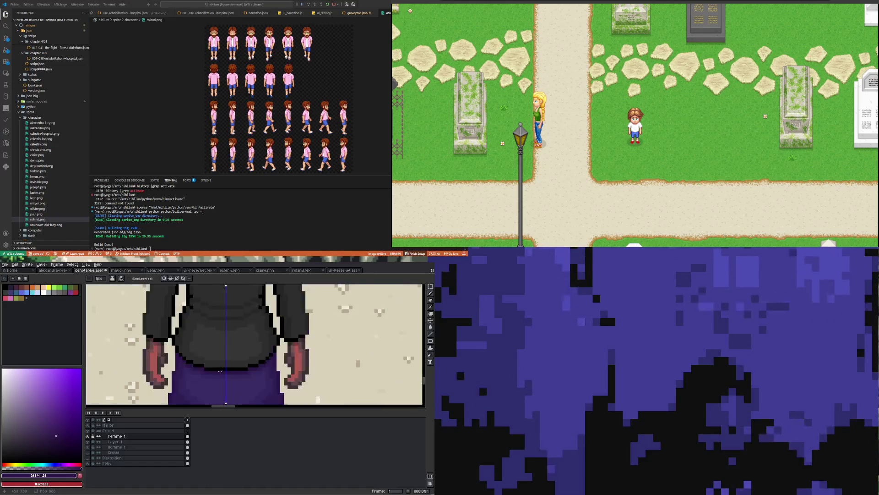
# Sample the skirt edge's dark brown and paint brown shading under the skirt on both legs.
pyautogui.scroll(2, 226, 330)
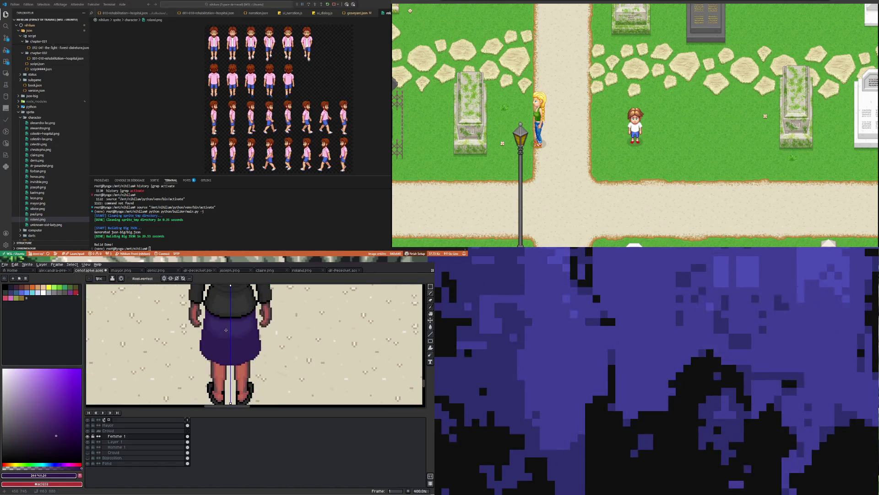
pyautogui.scroll(-3, 226, 327)
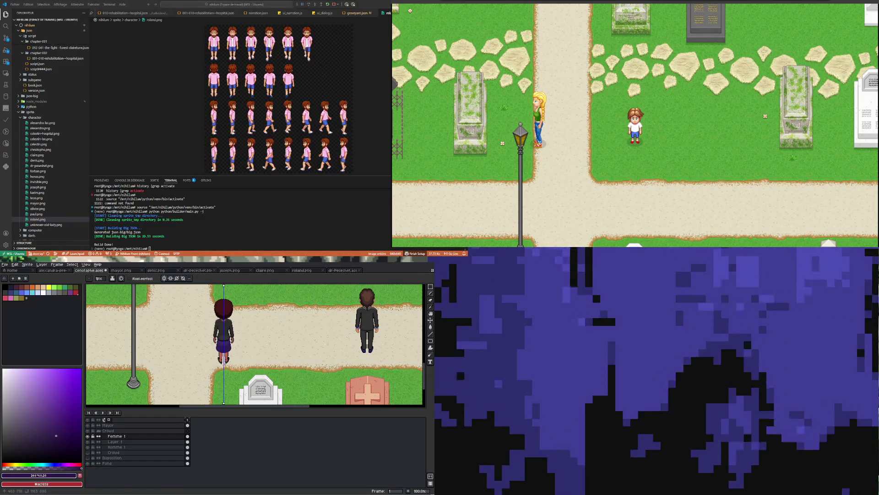
pyautogui.scroll(8, 217, 348)
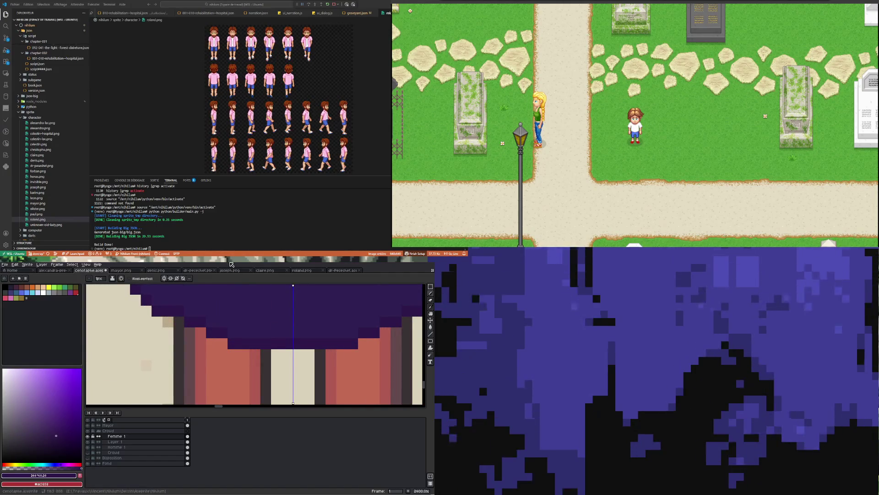
pyautogui.press('i')
pyautogui.click(191, 332)
pyautogui.press('b')
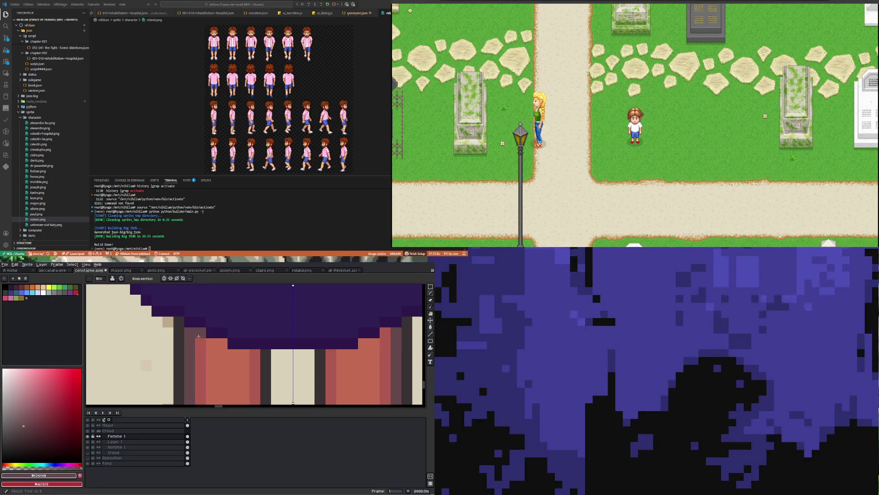
pyautogui.hotkey('ctrl', 'z')
pyautogui.moveTo(225, 344)
pyautogui.mouseDown()
pyautogui.moveTo(213, 344)
pyautogui.moveTo(247, 356)
pyautogui.mouseUp()
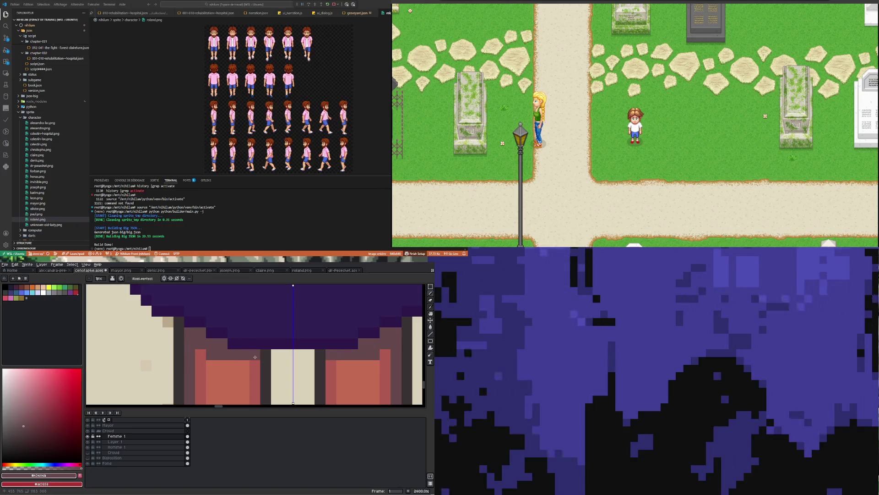
# Pick the reddish skin tone from the leg for further Pencil work.
pyautogui.click(196, 357)
pyautogui.press('b')
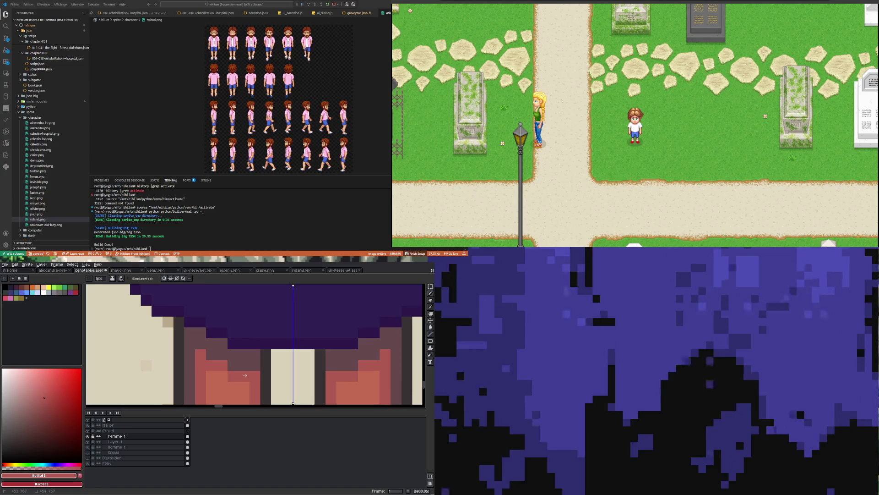
pyautogui.scroll(-8, 245, 375)
pyautogui.scroll(-2, 220, 383)
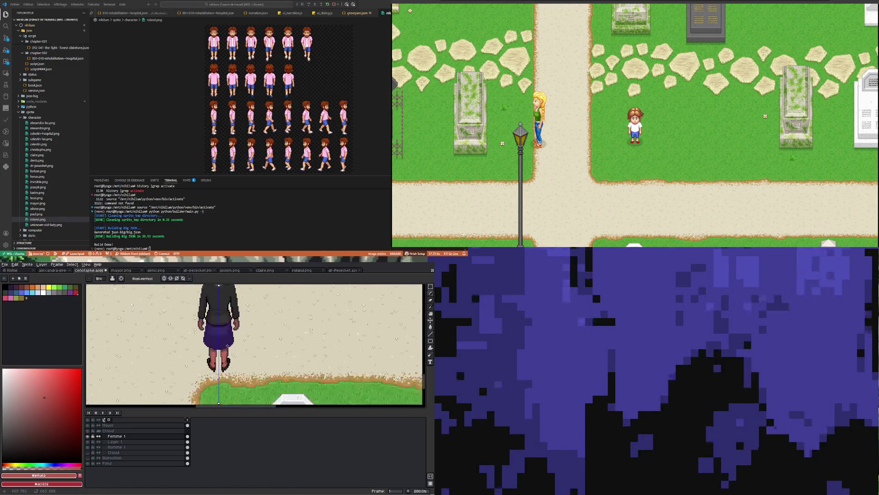
pyautogui.scroll(5, 237, 353)
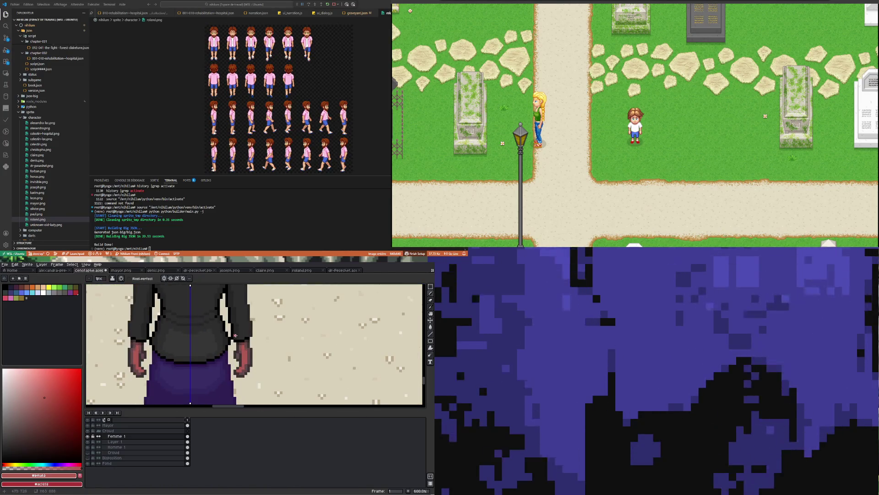
pyautogui.scroll(-4, 235, 335)
pyautogui.scroll(-2, 229, 329)
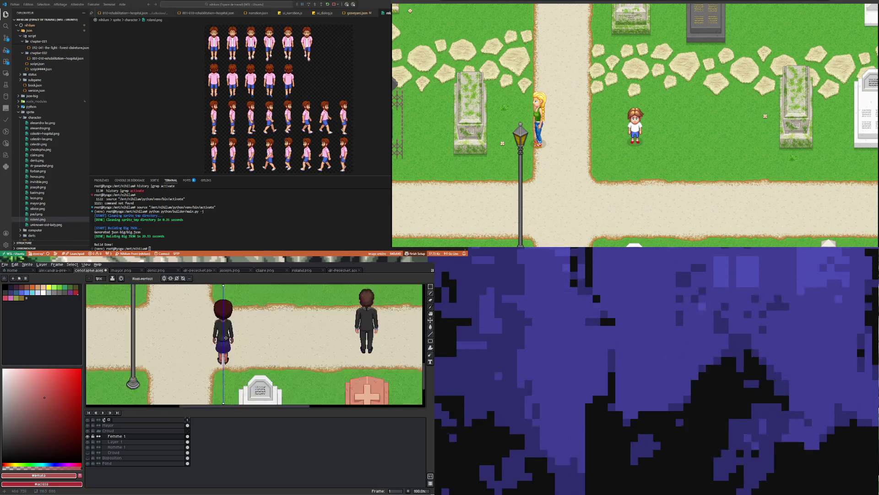
pyautogui.scroll(2, 228, 337)
pyautogui.scroll(-1, 228, 337)
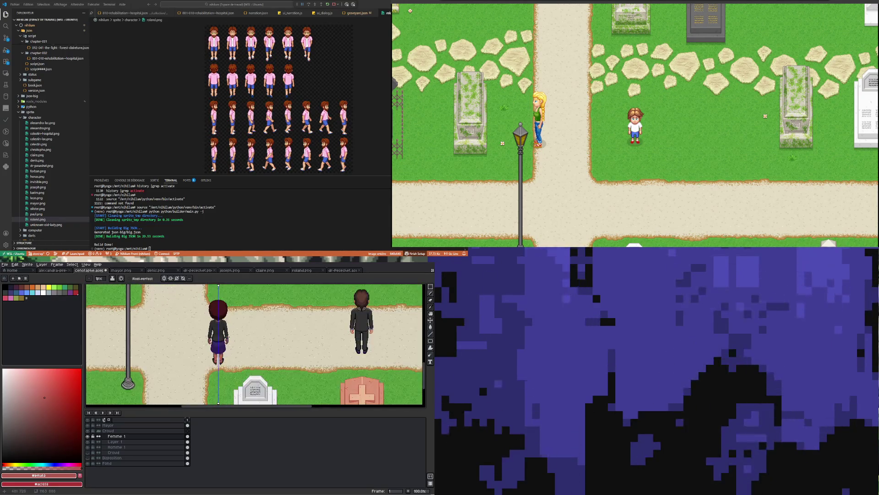
pyautogui.scroll(8, 218, 361)
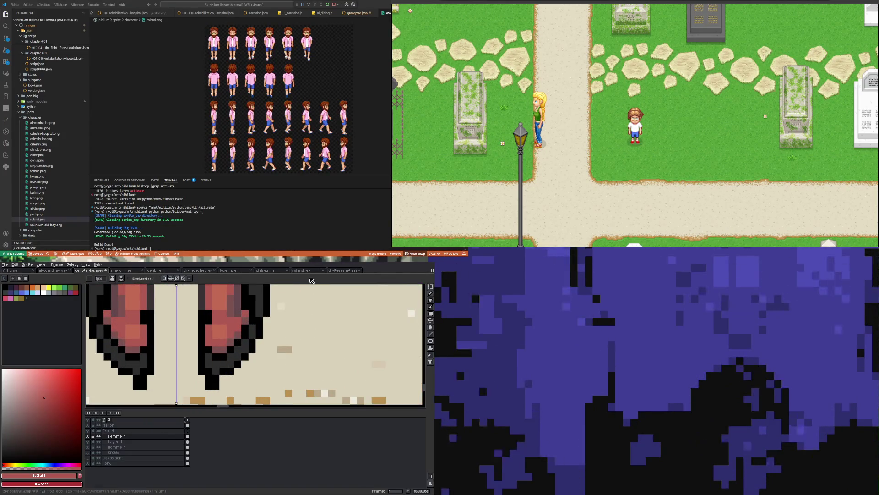
pyautogui.scroll(-7, 266, 306)
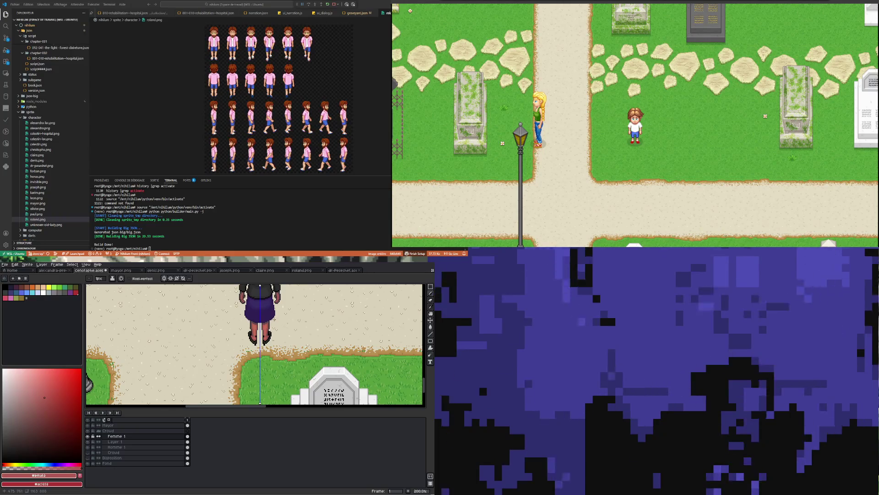
pyautogui.scroll(-3, 274, 319)
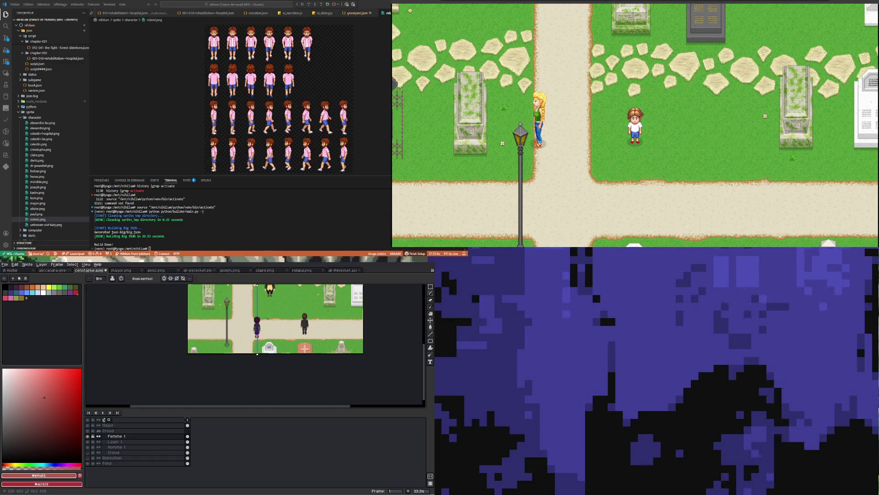
pyautogui.scroll(2, 268, 318)
pyautogui.scroll(-2, 254, 348)
pyautogui.scroll(2, 274, 351)
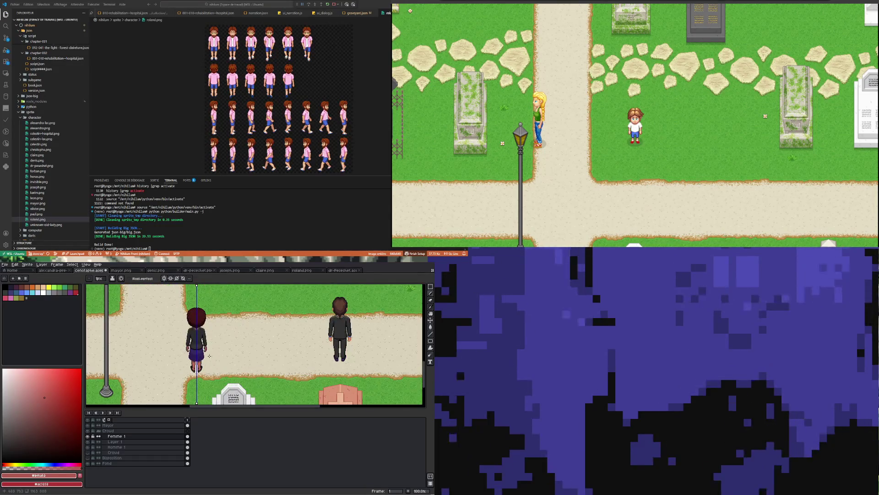
pyautogui.click(28, 266)
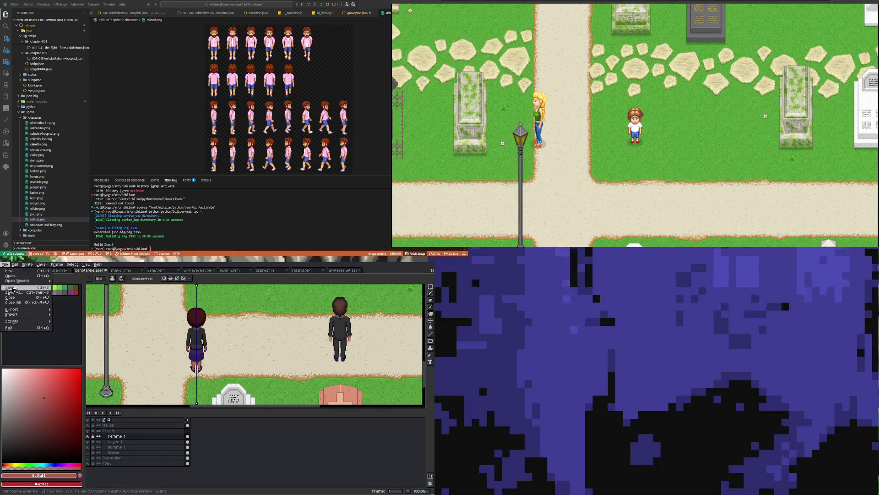
pyautogui.click(181, 327)
pyautogui.scroll(-2, 182, 326)
pyautogui.scroll(2, 228, 326)
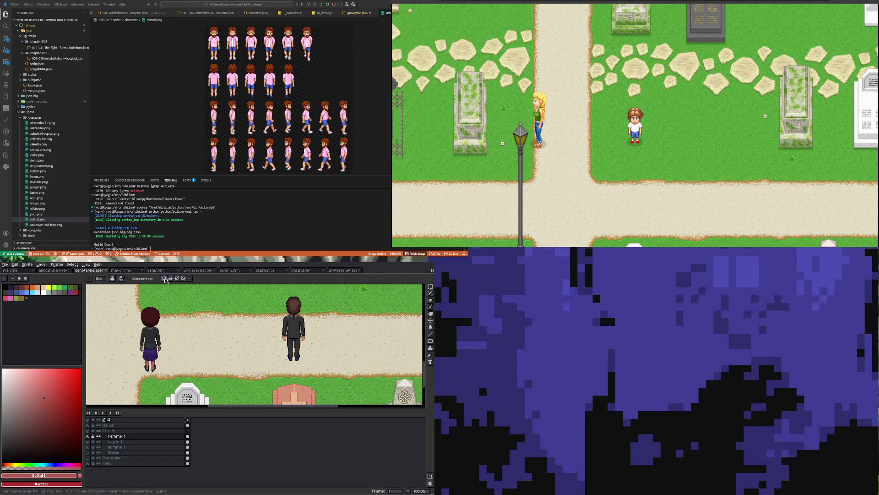
pyautogui.scroll(1, 155, 339)
pyautogui.scroll(-2, 156, 339)
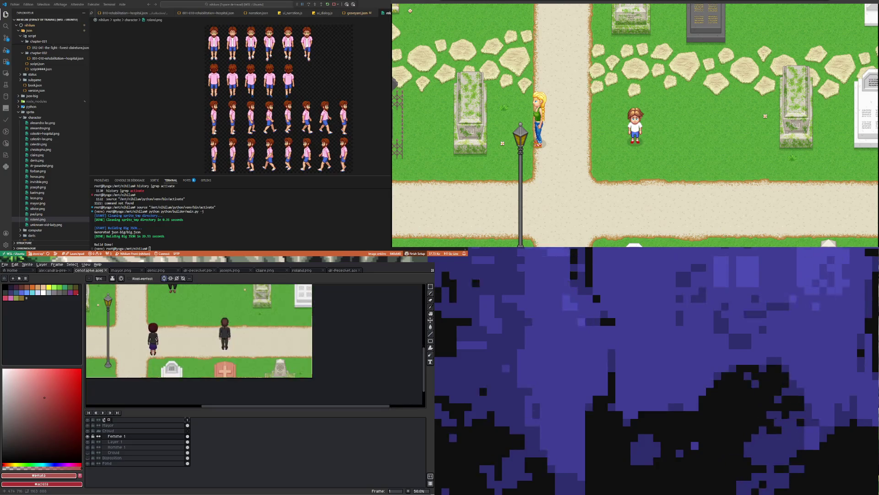
pyautogui.scroll(1, 188, 320)
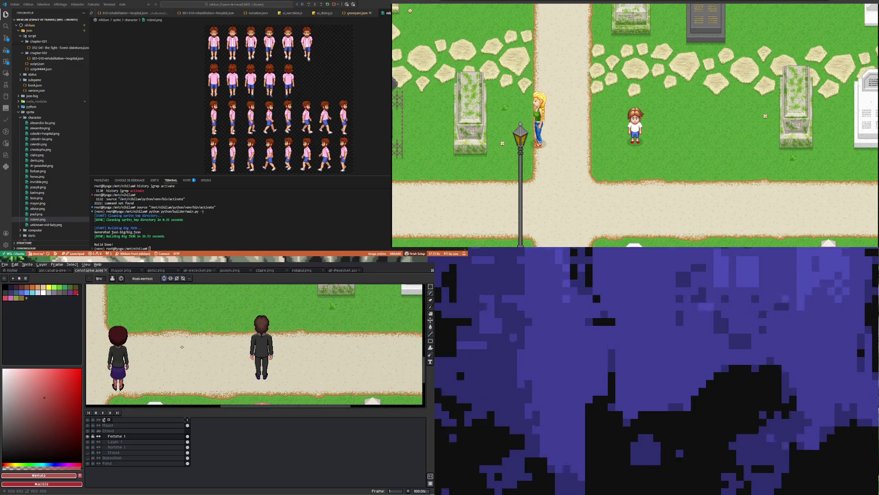
pyautogui.scroll(-1, 182, 339)
pyautogui.scroll(1, 141, 354)
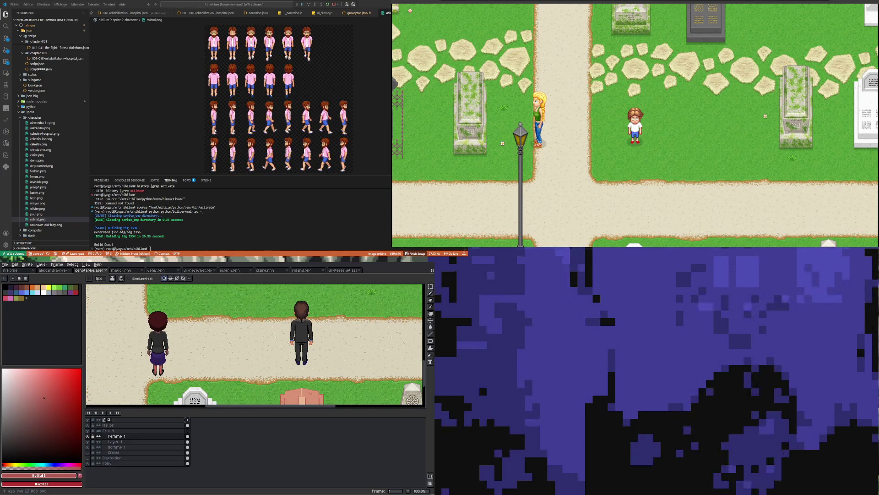
pyautogui.scroll(-2, 141, 353)
pyautogui.scroll(2, 151, 334)
pyautogui.scroll(1, 158, 321)
pyautogui.scroll(-3, 165, 305)
pyautogui.scroll(2, 147, 334)
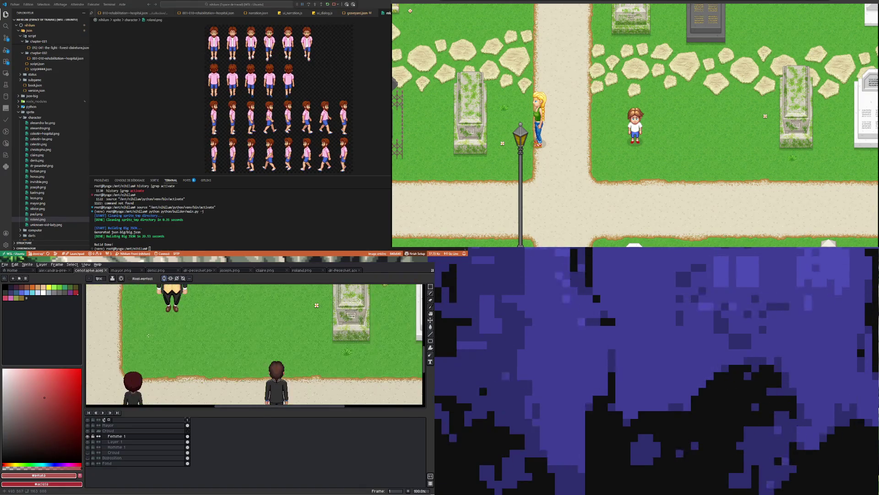
pyautogui.scroll(-2, 144, 344)
pyautogui.scroll(-1, 143, 351)
pyautogui.scroll(1, 141, 356)
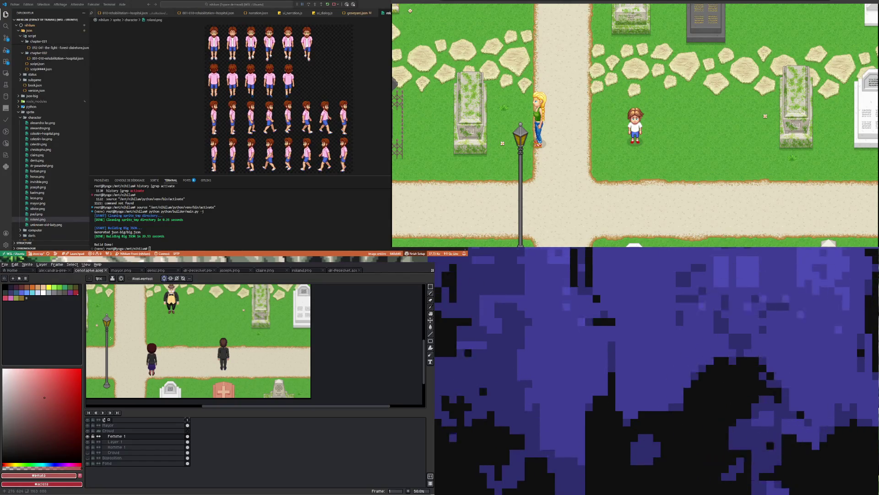
pyautogui.click(92, 452)
pyautogui.click(92, 453)
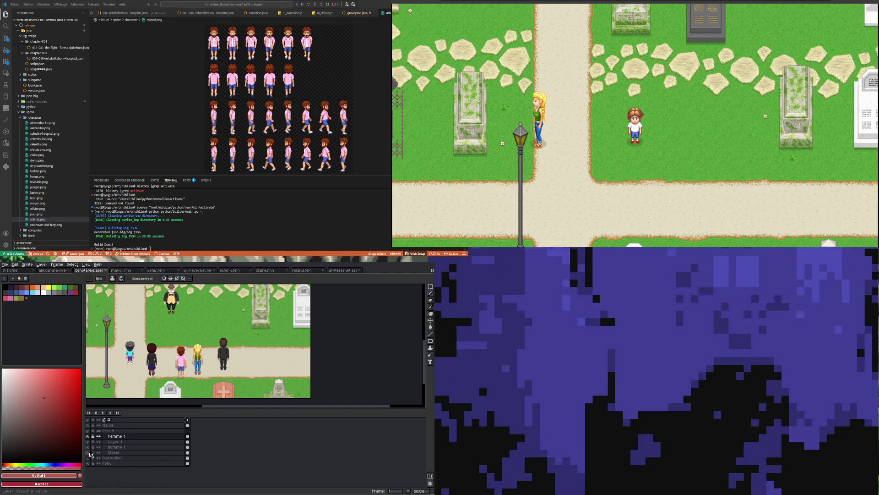
pyautogui.click(92, 453)
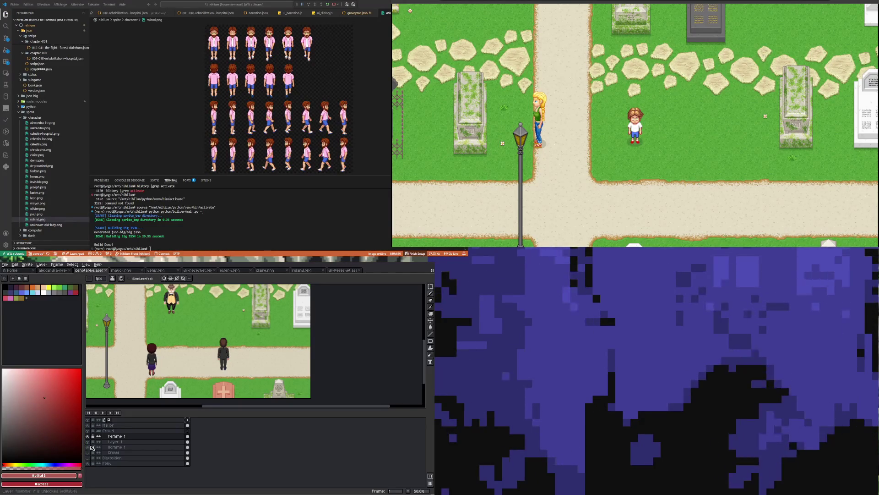
pyautogui.scroll(2, 181, 328)
pyautogui.scroll(2, 181, 329)
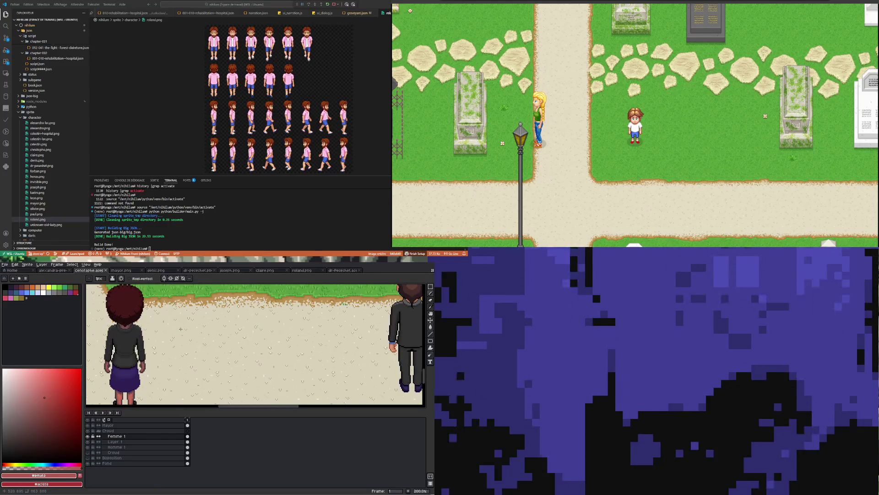
pyautogui.scroll(-2, 181, 329)
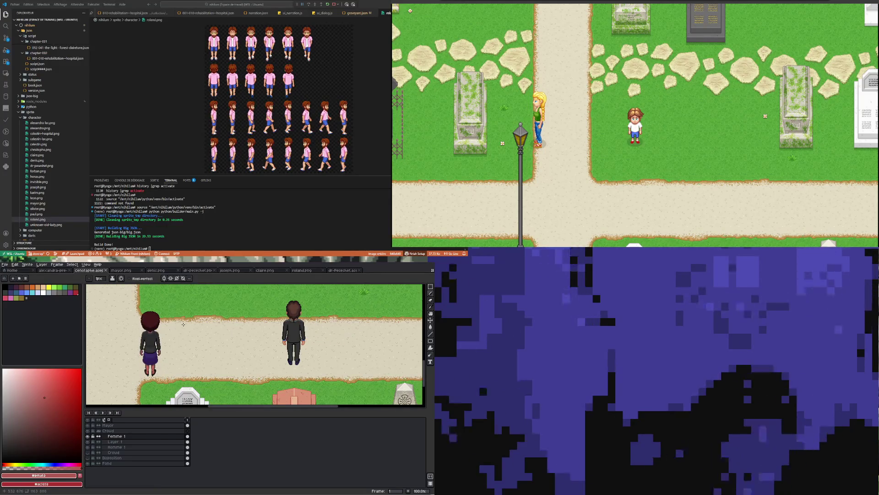
pyautogui.scroll(-1, 183, 324)
pyautogui.scroll(-1, 184, 324)
pyautogui.scroll(2, 186, 332)
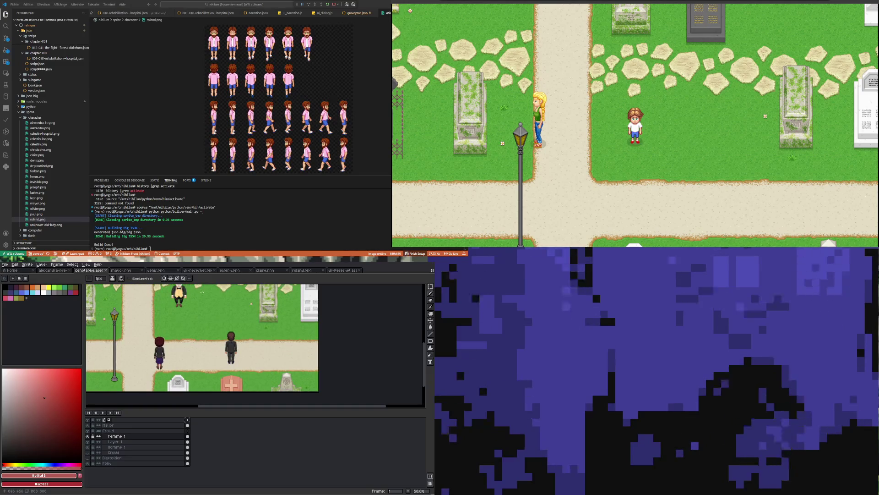
pyautogui.scroll(-1, 185, 333)
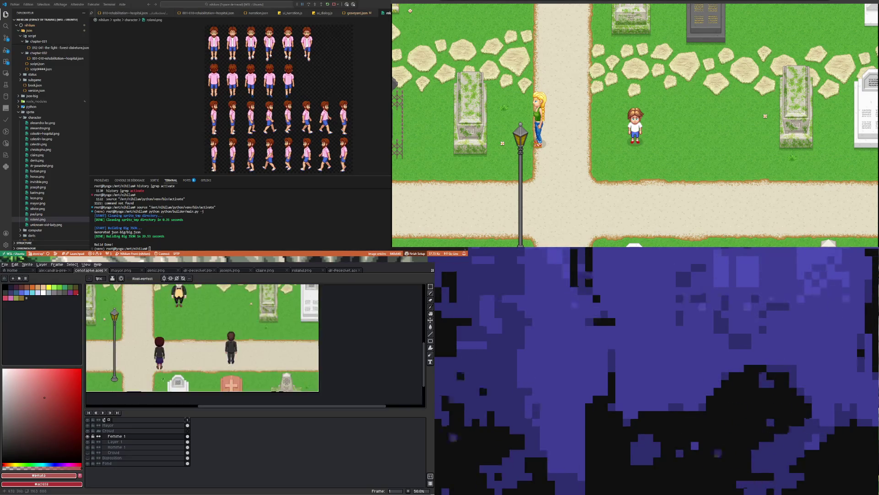
pyautogui.scroll(1, 166, 372)
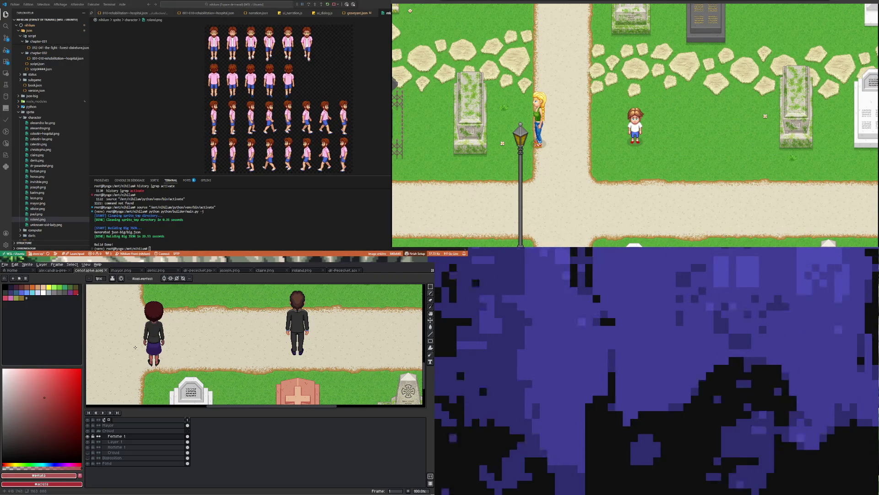
pyautogui.scroll(-1, 144, 358)
pyautogui.scroll(1, 178, 339)
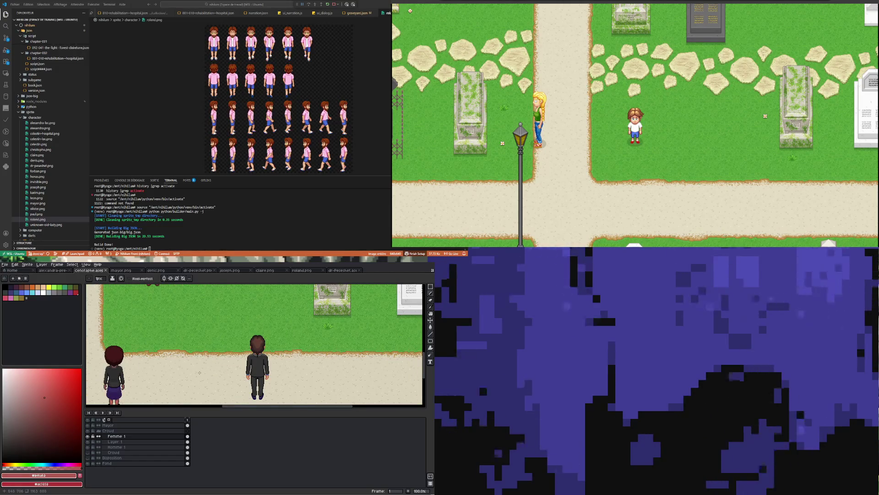
pyautogui.scroll(2, 107, 388)
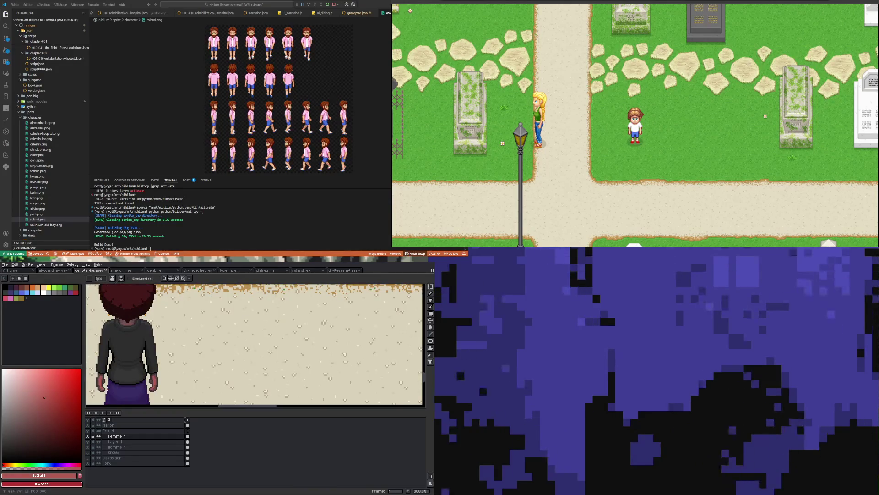
pyautogui.scroll(-2, 107, 388)
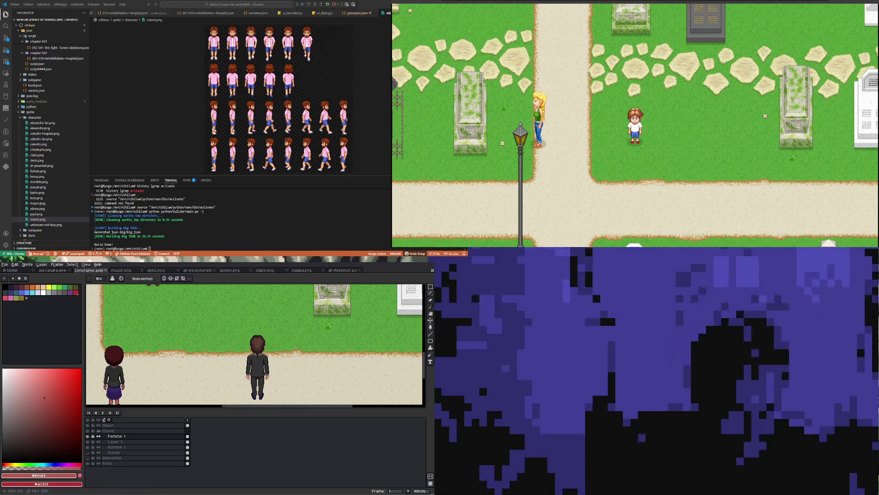
# Zoom into the collar, sample the hoodie's dark grey, and turn on vertical mirror drawing.
pyautogui.scroll(-1, 241, 401)
pyautogui.scroll(1, 183, 365)
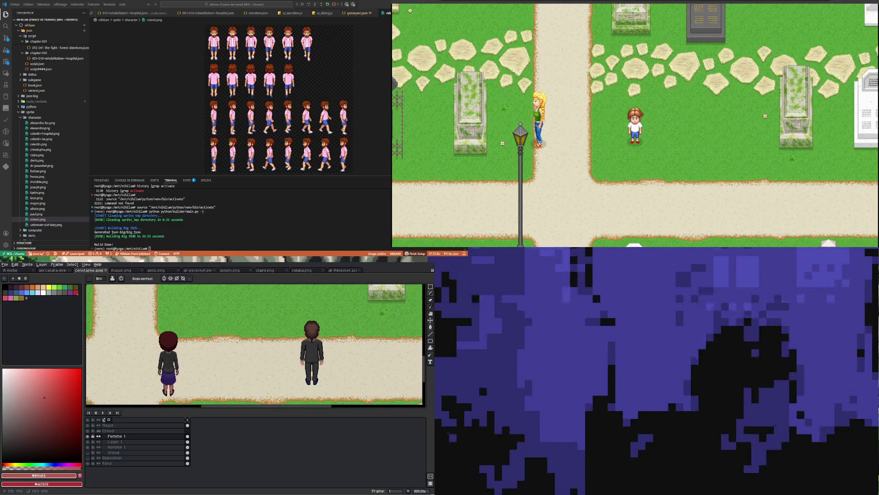
pyautogui.scroll(-1, 183, 366)
pyautogui.scroll(1, 210, 381)
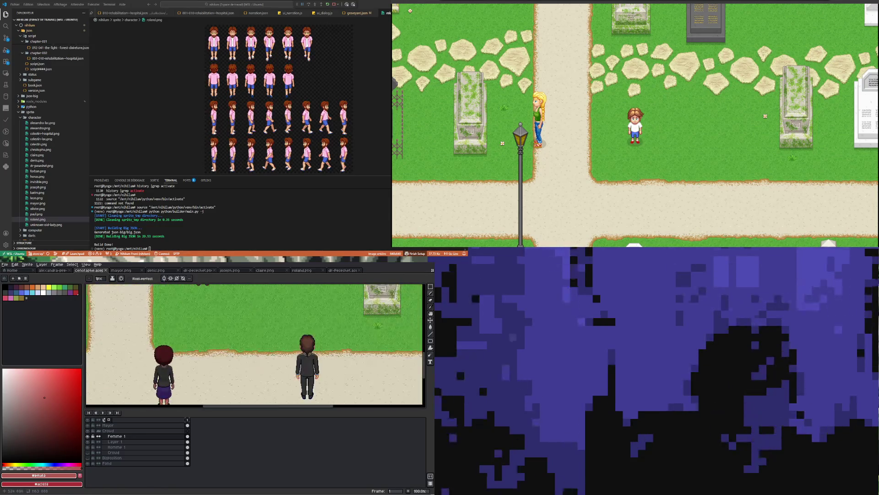
pyautogui.scroll(-1, 211, 381)
pyautogui.scroll(1, 211, 381)
pyautogui.scroll(1, 211, 381)
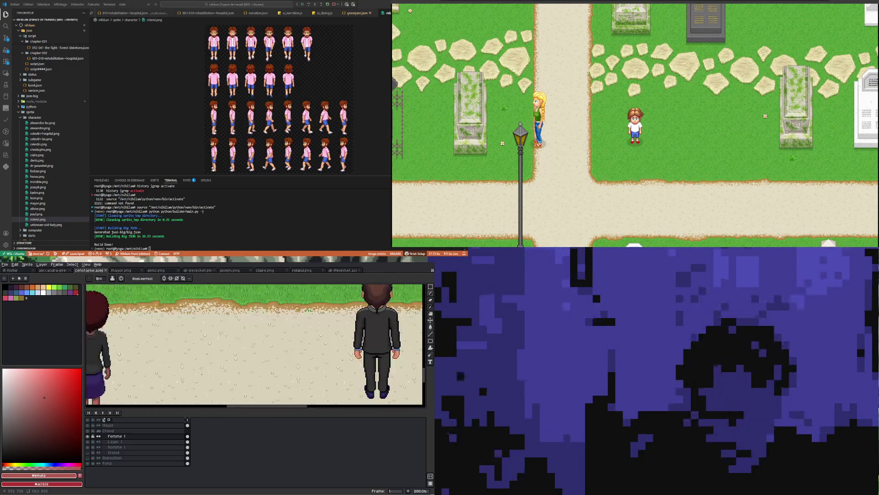
pyautogui.scroll(-2, 211, 381)
pyautogui.scroll(1, 211, 381)
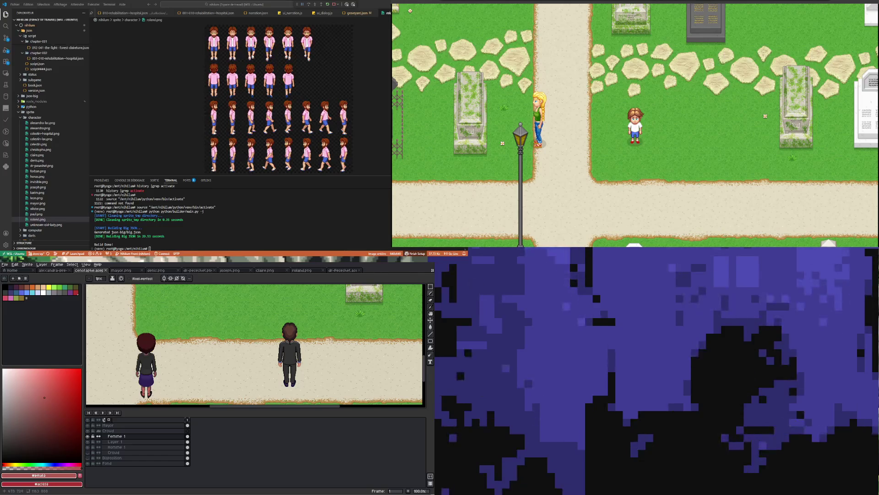
pyautogui.scroll(5, 145, 351)
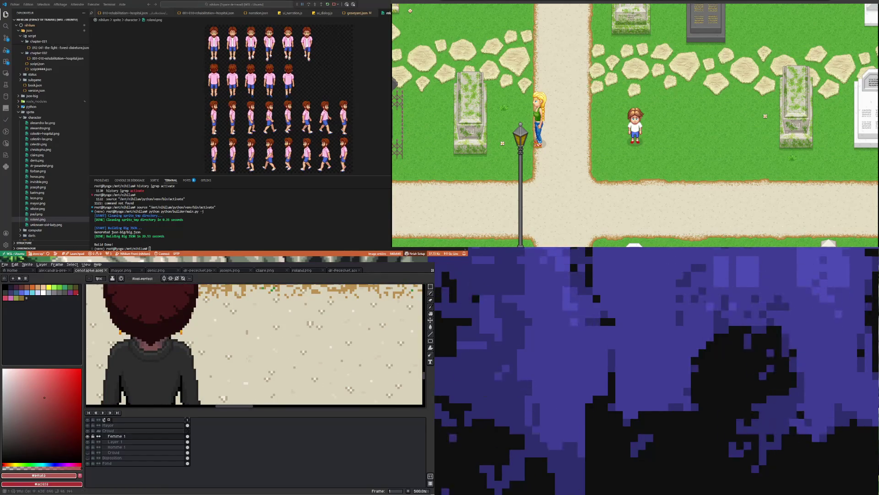
pyautogui.scroll(3, 119, 354)
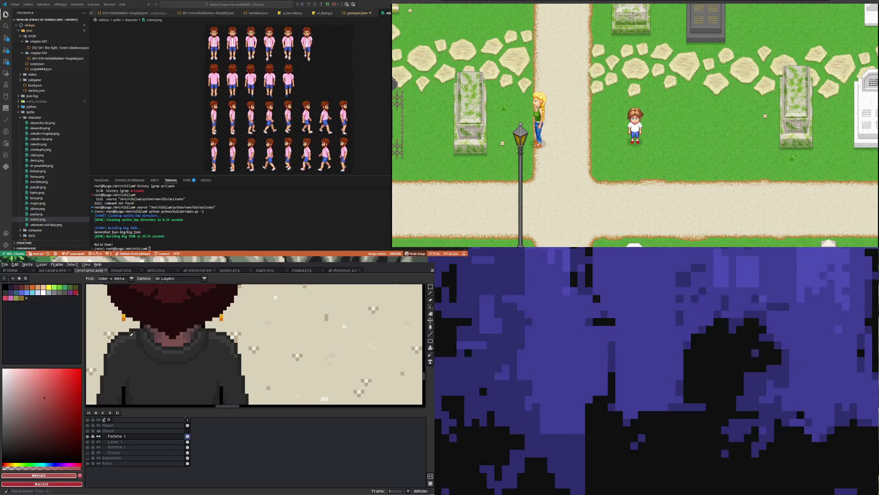
pyautogui.keyDown('alt'); pyautogui.click(133, 340); pyautogui.keyUp('alt')
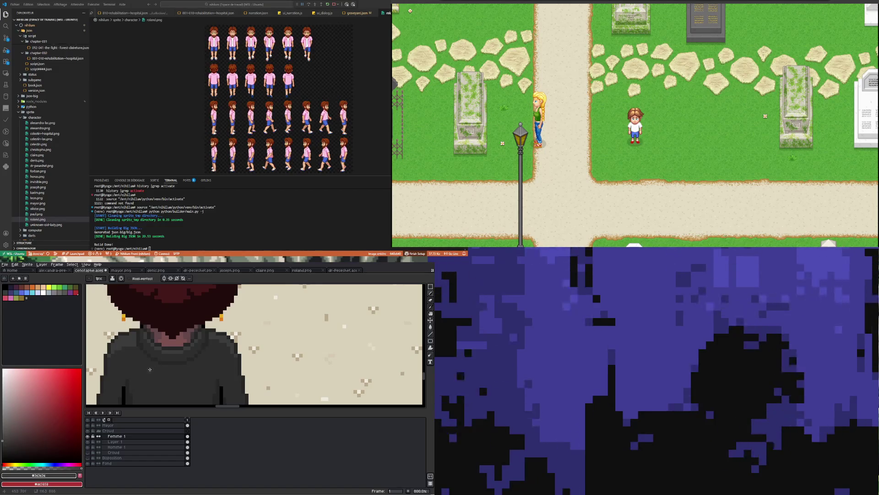
pyautogui.scroll(-2, 150, 369)
pyautogui.scroll(4, 139, 357)
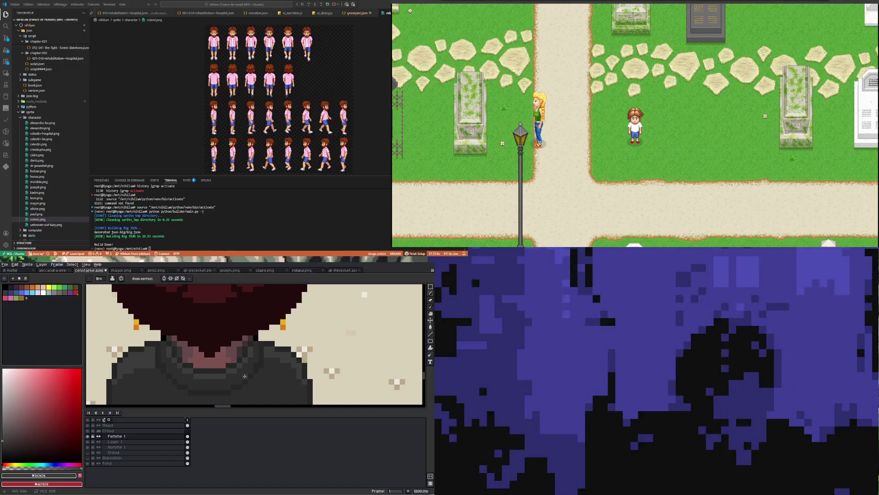
pyautogui.click(164, 279)
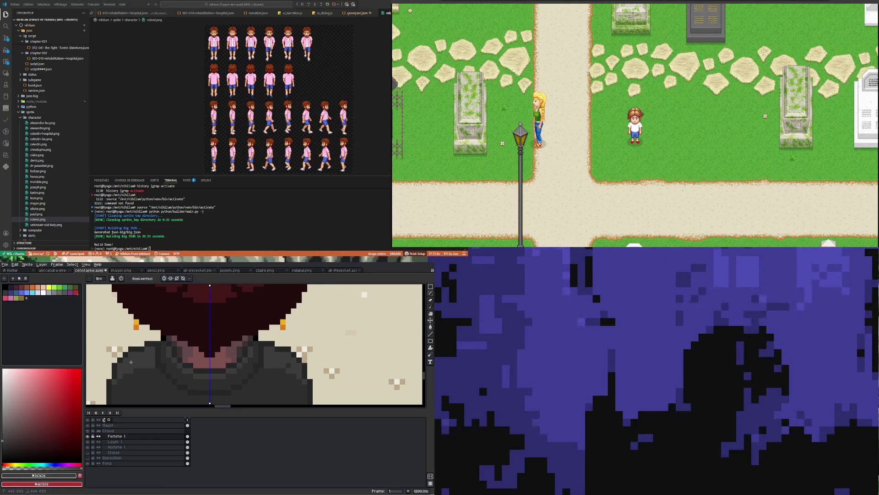
# Paint a slightly lighter grey highlight along the mourner's shoulder.
pyautogui.scroll(-7, 133, 365)
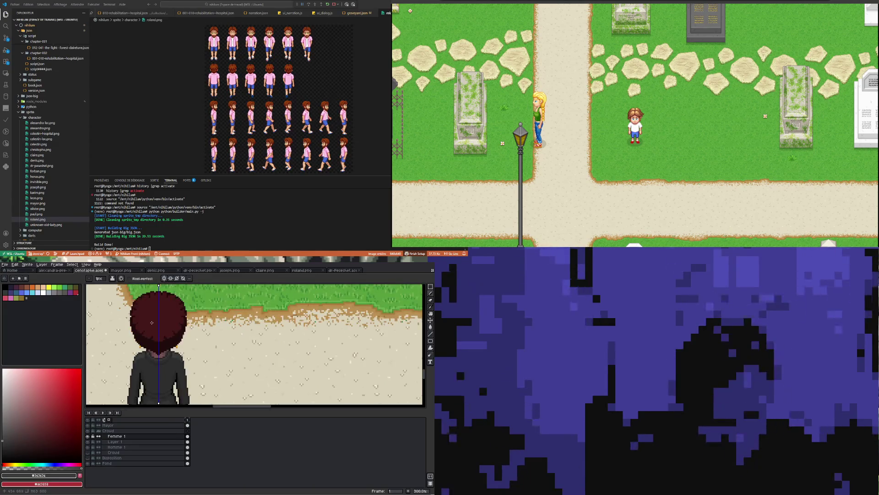
pyautogui.scroll(2, 152, 340)
pyautogui.scroll(6, 153, 339)
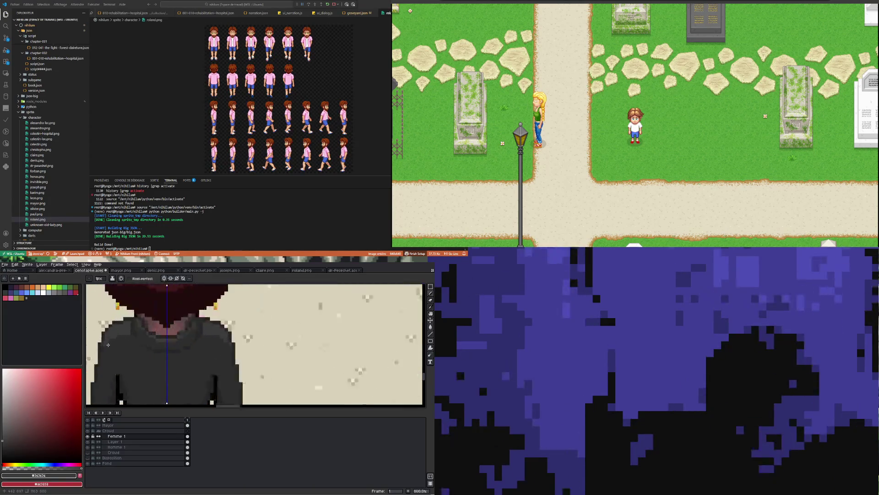
pyautogui.scroll(-3, 124, 358)
pyautogui.scroll(4, 112, 349)
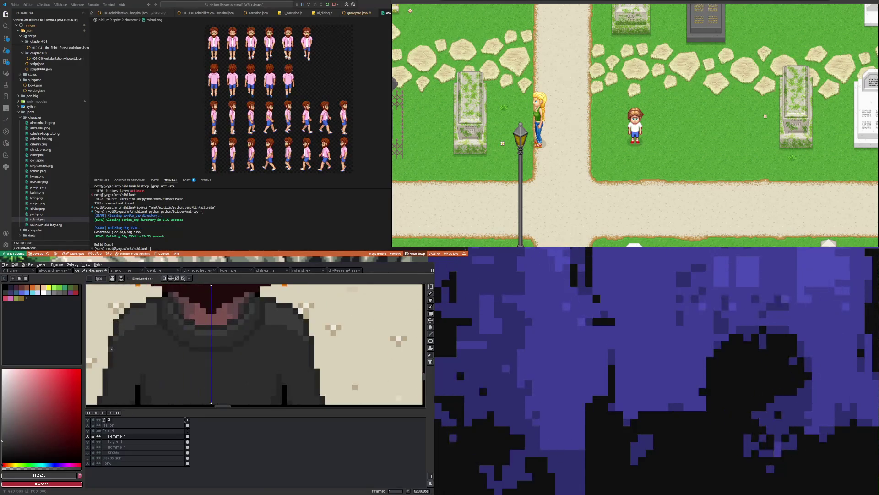
pyautogui.scroll(-6, 154, 299)
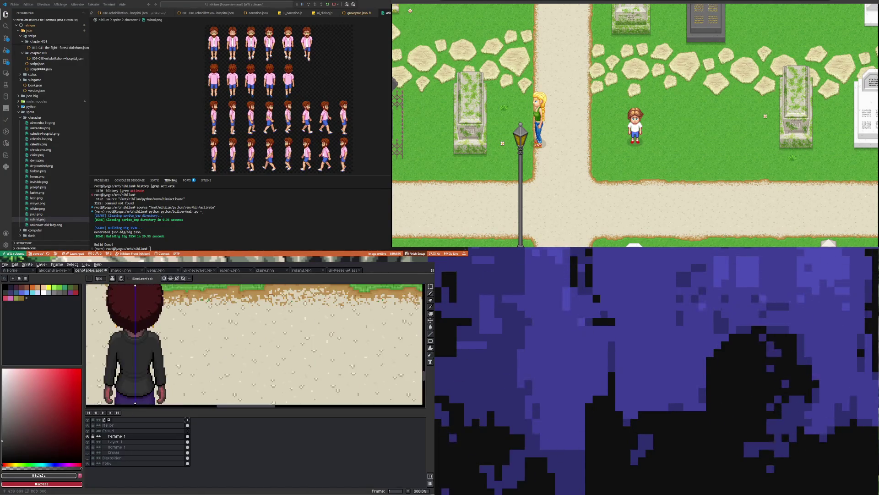
pyautogui.scroll(3, 156, 337)
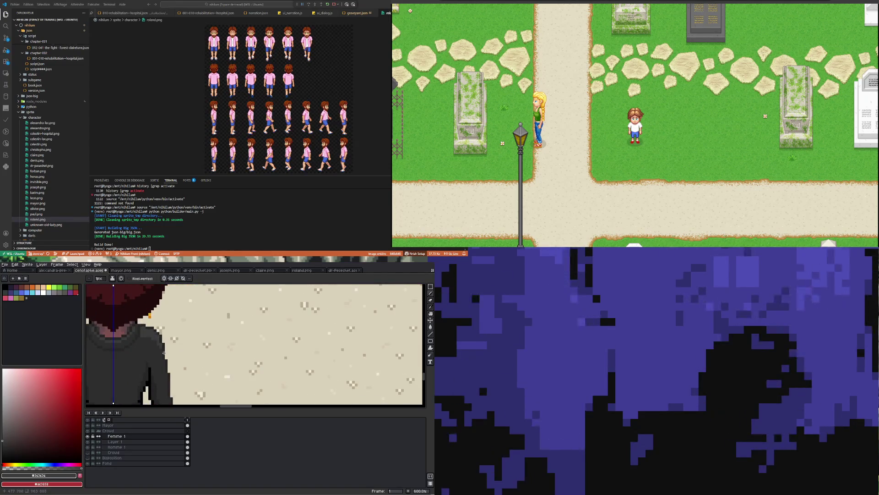
pyautogui.scroll(-1, 162, 352)
pyautogui.scroll(4, 160, 351)
pyautogui.scroll(-6, 160, 355)
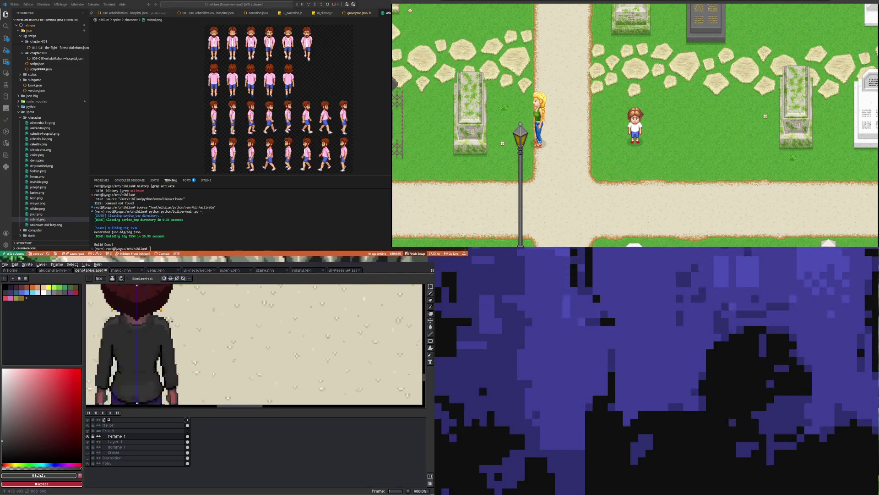
pyautogui.scroll(3, 143, 314)
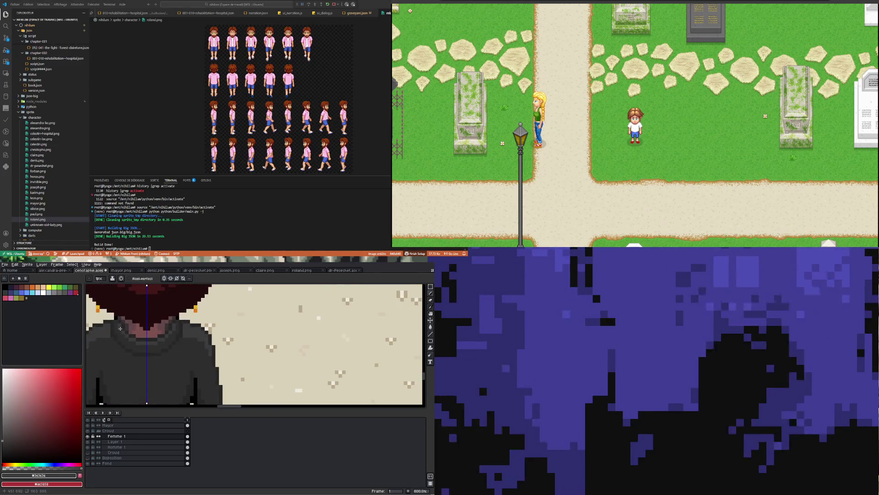
pyautogui.scroll(4, 121, 328)
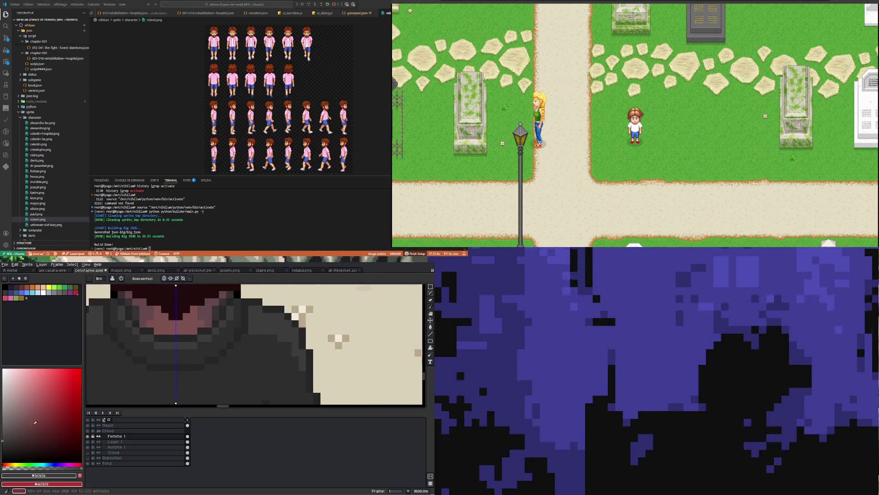
pyautogui.keyDown('alt'); pyautogui.click(121, 322); pyautogui.keyUp('alt')
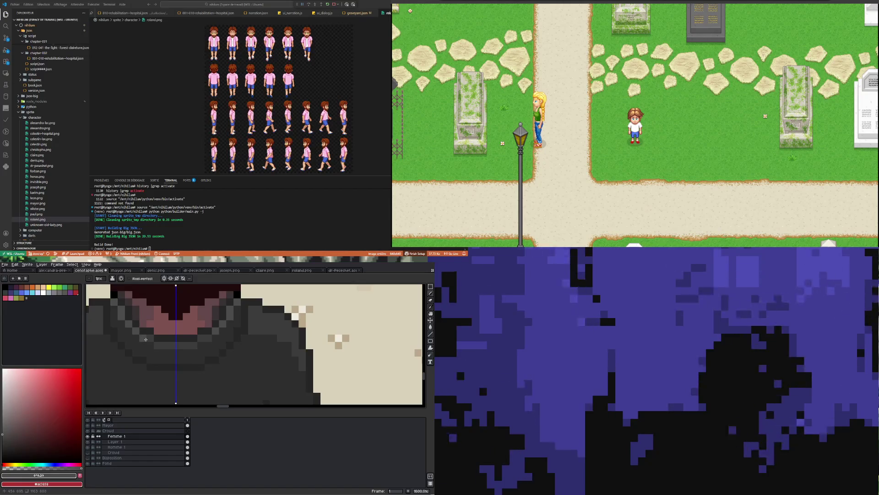
pyautogui.scroll(-3, 145, 340)
pyautogui.scroll(3, 137, 339)
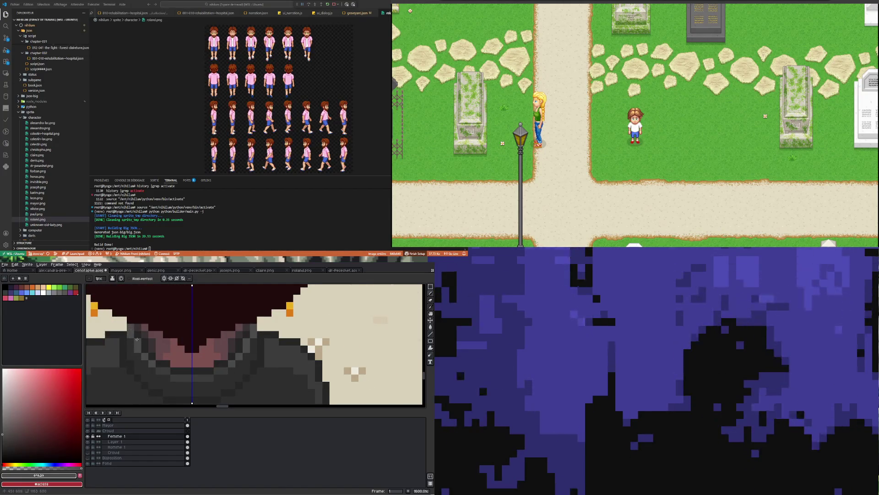
pyautogui.scroll(-3, 137, 339)
pyautogui.scroll(3, 164, 354)
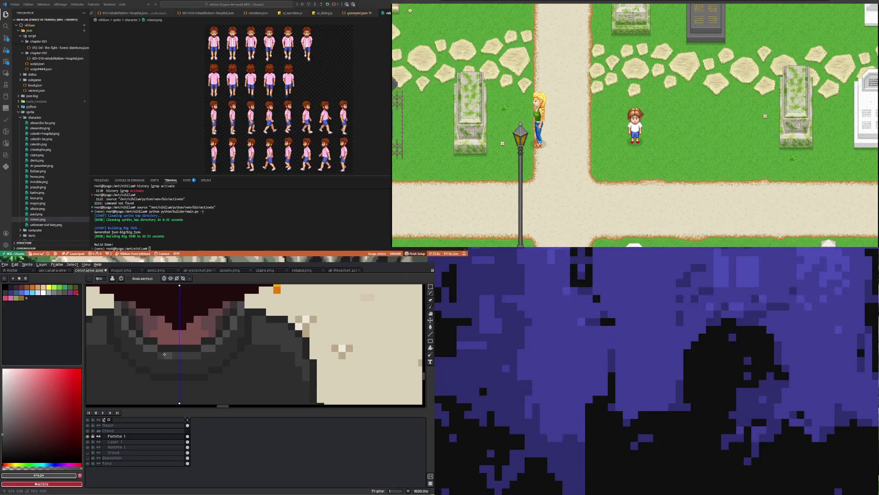
pyautogui.moveTo(164, 354); pyautogui.dragTo(187, 355)
# Repaint the pink collar row in the jacket's dark grey, then undo that stroke.
pyautogui.scroll(2, 127, 321)
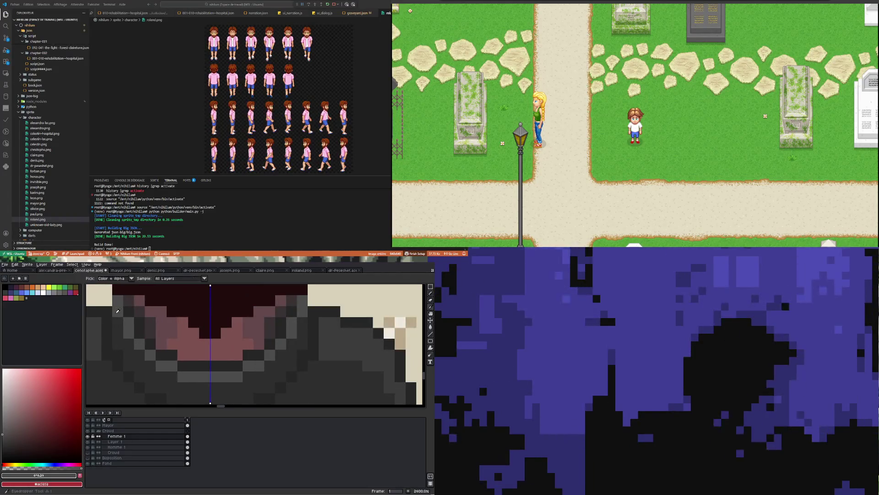
pyautogui.scroll(-3, 110, 301)
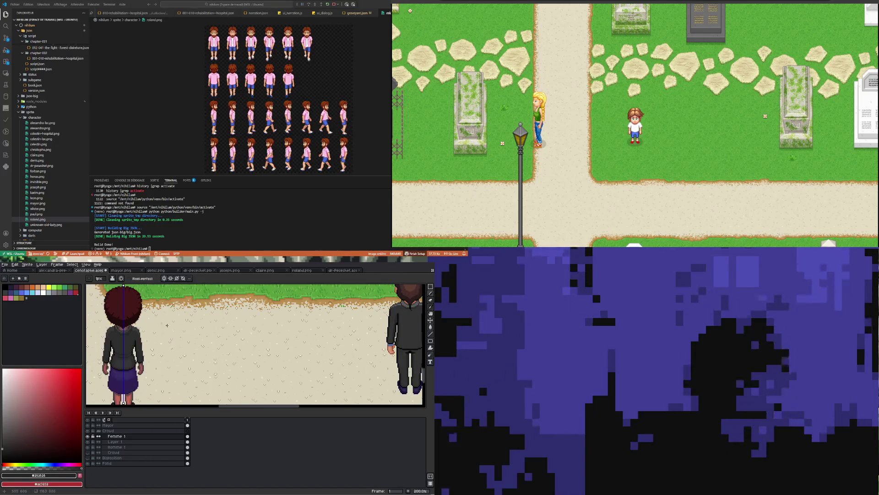
pyautogui.scroll(1, 93, 324)
pyautogui.scroll(3, 94, 326)
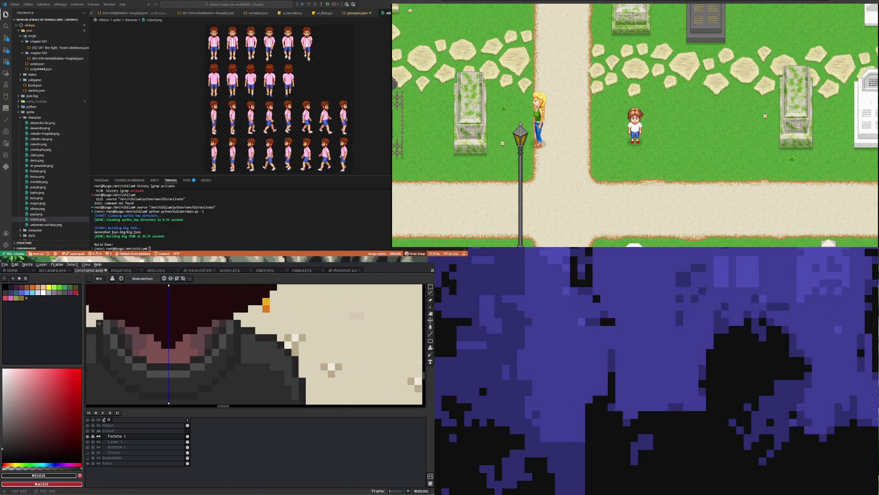
pyautogui.scroll(-5, 112, 337)
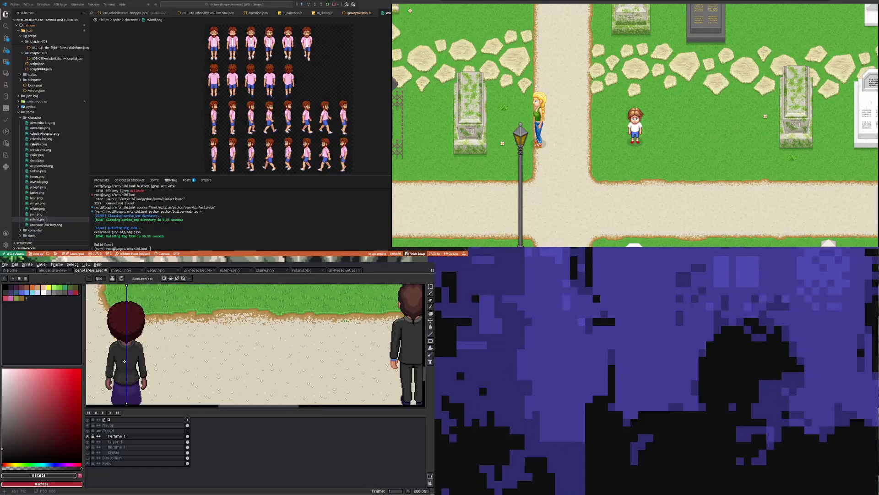
pyautogui.scroll(-1, 124, 361)
pyautogui.scroll(5, 114, 356)
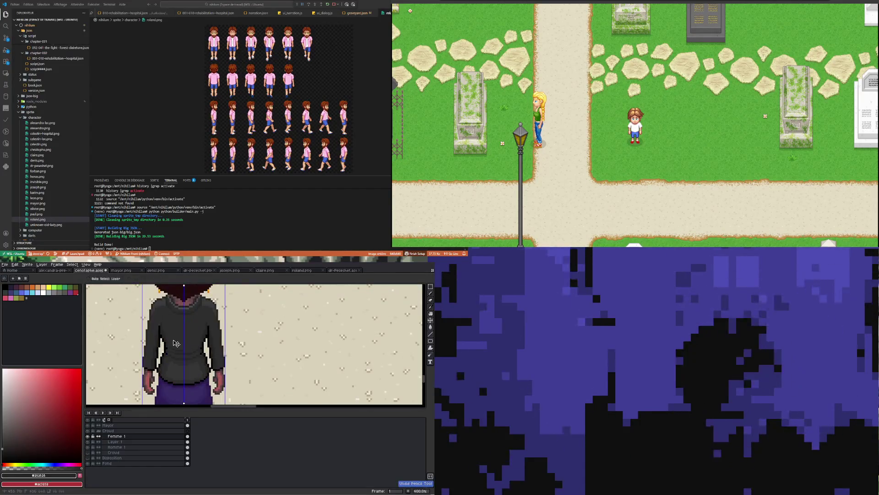
pyautogui.scroll(-2, 180, 321)
pyautogui.scroll(-1, 180, 321)
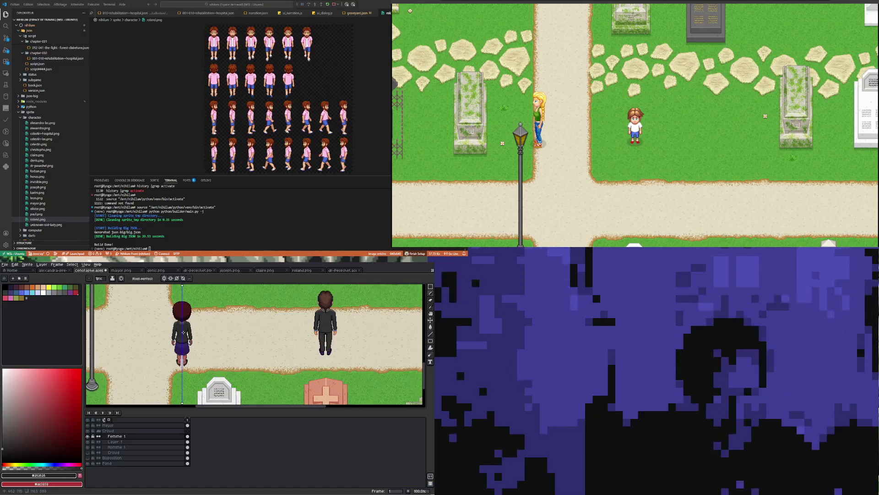
pyautogui.scroll(10, 154, 345)
pyautogui.scroll(-5, 153, 345)
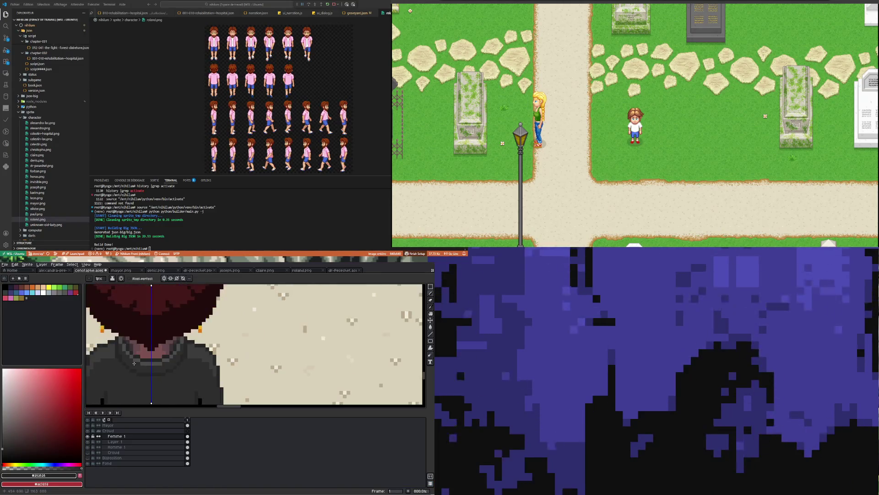
pyautogui.scroll(4, 163, 324)
pyautogui.press('i')
pyautogui.click(142, 341)
pyautogui.press('b')
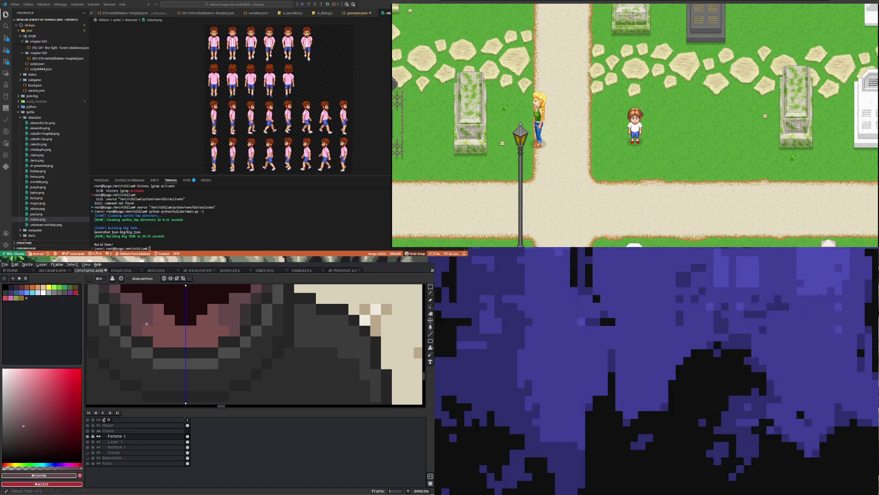
pyautogui.moveTo(163, 342)
pyautogui.mouseDown()
pyautogui.moveTo(206, 342)
pyautogui.moveTo(160, 343)
pyautogui.mouseUp()
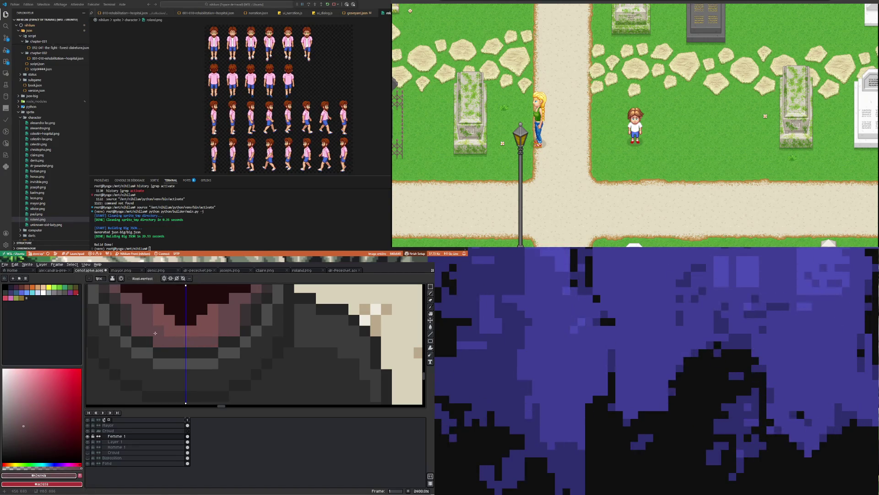
pyautogui.scroll(-6, 155, 333)
pyautogui.scroll(5, 153, 333)
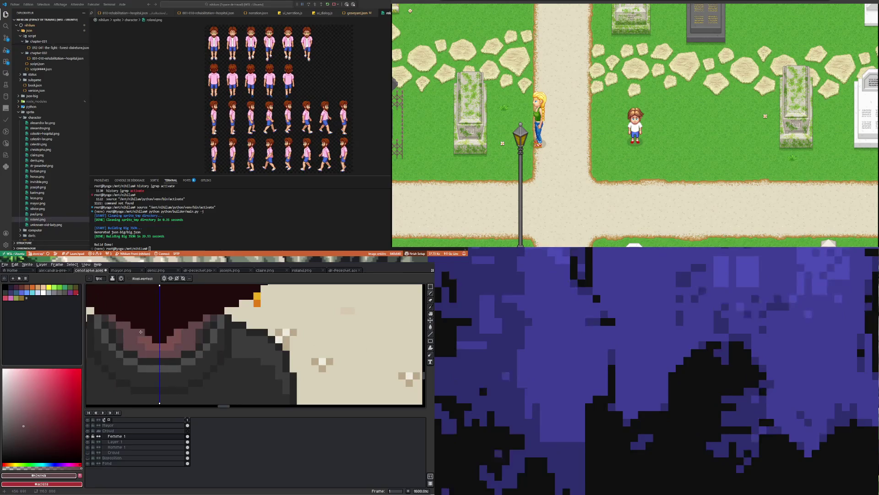
pyautogui.scroll(-1, 185, 348)
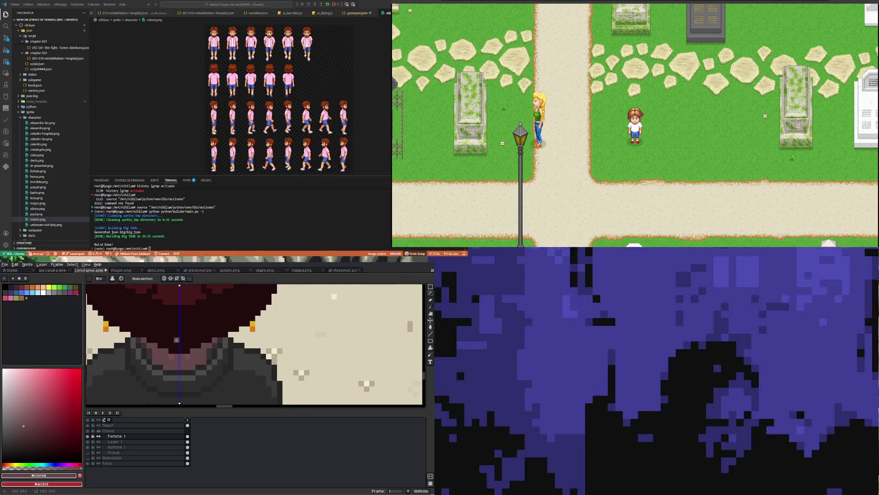
pyautogui.hotkey('ctrl', 'z')
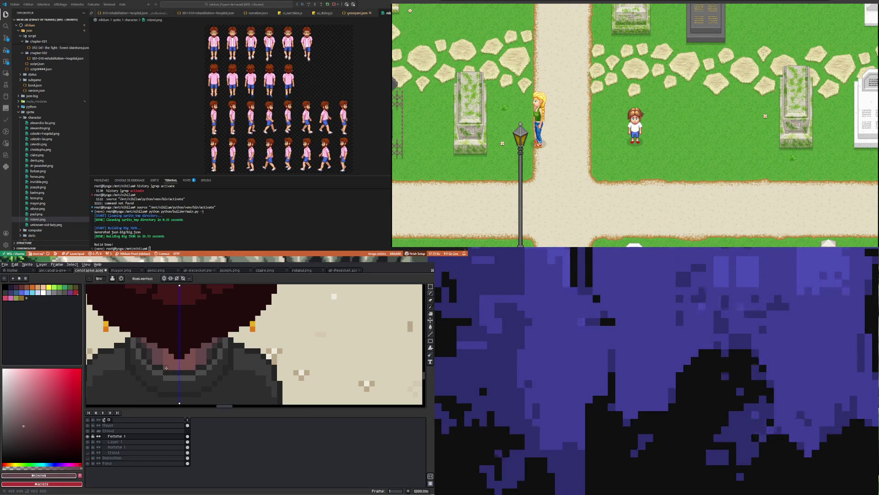
# Sample the lighter and then the darker collar shades from the canvas.
pyautogui.scroll(-5, 191, 367)
pyautogui.scroll(8, 191, 338)
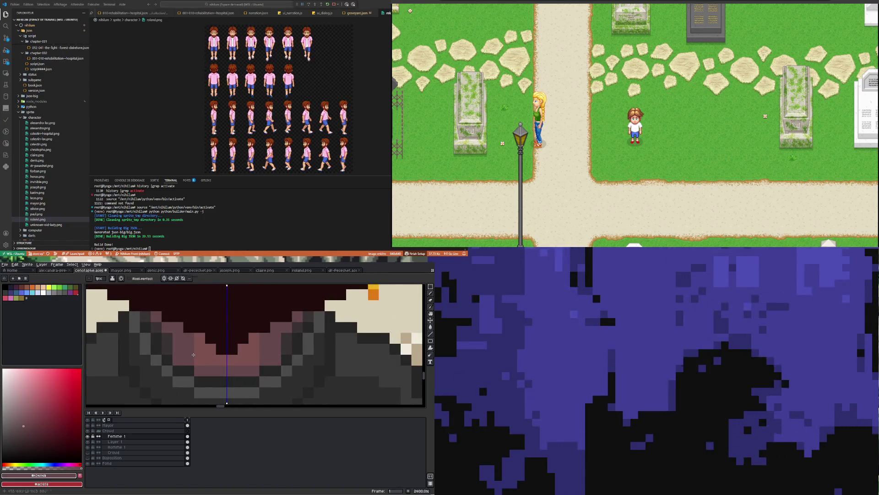
pyautogui.keyDown('alt'); pyautogui.click(191, 354); pyautogui.keyUp('alt')
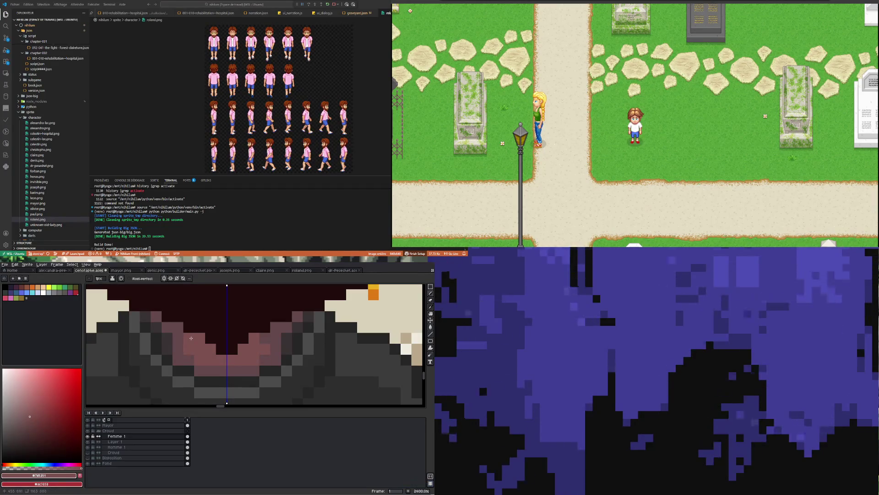
pyautogui.scroll(-7, 191, 338)
pyautogui.scroll(7, 195, 342)
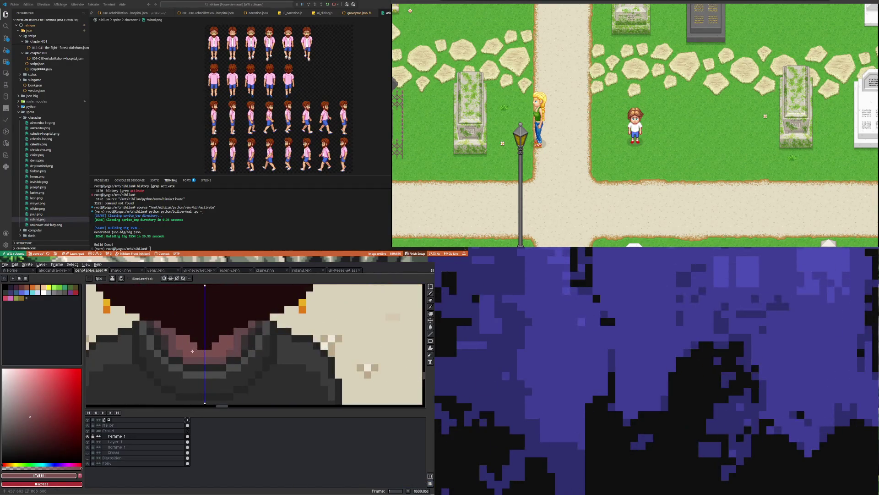
pyautogui.keyDown('alt'); pyautogui.click(169, 336); pyautogui.keyUp('alt')
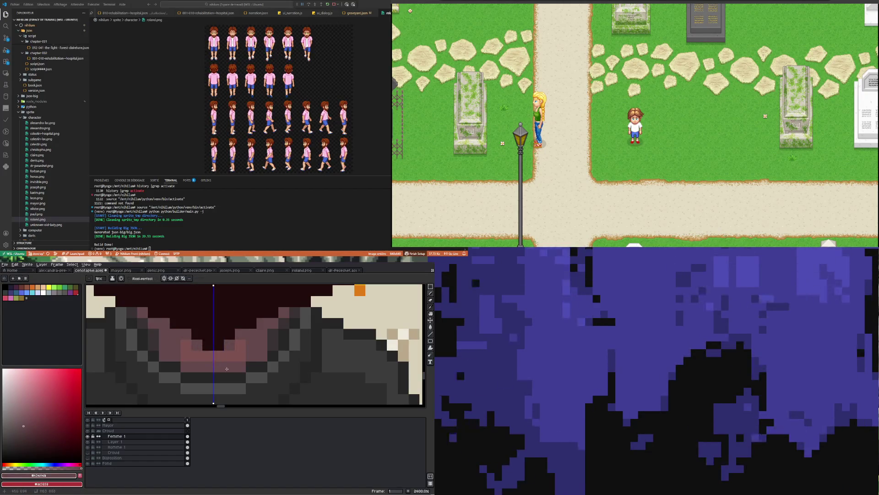
pyautogui.scroll(-7, 220, 368)
pyautogui.scroll(-3, 166, 335)
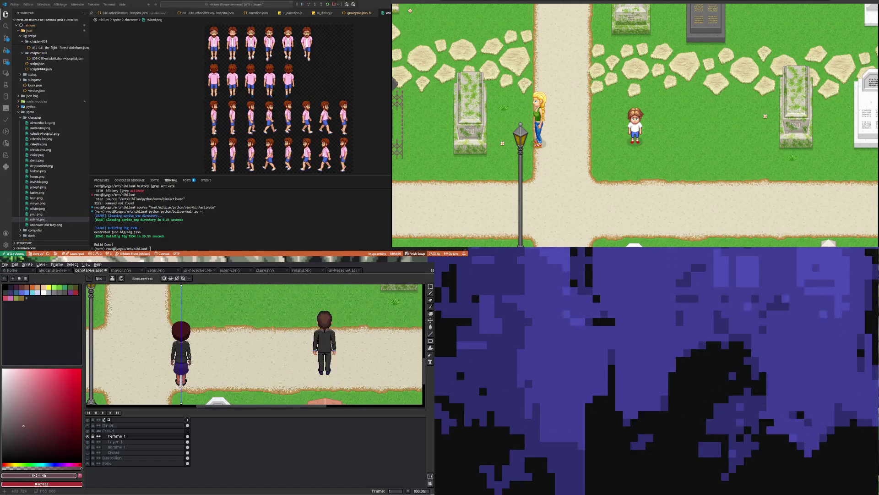
pyautogui.scroll(2, 188, 353)
pyautogui.scroll(-2, 188, 351)
pyautogui.scroll(-1, 187, 352)
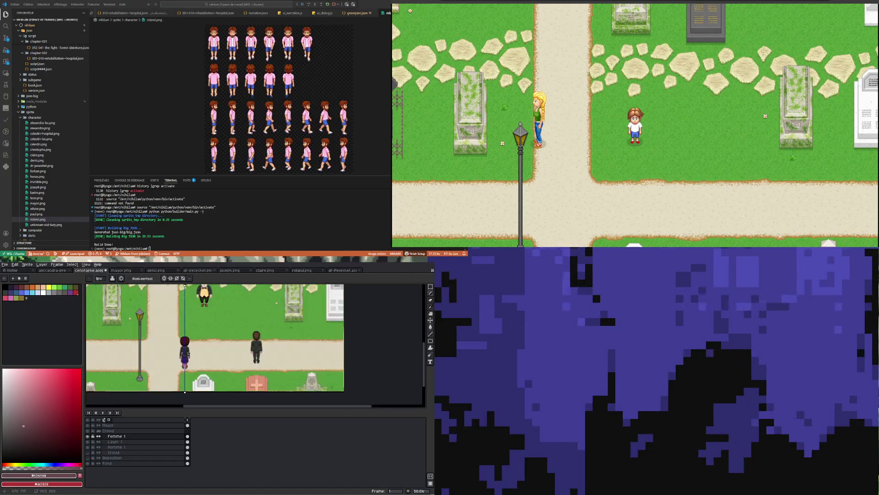
pyautogui.scroll(2, 206, 357)
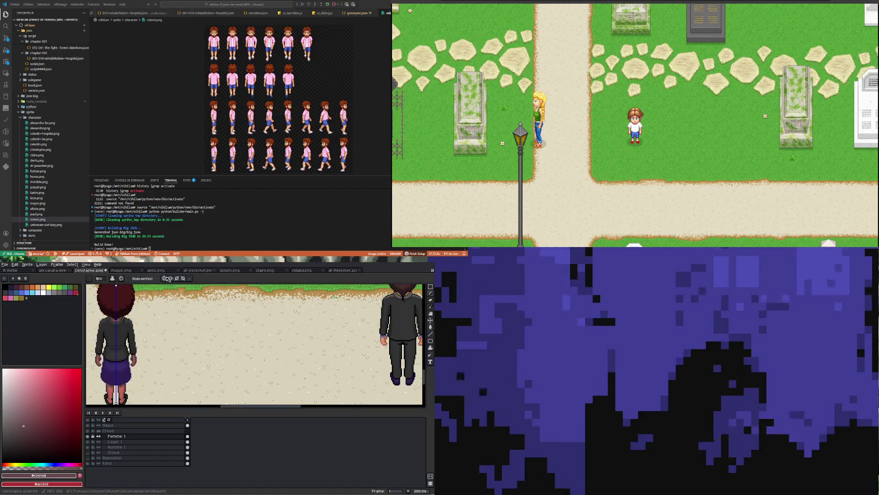
# Save the cemetery scene file with Ctrl+S.
pyautogui.hotkey('ctrl', 's')
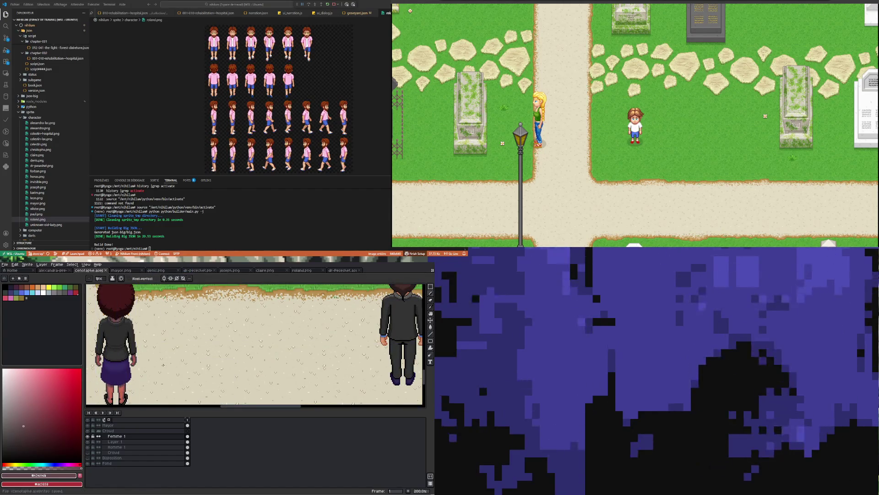
pyautogui.scroll(-1, 163, 364)
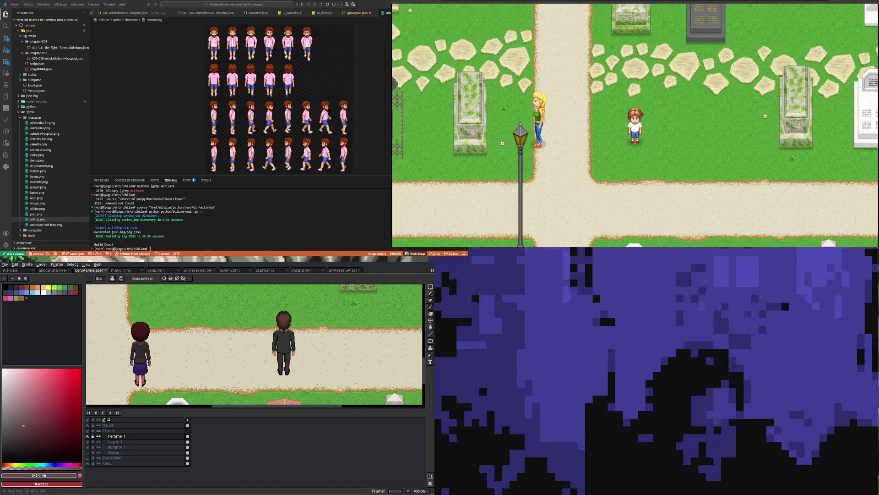
pyautogui.scroll(-1, 235, 343)
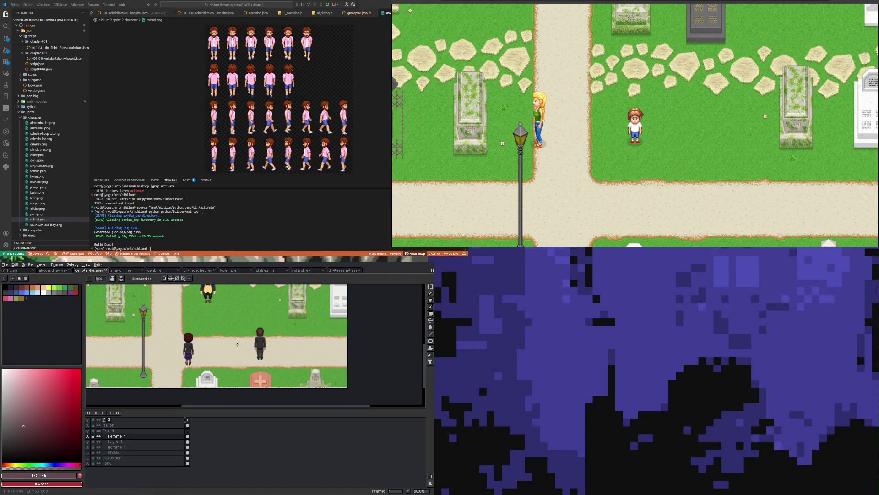
# Open anup.aseprite from the Characters folder, inspect it, and switch back to cenotaphe.aseprite.
pyautogui.click(5, 264)
pyautogui.click(18, 276)
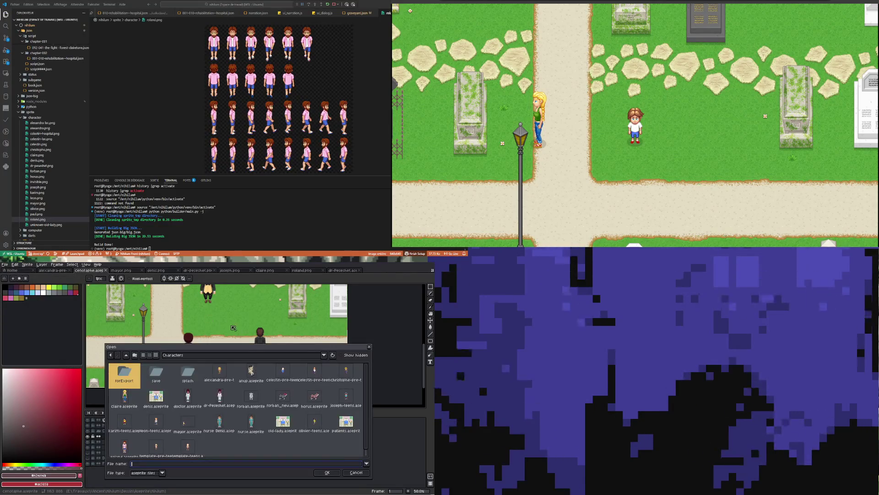
pyautogui.click(251, 373)
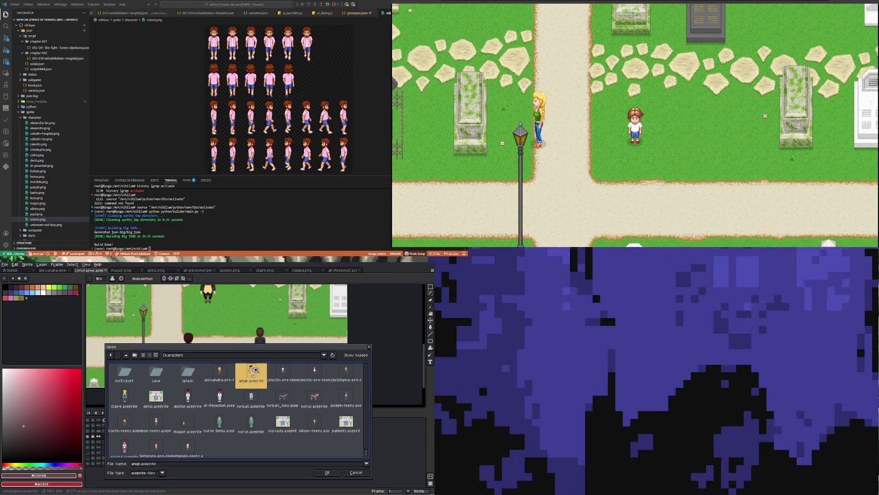
pyautogui.doubleClick(255, 369)
pyautogui.scroll(2, 241, 323)
pyautogui.scroll(-2, 241, 322)
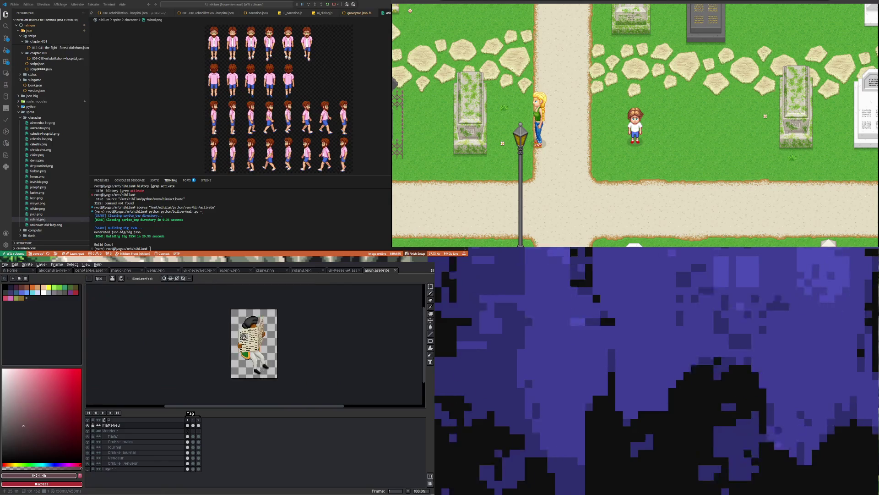
pyautogui.scroll(2, 241, 322)
pyautogui.scroll(-1, 241, 323)
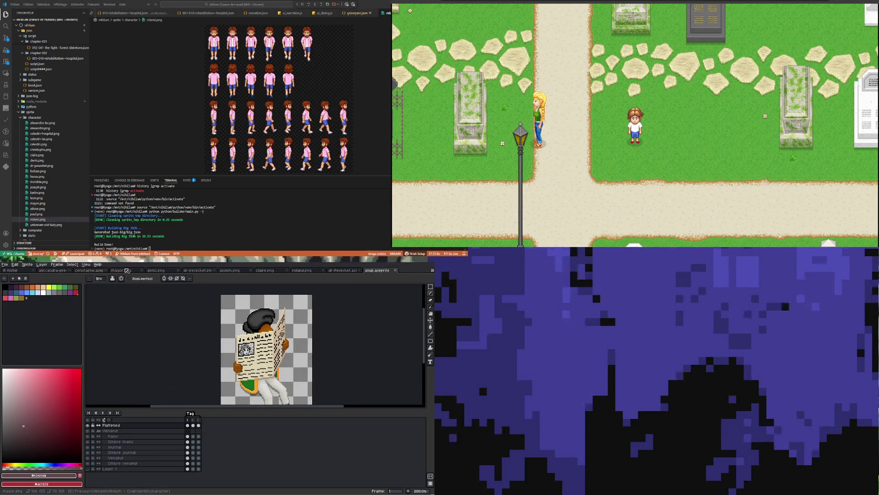
pyautogui.click(90, 271)
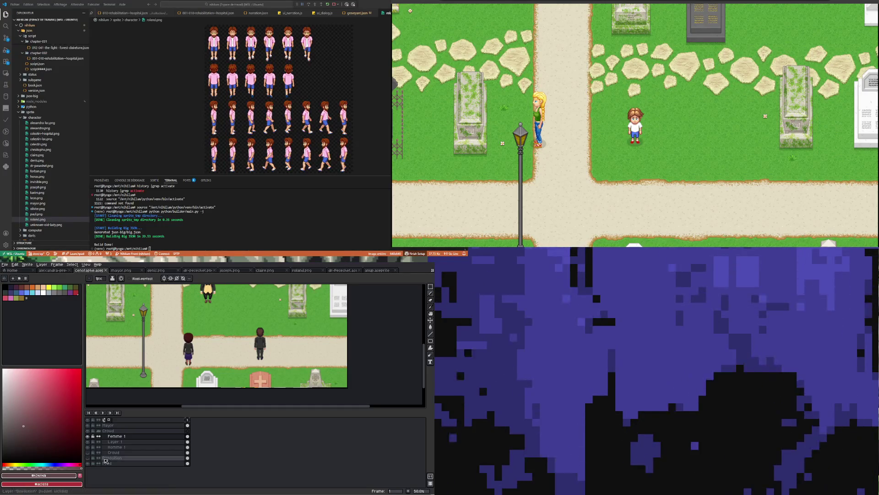
# Rename the Femme 1 layer to Dr and the Homme 1 layer to Nurse.
pyautogui.doubleClick(120, 436)
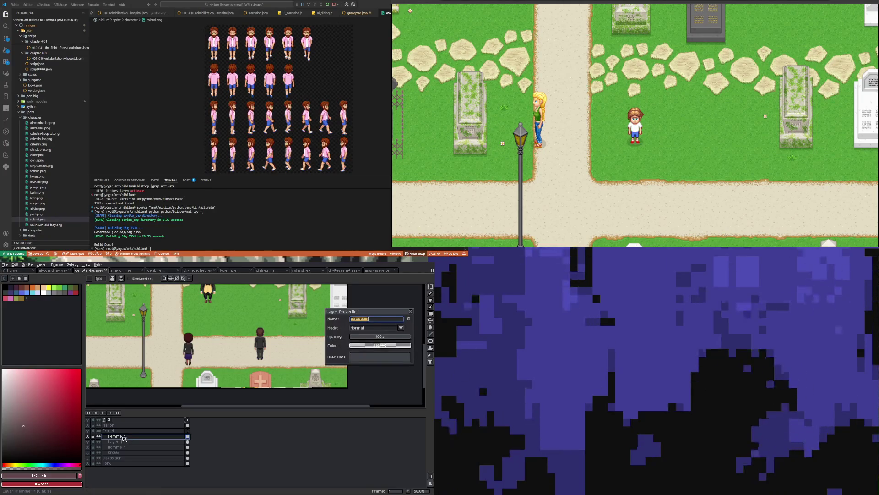
pyautogui.write('Dr')
pyautogui.press('Return')
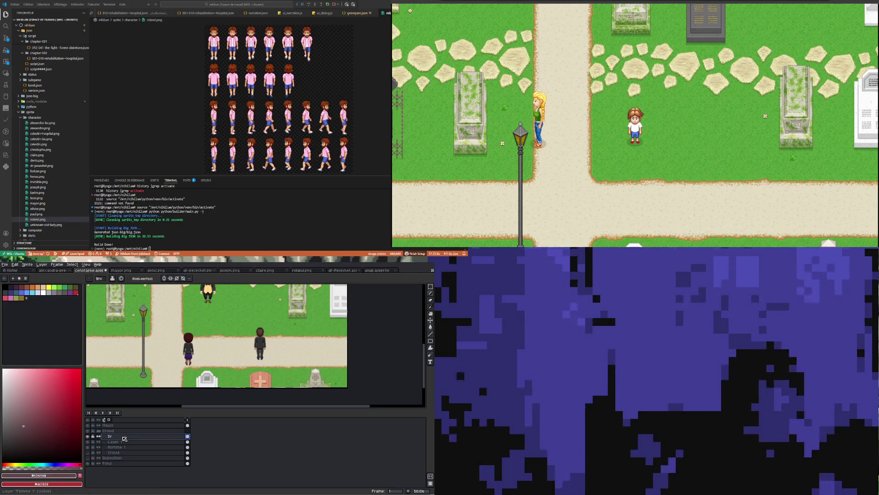
pyautogui.doubleClick(121, 447)
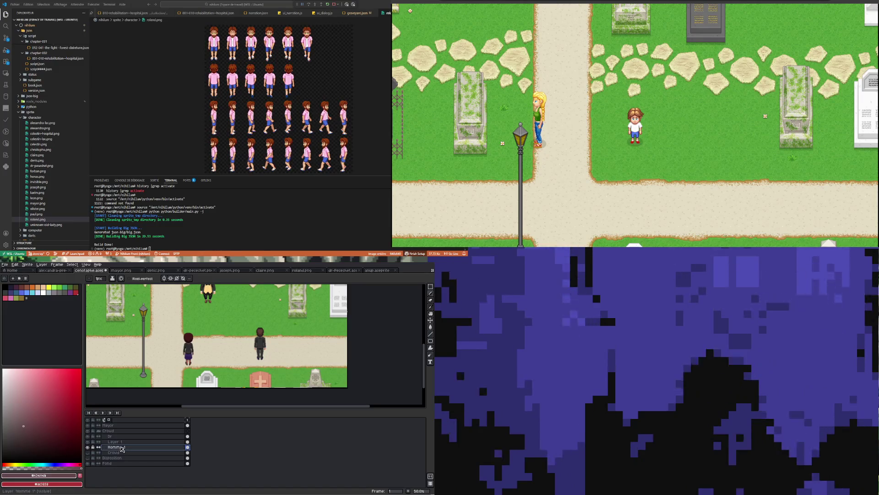
pyautogui.write('Nurse')
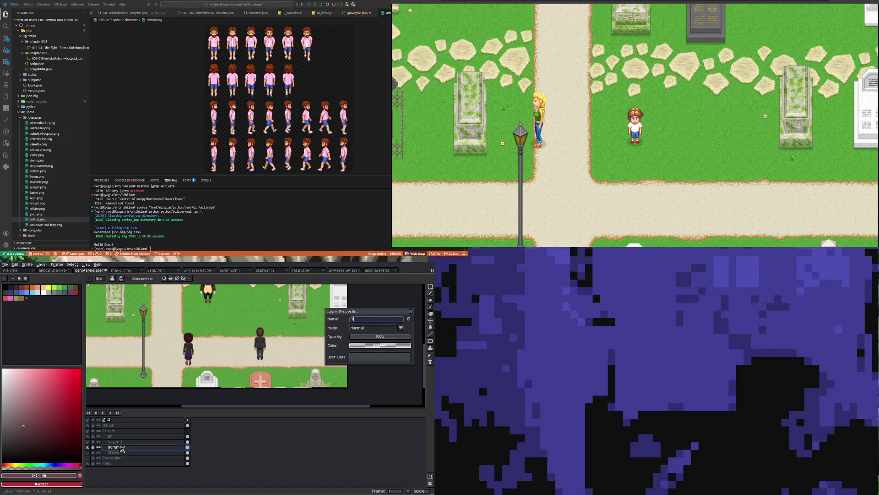
pyautogui.press('Return')
# Hide Nurse, show Layer 1, merge Dr down into it, and name the result Dr.
pyautogui.click(87, 447)
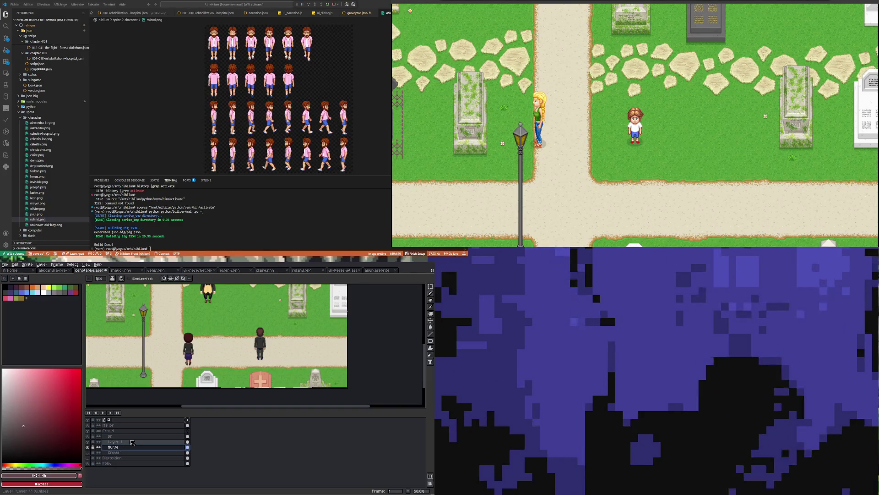
pyautogui.click(88, 441)
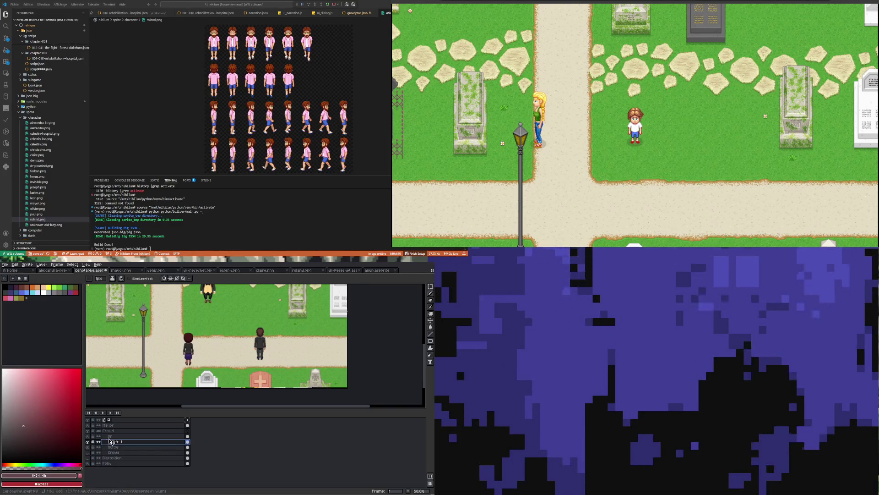
pyautogui.rightClick(114, 437)
pyautogui.click(140, 470)
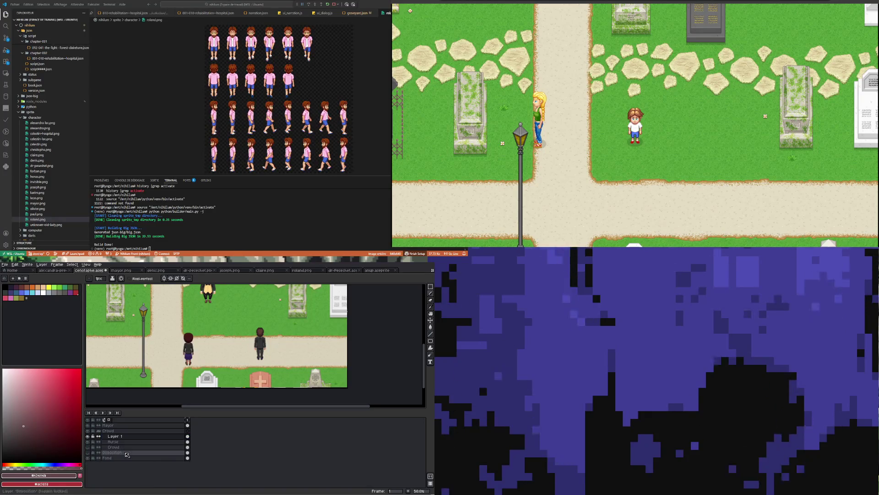
pyautogui.doubleClick(124, 437)
pyautogui.write('Dr')
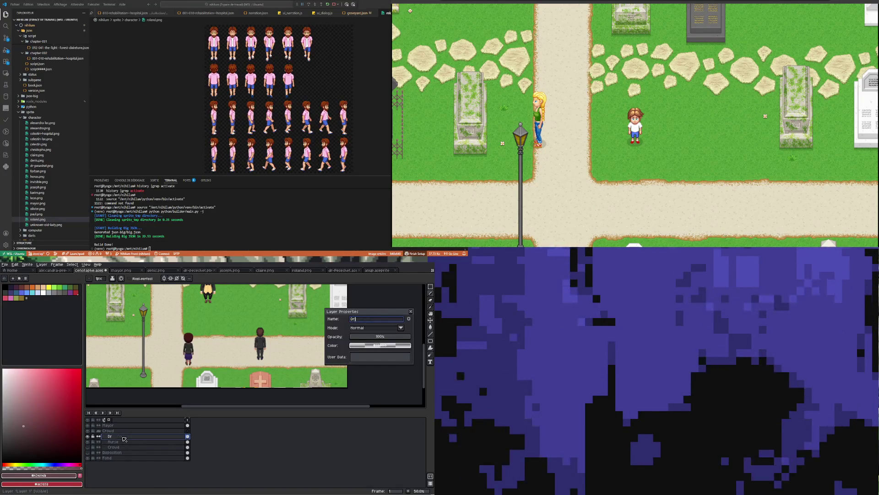
pyautogui.press('Return')
# Make the lower Crowd layer active and try marquee selections around the grey- and dark-haired characters.
pyautogui.click(88, 448)
pyautogui.click(91, 449)
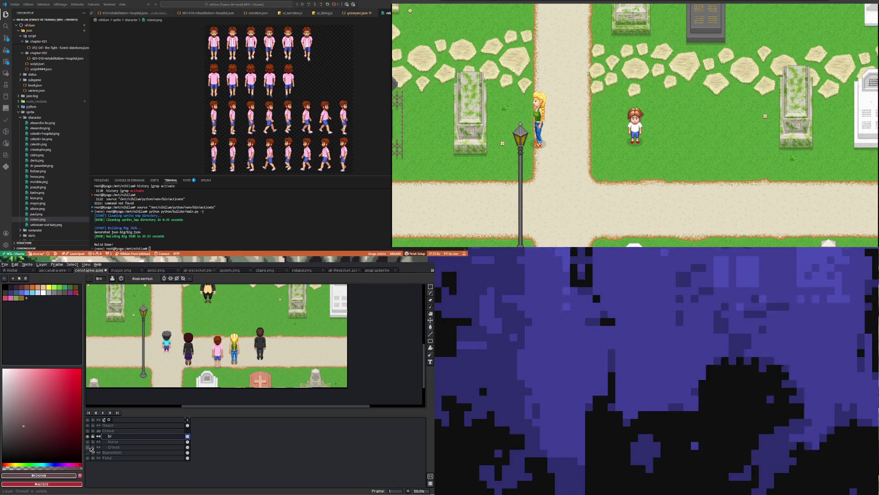
pyautogui.scroll(3, 161, 357)
pyautogui.scroll(-3, 162, 357)
pyautogui.scroll(3, 162, 357)
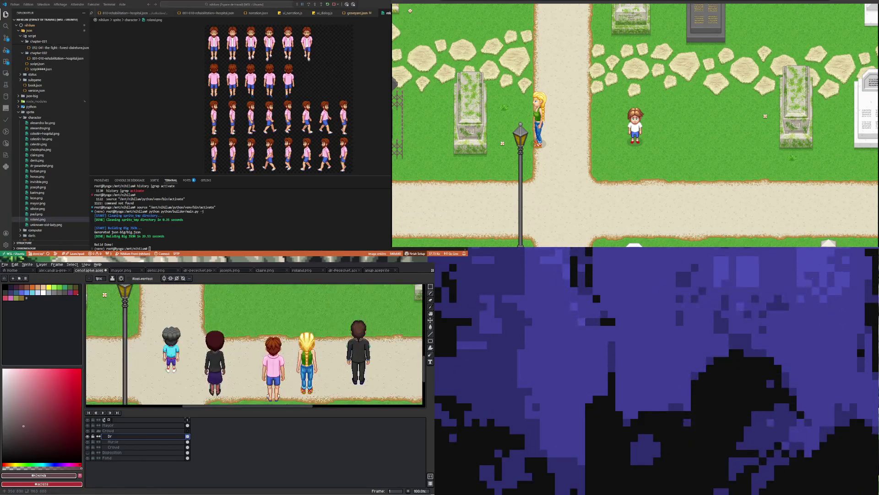
pyautogui.press('m')
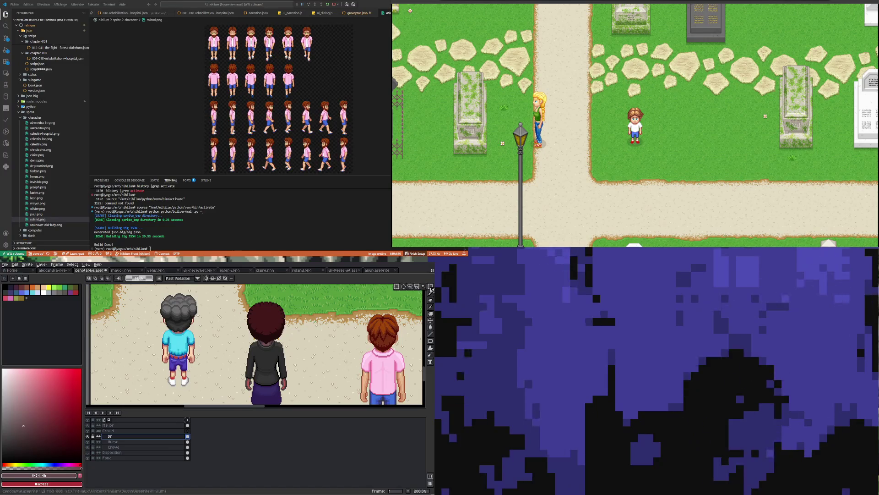
pyautogui.click(115, 446)
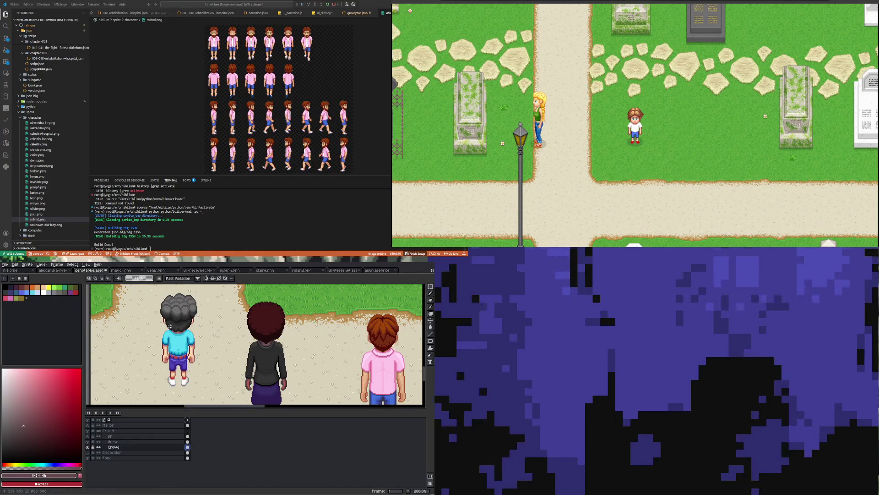
pyautogui.moveTo(147, 288); pyautogui.dragTo(217, 397)
pyautogui.scroll(-2, 201, 377)
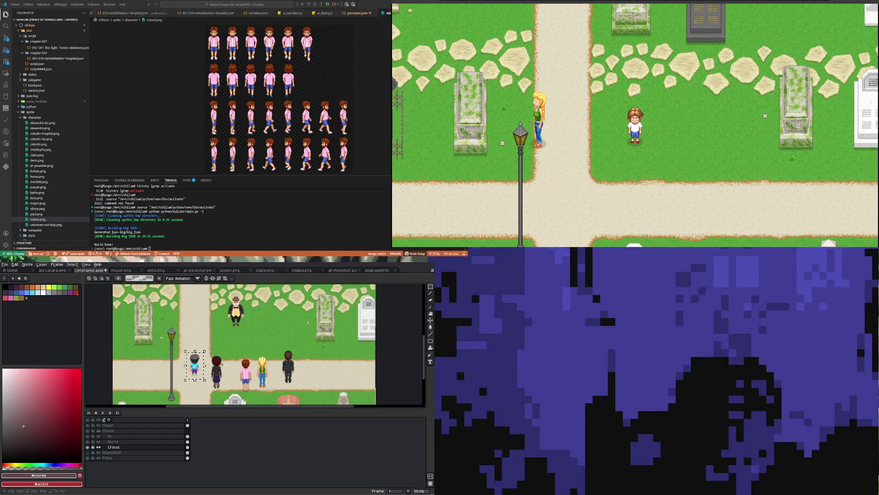
pyautogui.click(213, 358)
pyautogui.moveTo(208, 350); pyautogui.dragTo(227, 391)
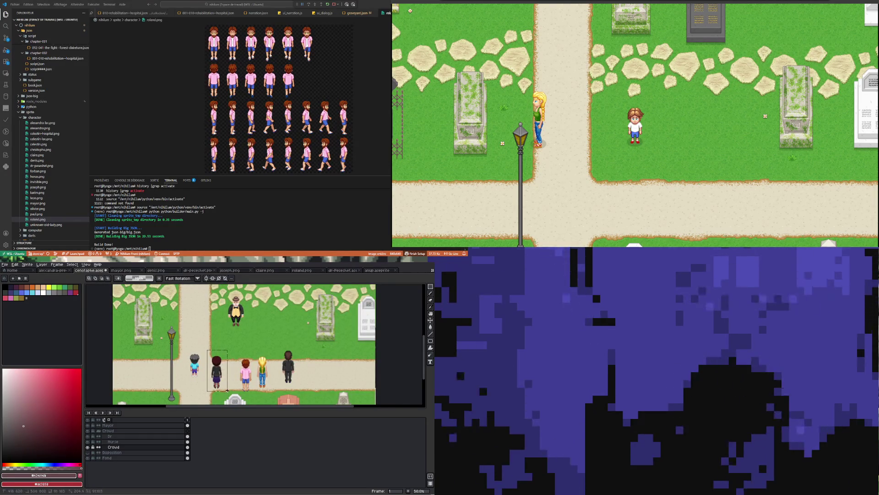
pyautogui.click(278, 354)
pyautogui.click(302, 386)
# Marquee-select the grey-haired boy on the path and cut him out of Crowd.
pyautogui.scroll(3, 309, 374)
pyautogui.scroll(-3, 229, 353)
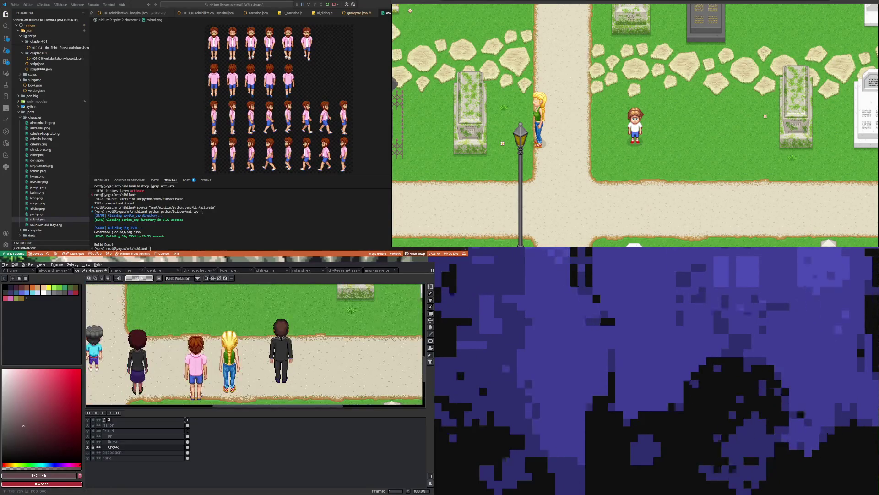
pyautogui.scroll(4, 157, 334)
pyautogui.scroll(-1, 157, 334)
pyautogui.moveTo(140, 319); pyautogui.dragTo(191, 383)
pyautogui.hotkey('ctrl', 'x')
pyautogui.rightClick(112, 436)
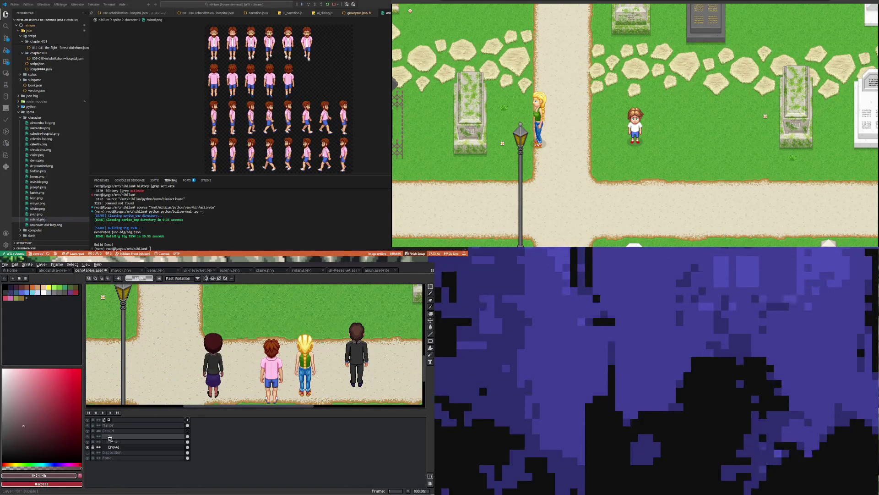
# Add a Joseph layer above Dr, paste the boy, and move him onto the path left of the mourners.
pyautogui.moveTo(136, 447)
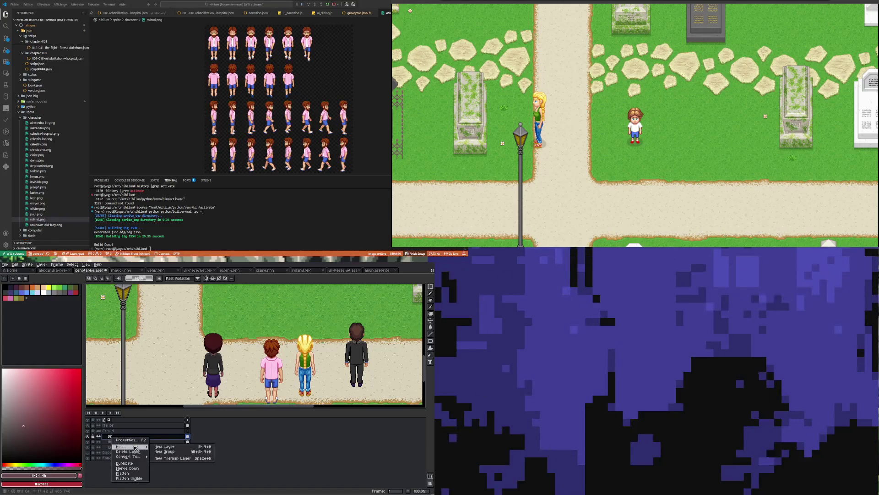
pyautogui.click(165, 447)
pyautogui.press('F2')
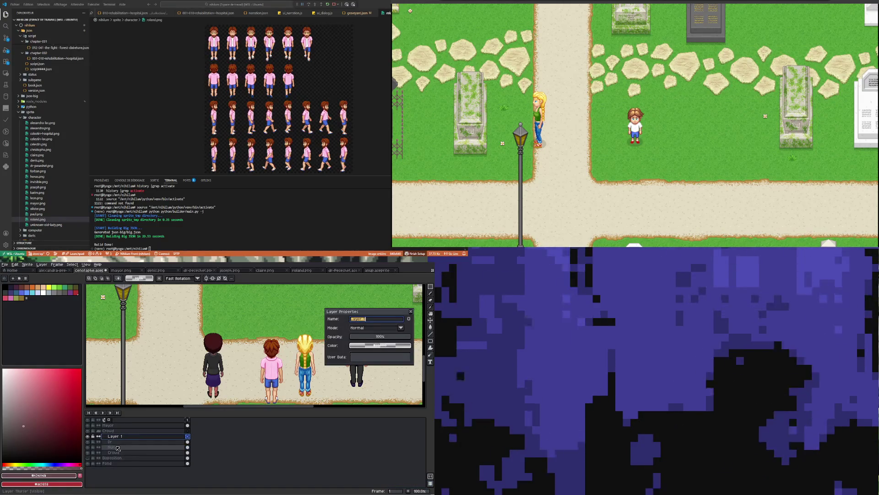
pyautogui.write('Joseph')
pyautogui.press('Return')
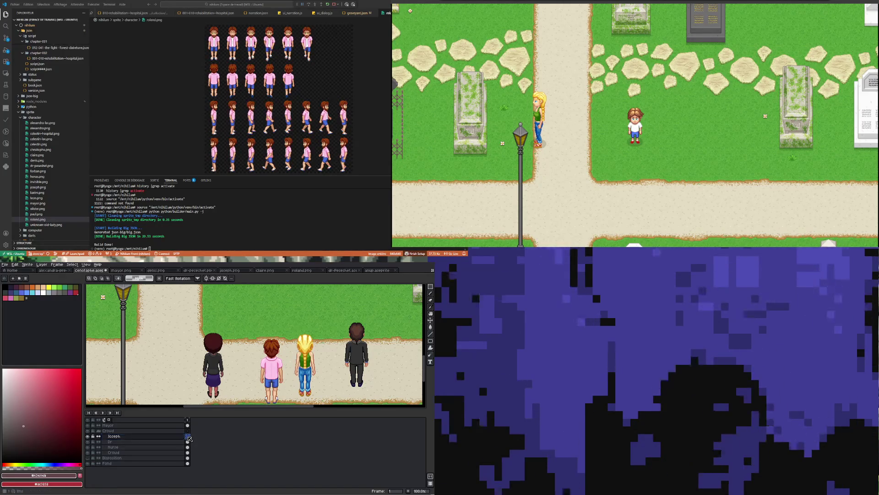
pyautogui.hotkey('ctrl', 'v')
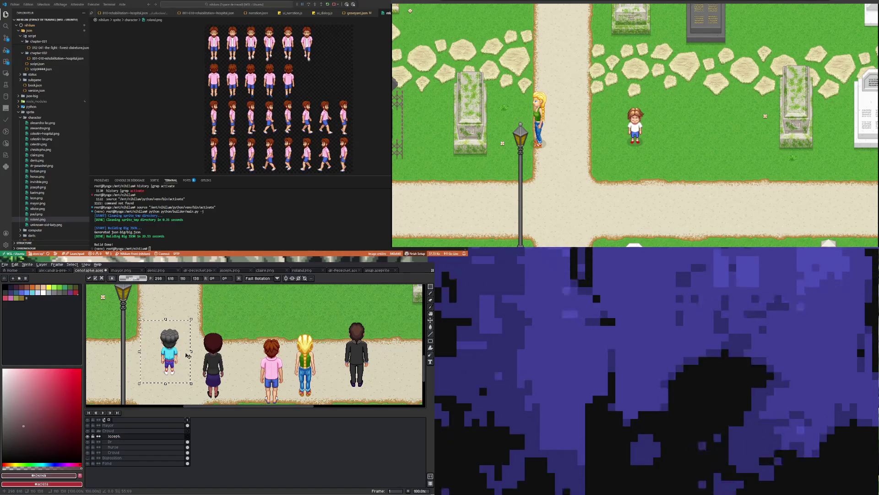
pyautogui.hotkey('ctrl', 'd')
pyautogui.moveTo(150, 320)
pyautogui.mouseDown()
pyautogui.moveTo(184, 387)
pyautogui.moveTo(180, 356)
pyautogui.mouseUp()
pyautogui.click(199, 320)
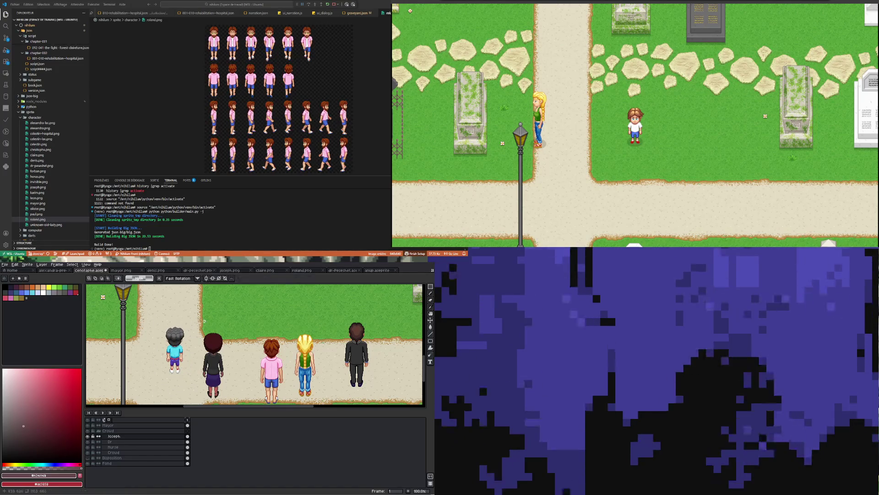
# Sample black from the mourners' dark clothing as the paint colour.
pyautogui.scroll(2, 162, 357)
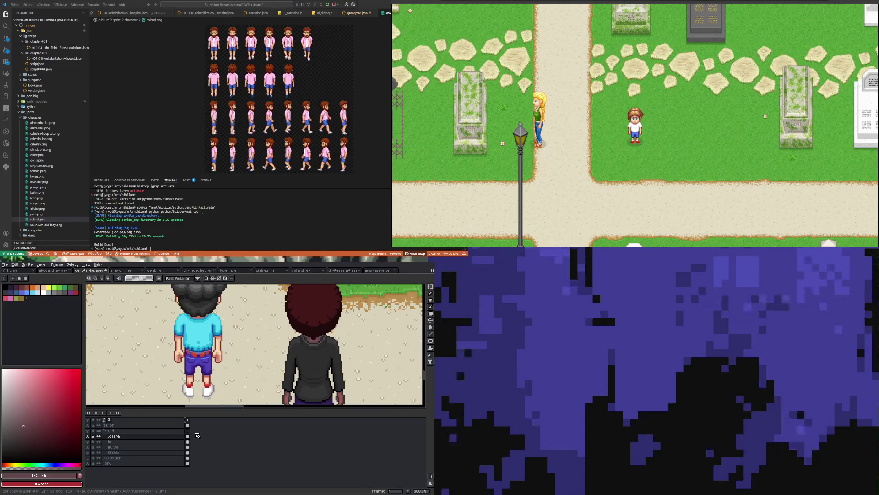
pyautogui.scroll(-2, 196, 353)
pyautogui.scroll(2, 188, 364)
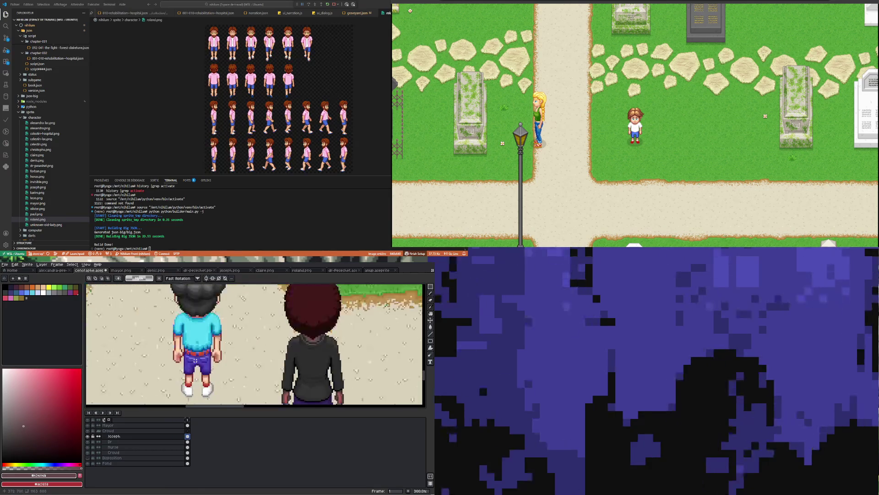
pyautogui.scroll(2, 184, 380)
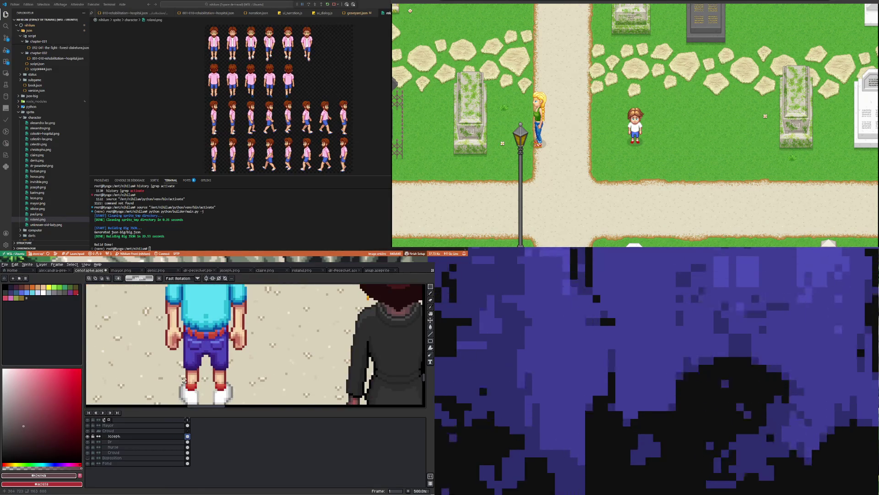
pyautogui.press('i')
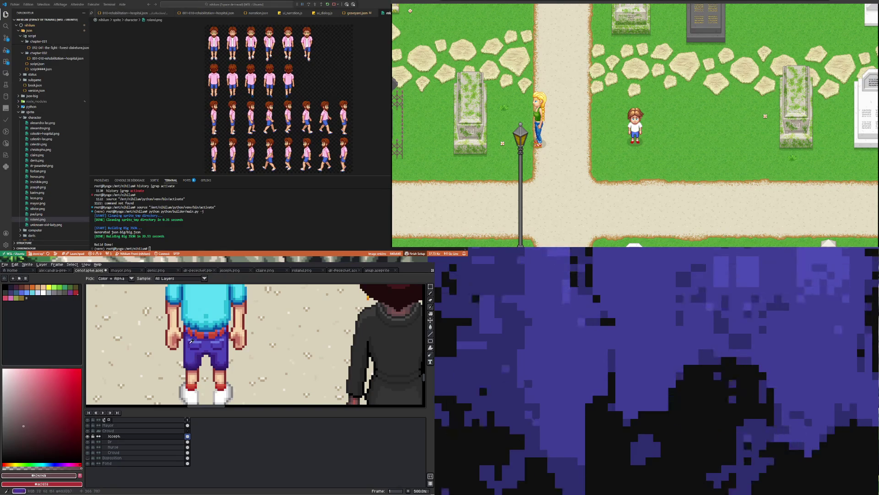
pyautogui.scroll(2, 363, 366)
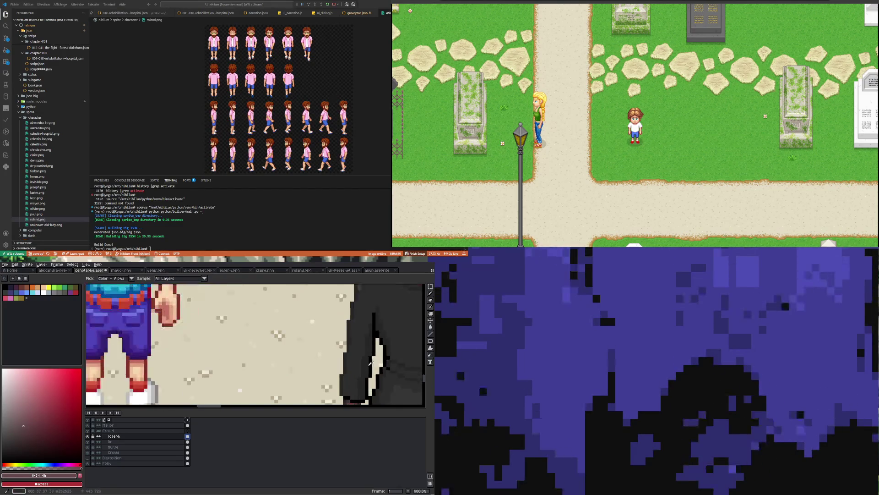
pyautogui.click(377, 341)
# Fill the gap between the boy's legs and the shorts' left outline and bottom edge black.
pyautogui.scroll(-5, 188, 351)
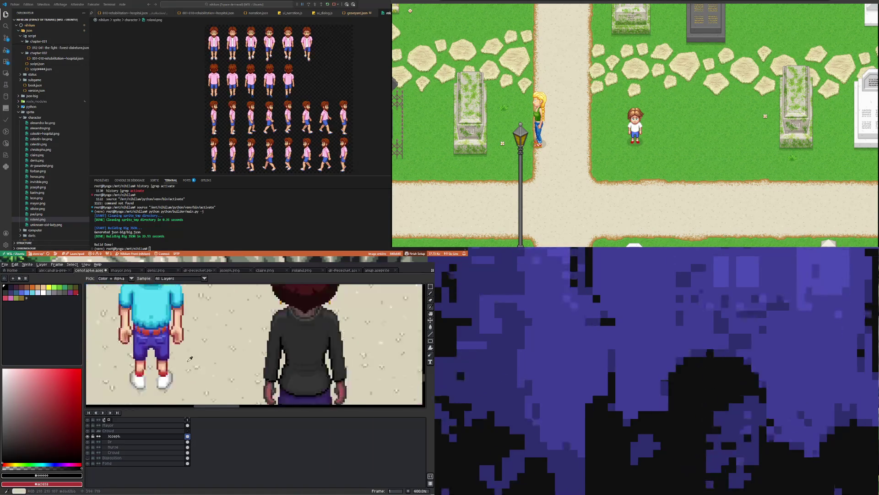
pyautogui.scroll(1, 180, 355)
pyautogui.scroll(2, 180, 355)
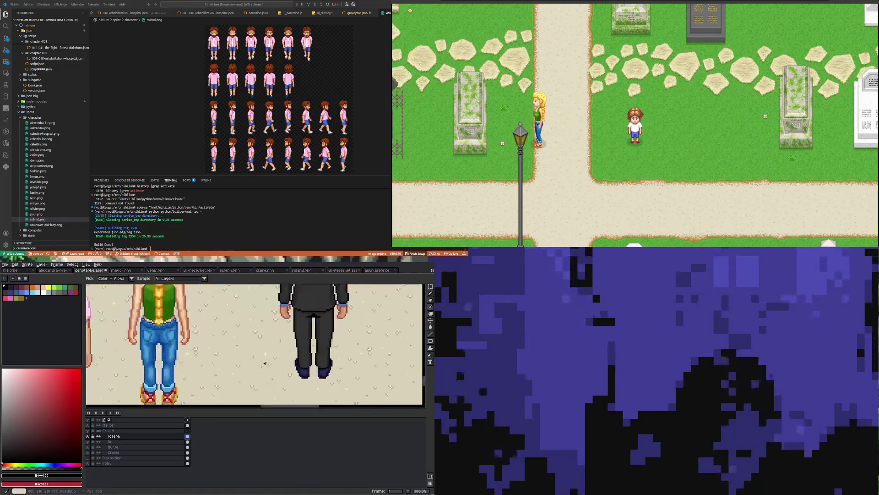
pyautogui.scroll(2, 285, 350)
pyautogui.scroll(-4, 284, 351)
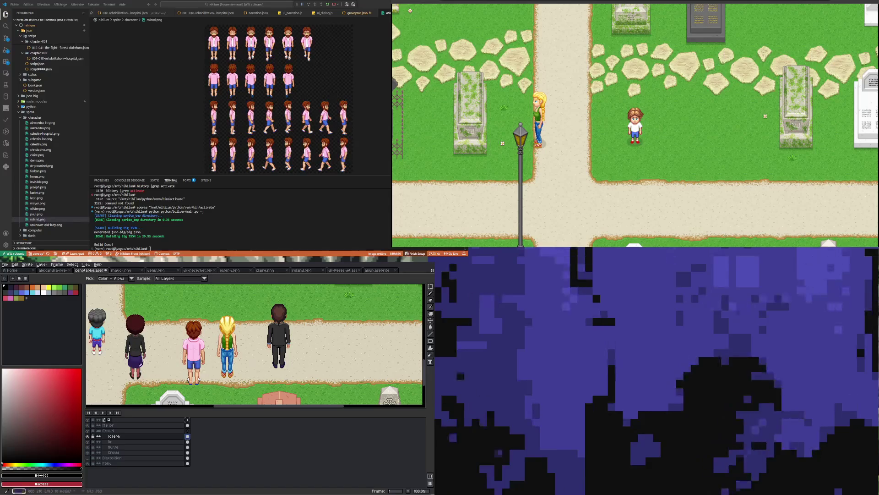
pyautogui.scroll(4, 200, 346)
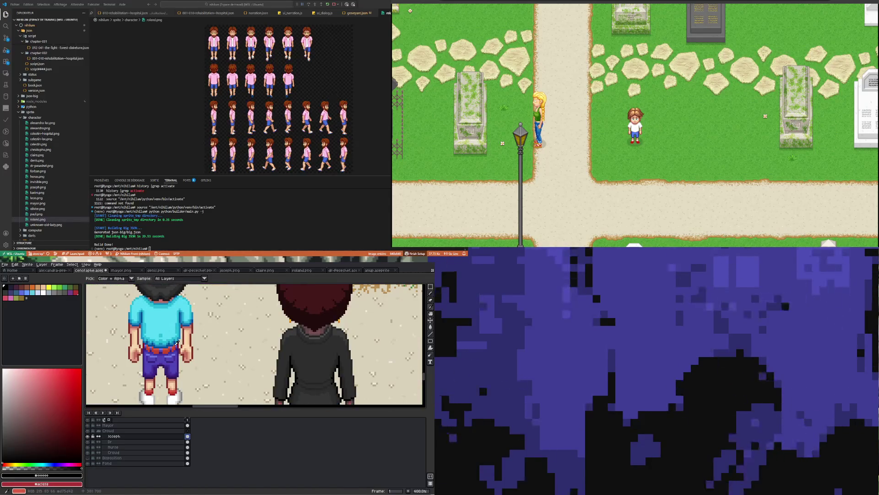
pyautogui.scroll(-2, 146, 355)
pyautogui.scroll(2, 147, 355)
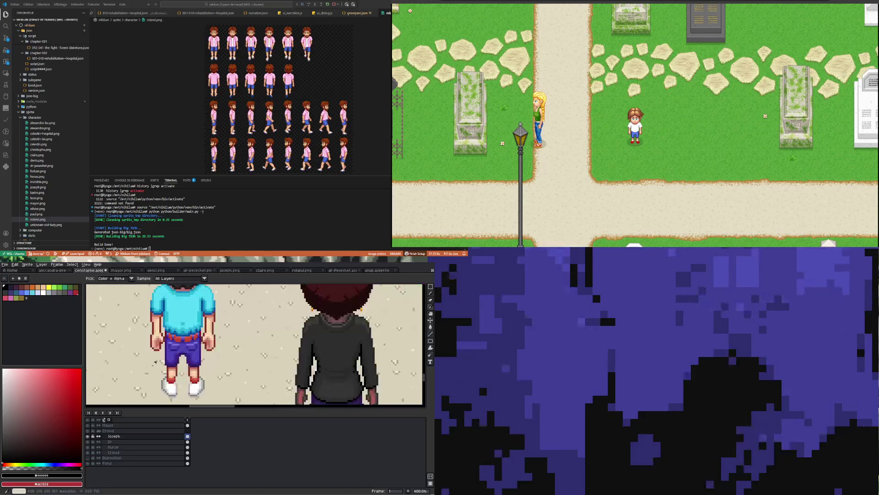
pyautogui.scroll(1, 147, 355)
pyautogui.press('g')
pyautogui.scroll(1, 194, 351)
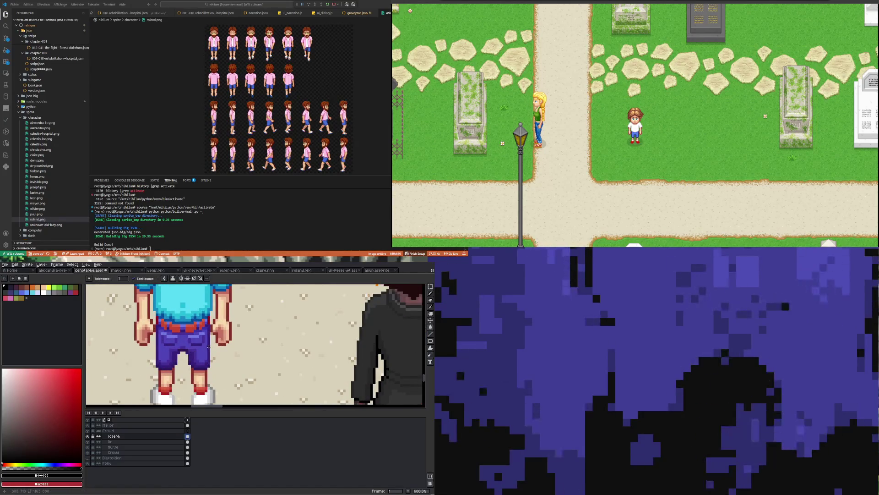
pyautogui.click(202, 363)
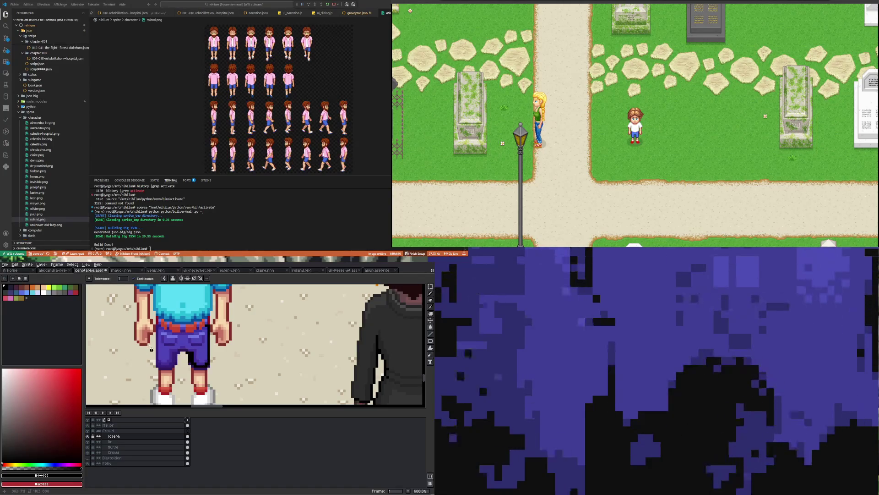
pyautogui.scroll(3, 159, 350)
pyautogui.click(159, 349)
pyautogui.scroll(-8, 159, 349)
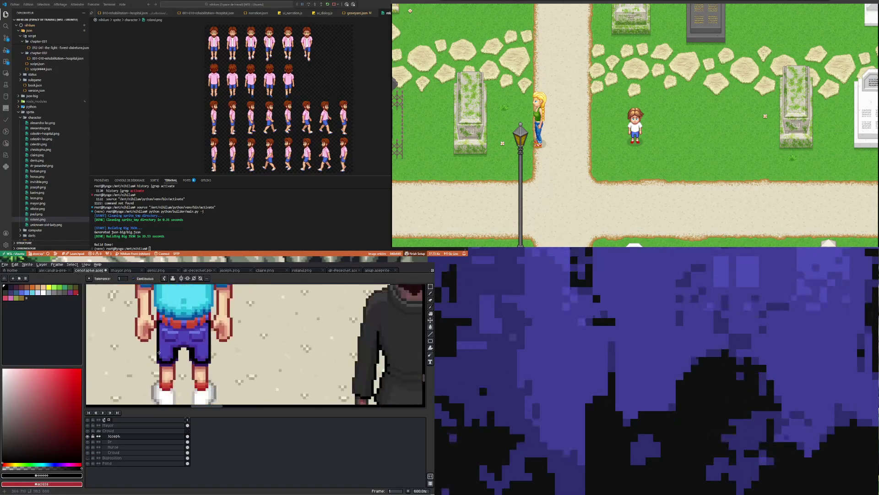
pyautogui.scroll(3, 394, 366)
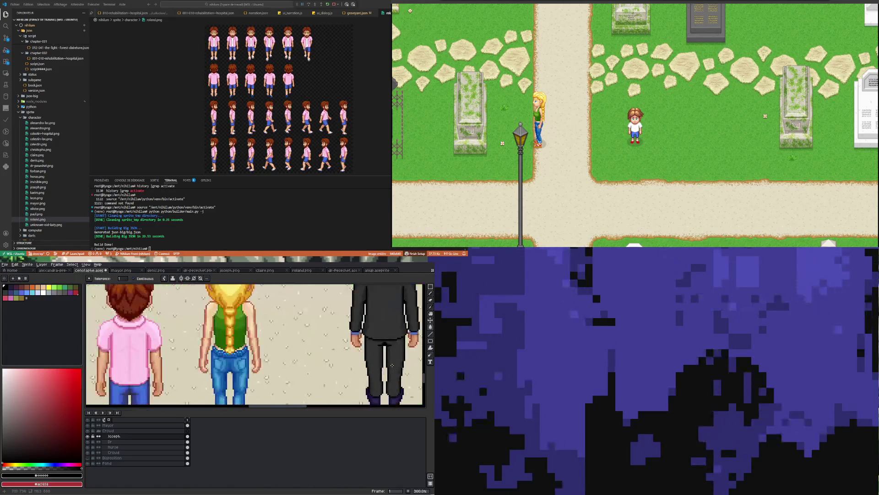
# Pick the black suit's dark grey #252525 as the colour, back on the Paint Bucket.
pyautogui.press('i')
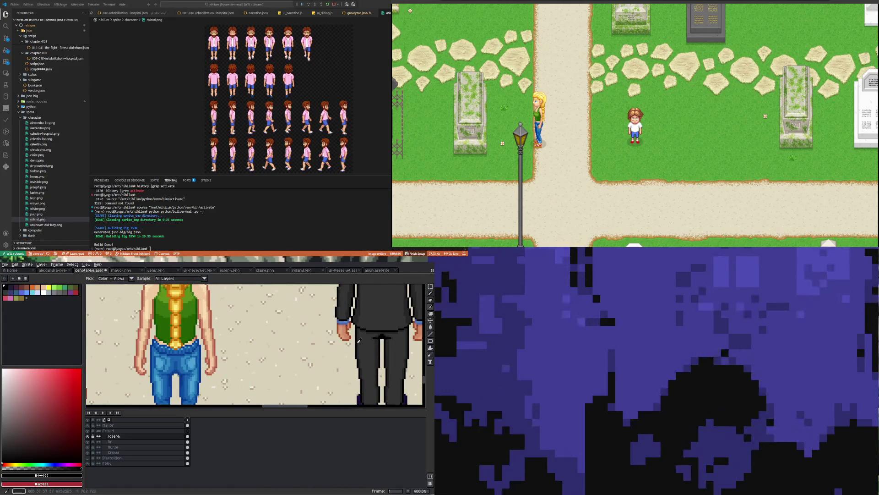
pyautogui.click(360, 341)
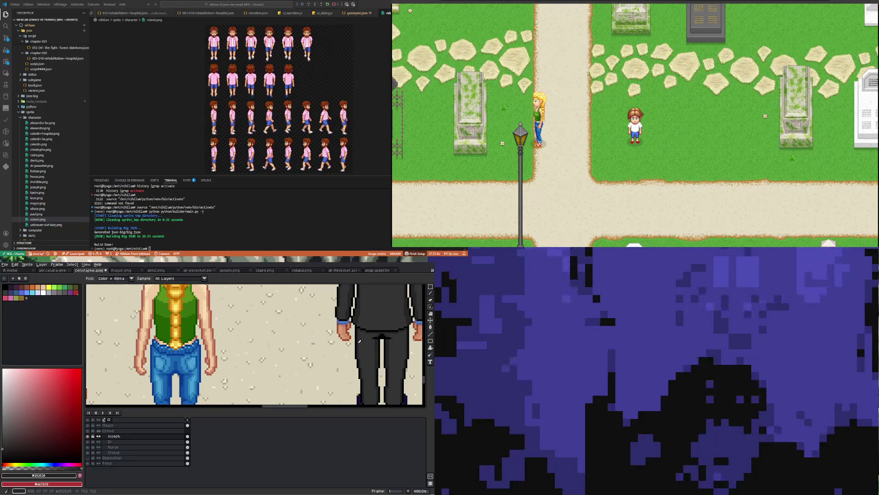
pyautogui.click(430, 327)
pyautogui.scroll(-3, 261, 333)
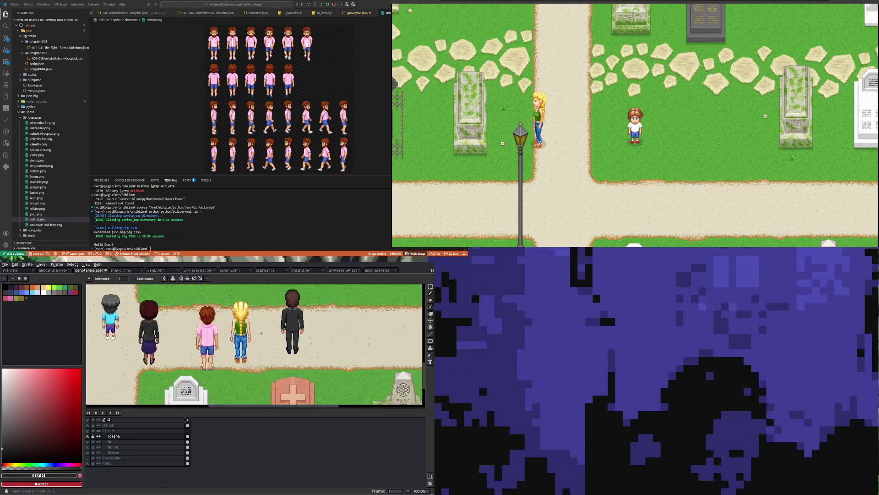
pyautogui.scroll(4, 126, 338)
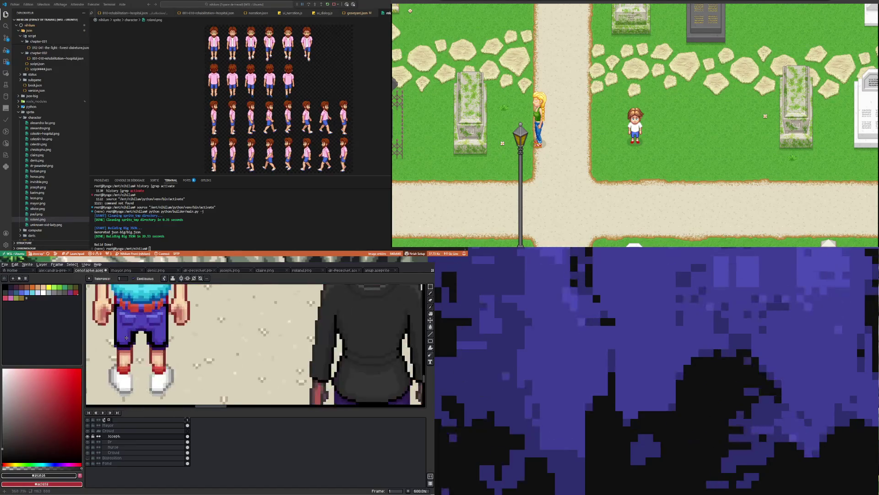
pyautogui.scroll(3, 129, 338)
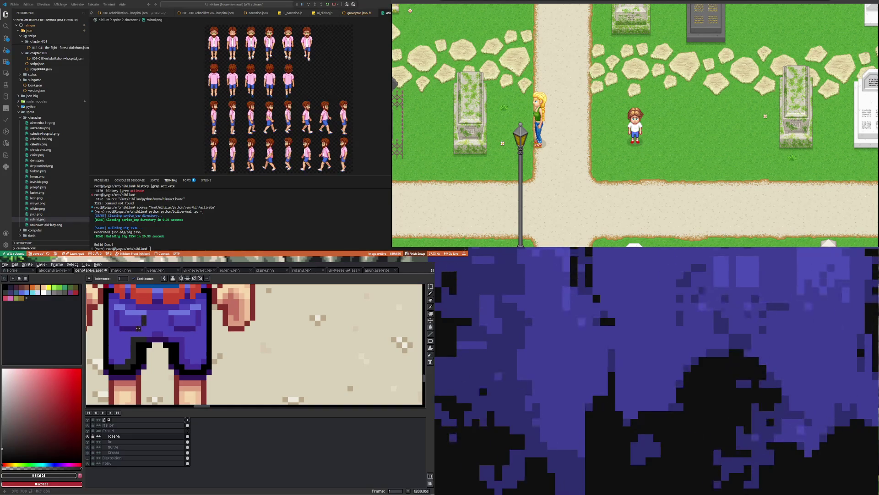
# Darken the shorts' left side and waistband patches, undoing a stray block on the right.
pyautogui.moveTo(117, 323); pyautogui.dragTo(117, 312)
pyautogui.moveTo(183, 327); pyautogui.dragTo(173, 321)
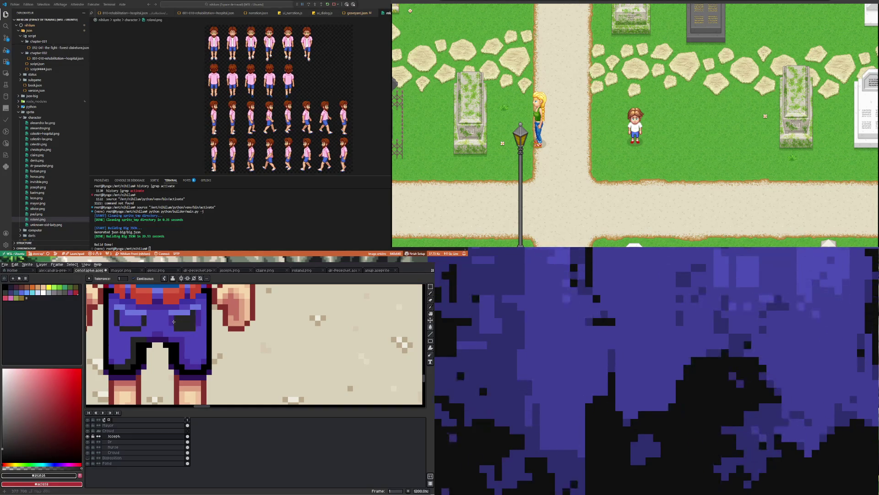
pyautogui.hotkey('ctrl', 'z')
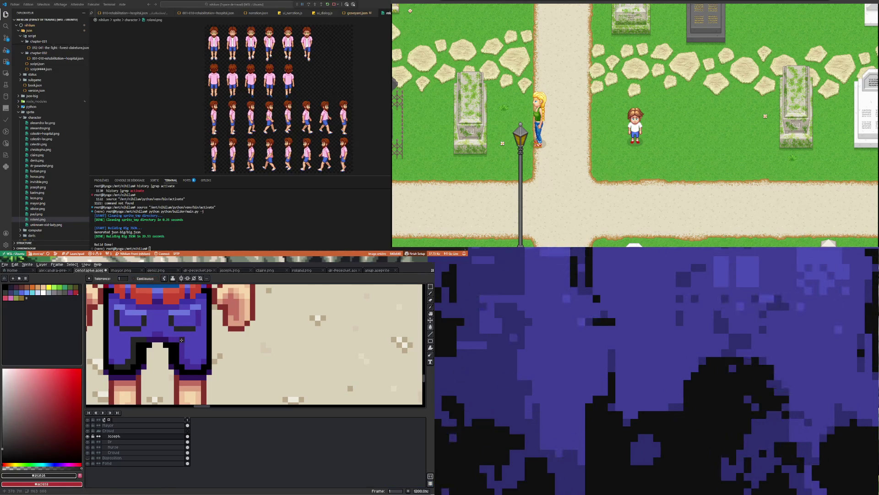
pyautogui.click(166, 339)
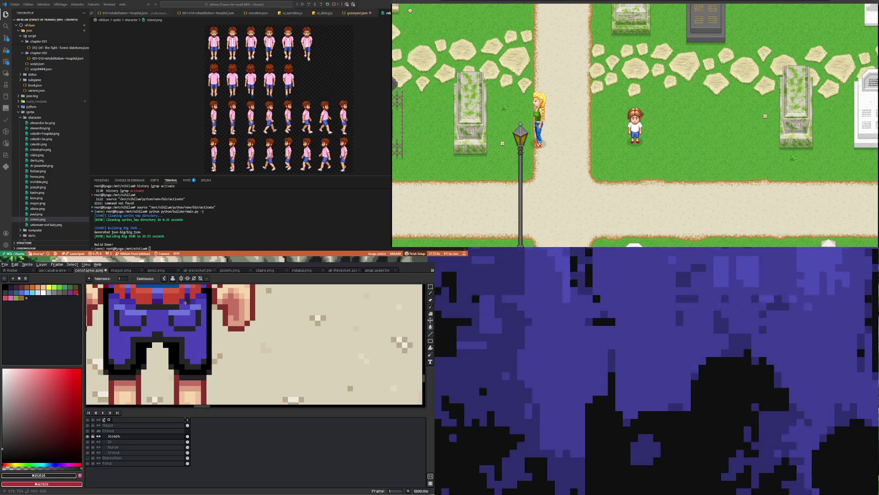
pyautogui.click(185, 303)
pyautogui.scroll(-4, 185, 302)
pyautogui.scroll(4, 174, 321)
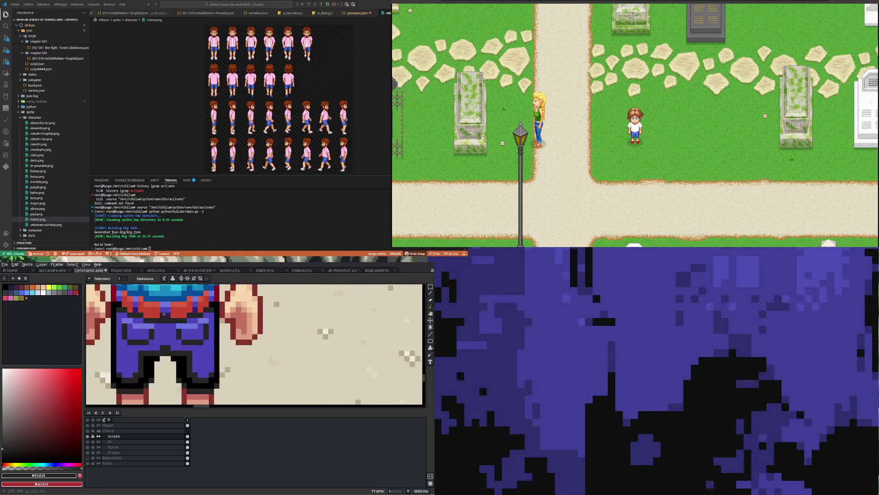
pyautogui.scroll(-4, 163, 339)
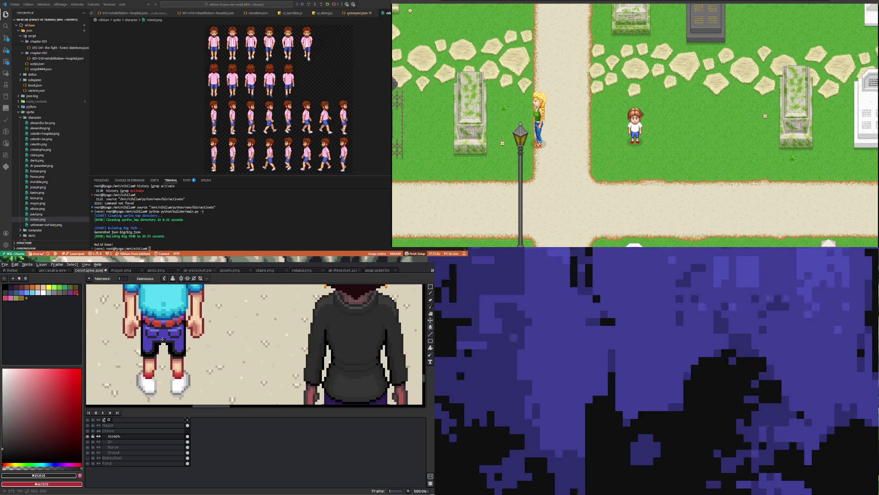
pyautogui.scroll(2, 147, 315)
# Try a black fill on the purple shorts, then undo it.
pyautogui.click(148, 316)
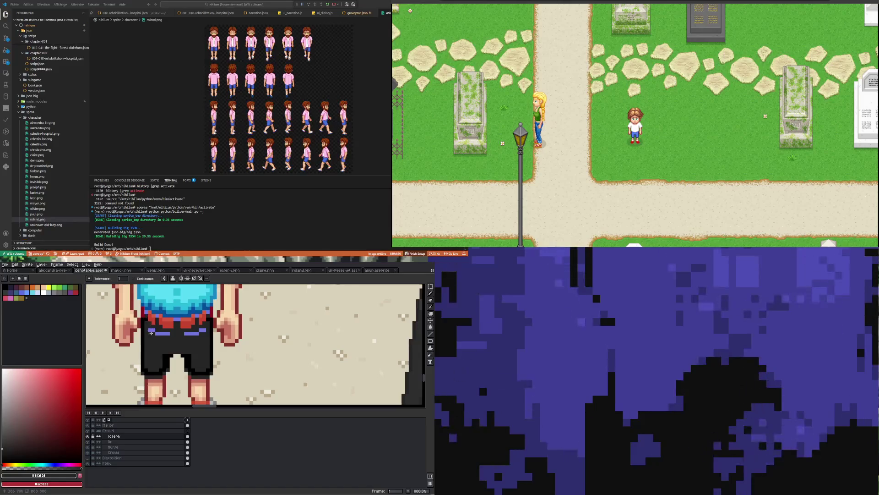
pyautogui.scroll(-2, 156, 329)
pyautogui.hotkey('ctrl', 'z')
pyautogui.scroll(-2, 229, 339)
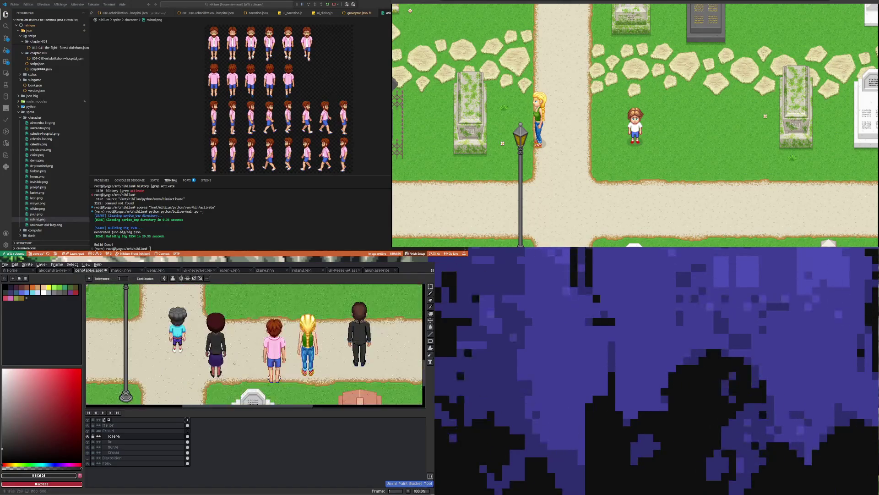
pyautogui.scroll(1, 353, 350)
pyautogui.scroll(-1, 353, 350)
pyautogui.hscroll(3, 275, 339)
pyautogui.scroll(2, 225, 322)
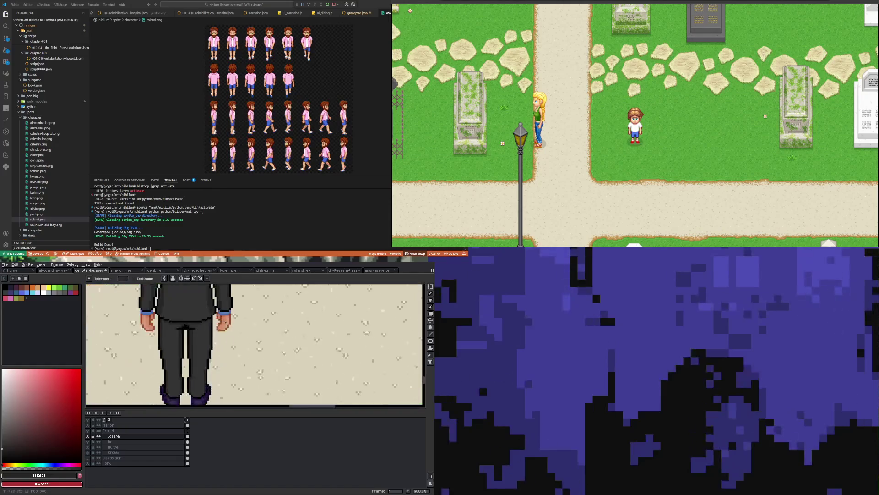
# Sample #333333 from the suit and fill the boy's shorts with that dark grey.
pyautogui.press('i')
pyautogui.click(176, 337)
pyautogui.scroll(-3, 174, 339)
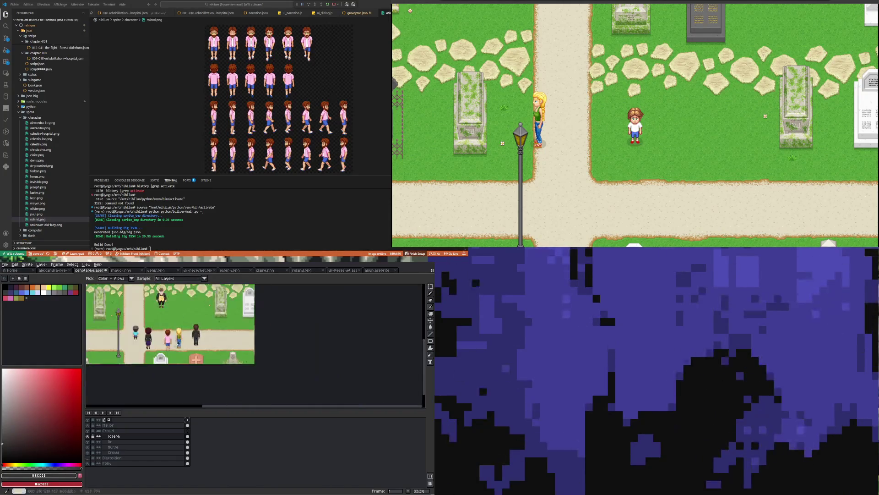
pyautogui.scroll(1, 166, 349)
pyautogui.scroll(3, 172, 346)
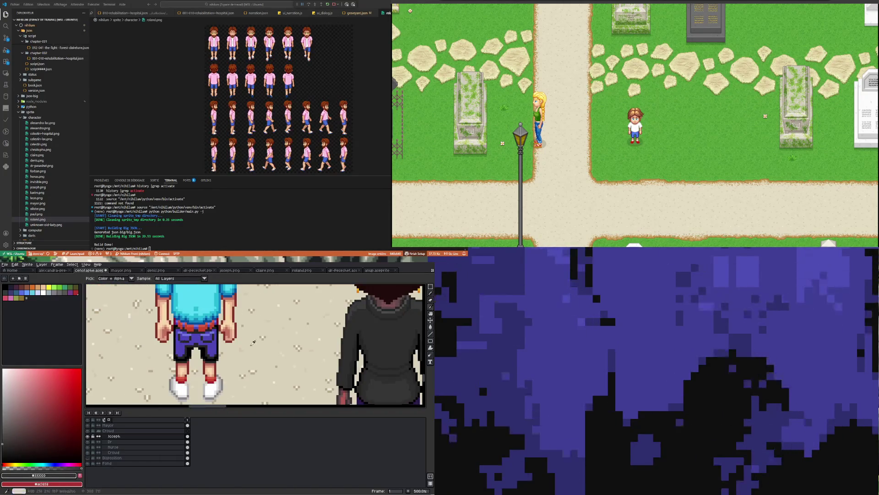
pyautogui.click(431, 328)
pyautogui.scroll(2, 183, 337)
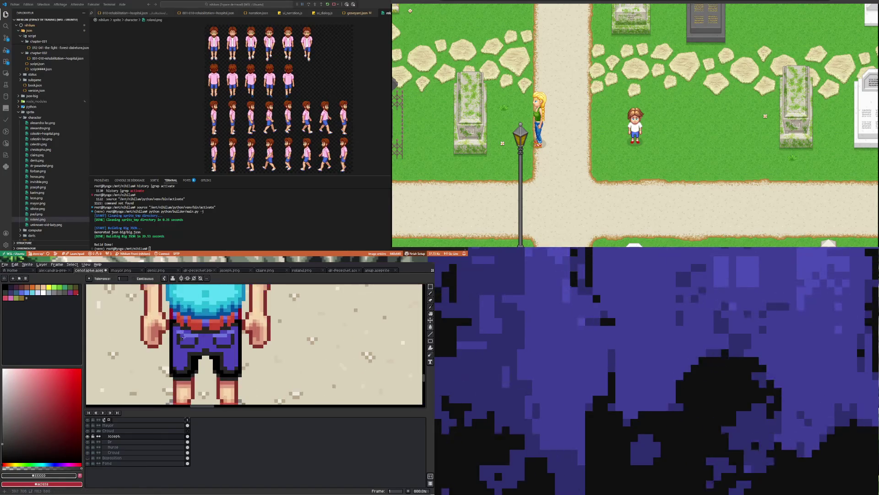
pyautogui.click(175, 352)
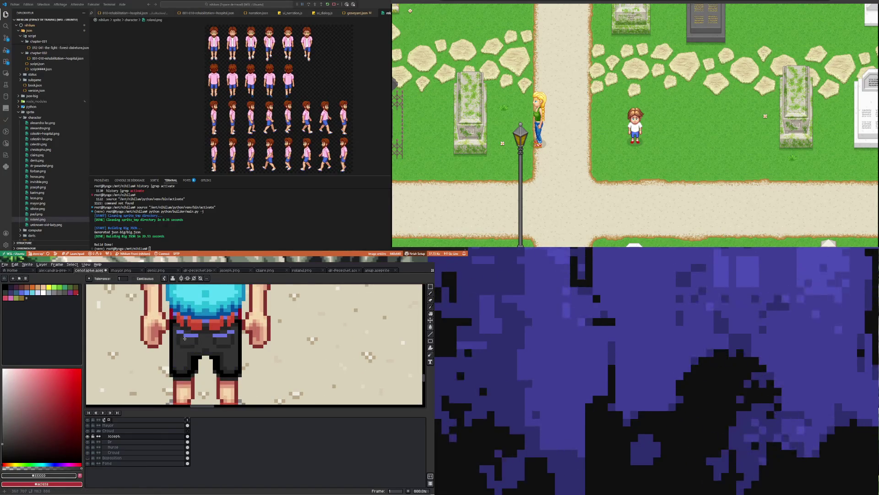
pyautogui.scroll(-5, 184, 338)
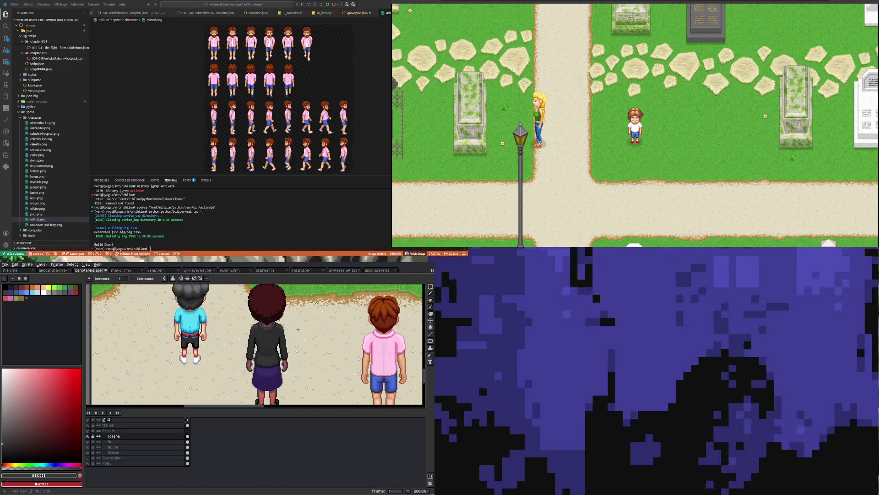
pyautogui.scroll(-1, 282, 325)
pyautogui.scroll(5, 273, 322)
# Take the jacket's lighter grey #4c4c4c as the colour and return to the Paint Bucket.
pyautogui.press('i')
pyautogui.click(247, 330)
pyautogui.scroll(-4, 236, 299)
pyautogui.scroll(4, 192, 339)
pyautogui.press('g')
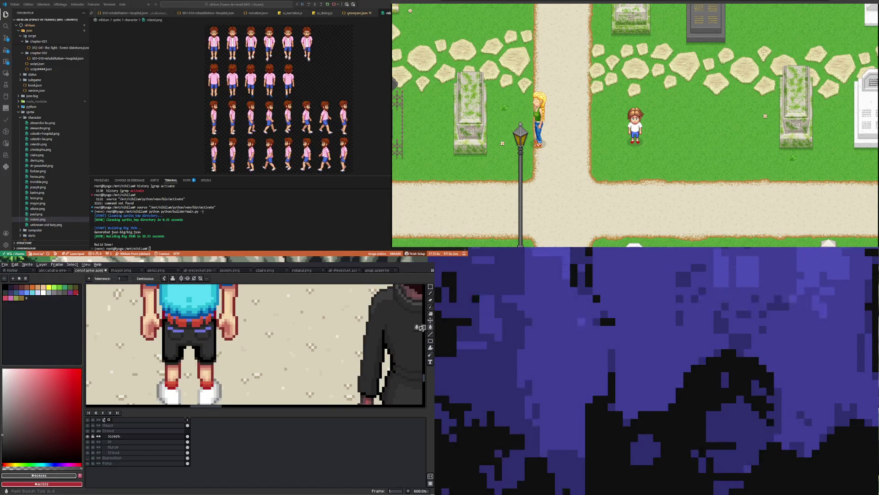
pyautogui.scroll(4, 193, 333)
pyautogui.scroll(-5, 190, 348)
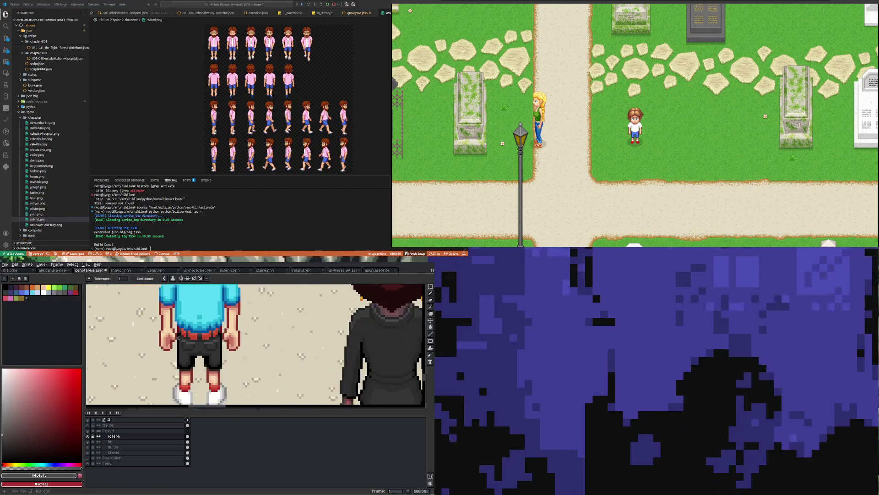
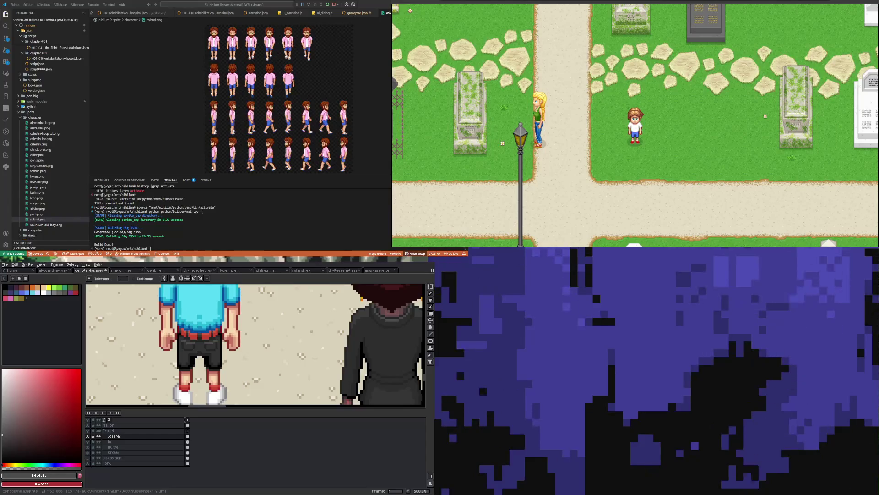
# Outline the cyan-shirted character's left trouser leg in black, undoing stray pixels.
pyautogui.scroll(-2, 192, 381)
pyautogui.scroll(2, 192, 380)
pyautogui.scroll(3, 193, 380)
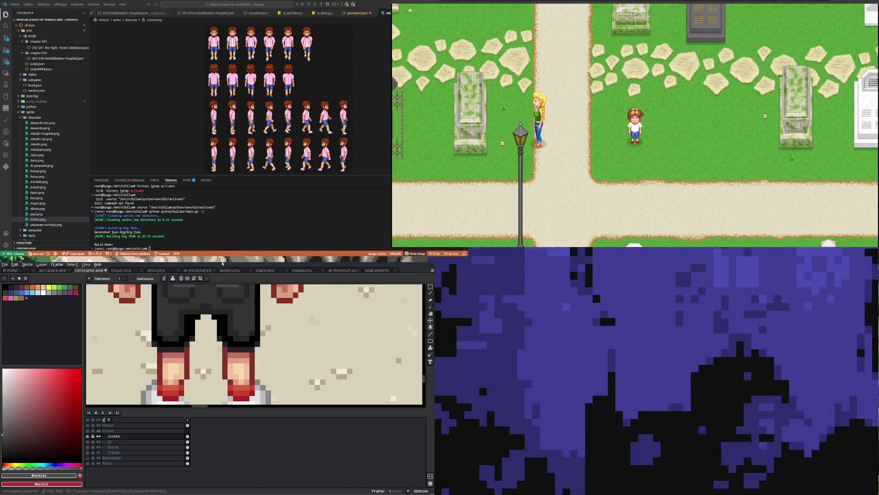
pyautogui.press('i')
pyautogui.click(156, 327)
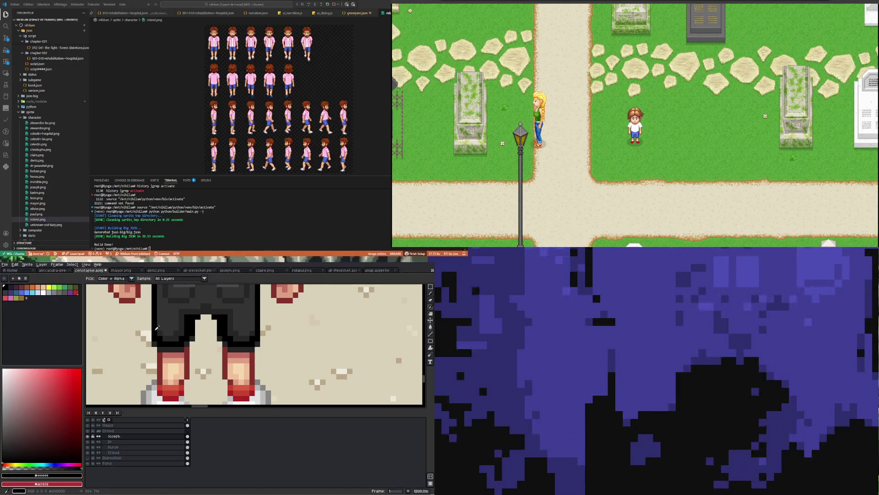
pyautogui.press('b')
pyautogui.moveTo(155, 345); pyautogui.dragTo(158, 382)
pyautogui.hotkey('ctrl', 'z')
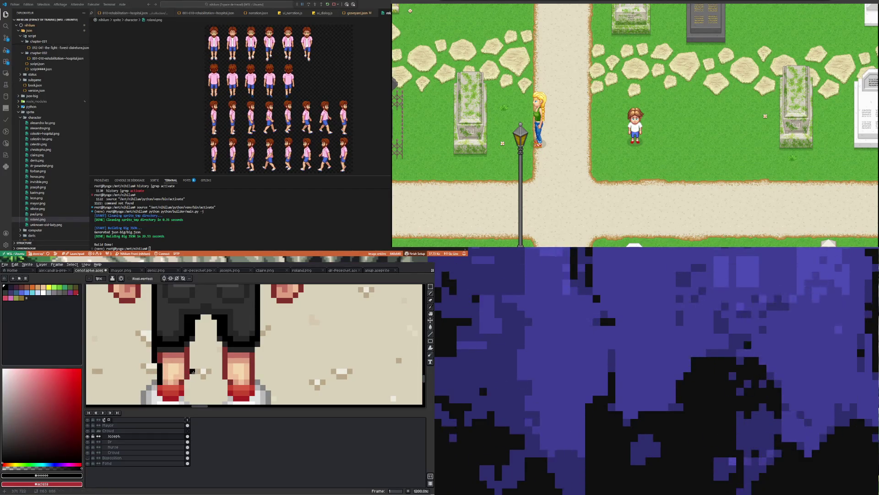
pyautogui.hotkey('ctrl', 'z')
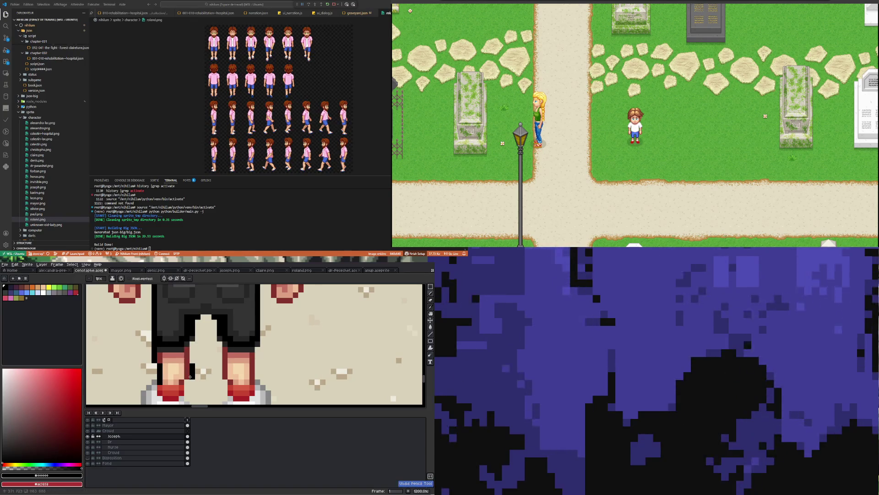
pyautogui.hotkey('ctrl', 'z')
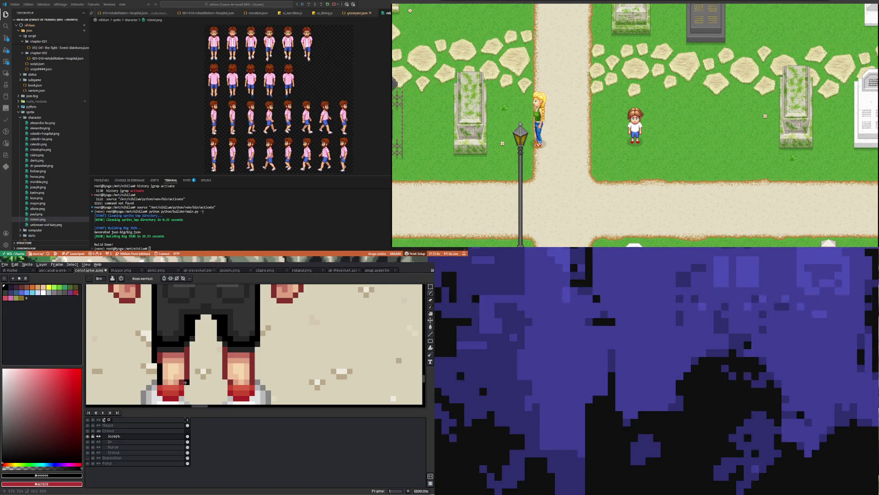
pyautogui.moveTo(185, 381); pyautogui.dragTo(187, 346)
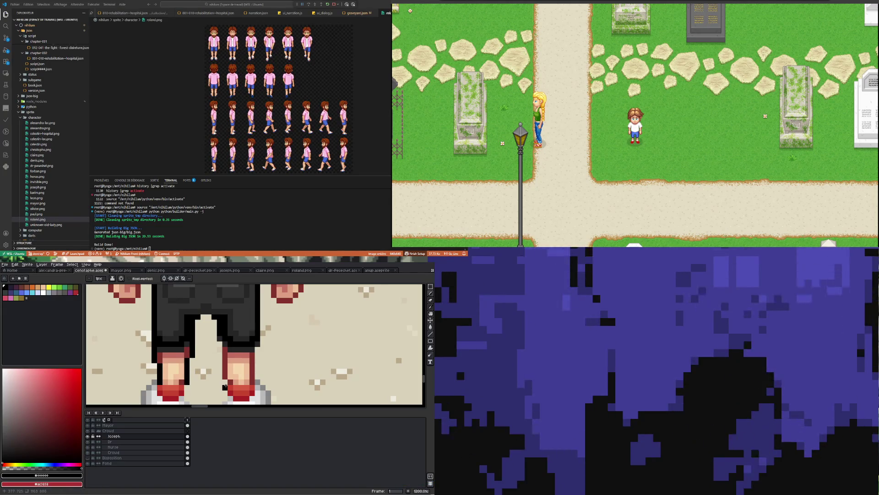
# Turn on vertical symmetry and centre its axis on the cyan-shirted character.
pyautogui.click(167, 278)
pyautogui.scroll(-2, 247, 285)
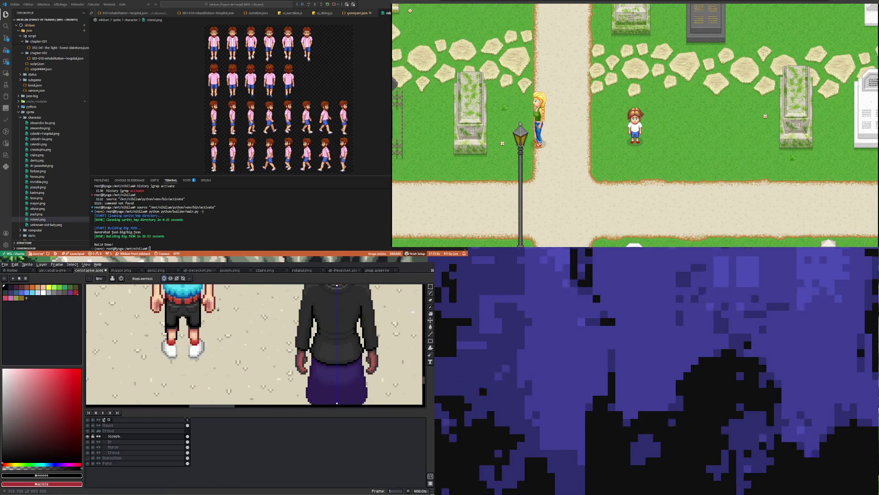
pyautogui.moveTo(247, 285); pyautogui.dragTo(209, 286)
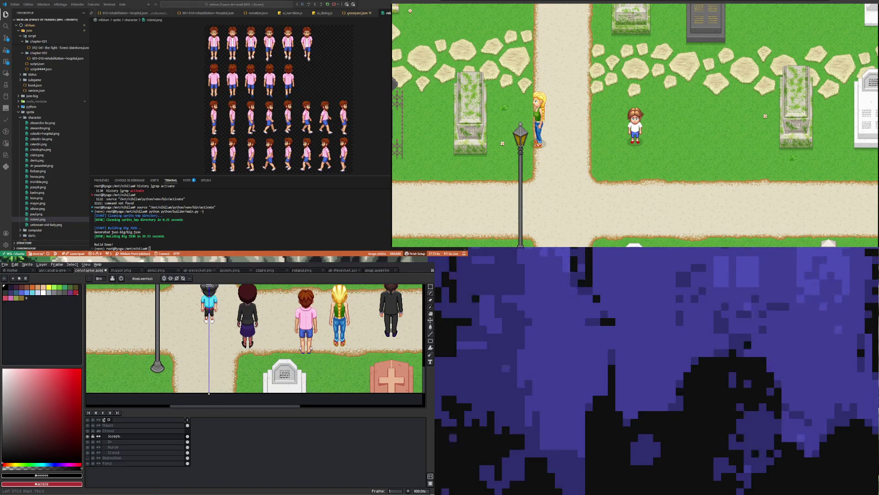
# Paint #252525 dark grey shading down both trouser legs, mirrored by the symmetry axis.
pyautogui.scroll(3, 208, 300)
pyautogui.scroll(3, 212, 316)
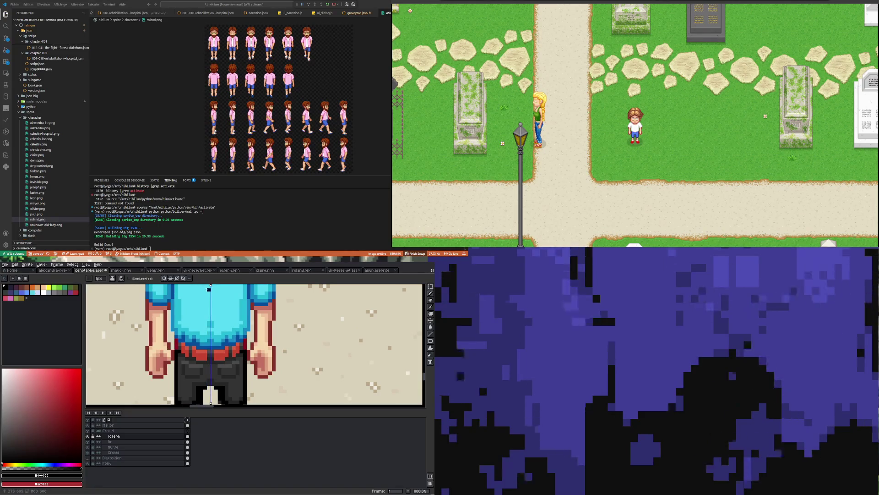
pyautogui.scroll(-3, 206, 312)
pyautogui.scroll(4, 194, 358)
pyautogui.scroll(-3, 189, 379)
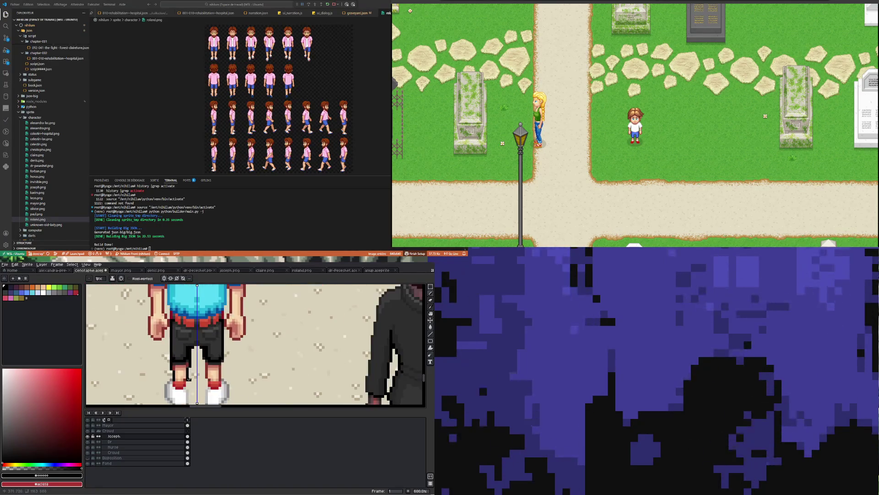
pyautogui.scroll(3, 189, 379)
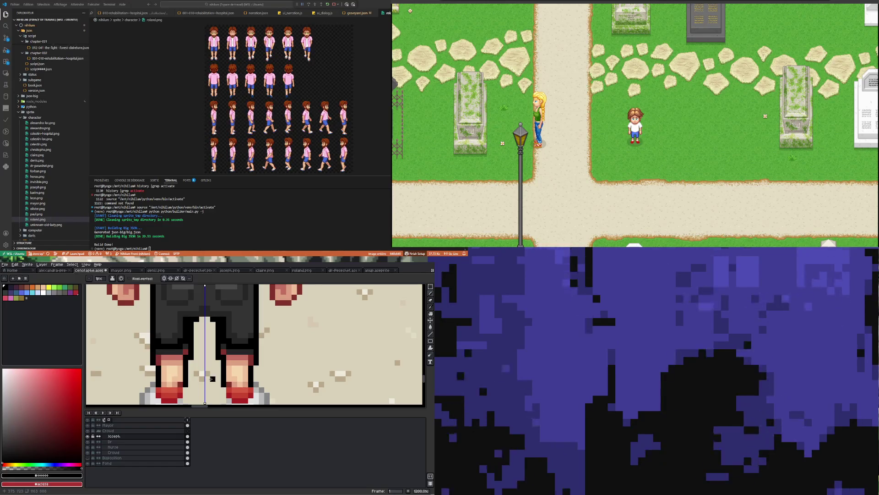
pyautogui.press('i')
pyautogui.click(232, 331)
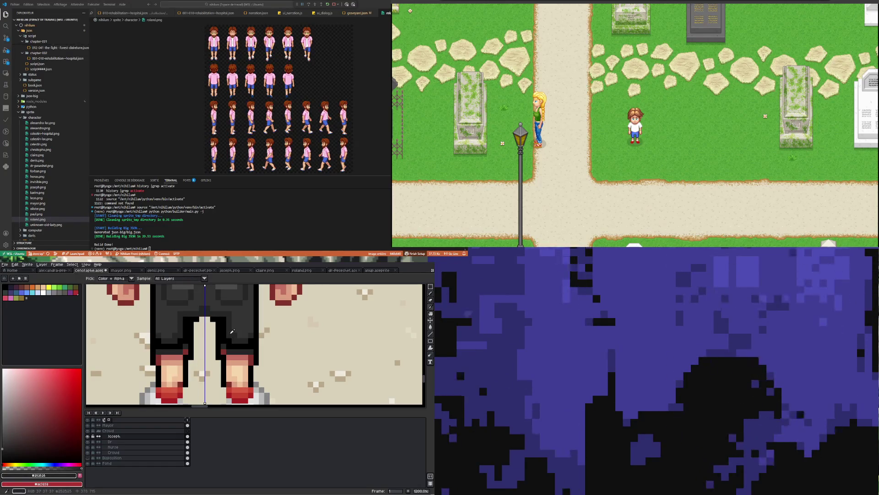
pyautogui.press('b')
pyautogui.click(233, 378)
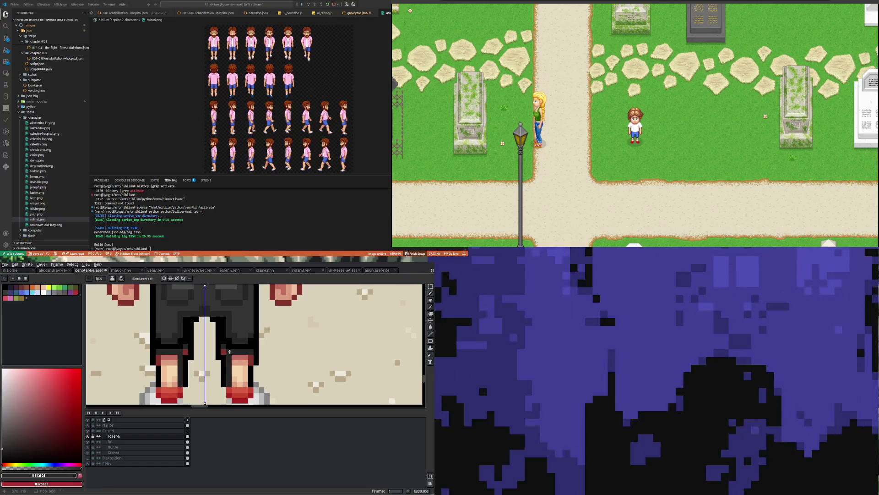
pyautogui.moveTo(234, 383)
pyautogui.mouseDown()
pyautogui.moveTo(248, 384)
pyautogui.moveTo(246, 338)
pyautogui.moveTo(240, 381)
pyautogui.moveTo(235, 338)
pyautogui.mouseUp()
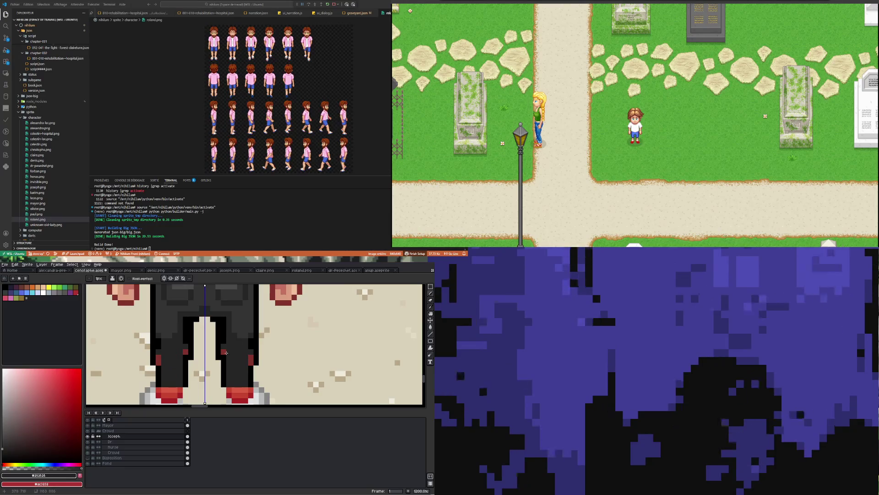
pyautogui.scroll(-3, 250, 356)
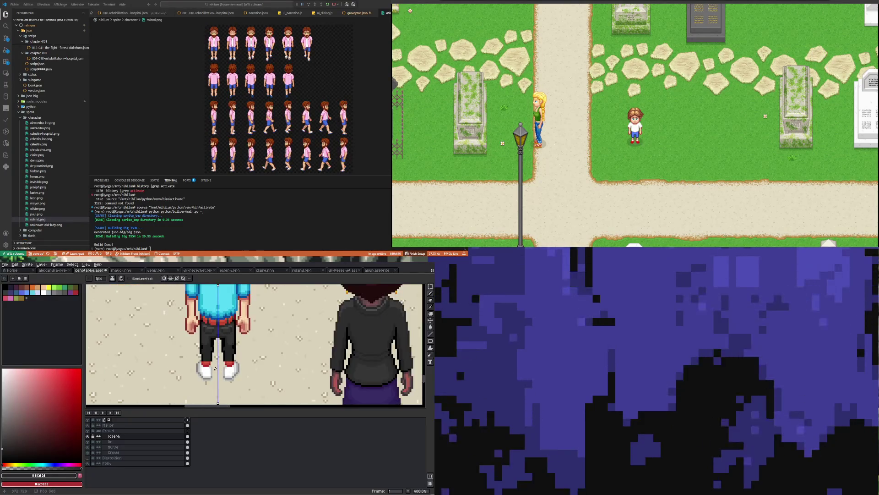
pyautogui.scroll(3, 250, 357)
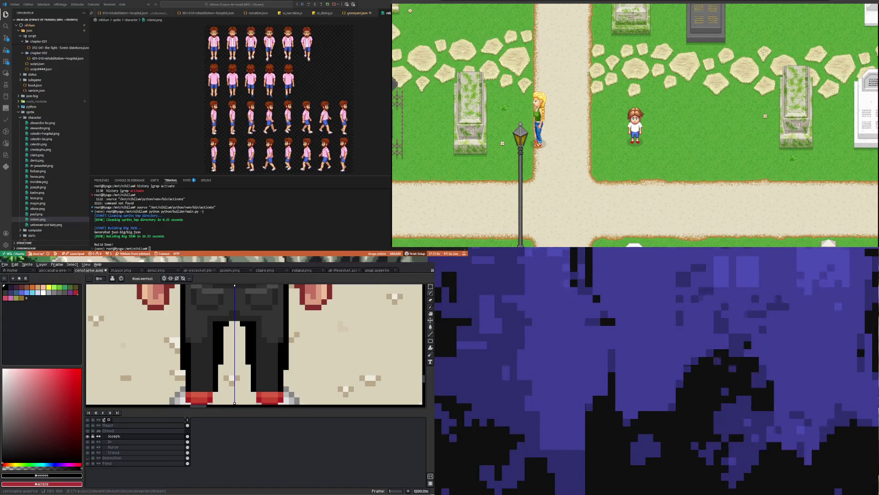
# Add a #333333 grey highlight strip and #252525 dark outer edges down the trouser legs.
pyautogui.press('i')
pyautogui.click(274, 314)
pyautogui.press('b')
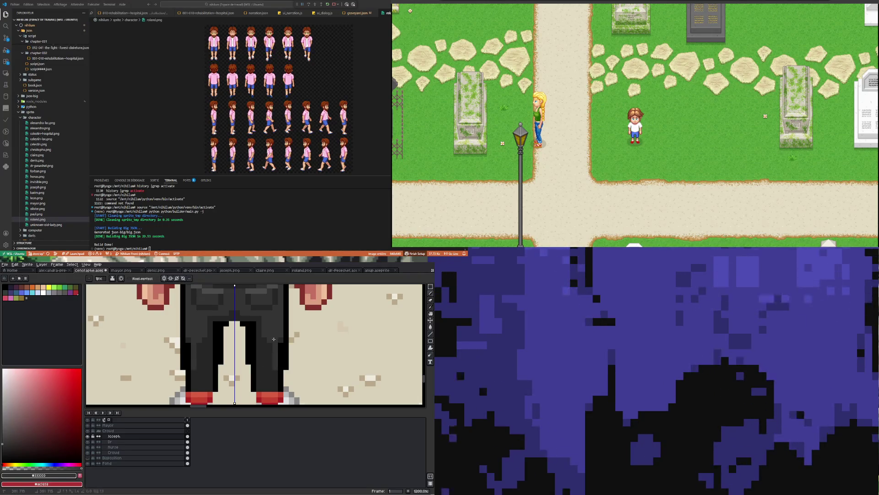
pyautogui.moveTo(267, 349); pyautogui.dragTo(269, 384)
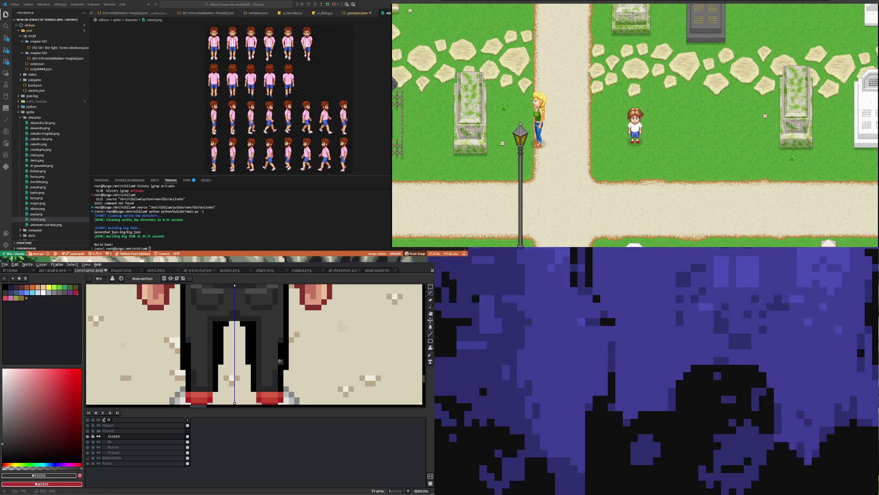
pyautogui.press('i')
pyautogui.click(286, 369)
pyautogui.press('b')
pyautogui.moveTo(281, 376); pyautogui.dragTo(280, 344)
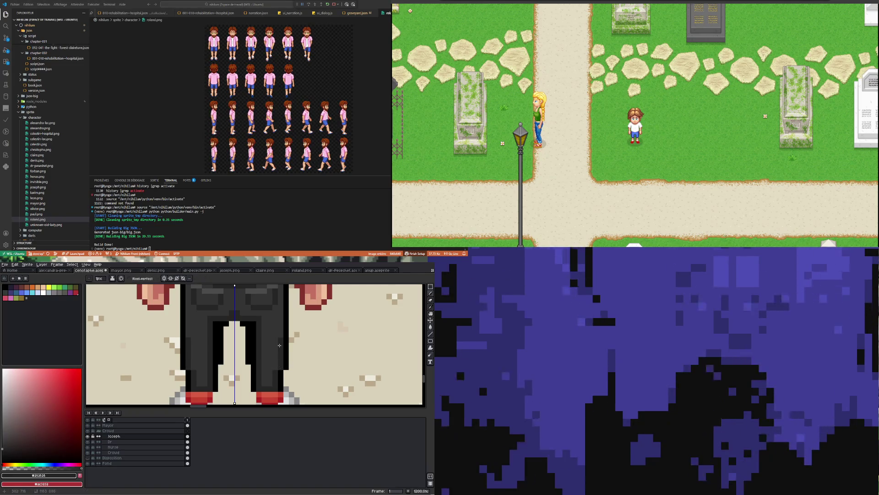
pyautogui.scroll(-3, 280, 345)
pyautogui.scroll(3, 231, 362)
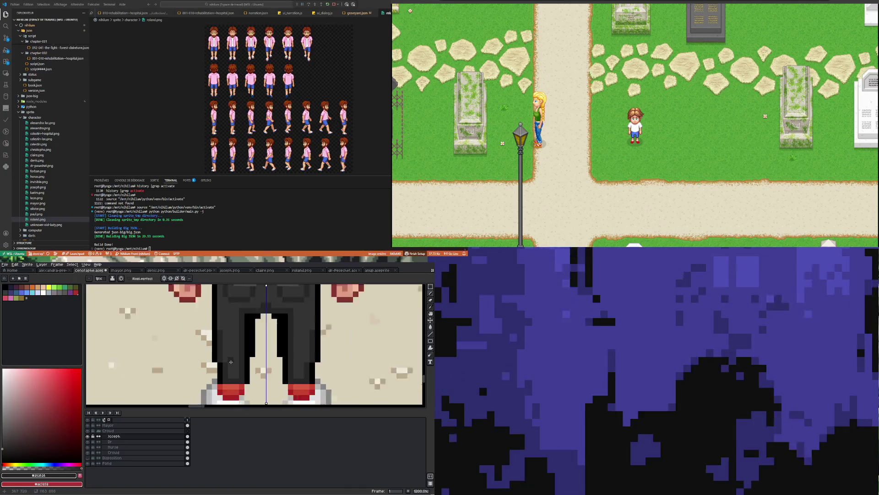
pyautogui.scroll(-3, 231, 361)
pyautogui.scroll(3, 231, 374)
# Replace the red band on both shoes with black, #252525 dark grey and grey pixels.
pyautogui.press('i')
pyautogui.click(257, 353)
pyautogui.press('b')
pyautogui.click(240, 387)
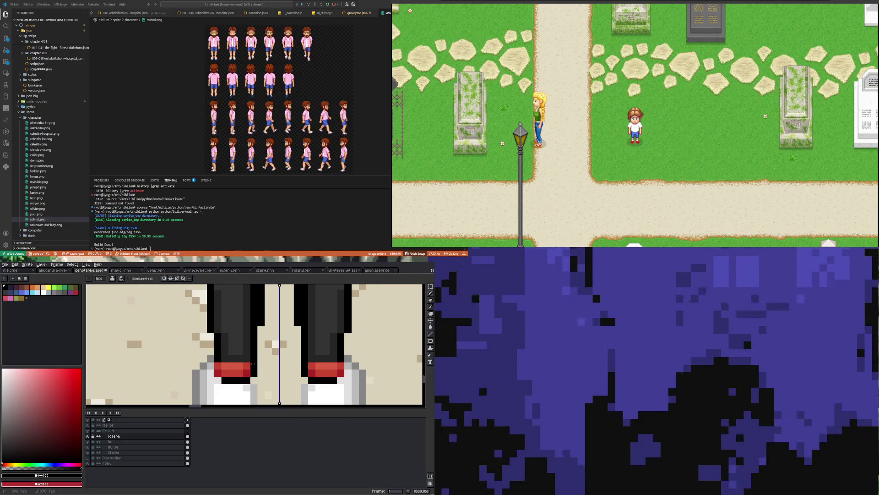
pyautogui.rightClick(225, 374)
pyautogui.click(219, 366)
pyautogui.press('i')
pyautogui.click(223, 360)
pyautogui.press('b')
pyautogui.moveTo(225, 373)
pyautogui.mouseDown()
pyautogui.moveTo(248, 373)
pyautogui.moveTo(235, 365)
pyautogui.mouseUp()
pyautogui.scroll(-4, 234, 356)
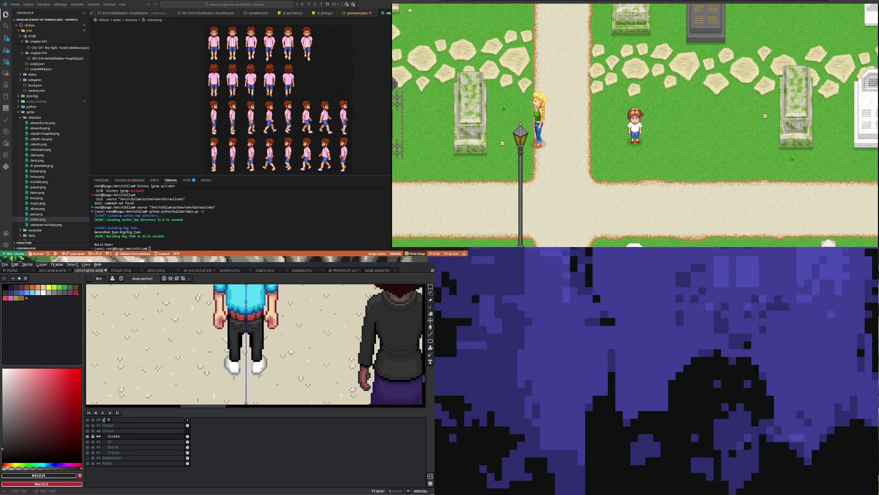
pyautogui.scroll(5, 233, 354)
pyautogui.press('i')
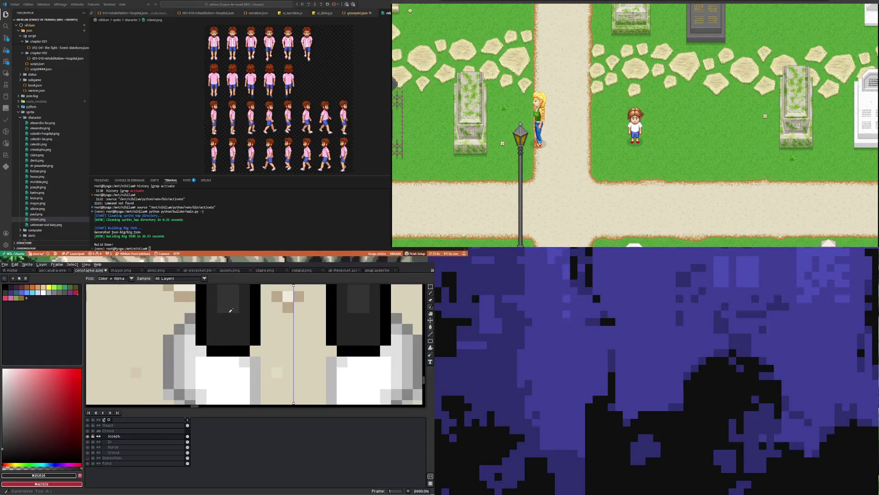
pyautogui.press('b')
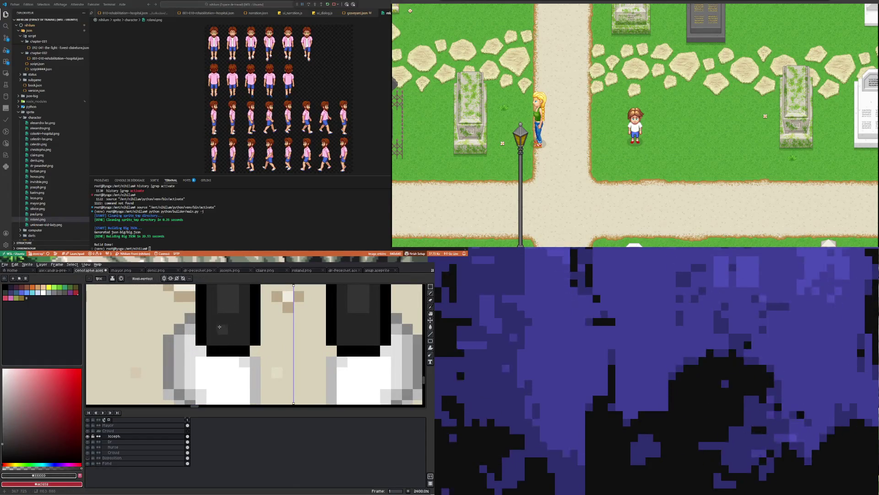
pyautogui.moveTo(217, 340)
pyautogui.mouseDown()
pyautogui.moveTo(223, 323)
pyautogui.moveTo(234, 323)
pyautogui.mouseUp()
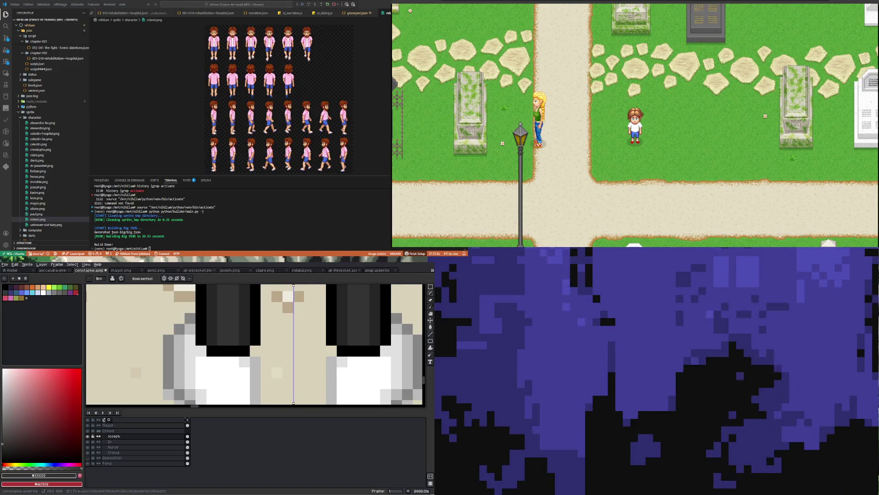
# Save the cemetery scene file with Ctrl+S.
pyautogui.scroll(-6, 243, 371)
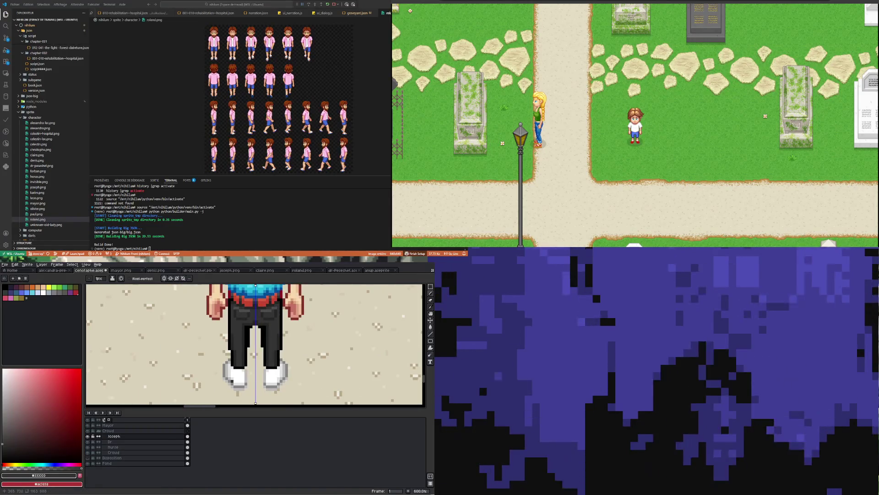
pyautogui.scroll(-3, 231, 371)
pyautogui.scroll(-1, 257, 358)
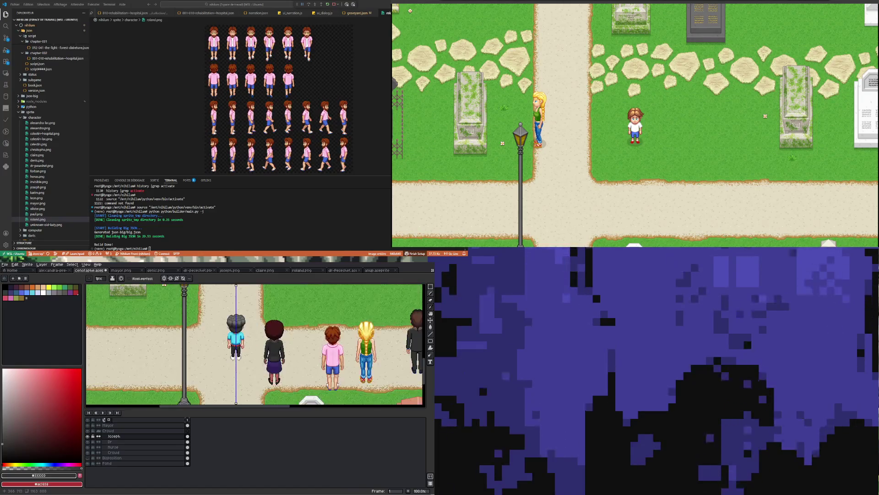
pyautogui.scroll(2, 257, 357)
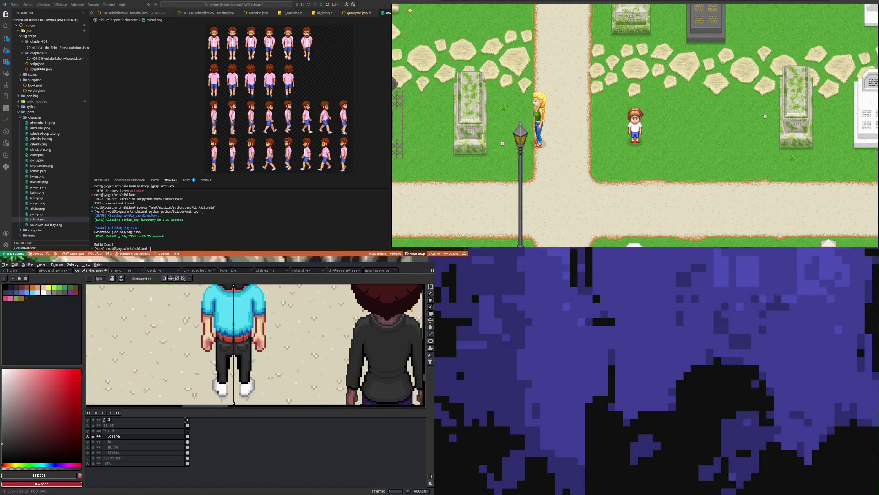
pyautogui.scroll(2, 233, 376)
pyautogui.scroll(-3, 233, 376)
pyautogui.scroll(-3, 233, 376)
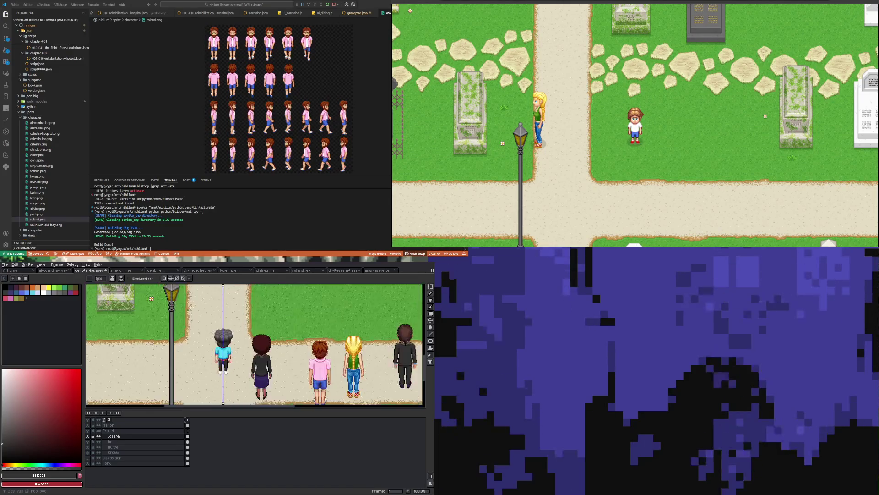
pyautogui.scroll(3, 234, 375)
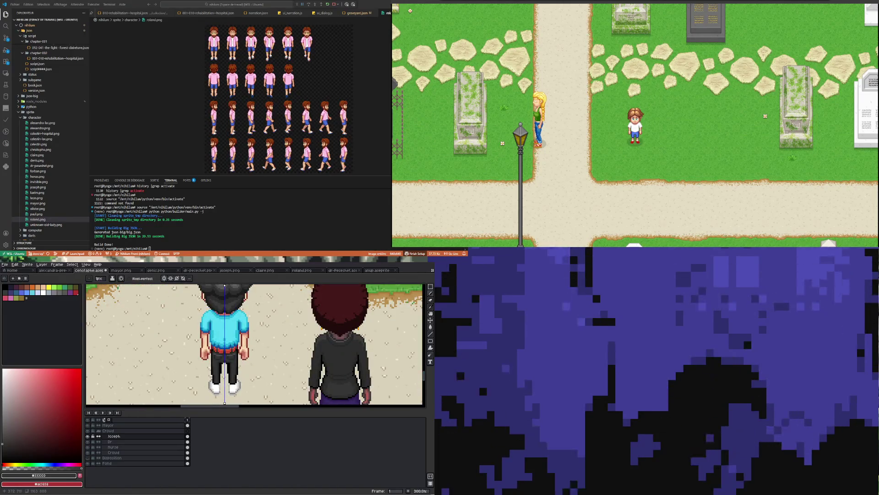
pyautogui.scroll(2, 227, 342)
pyautogui.scroll(-4, 228, 342)
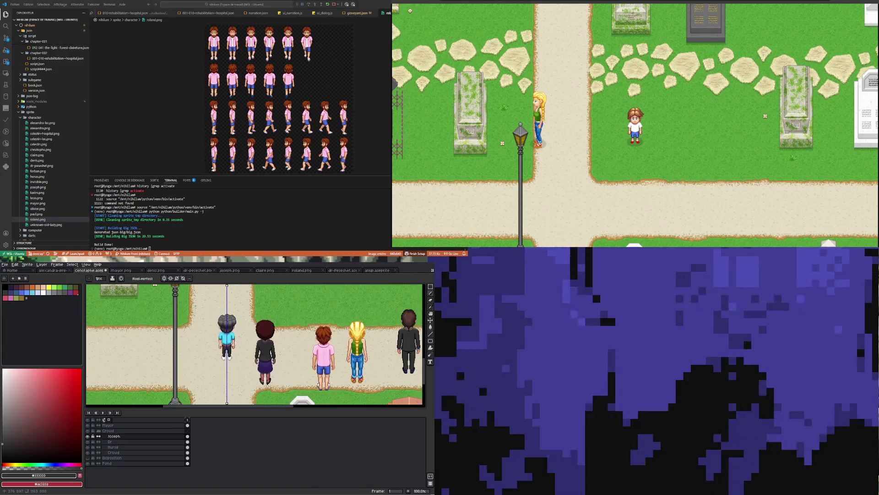
pyautogui.scroll(2, 228, 342)
pyautogui.scroll(1, 228, 342)
pyautogui.scroll(-3, 227, 342)
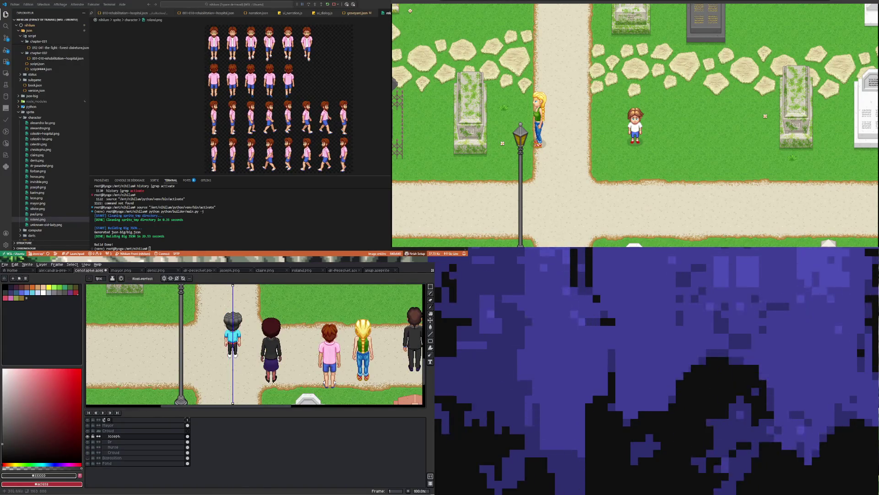
pyautogui.scroll(5, 229, 340)
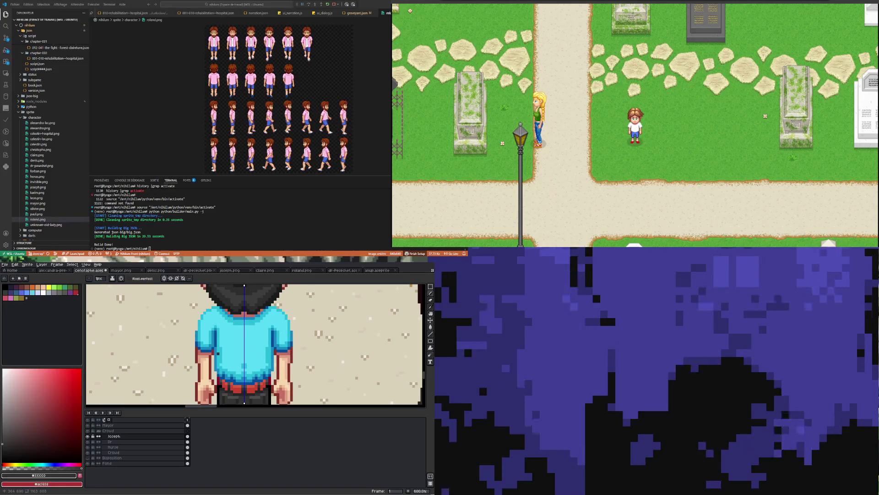
pyautogui.scroll(-4, 218, 348)
pyautogui.scroll(3, 229, 355)
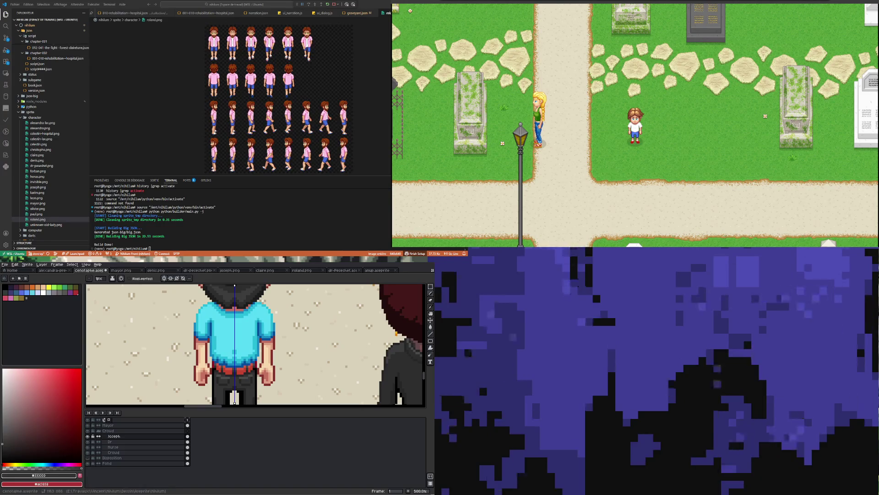
pyautogui.scroll(-5, 227, 347)
pyautogui.hotkey('ctrl', 's')
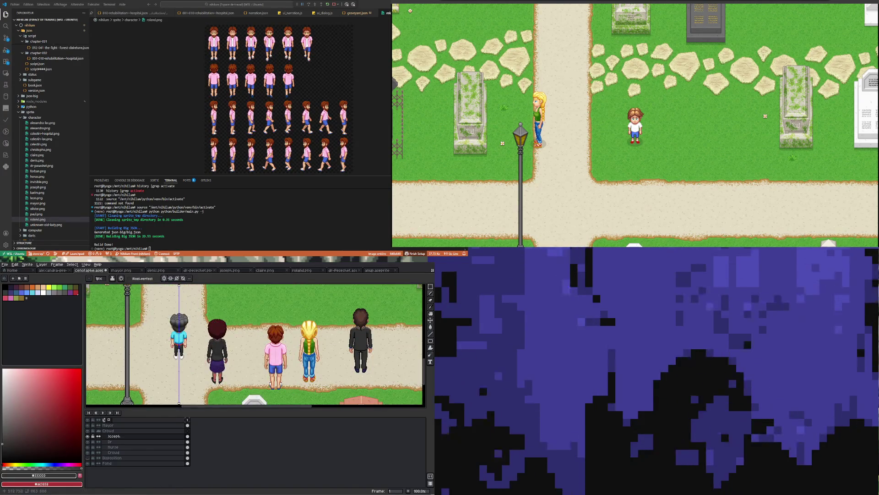
# Try a pale blue Paint Bucket fill on the cyan shirt, then undo it.
pyautogui.scroll(-1, 269, 358)
pyautogui.scroll(8, 262, 316)
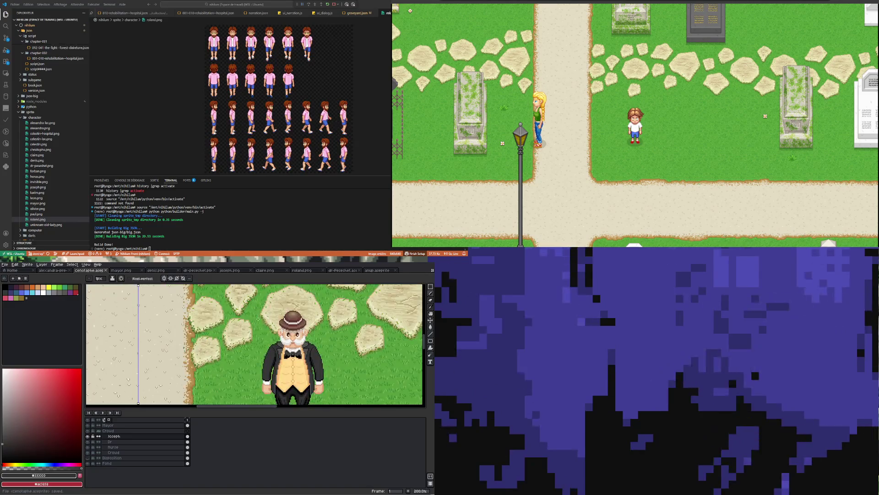
pyautogui.scroll(-7, 262, 320)
pyautogui.scroll(-1, 256, 348)
pyautogui.scroll(3, 251, 383)
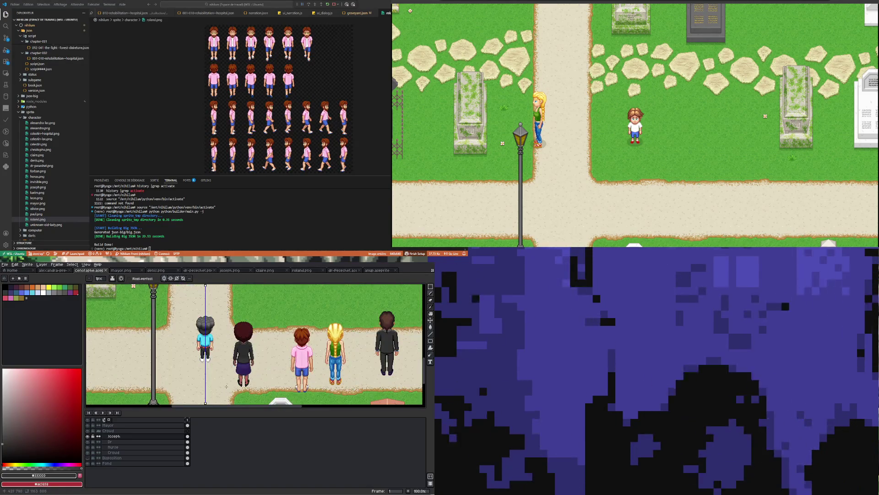
pyautogui.scroll(-3, 211, 368)
pyautogui.scroll(3, 212, 349)
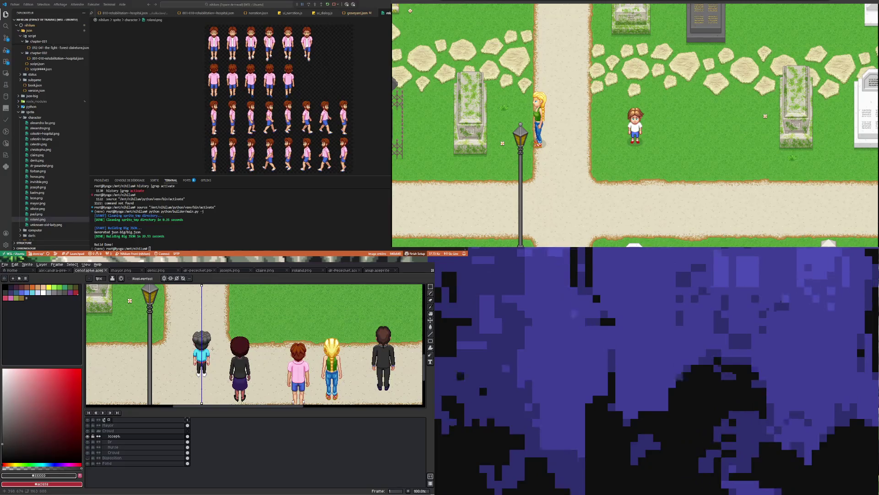
pyautogui.scroll(-2, 212, 349)
pyautogui.scroll(-1, 229, 321)
pyautogui.scroll(5, 250, 330)
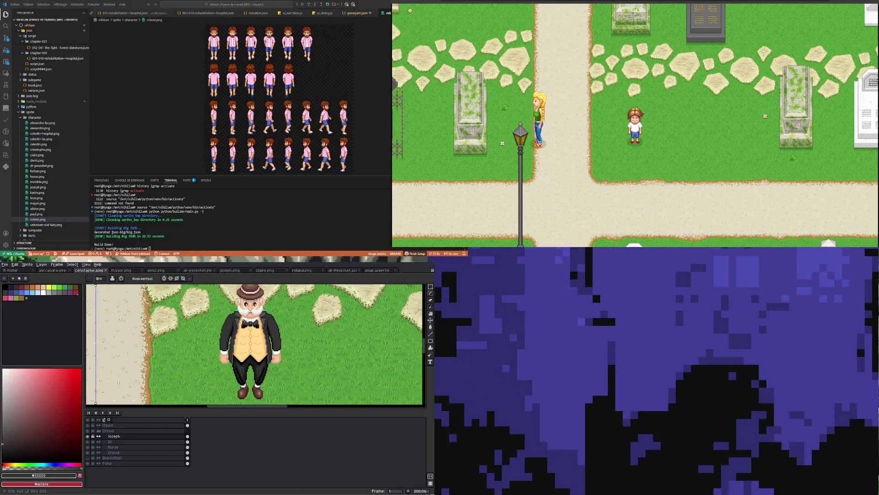
pyautogui.scroll(-2, 225, 341)
pyautogui.scroll(-2, 216, 362)
pyautogui.scroll(2, 211, 374)
pyautogui.scroll(1, 212, 375)
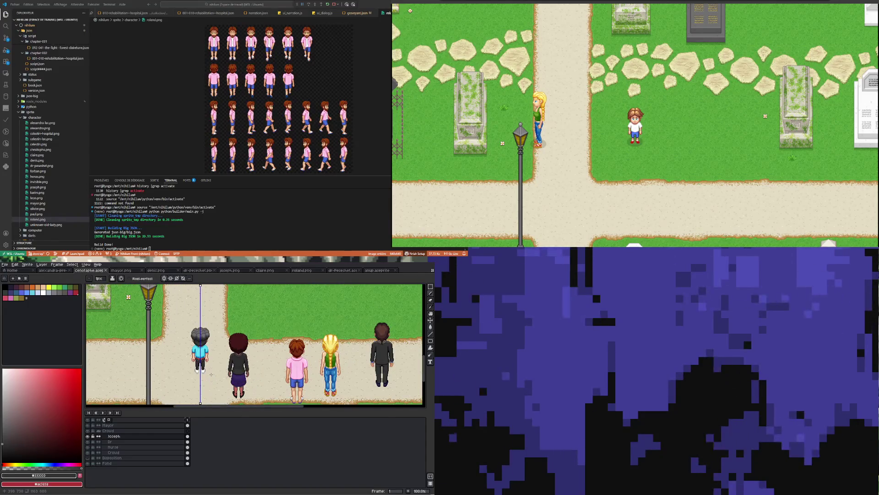
pyautogui.scroll(3, 201, 358)
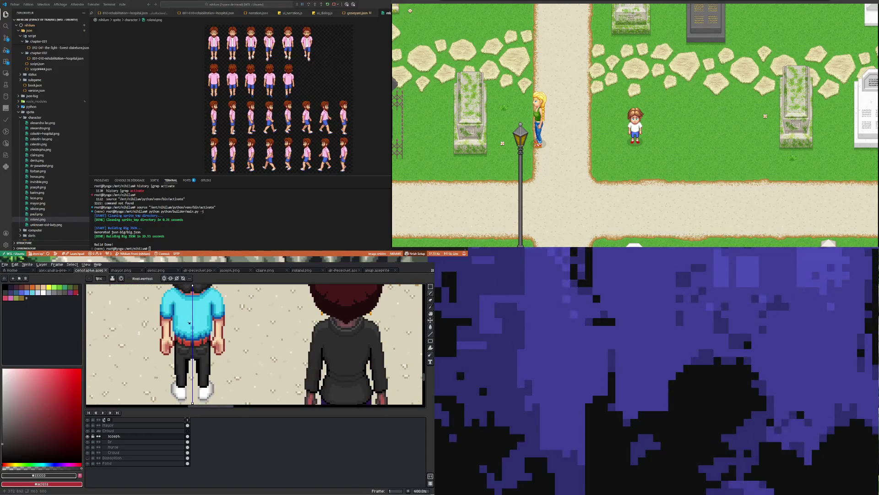
pyautogui.scroll(-1, 192, 327)
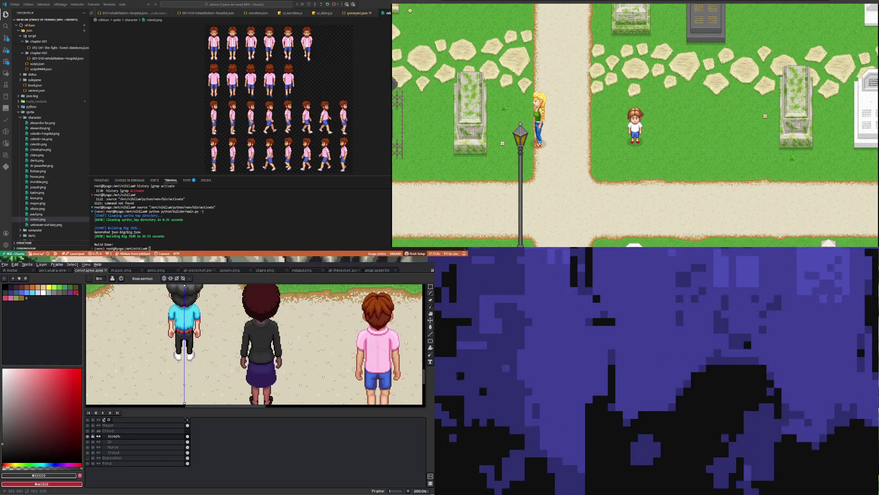
pyautogui.scroll(2, 169, 308)
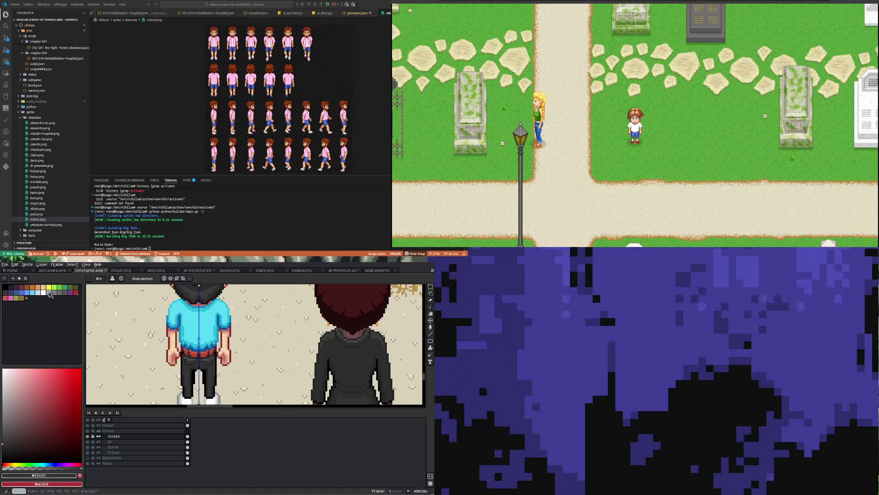
pyautogui.click(49, 293)
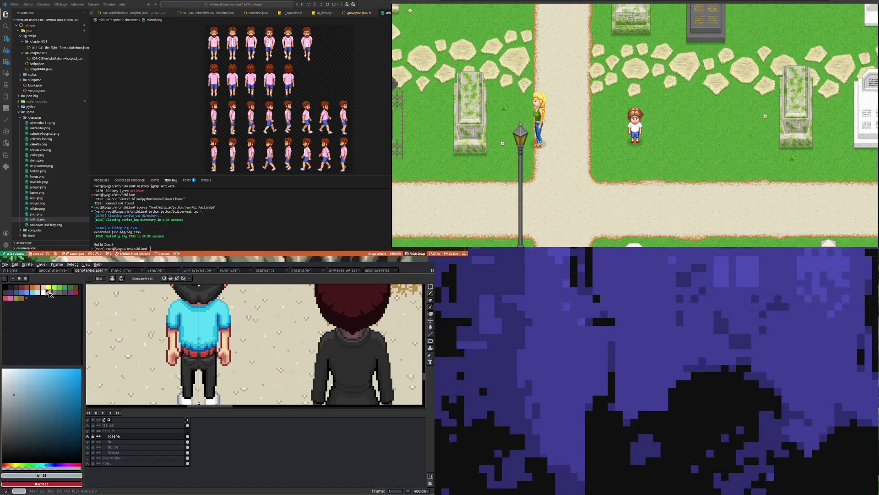
pyautogui.click(430, 326)
pyautogui.scroll(2, 226, 325)
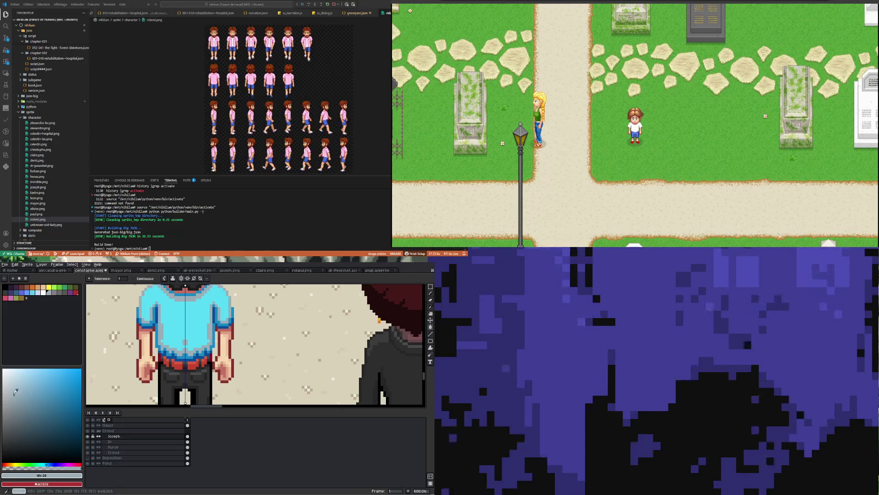
pyautogui.click(14, 395)
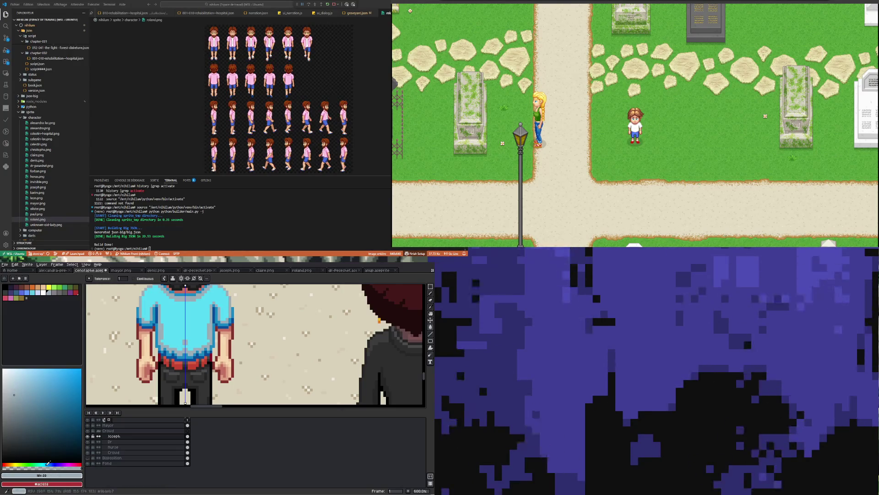
pyautogui.click(11, 389)
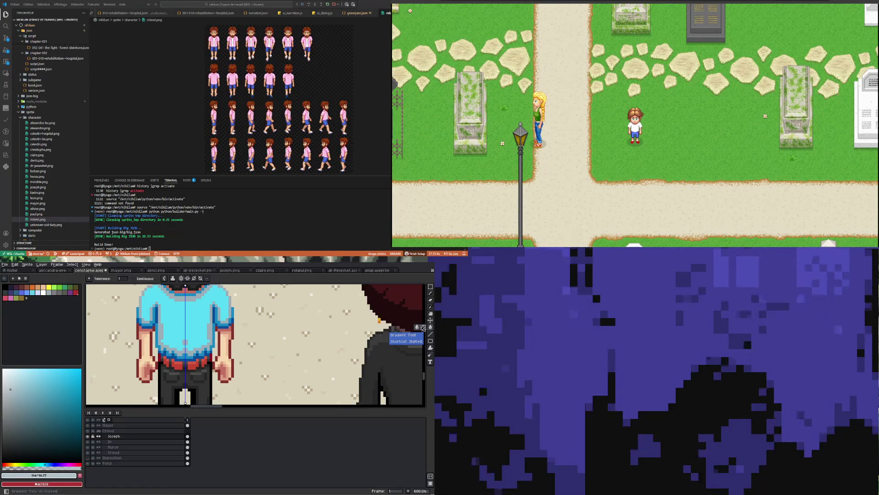
pyautogui.click(202, 317)
pyautogui.scroll(-2, 202, 317)
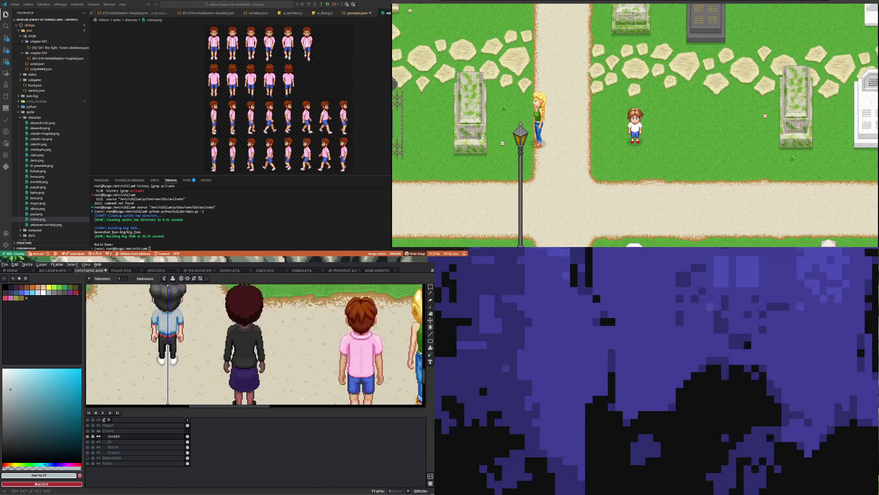
pyautogui.scroll(2, 202, 317)
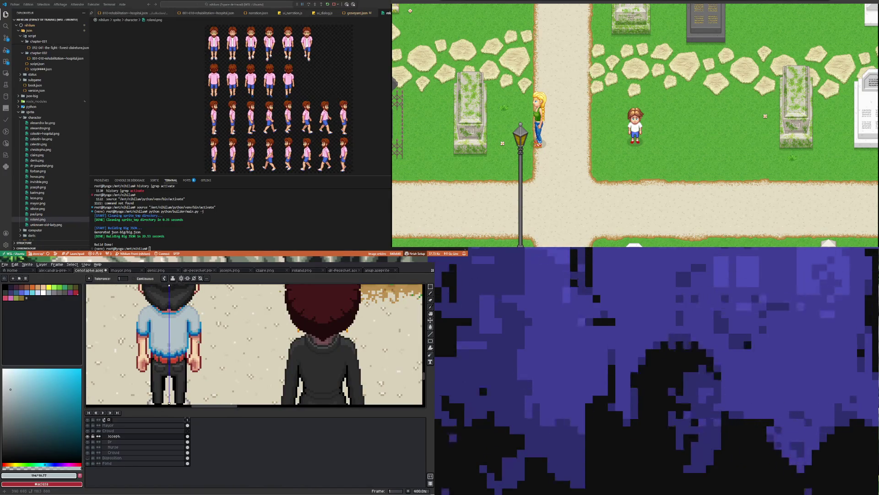
pyautogui.hotkey('ctrl', 'z')
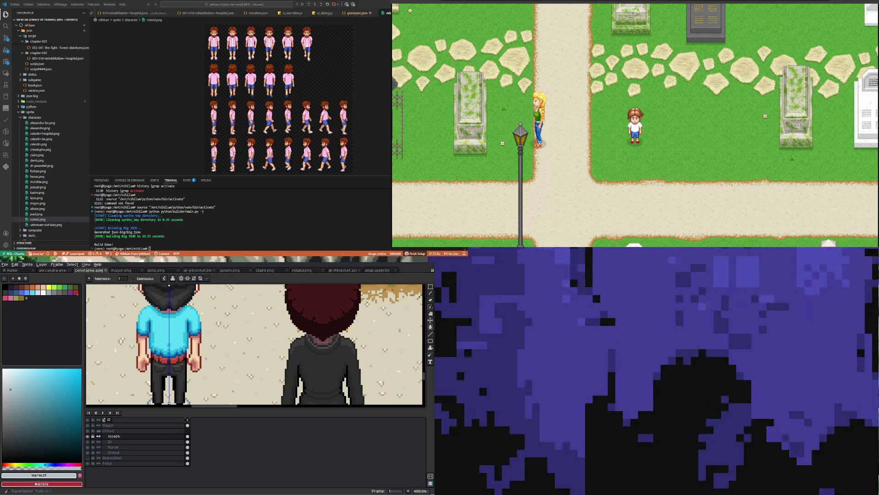
# Select the left character's cyan shirt with the Magic Wand.
pyautogui.press('w')
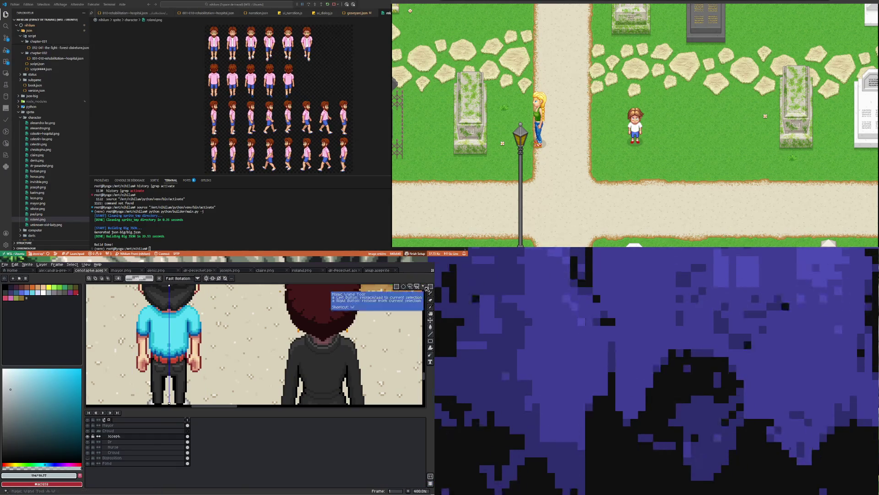
pyautogui.scroll(1, 162, 328)
pyautogui.click(162, 329)
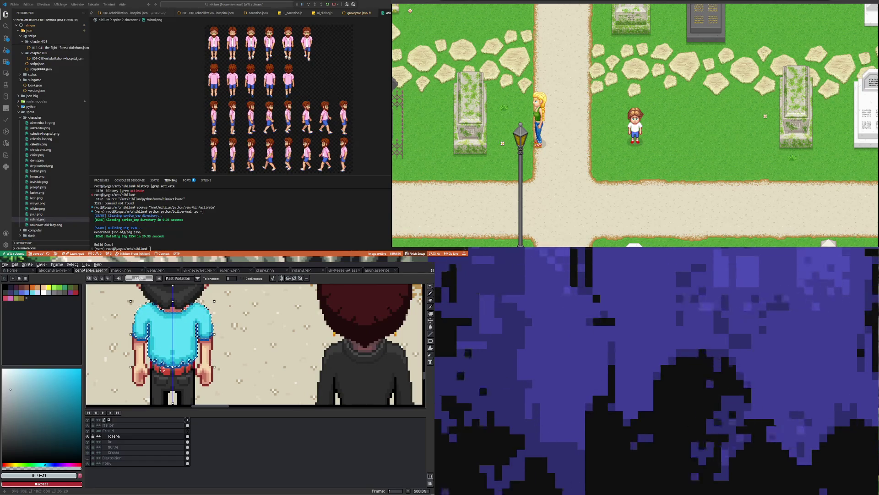
pyautogui.scroll(2, 168, 367)
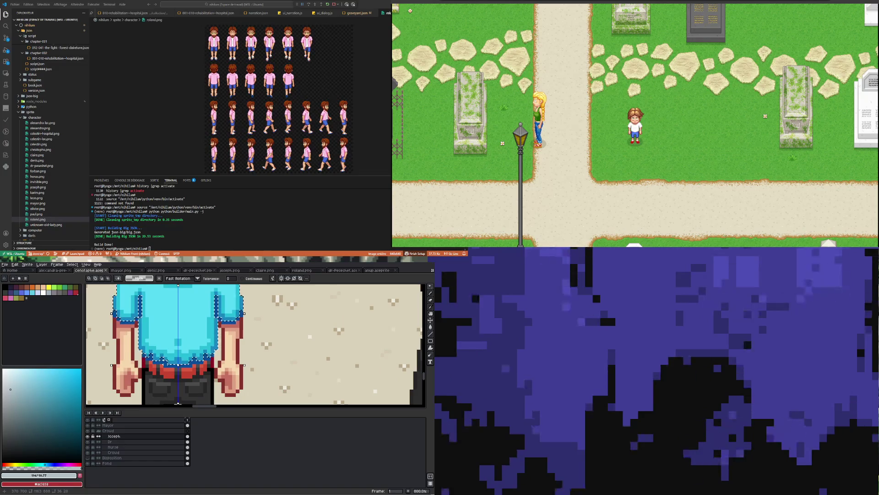
pyautogui.scroll(-4, 168, 367)
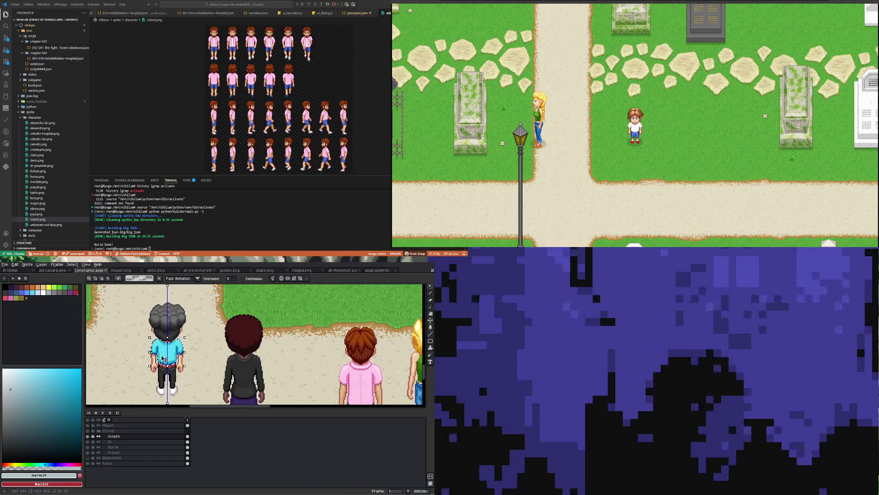
pyautogui.scroll(2, 156, 351)
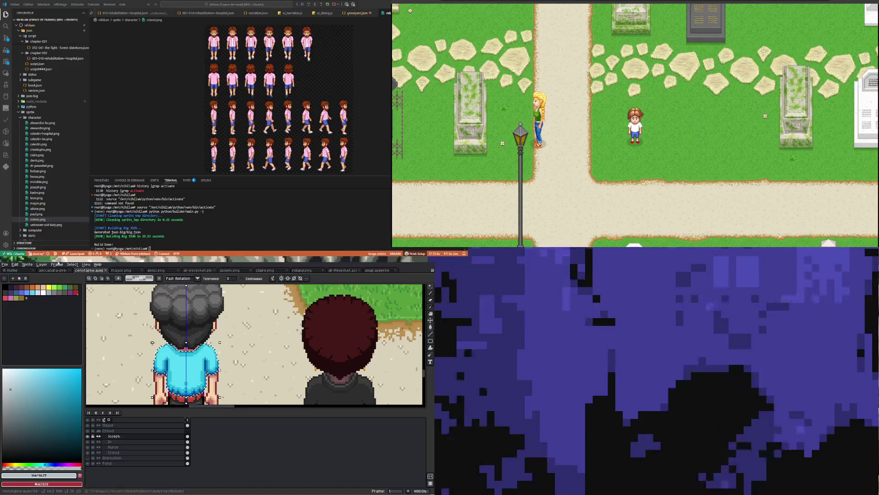
# Lower the shirt's saturation and nudge its hue in Hue/Saturation, then apply with OK.
pyautogui.click(15, 265)
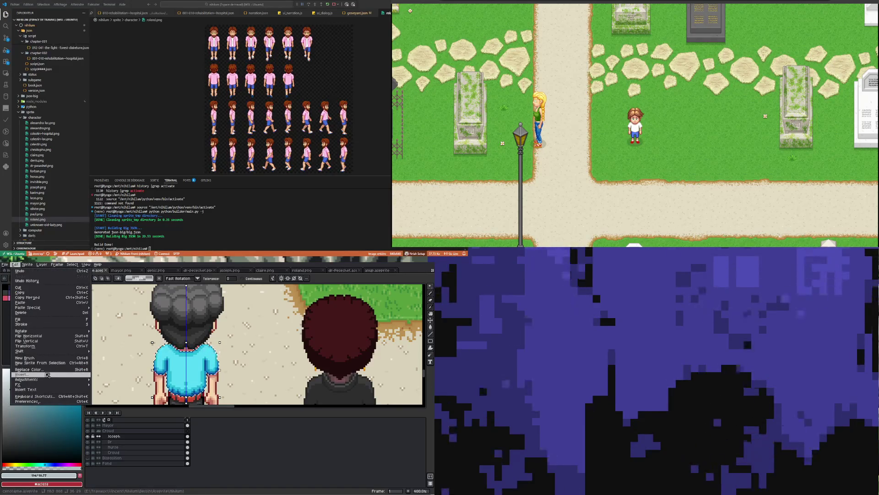
pyautogui.moveTo(87, 380)
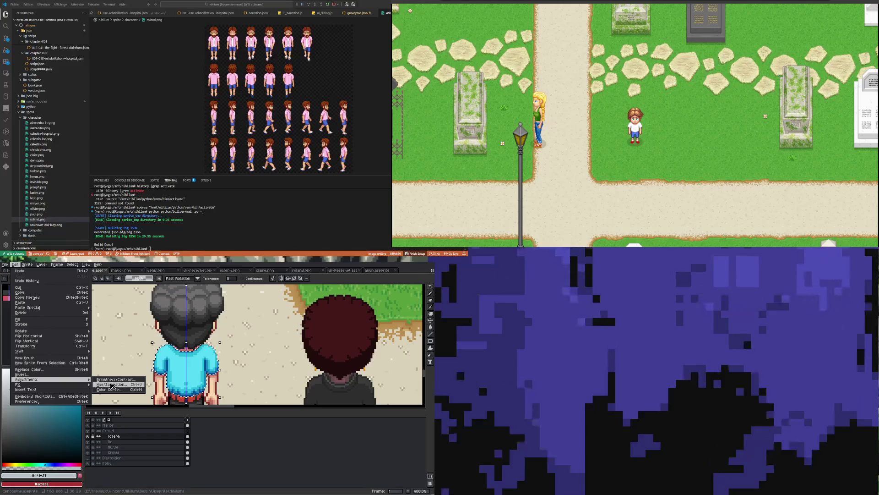
pyautogui.click(112, 386)
pyautogui.moveTo(301, 407); pyautogui.dragTo(310, 407)
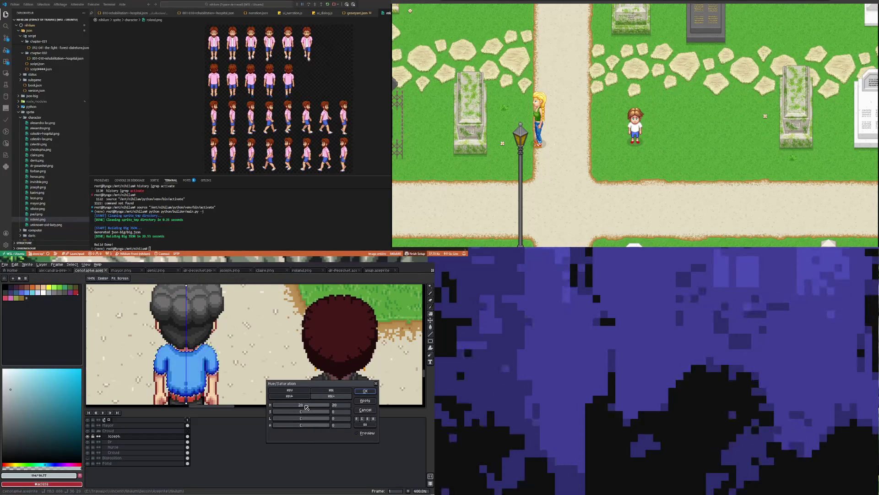
pyautogui.press('-')
pyautogui.press('-')
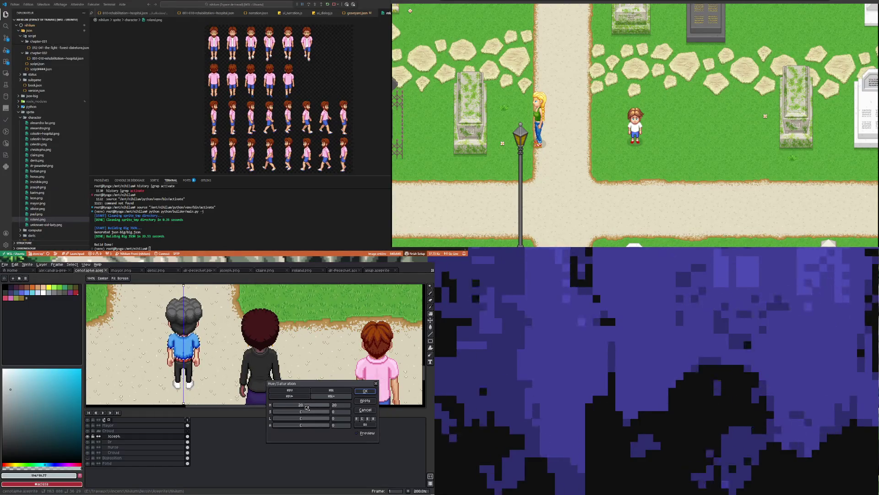
pyautogui.moveTo(301, 411); pyautogui.dragTo(292, 413)
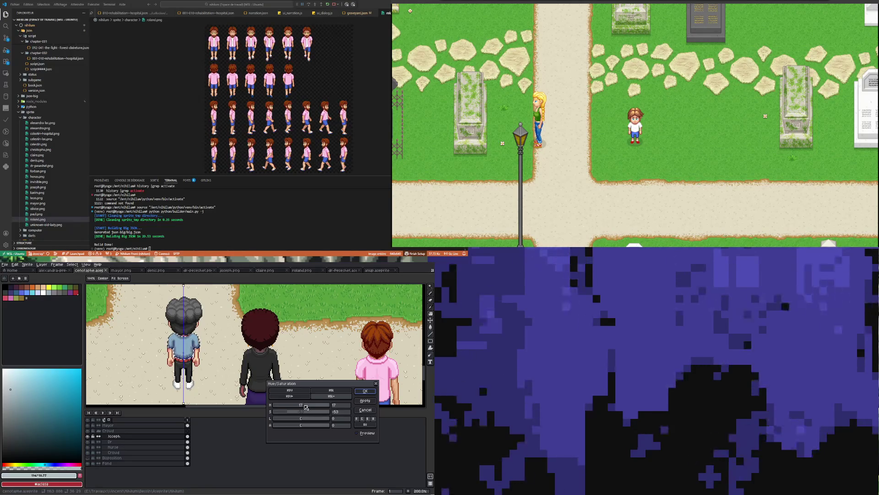
pyautogui.moveTo(286, 414); pyautogui.dragTo(301, 419)
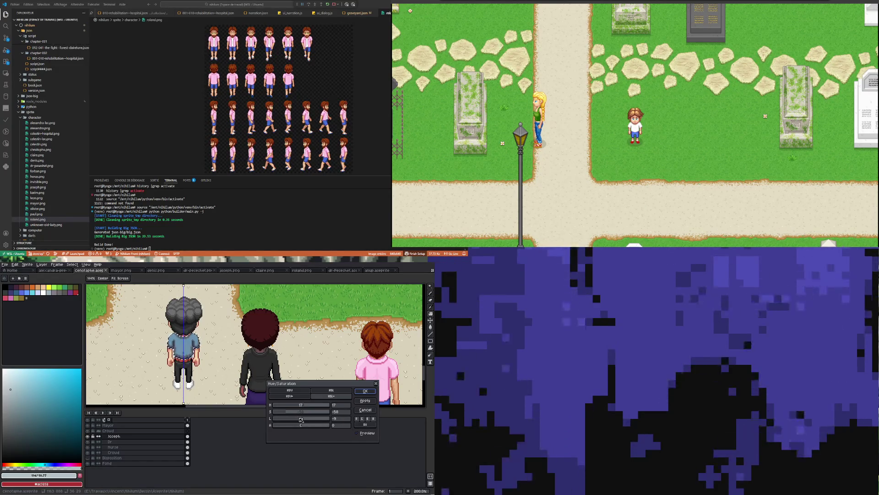
pyautogui.moveTo(289, 415); pyautogui.dragTo(306, 407)
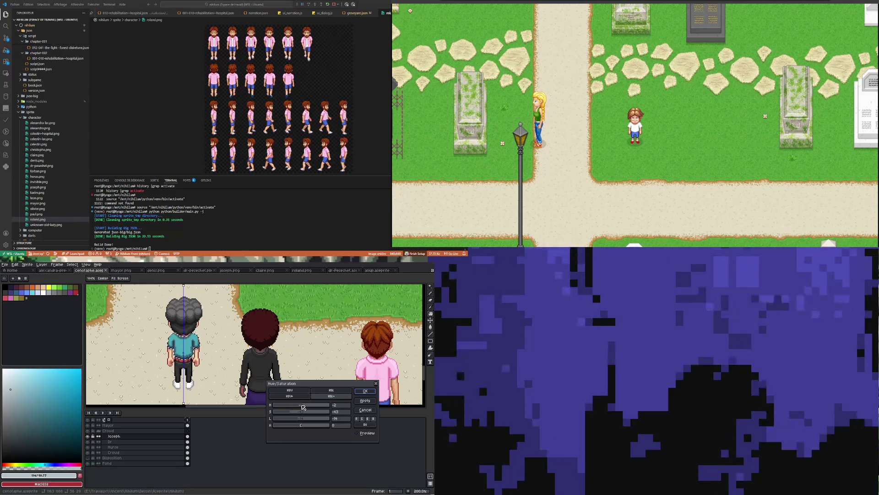
pyautogui.scroll(2, 202, 351)
pyautogui.scroll(-3, 201, 351)
pyautogui.scroll(3, 201, 352)
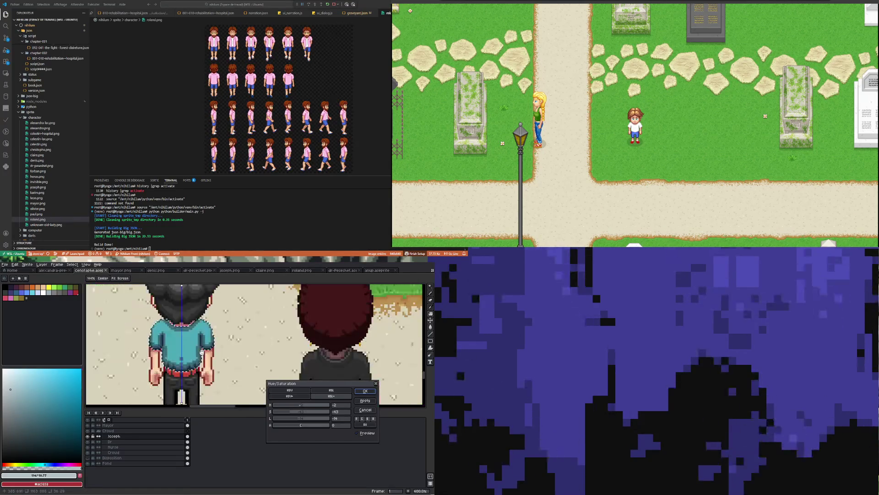
pyautogui.moveTo(306, 414); pyautogui.dragTo(280, 412)
pyautogui.click(304, 405)
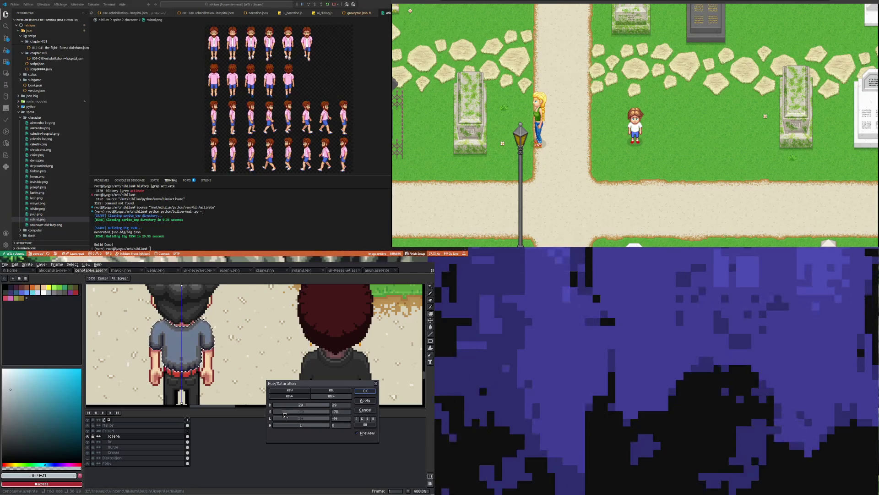
pyautogui.moveTo(306, 406)
pyautogui.mouseDown()
pyautogui.moveTo(318, 408)
pyautogui.moveTo(306, 406)
pyautogui.mouseUp()
pyautogui.scroll(-3, 169, 335)
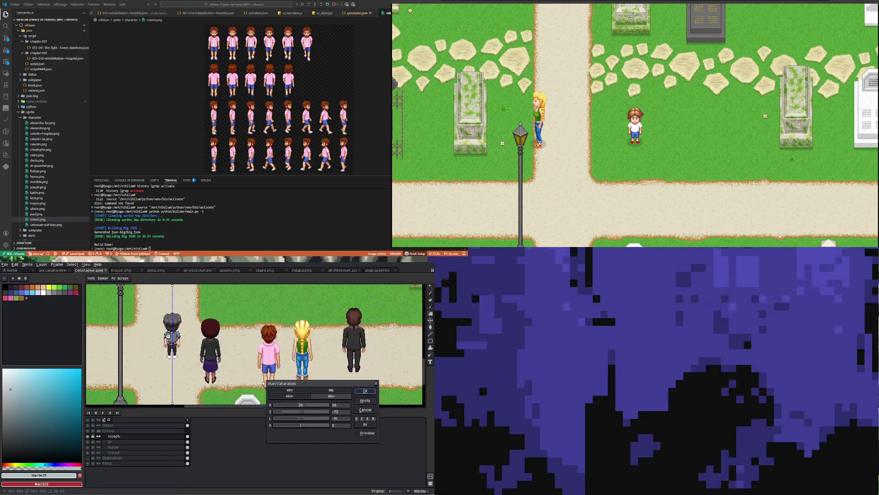
pyautogui.scroll(2, 167, 338)
pyautogui.click(366, 400)
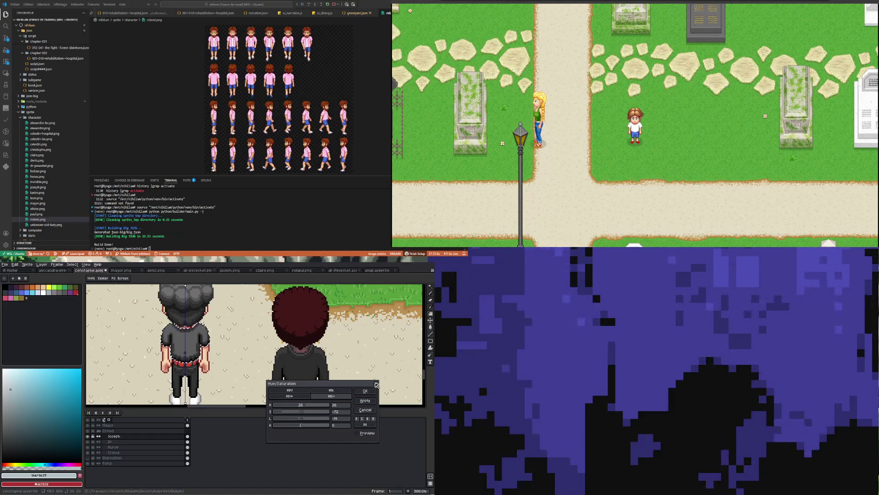
# Close the adjustment and sample the shirt's blue-grey, shifting the paint colour's hue to blue.
pyautogui.click(377, 384)
pyautogui.scroll(2, 183, 340)
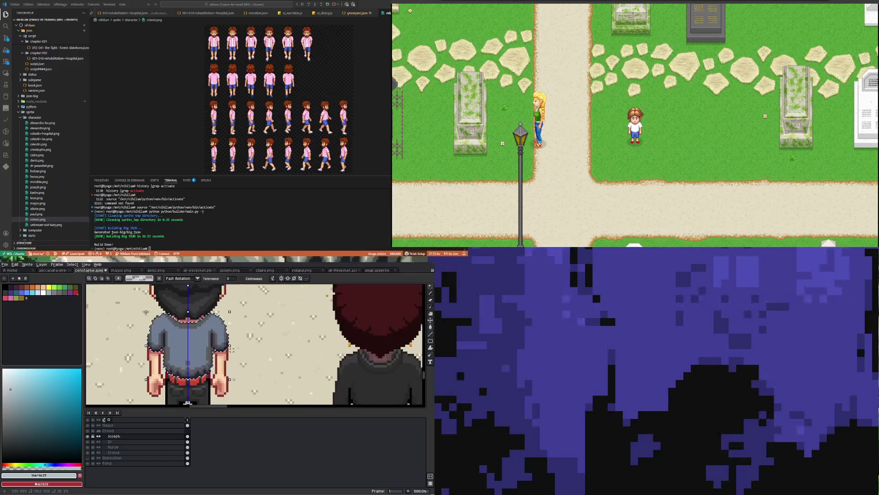
pyautogui.press('m')
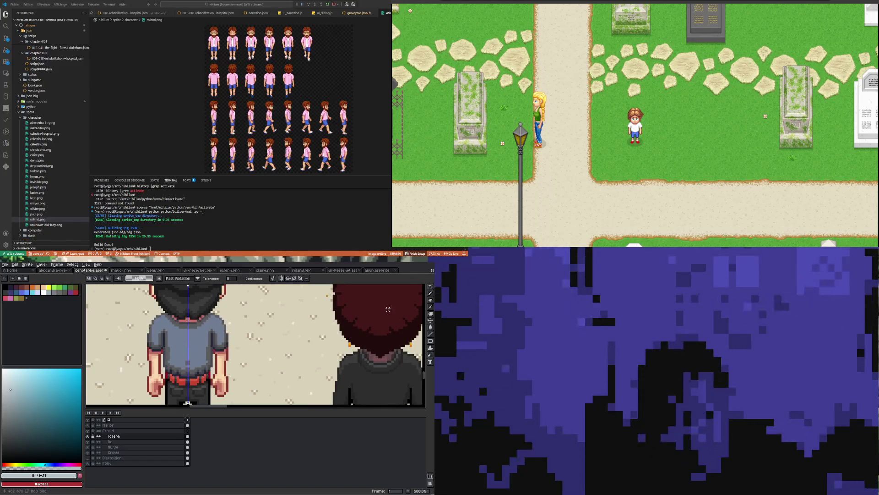
pyautogui.press('i')
pyautogui.click(196, 339)
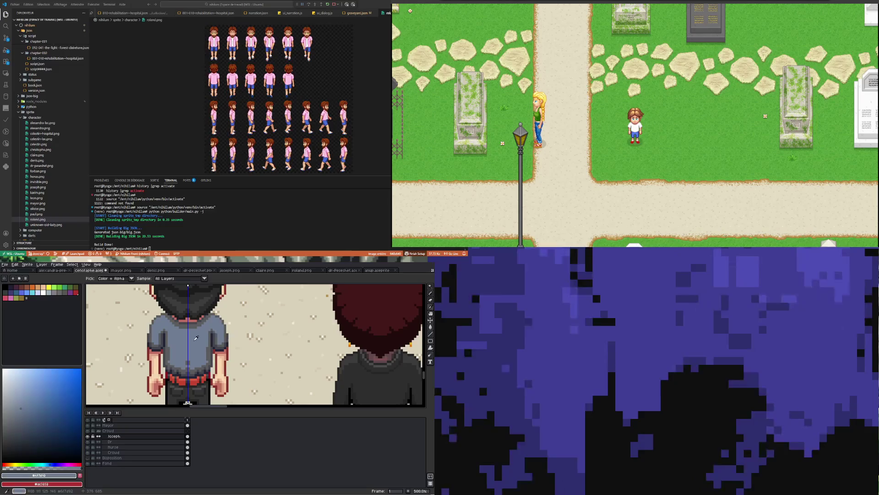
pyautogui.click(209, 353)
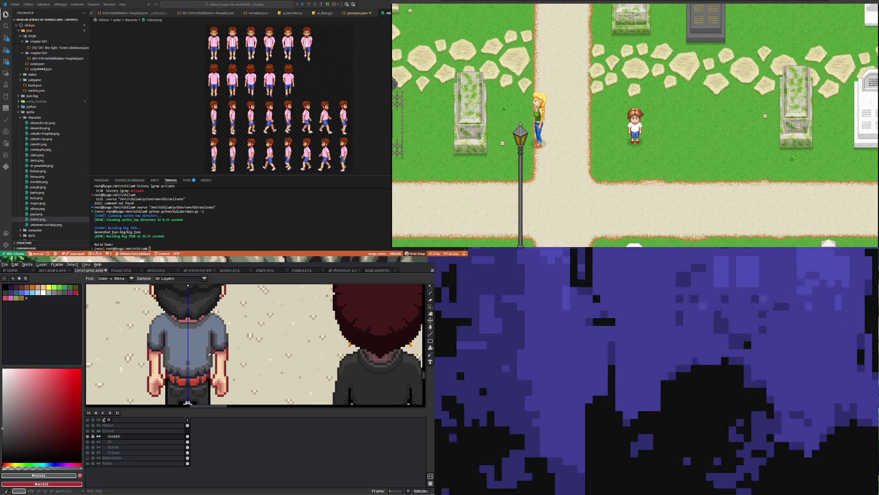
pyautogui.click(200, 348)
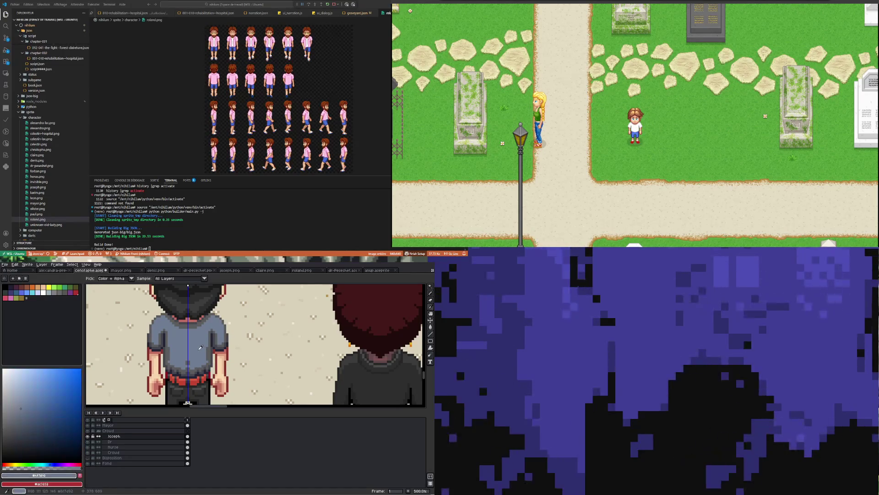
pyautogui.click(209, 352)
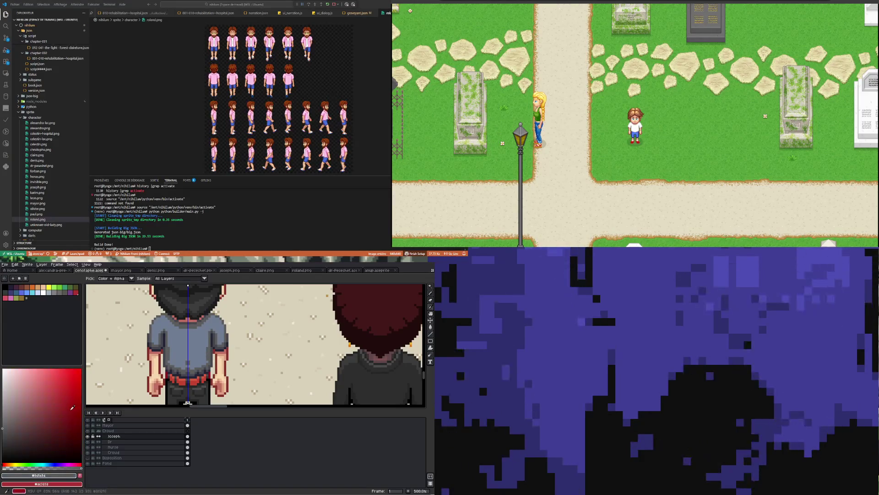
pyautogui.click(208, 351)
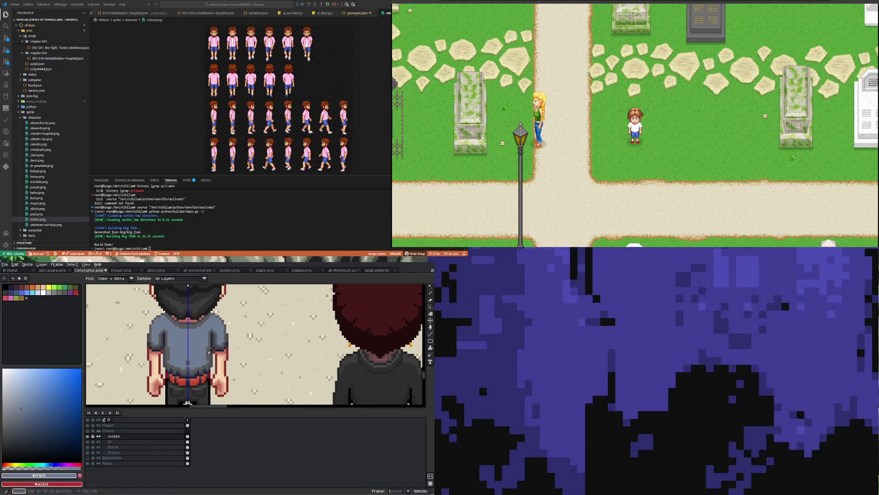
pyautogui.click(209, 352)
pyautogui.click(56, 464)
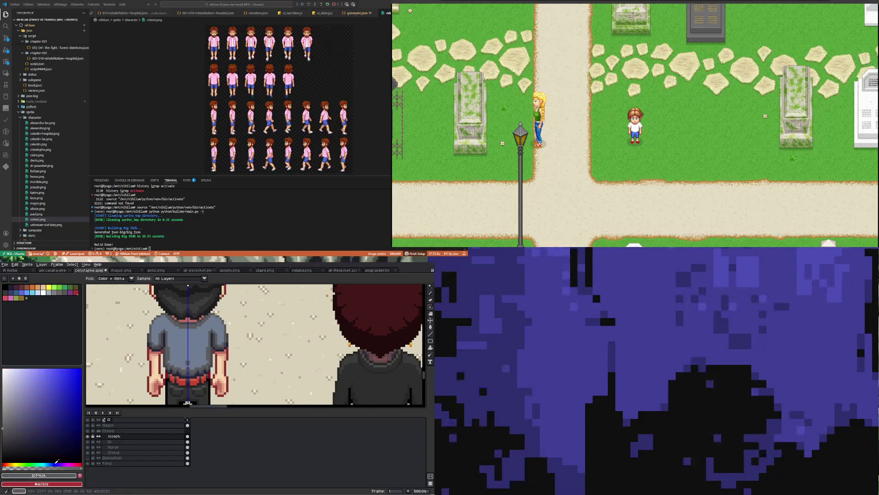
# Turn off vertical symmetry and re-sample the shirt colour, tinted blue, for the Paint Bucket.
pyautogui.click(431, 327)
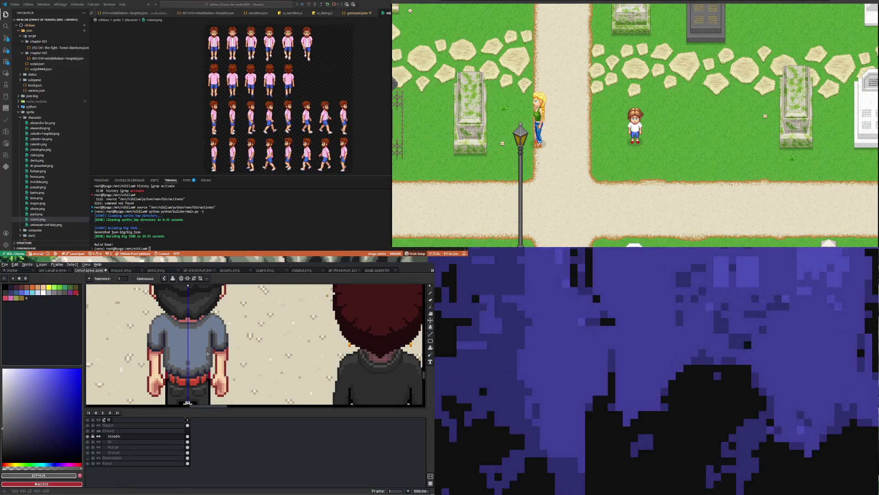
pyautogui.click(187, 278)
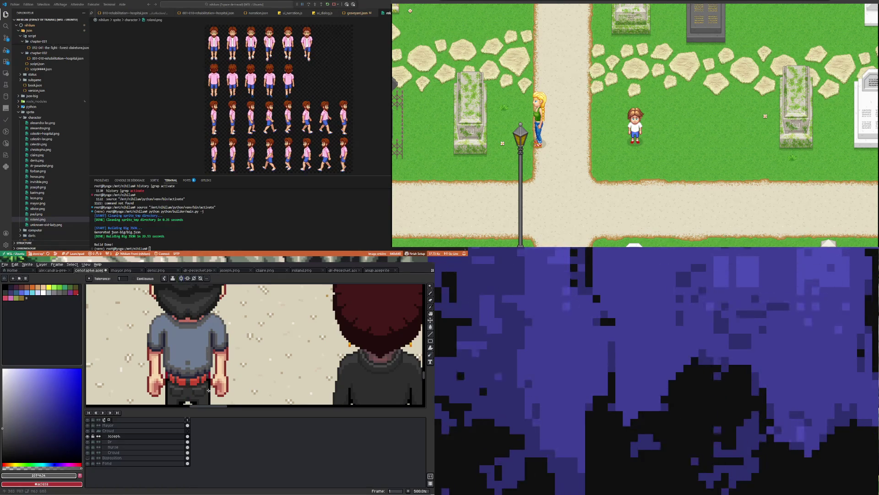
pyautogui.click(431, 307)
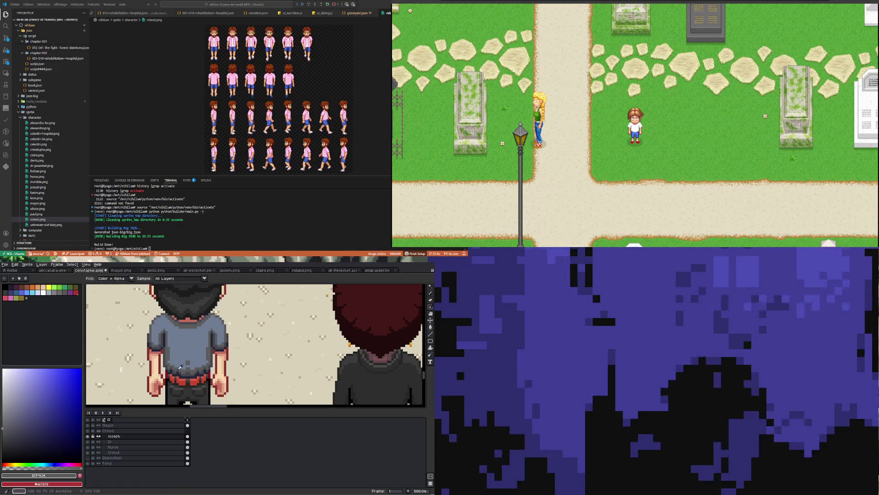
pyautogui.click(194, 334)
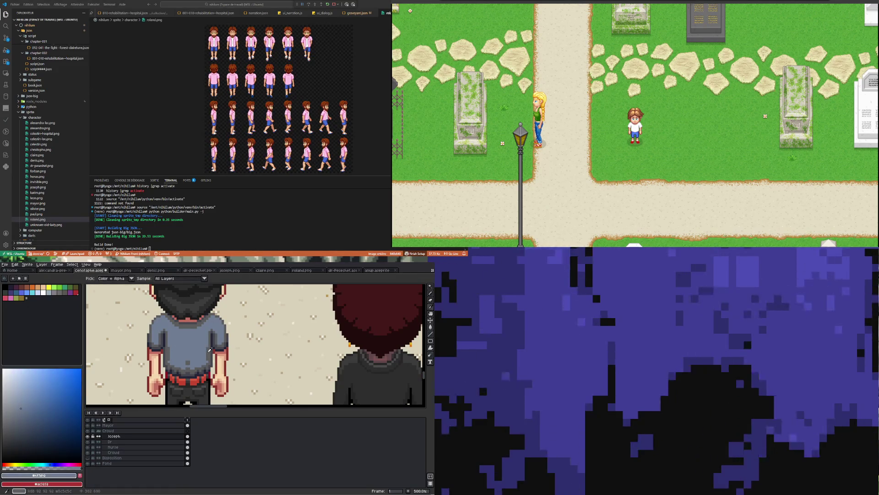
pyautogui.click(184, 398)
pyautogui.click(38, 474)
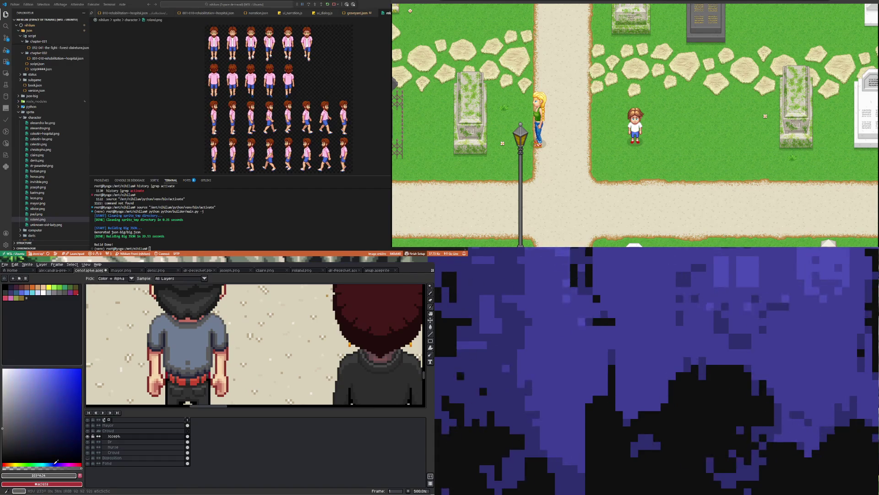
pyautogui.click(430, 326)
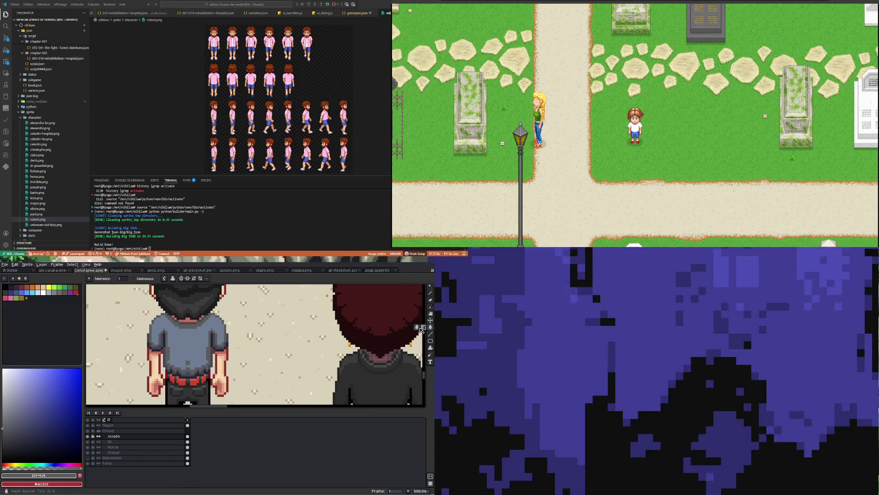
pyautogui.scroll(5, 210, 348)
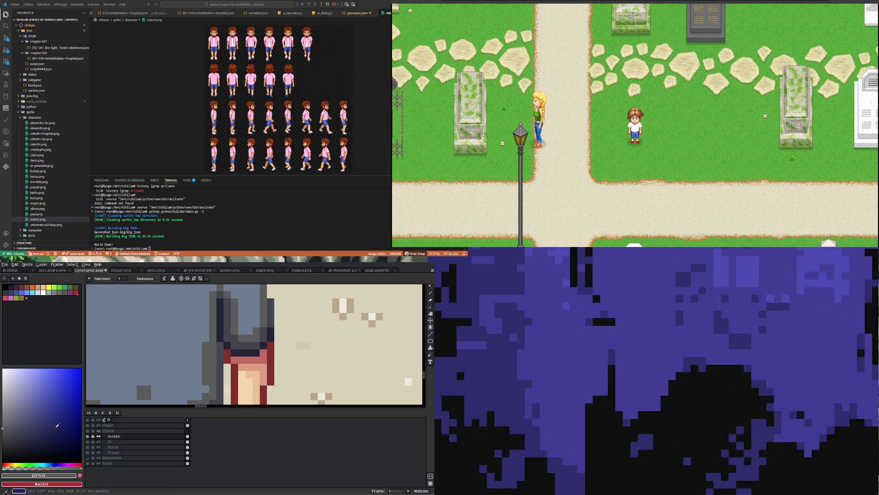
# Mix a deeper blue-grey from the shirt colour and fill the dark lines inside the shirt with it.
pyautogui.click(56, 426)
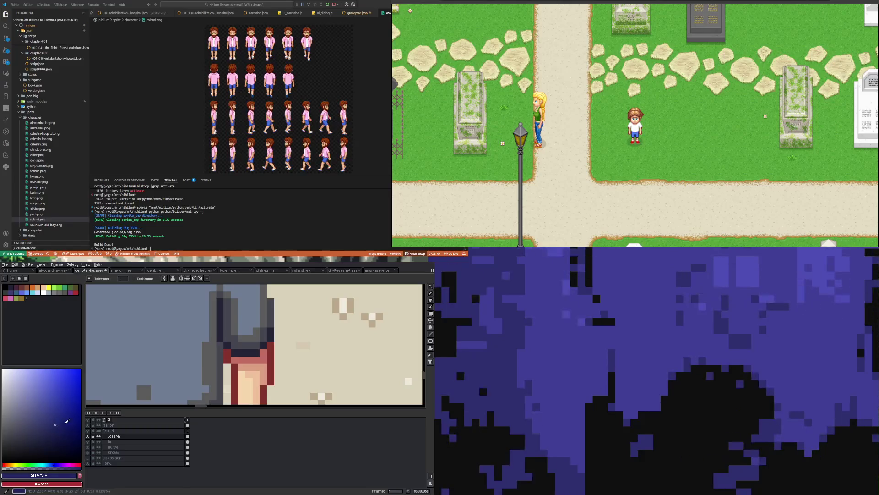
pyautogui.scroll(-4, 192, 389)
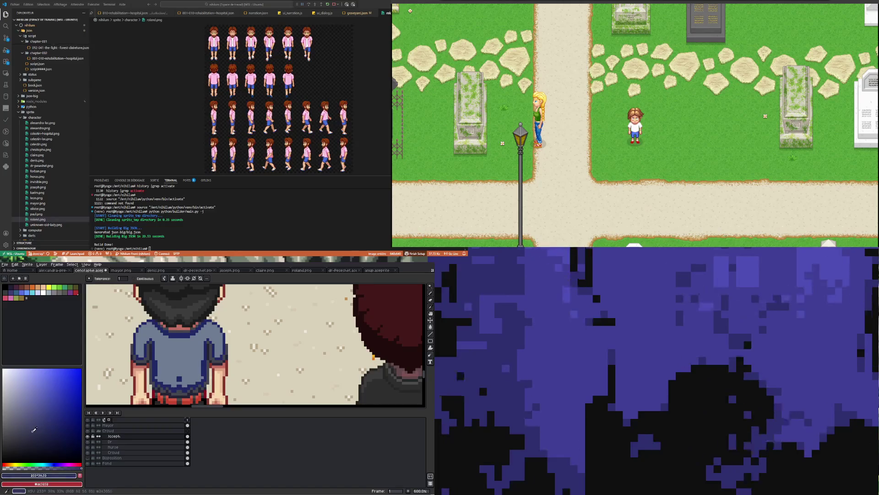
pyautogui.click(5, 417)
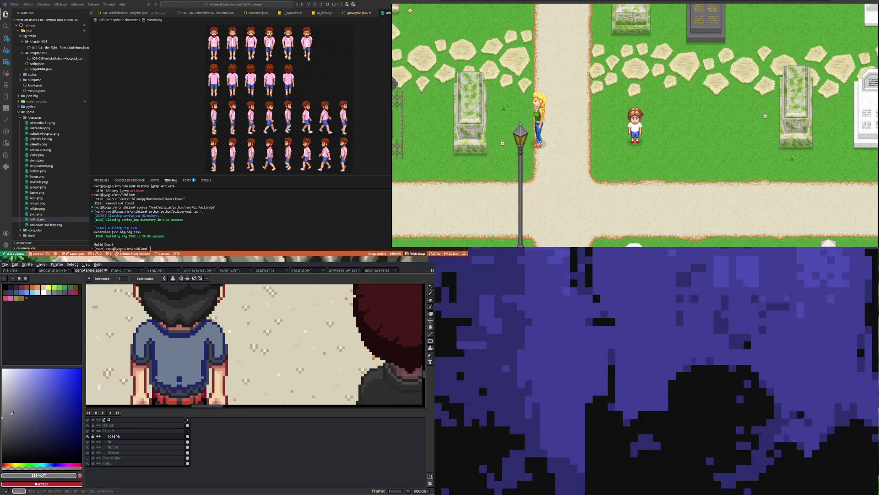
pyautogui.keyDown('alt'); pyautogui.click(170, 354); pyautogui.keyUp('alt')
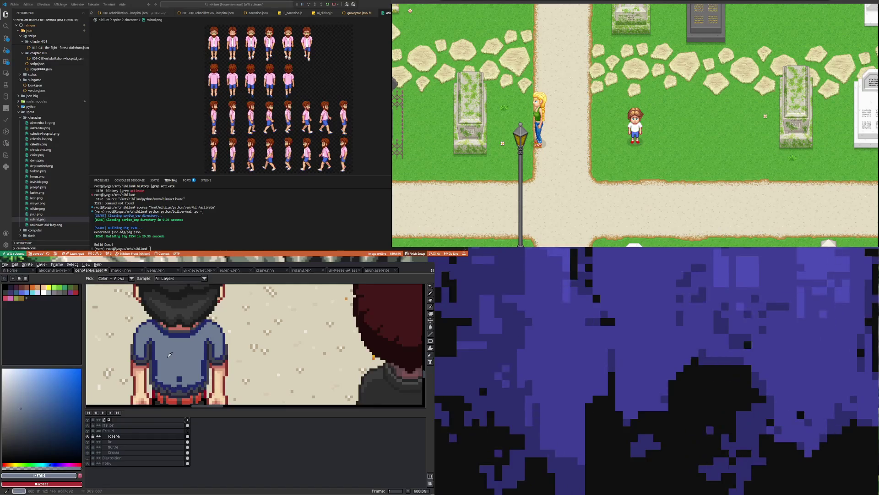
pyautogui.click(31, 415)
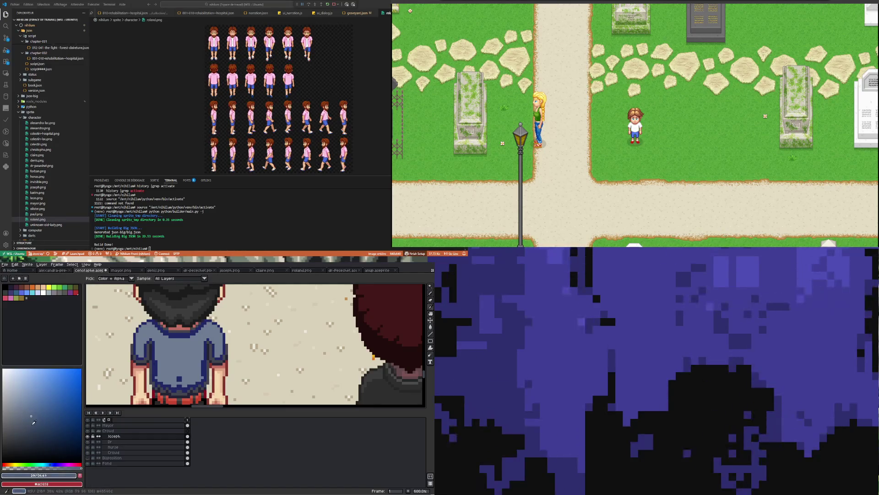
pyautogui.click(54, 462)
pyautogui.click(417, 328)
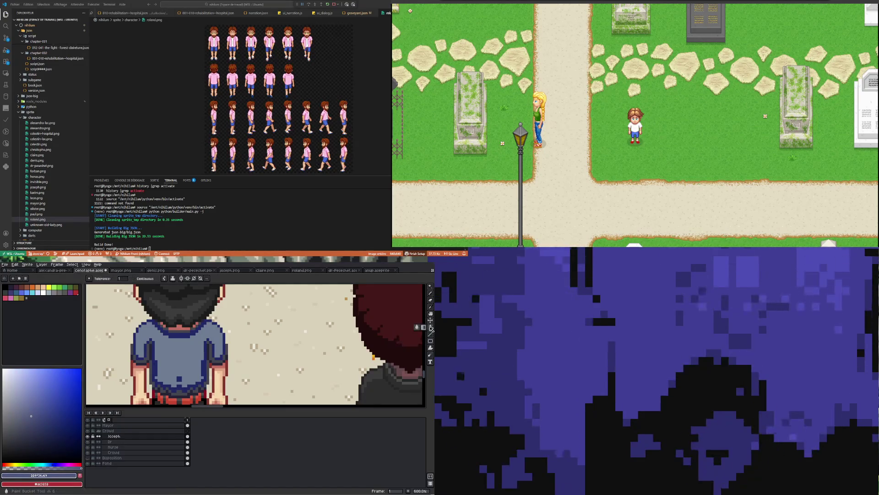
pyautogui.click(205, 364)
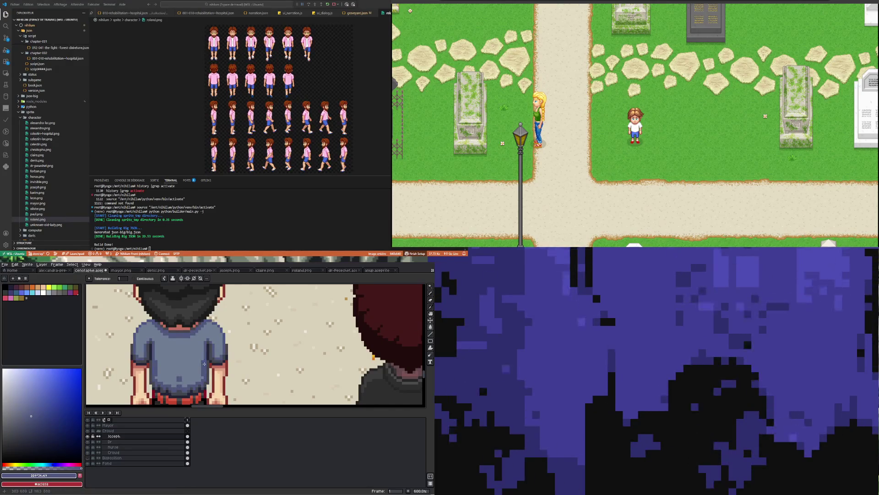
# Pick a lighter, more saturated shade of blue as the fill colour.
pyautogui.click(432, 306)
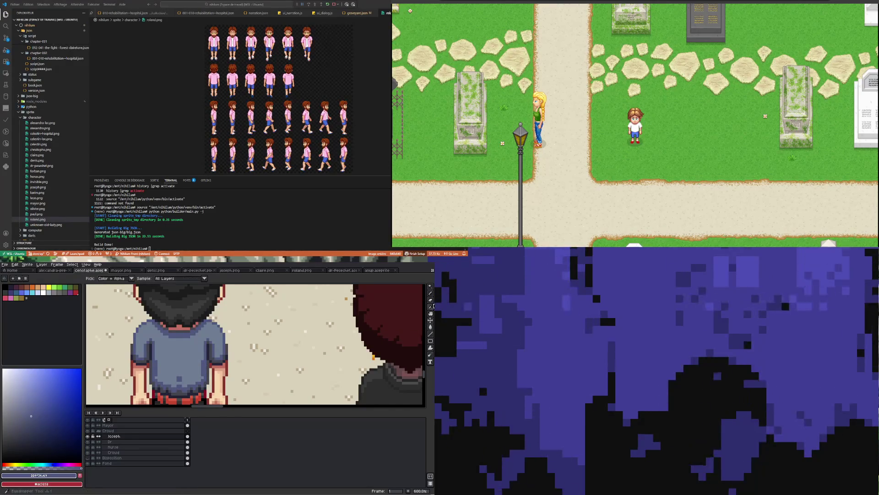
pyautogui.click(41, 422)
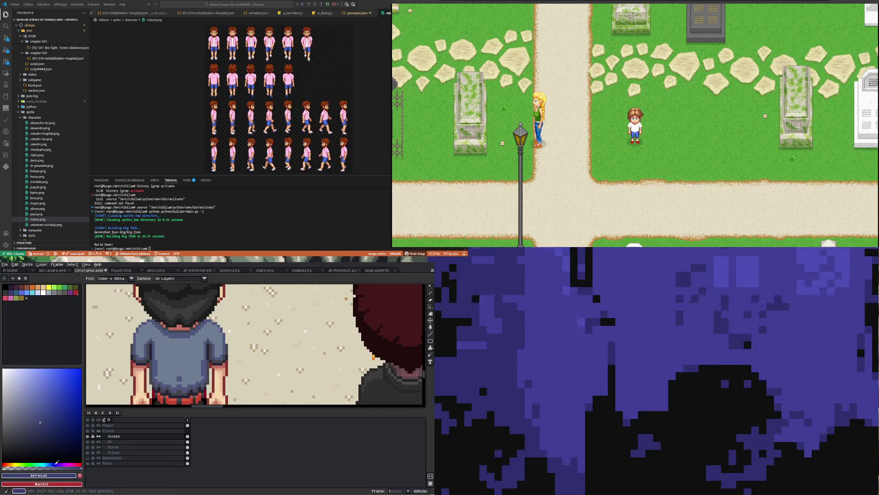
pyautogui.click(429, 327)
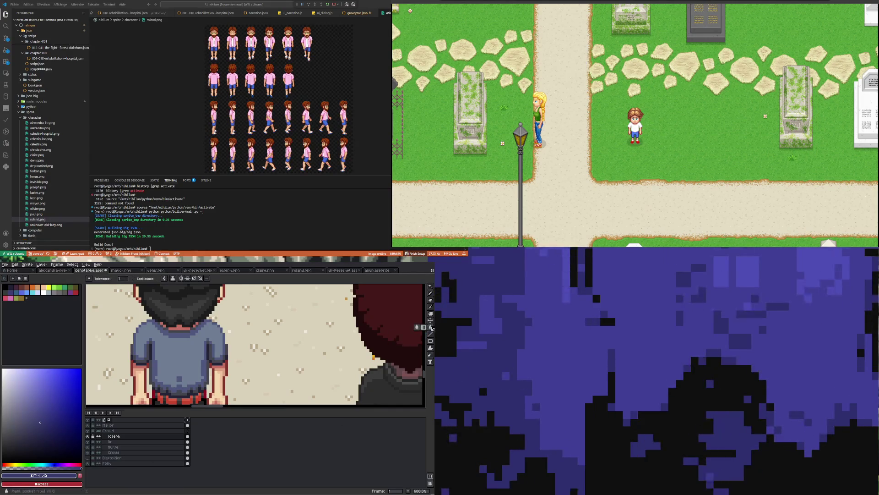
pyautogui.scroll(3, 208, 368)
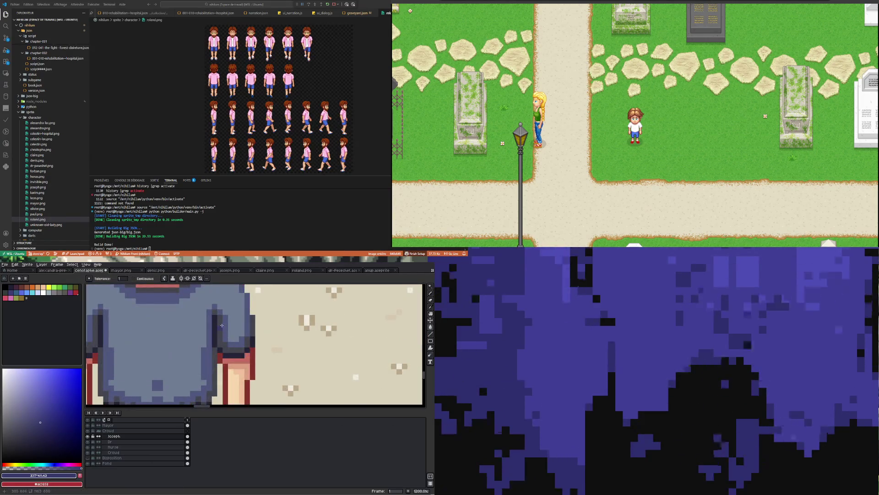
pyautogui.scroll(-4, 215, 366)
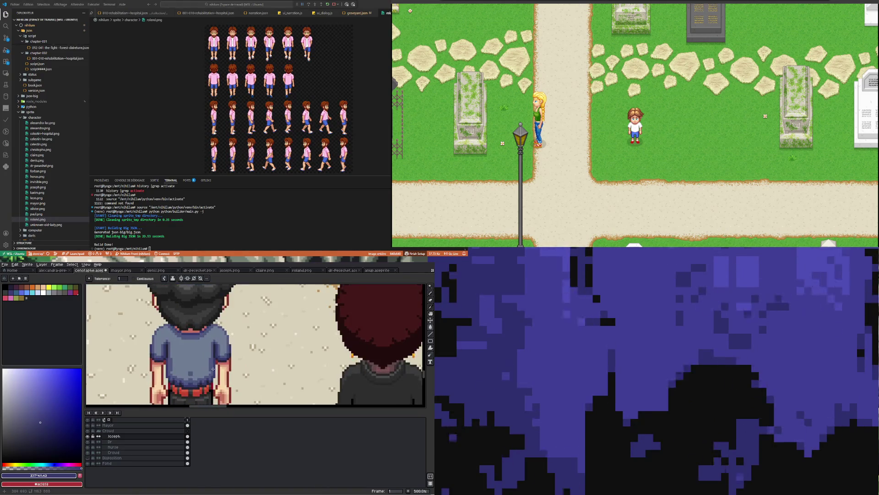
pyautogui.click(50, 429)
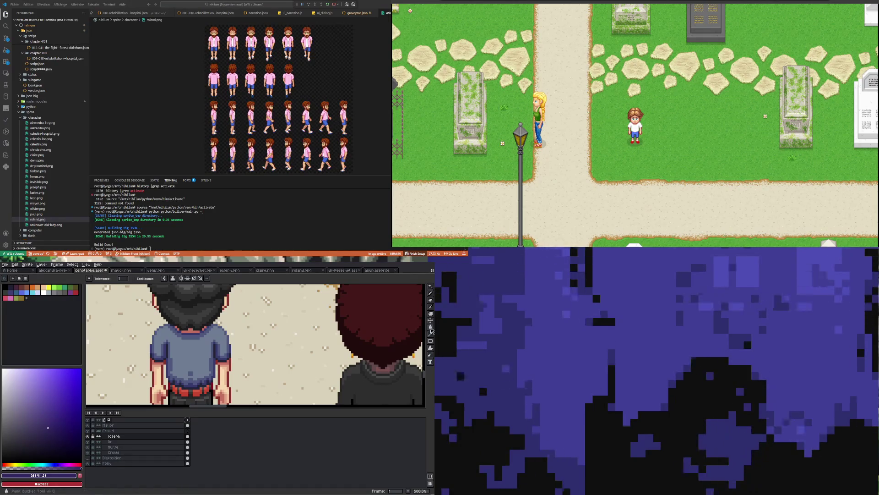
# Zoom out to see more of the scene and saturate the shirt blue further.
pyautogui.scroll(2, 191, 357)
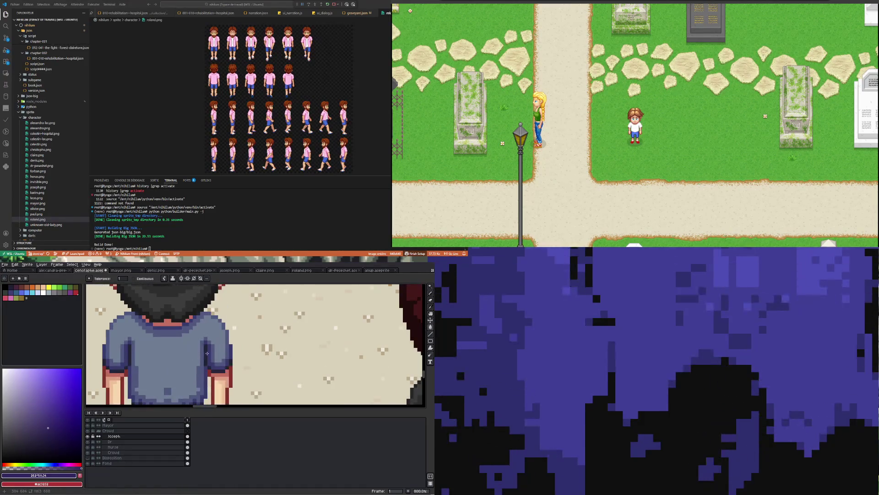
pyautogui.scroll(-4, 207, 353)
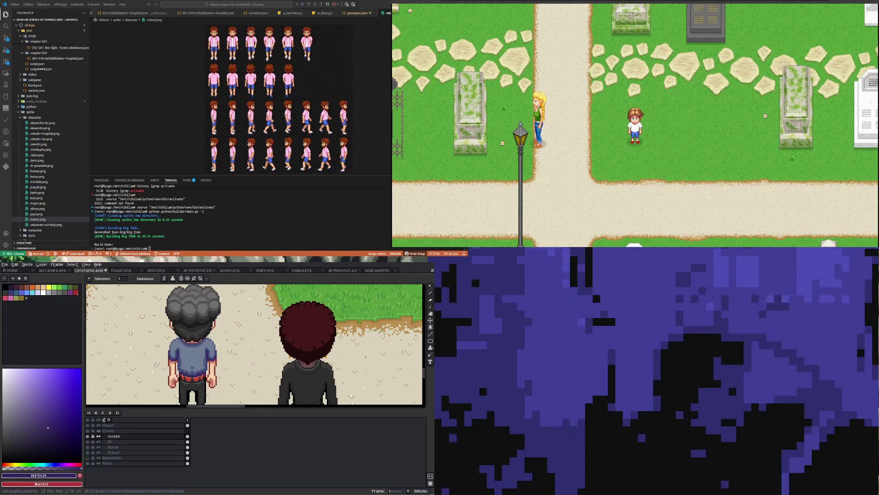
pyautogui.press('1')
pyautogui.press('2')
pyautogui.scroll(4, 170, 362)
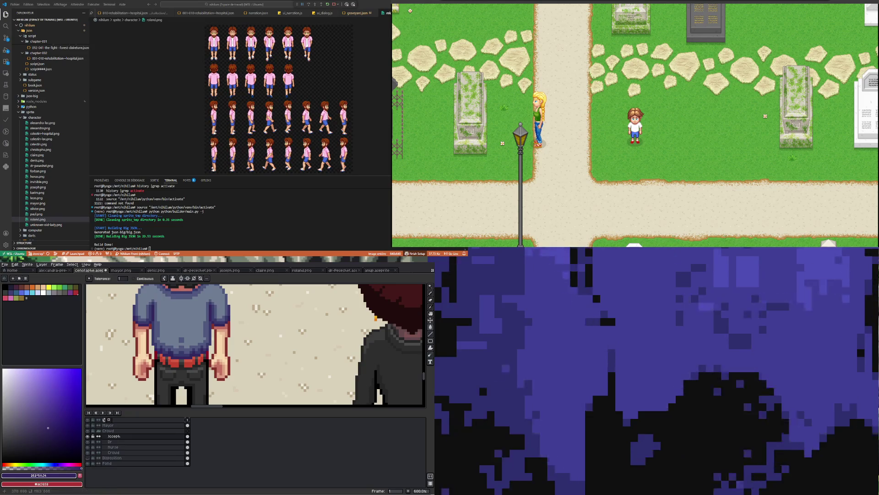
pyautogui.click(62, 429)
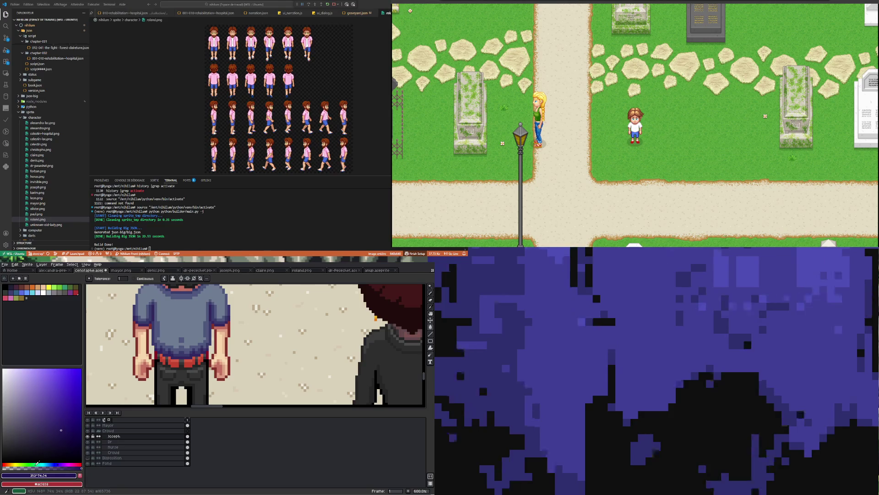
# Fill the belt with the orange palette colour.
pyautogui.moveTo(37, 463); pyautogui.dragTo(11, 464)
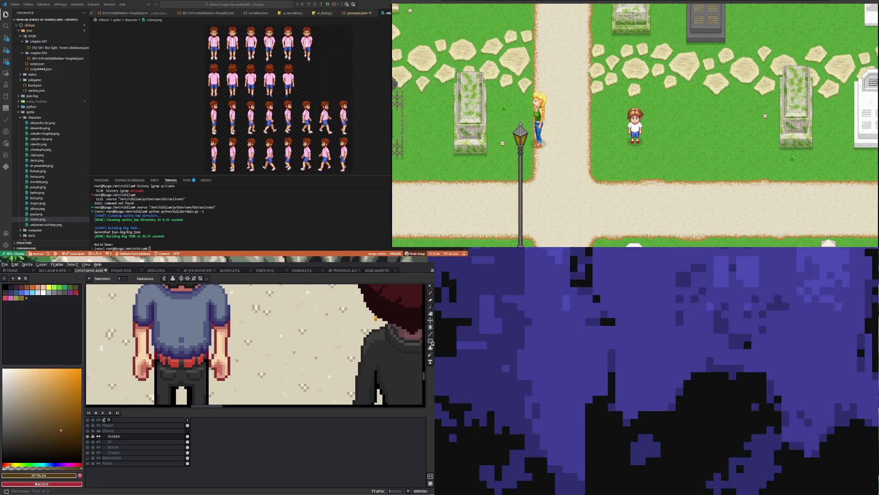
pyautogui.click(430, 326)
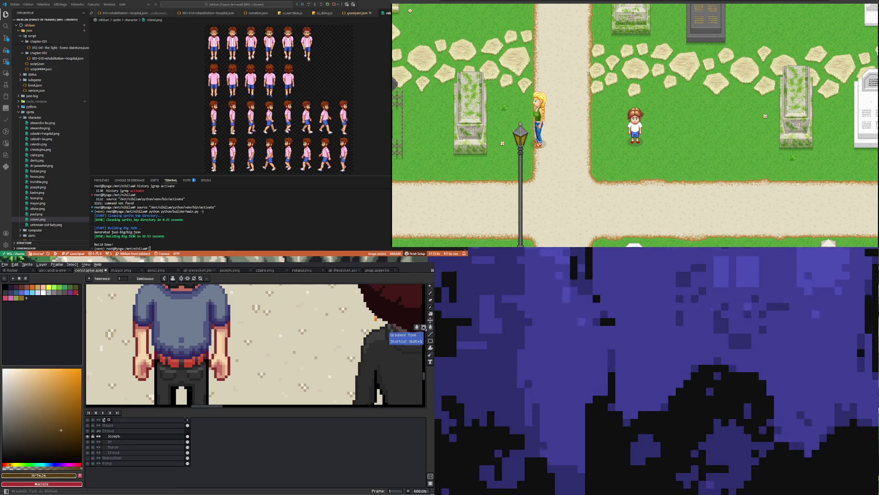
pyautogui.click(22, 287)
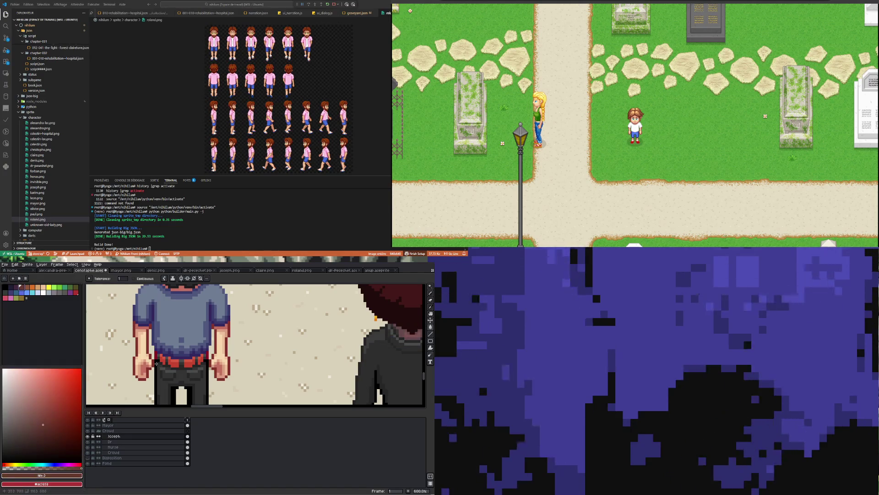
pyautogui.scroll(1, 178, 361)
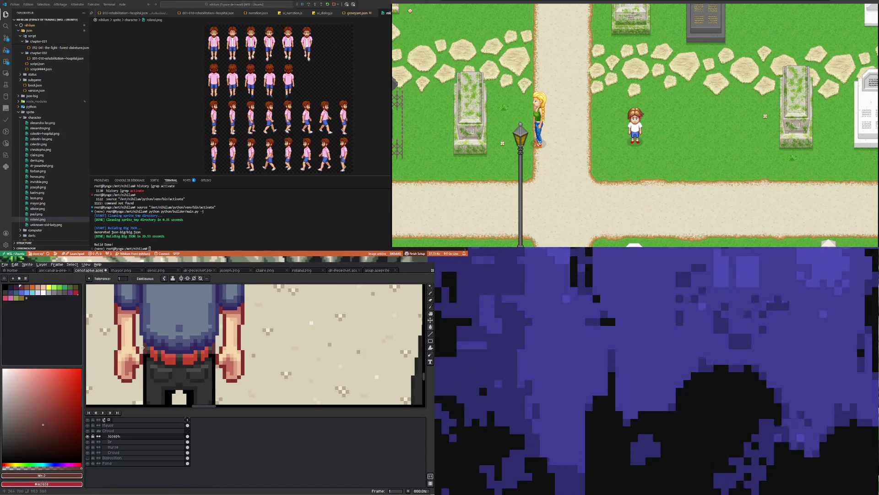
pyautogui.press(']')
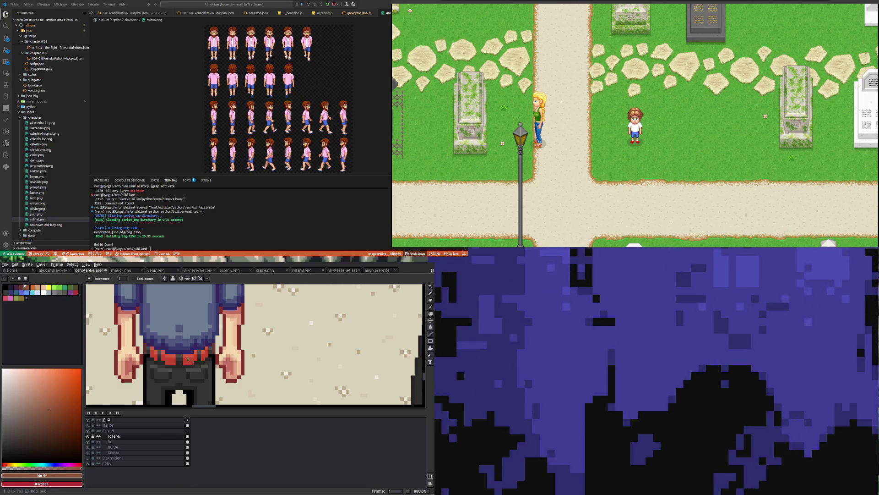
pyautogui.press(']')
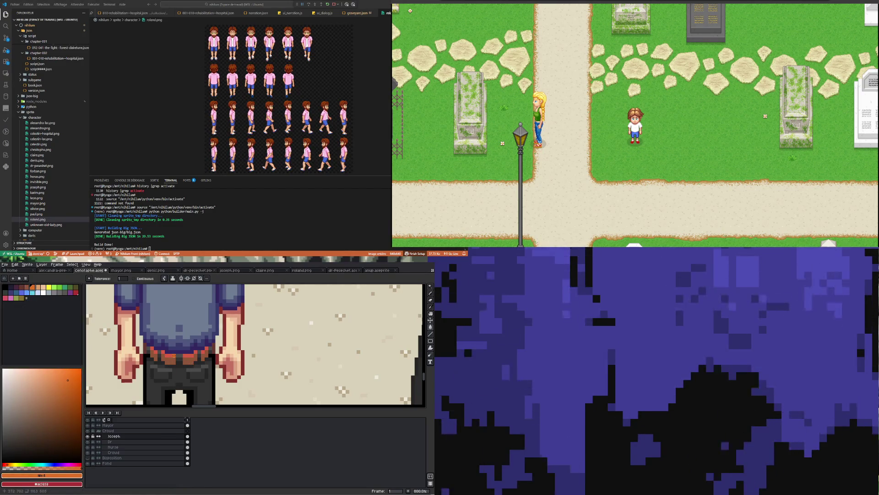
pyautogui.click(174, 356)
# Refill the belt with the light peach palette colour.
pyautogui.click(38, 287)
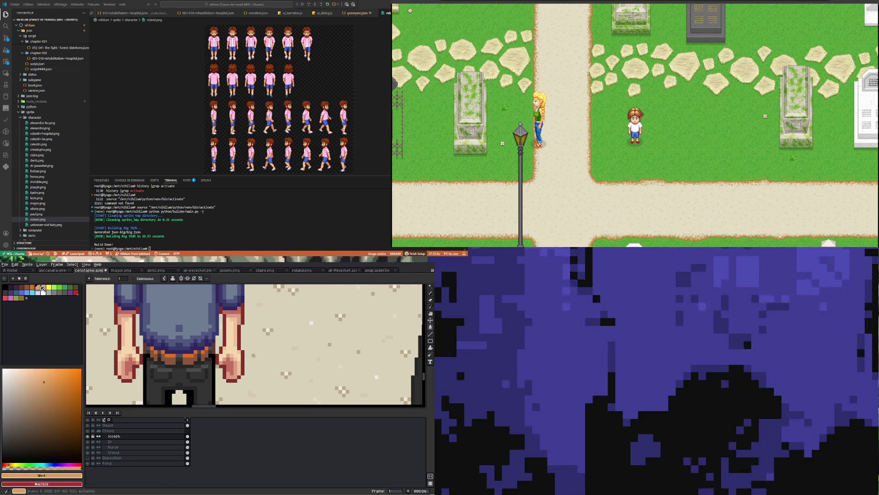
pyautogui.click(174, 356)
pyautogui.scroll(-2, 174, 357)
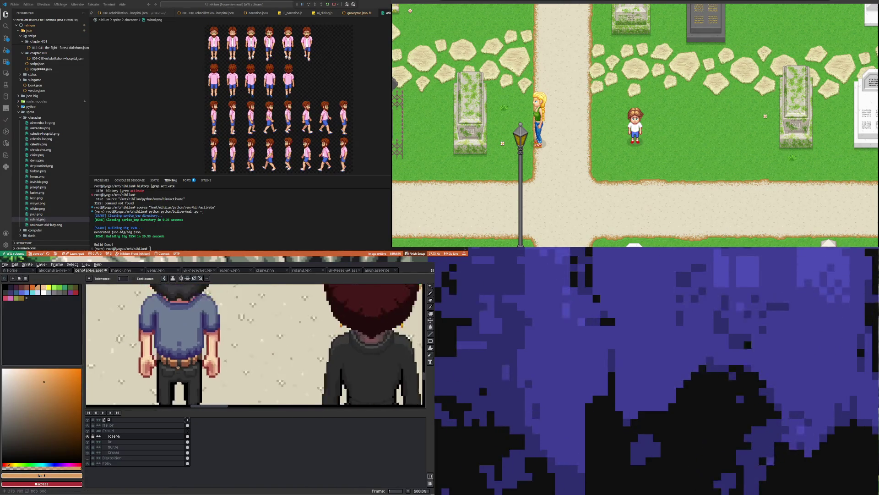
pyautogui.scroll(2, 174, 356)
# Sample colours from the pants and belt, then tune a slightly greyer brown for the belt fill.
pyautogui.click(431, 306)
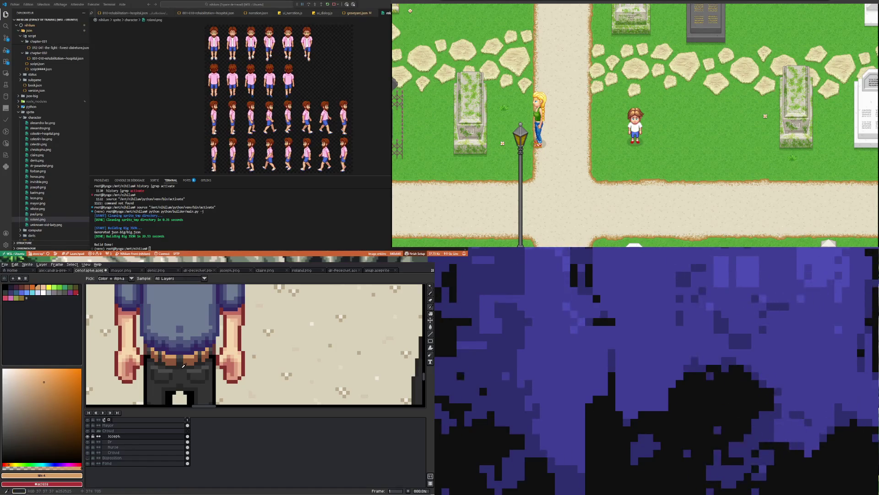
pyautogui.click(192, 379)
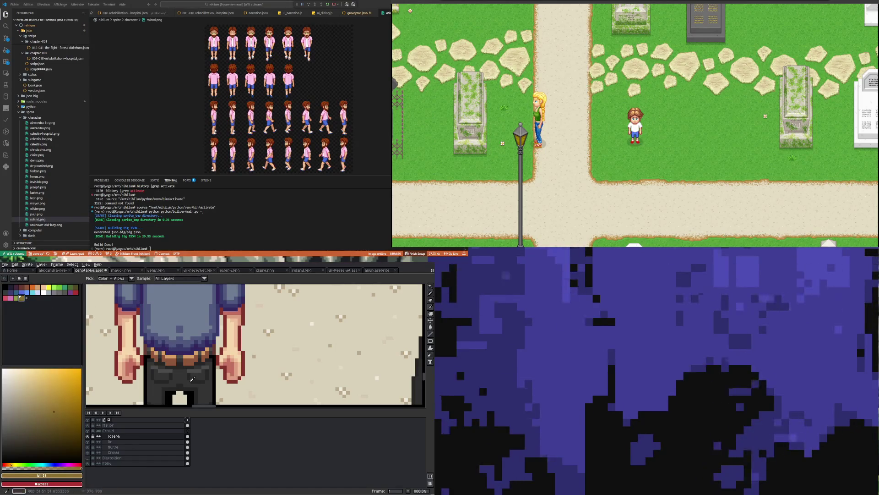
pyautogui.click(171, 359)
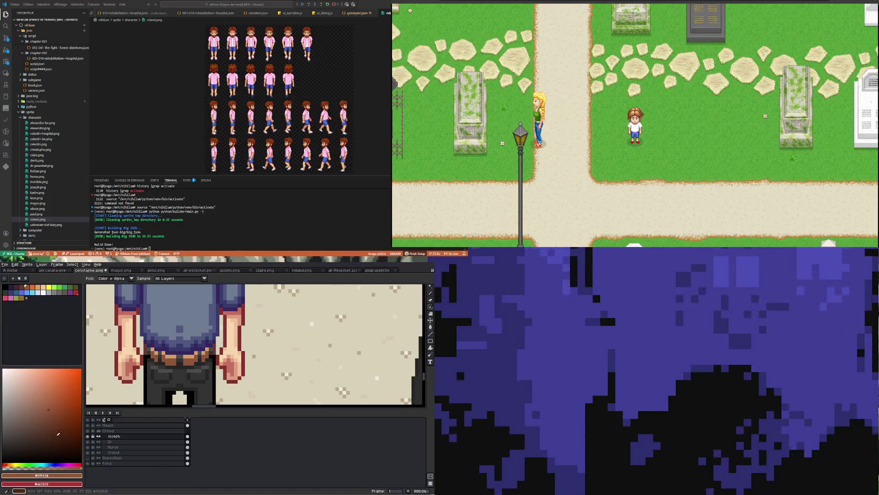
pyautogui.click(43, 404)
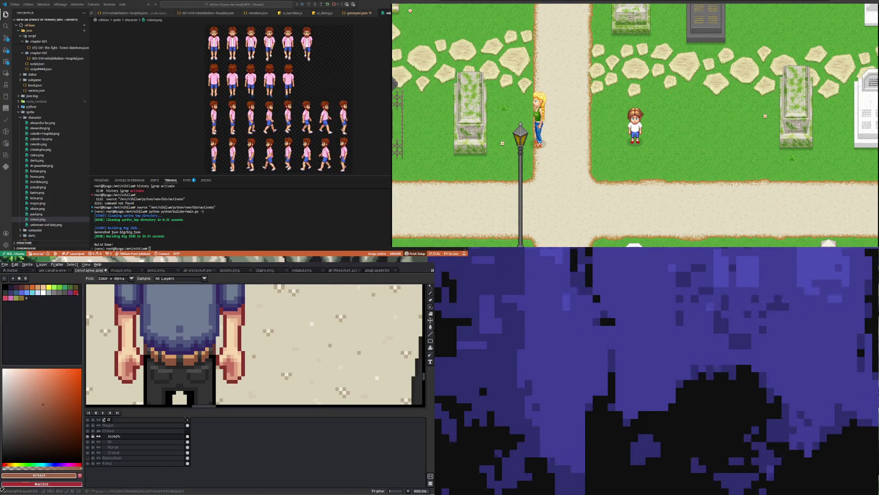
pyautogui.click(8, 464)
pyautogui.click(430, 327)
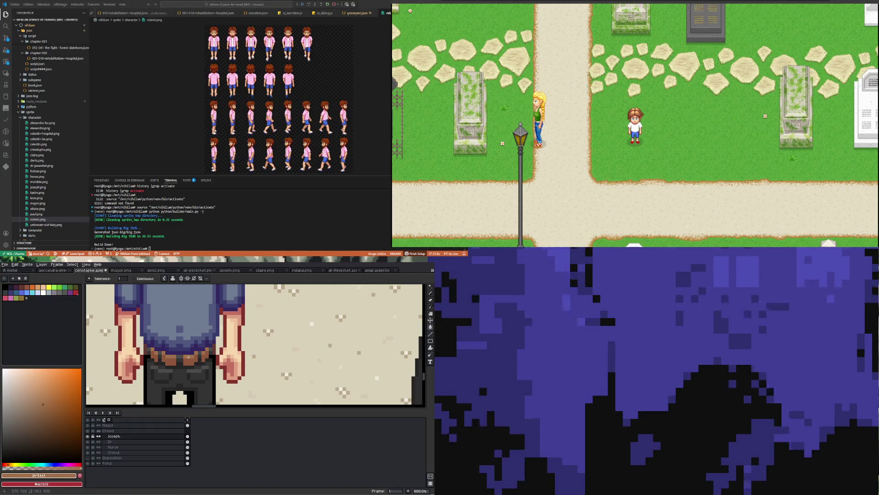
pyautogui.scroll(-5, 188, 357)
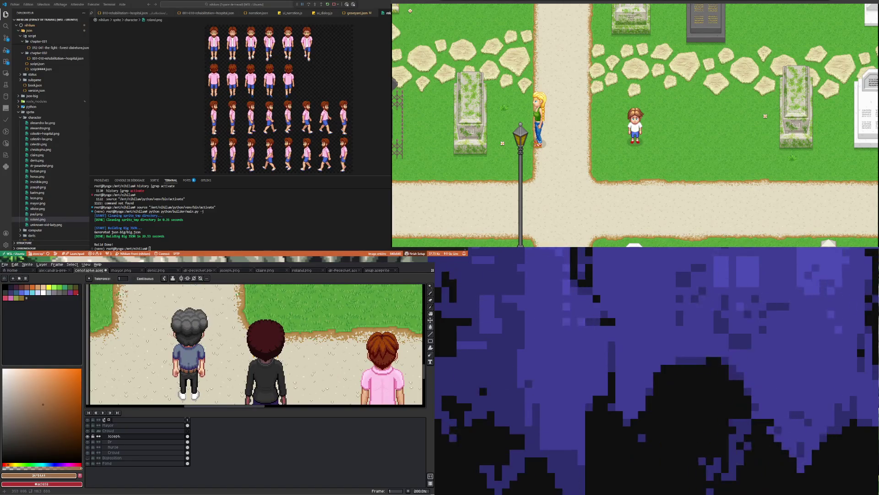
# Zoom in on the character and turn on mirror symmetry for drawing.
pyautogui.scroll(-1, 188, 357)
pyautogui.scroll(2, 185, 357)
pyautogui.scroll(-1, 191, 352)
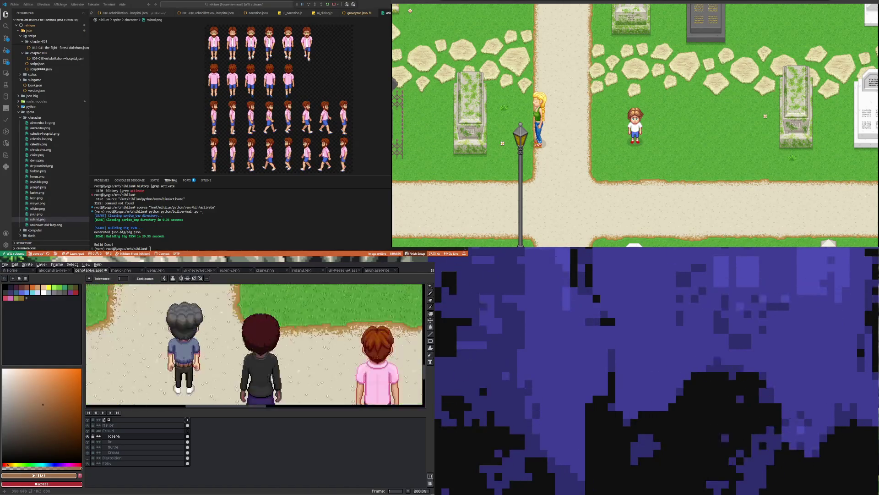
pyautogui.scroll(1, 196, 379)
pyautogui.scroll(3, 196, 379)
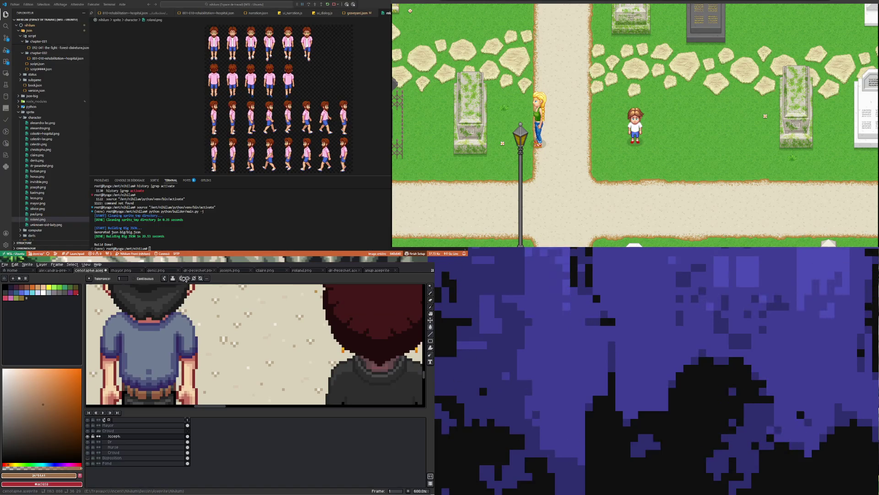
pyautogui.click(185, 278)
pyautogui.scroll(-3, 172, 319)
pyautogui.scroll(3, 172, 319)
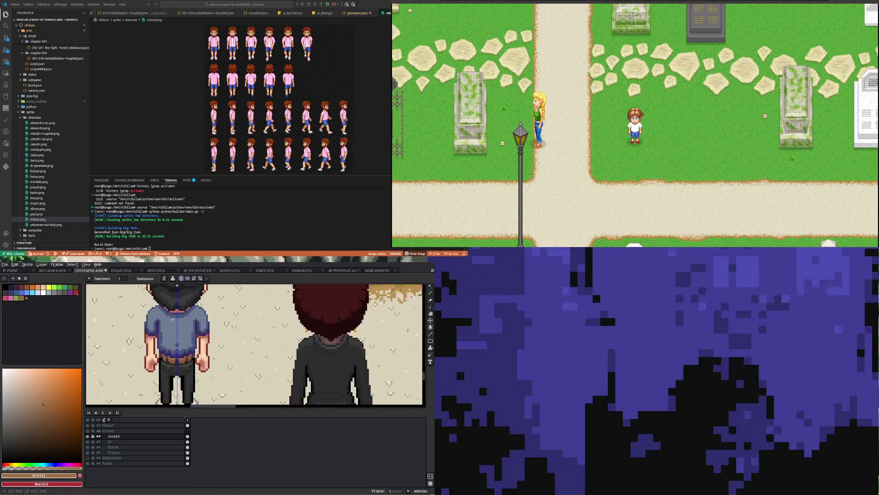
pyautogui.scroll(1, 172, 319)
# Replace the red outline beside the hand with the dark navy outline colour.
pyautogui.click(431, 308)
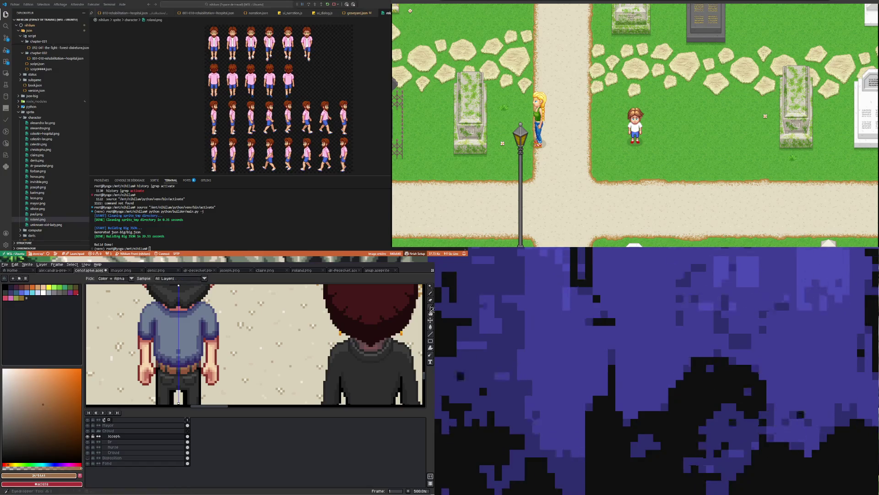
pyautogui.scroll(2, 213, 337)
pyautogui.click(213, 337)
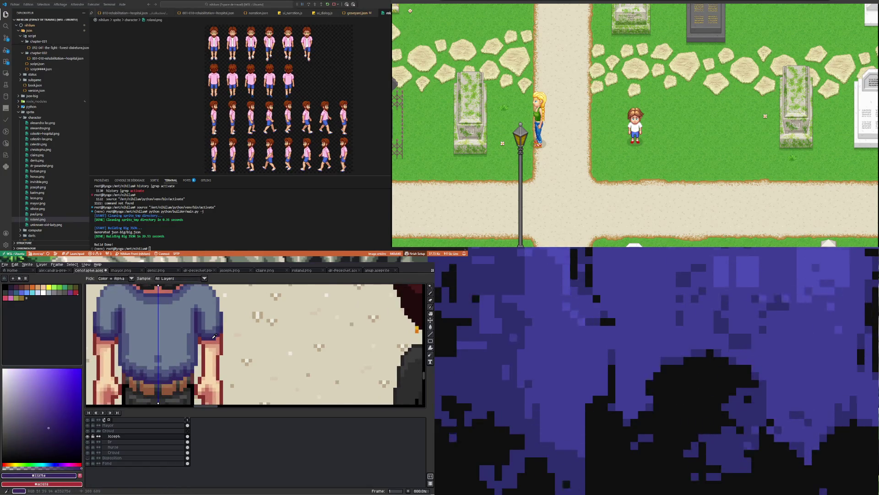
pyautogui.press('b')
pyautogui.scroll(1, 223, 372)
pyautogui.moveTo(224, 371)
pyautogui.mouseDown()
pyautogui.moveTo(224, 316)
pyautogui.moveTo(198, 359)
pyautogui.mouseUp()
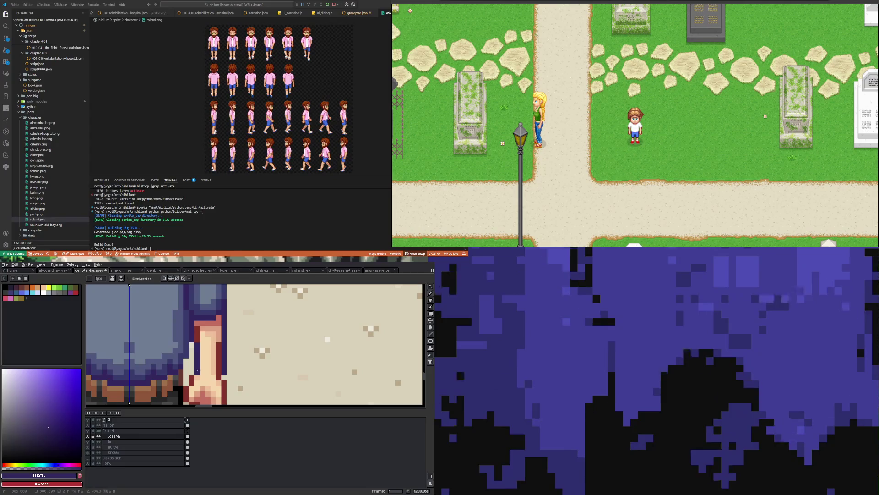
pyautogui.scroll(-5, 201, 371)
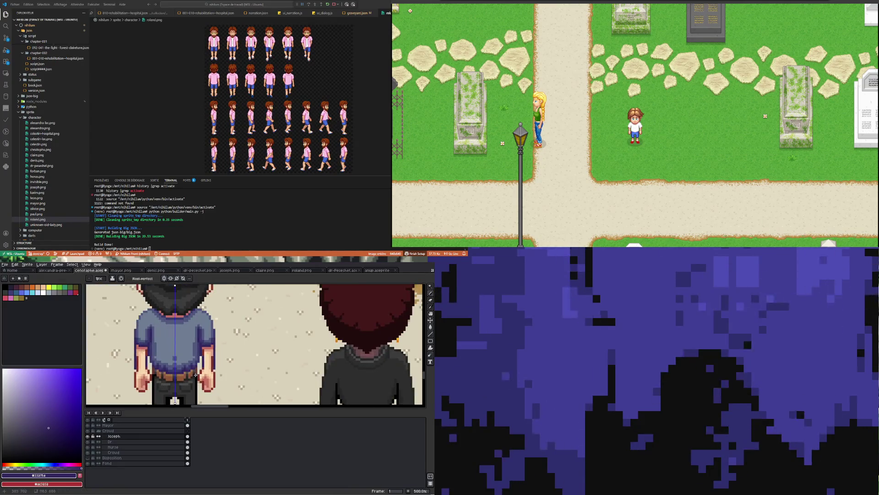
pyautogui.scroll(5, 204, 368)
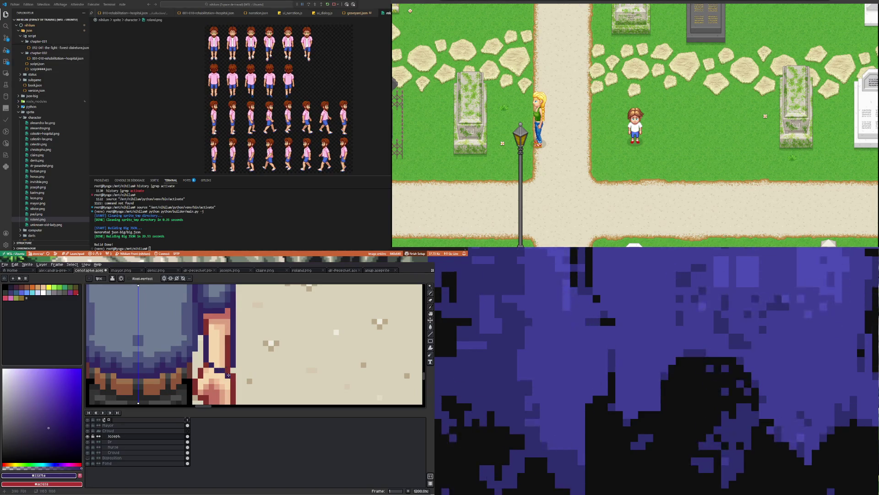
pyautogui.press('b')
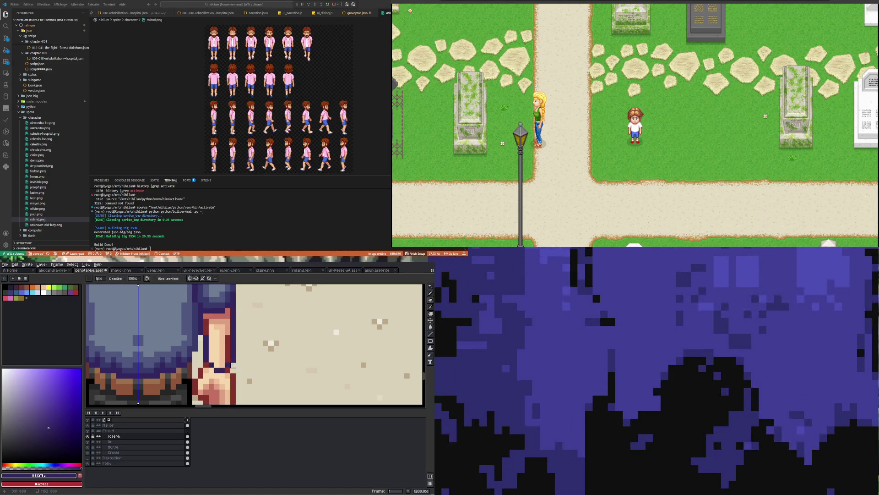
# Paint dark purple from the sleeve along the hand's upper edge and side.
pyautogui.press('i')
pyautogui.click(213, 303)
pyautogui.press('b')
pyautogui.moveTo(206, 310); pyautogui.dragTo(206, 316)
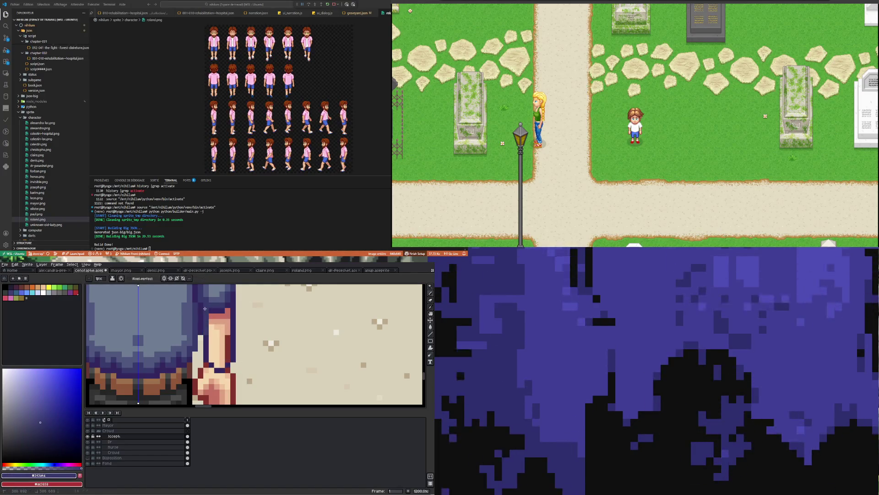
pyautogui.moveTo(213, 355)
pyautogui.mouseDown()
pyautogui.moveTo(214, 334)
pyautogui.moveTo(229, 357)
pyautogui.mouseUp()
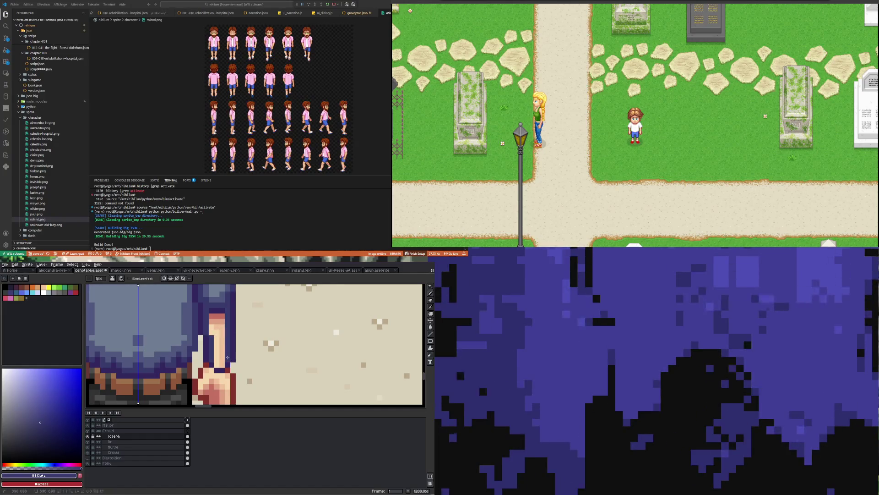
# Lighten dark sleeve pixels and the strip by the wrist with the mid blue-grey shirt colour.
pyautogui.keyDown('alt'); pyautogui.click(222, 299); pyautogui.keyUp('alt')
pyautogui.moveTo(222, 299); pyautogui.dragTo(211, 332)
pyautogui.moveTo(211, 298)
pyautogui.mouseDown()
pyautogui.moveTo(212, 329)
pyautogui.moveTo(222, 307)
pyautogui.moveTo(224, 367)
pyautogui.moveTo(217, 318)
pyautogui.mouseUp()
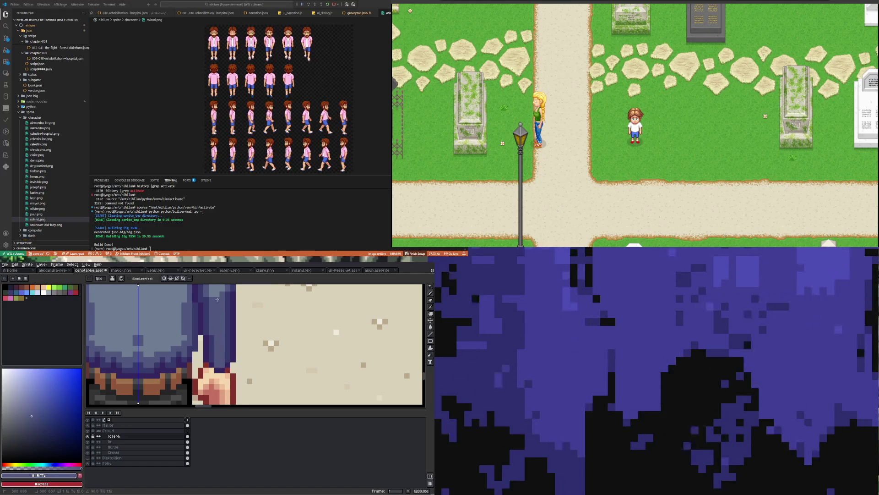
pyautogui.scroll(-5, 219, 347)
pyautogui.scroll(3, 220, 331)
# Paint a lighter sleeve-blue highlight strip down both sleeve edges.
pyautogui.press('alt')
pyautogui.keyDown('alt'); pyautogui.click(216, 335); pyautogui.keyUp('alt')
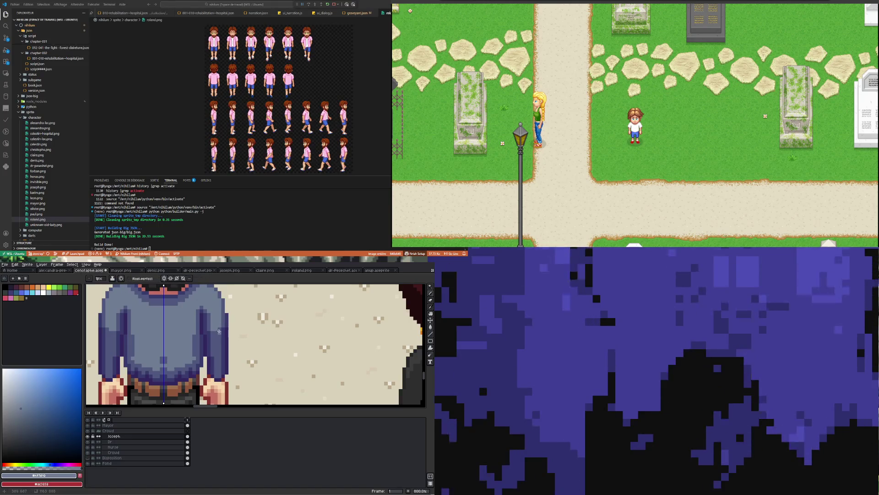
pyautogui.moveTo(219, 334)
pyautogui.mouseDown()
pyautogui.moveTo(219, 373)
pyautogui.moveTo(217, 363)
pyautogui.mouseUp()
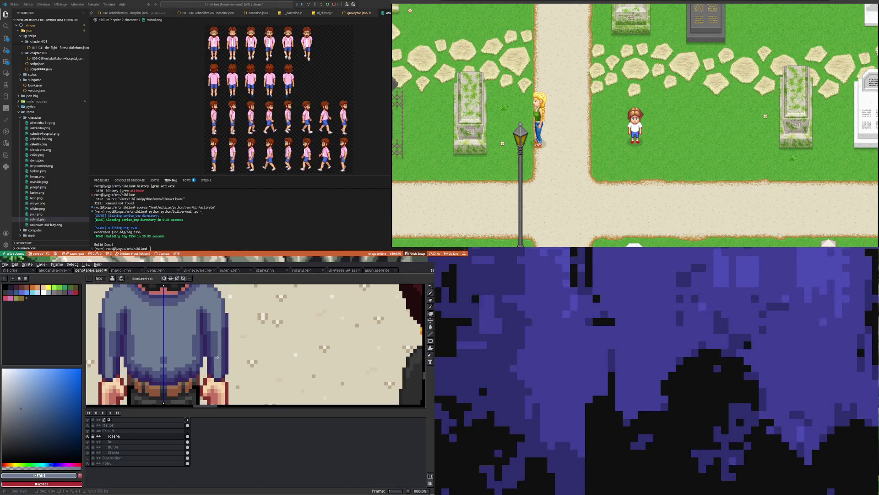
pyautogui.scroll(-2, 218, 371)
pyautogui.scroll(4, 215, 338)
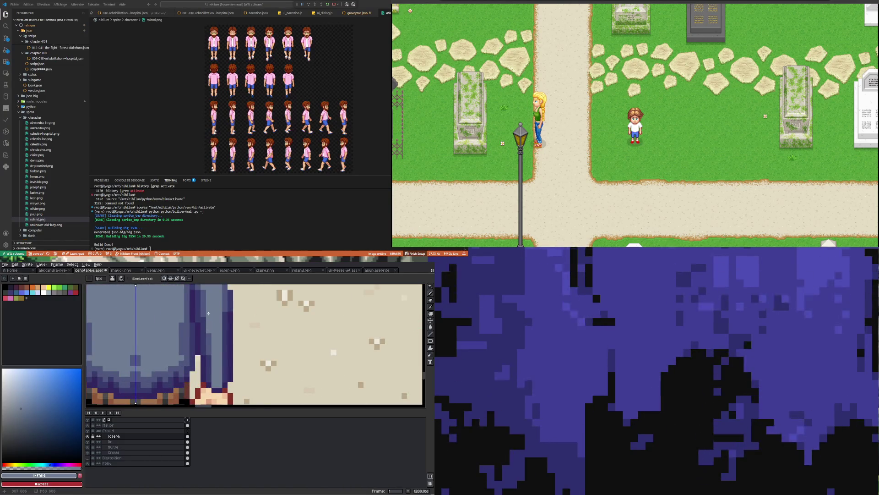
# Sample the blue-grey shirt colour, then the dark navy outline colour for the pencil.
pyautogui.keyDown('alt'); pyautogui.click(203, 319); pyautogui.keyUp('alt')
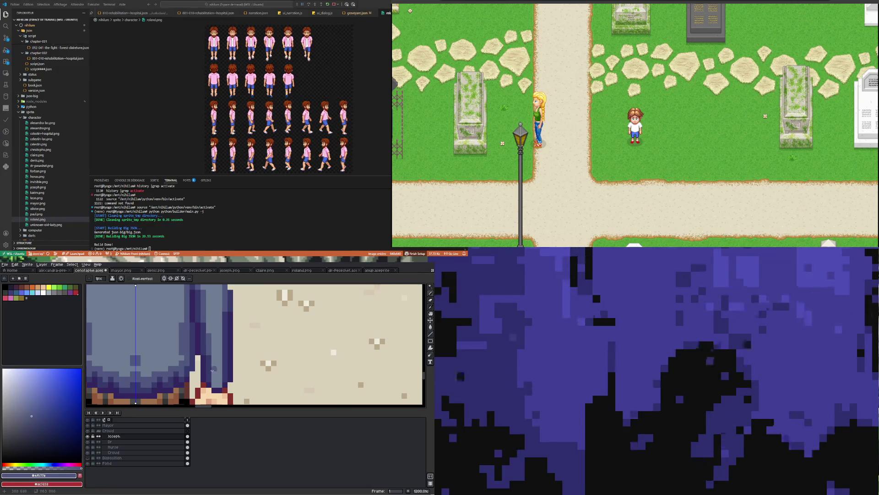
pyautogui.scroll(-5, 158, 354)
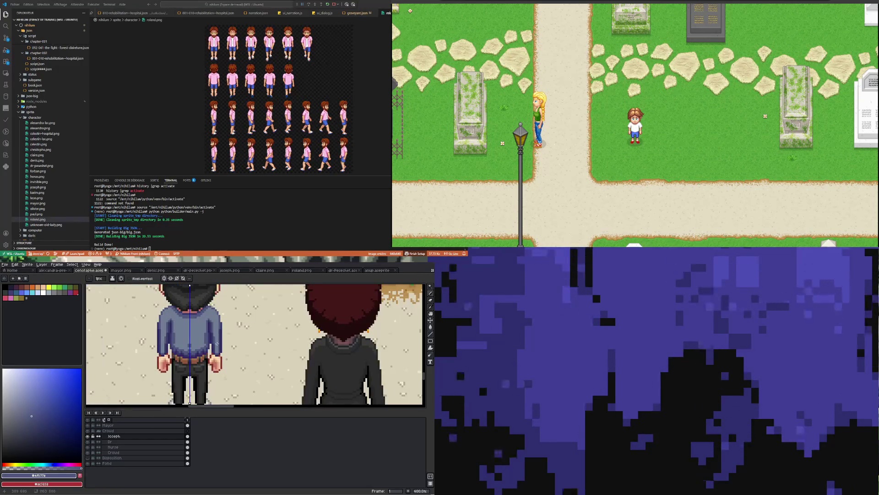
pyautogui.scroll(3, 158, 354)
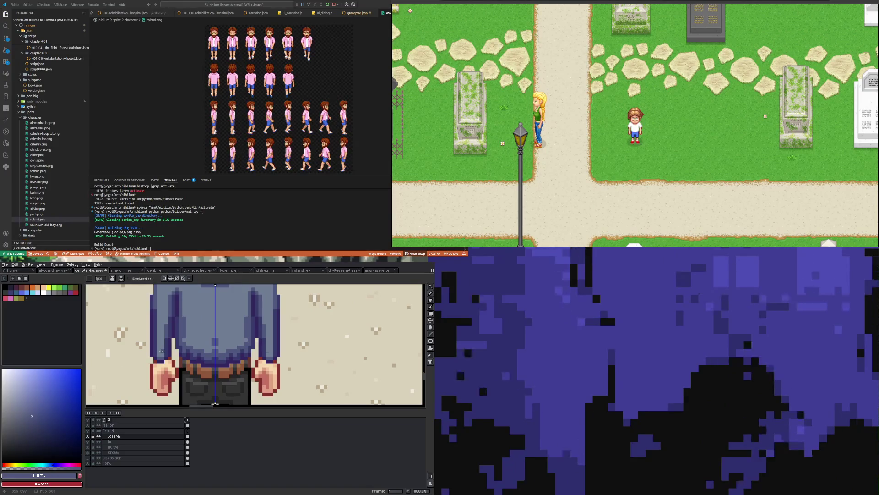
pyautogui.scroll(5, 157, 350)
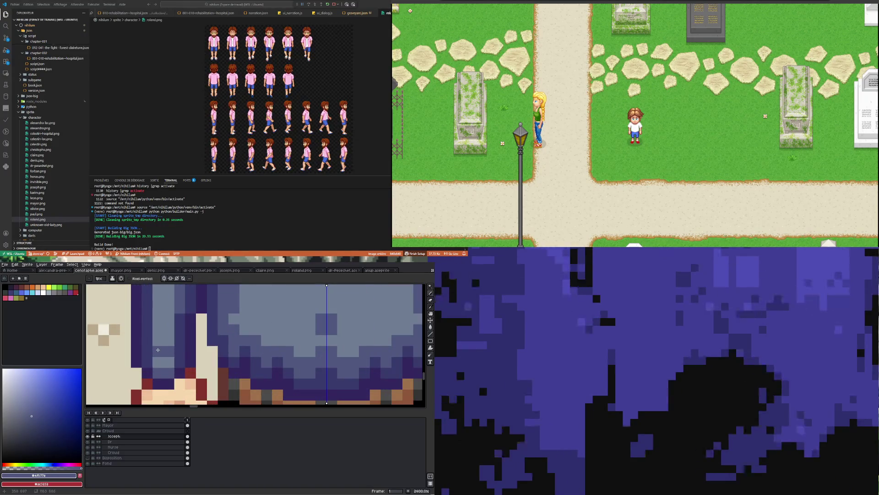
pyautogui.press('i')
pyautogui.click(142, 334)
pyautogui.press('b')
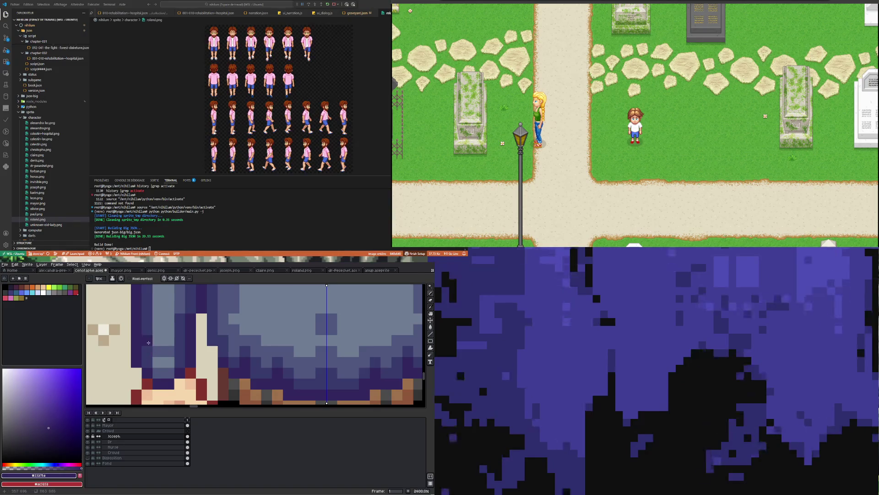
pyautogui.scroll(-5, 178, 346)
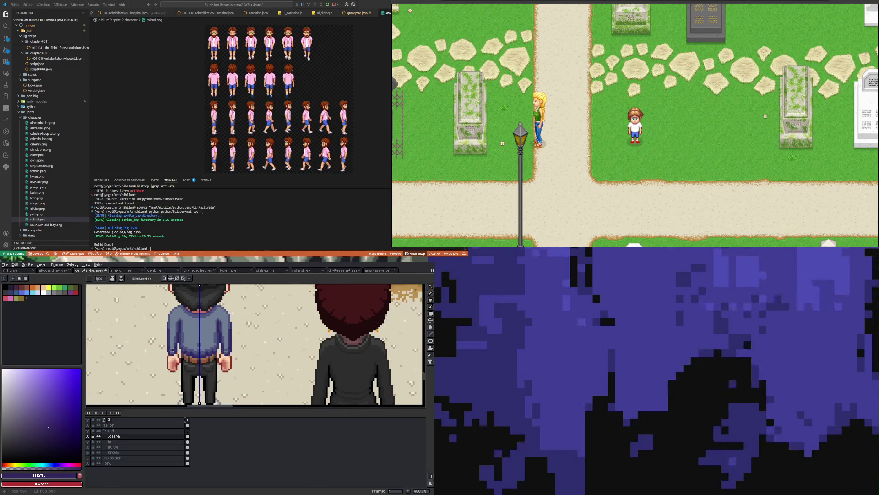
pyautogui.scroll(3, 166, 329)
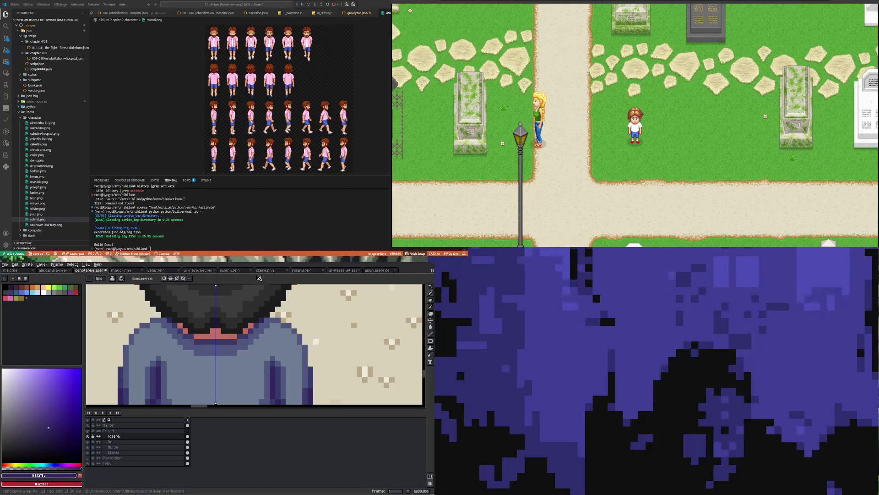
# Paint over the red collar pixels with the blue-grey shirt colour.
pyautogui.press('i')
pyautogui.scroll(3, 181, 321)
pyautogui.keyDown('alt'); pyautogui.click(181, 322); pyautogui.keyUp('alt')
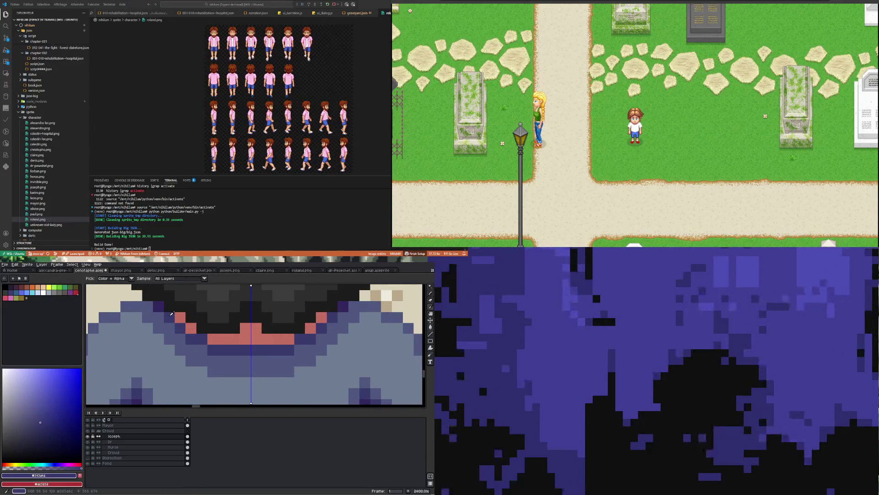
pyautogui.keyDown('alt'); pyautogui.click(174, 323); pyautogui.keyUp('alt')
pyautogui.moveTo(174, 322)
pyautogui.mouseDown()
pyautogui.moveTo(197, 339)
pyautogui.moveTo(245, 339)
pyautogui.moveTo(243, 328)
pyautogui.moveTo(224, 350)
pyautogui.moveTo(271, 346)
pyautogui.mouseUp()
pyautogui.scroll(-5, 271, 346)
pyautogui.scroll(3, 194, 356)
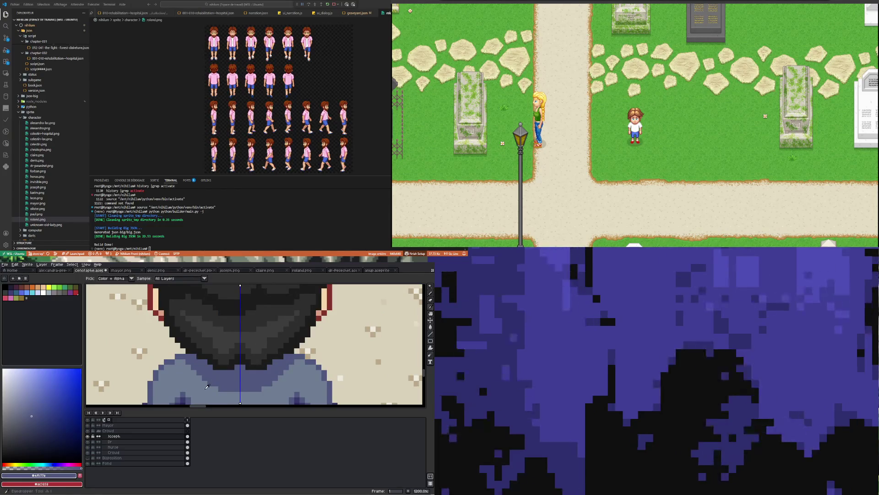
# Sample a shirt colour and undo the last pencil stroke.
pyautogui.keyDown('alt'); pyautogui.click(230, 382); pyautogui.keyUp('alt')
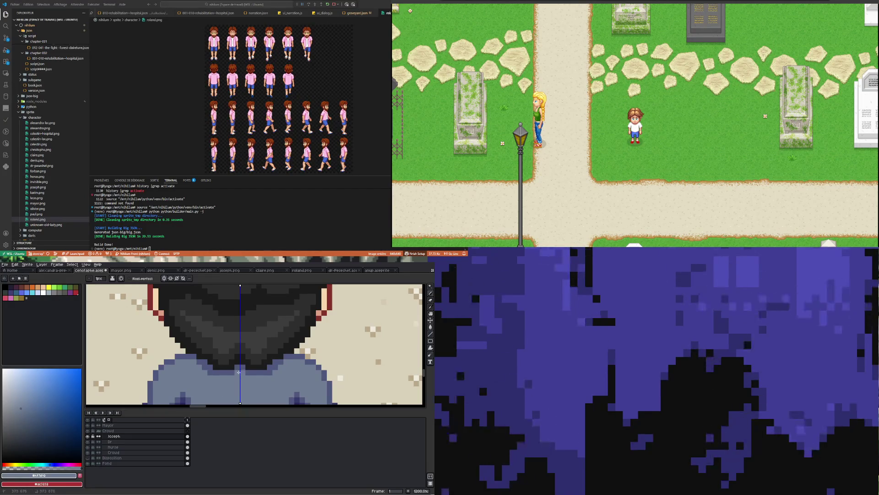
pyautogui.scroll(-4, 239, 372)
pyautogui.scroll(2, 233, 343)
pyautogui.hotkey('ctrl', 'z')
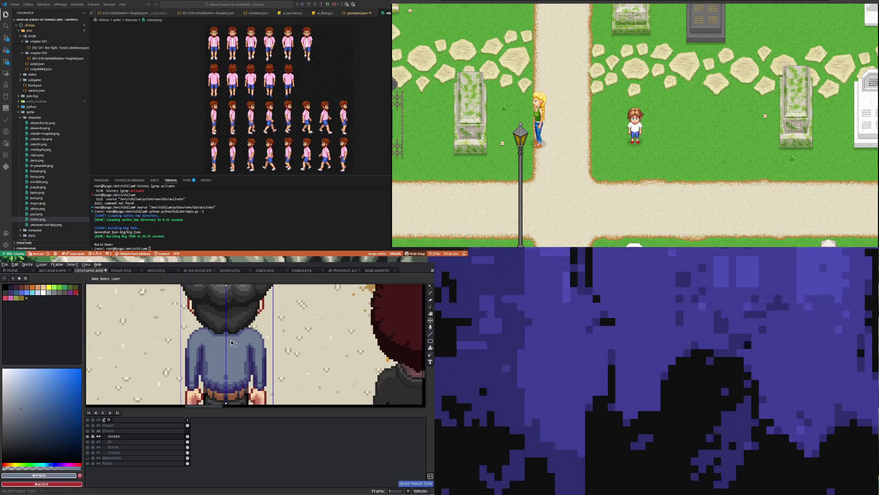
pyautogui.press('b')
pyautogui.scroll(-3, 231, 348)
pyautogui.scroll(4, 227, 361)
pyautogui.scroll(-1, 224, 368)
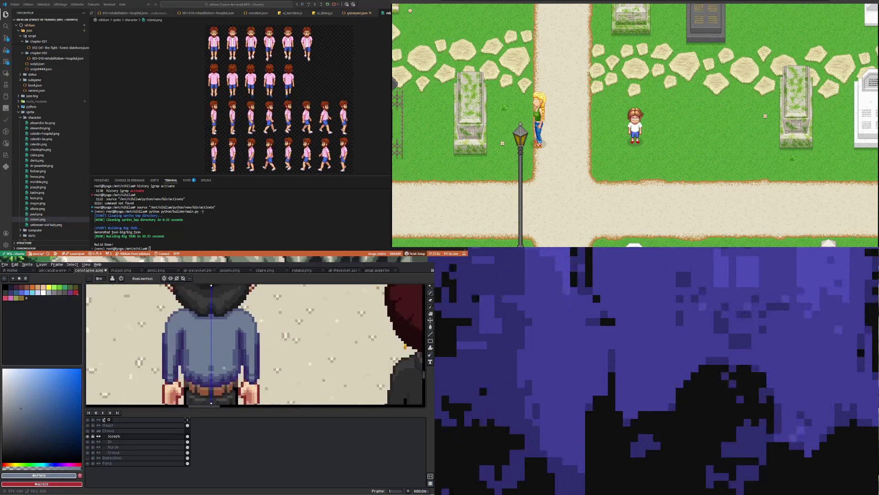
pyautogui.scroll(2, 224, 368)
# Sample the blue-grey shirt colour and then the lighter sleeve blue.
pyautogui.keyDown('alt'); pyautogui.click(213, 359); pyautogui.keyUp('alt')
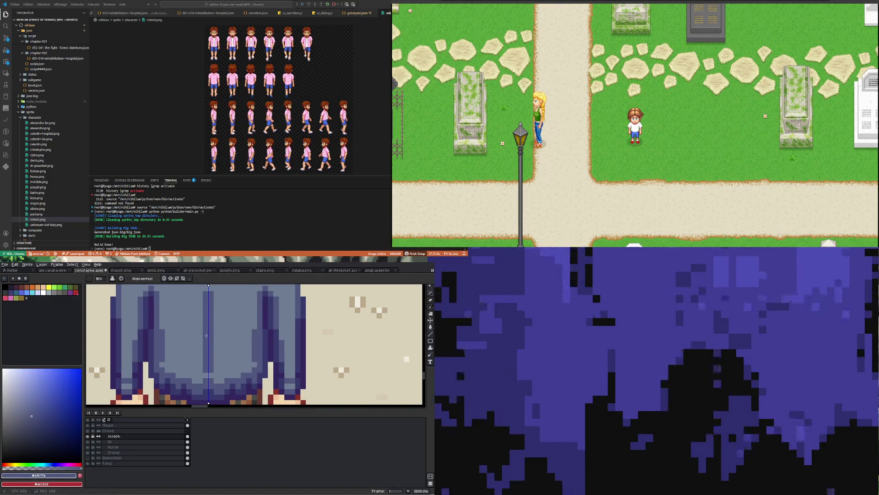
pyautogui.scroll(-2, 206, 336)
pyautogui.scroll(2, 206, 336)
pyautogui.press('alt')
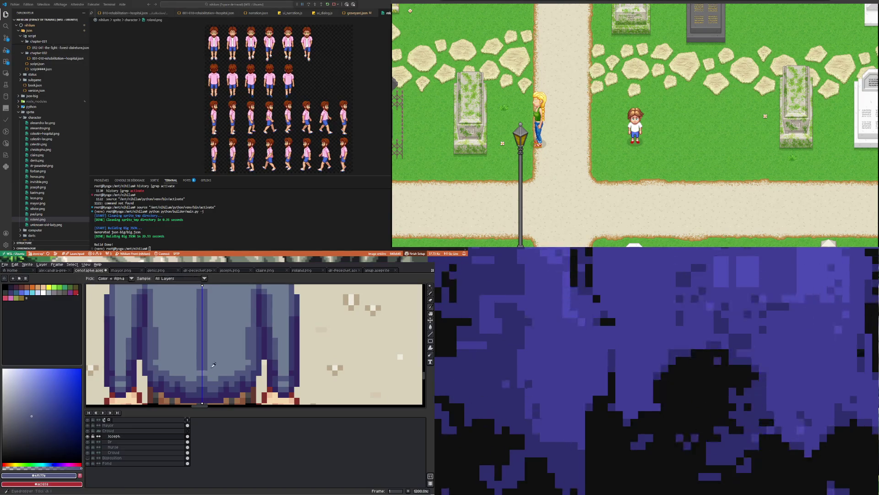
pyautogui.keyDown('alt'); pyautogui.click(204, 368); pyautogui.keyUp('alt')
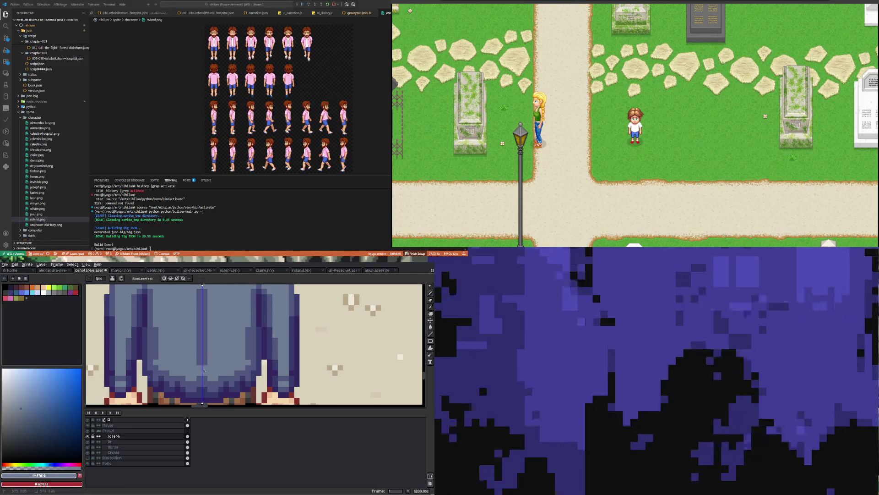
pyautogui.scroll(-5, 202, 370)
pyautogui.scroll(3, 212, 350)
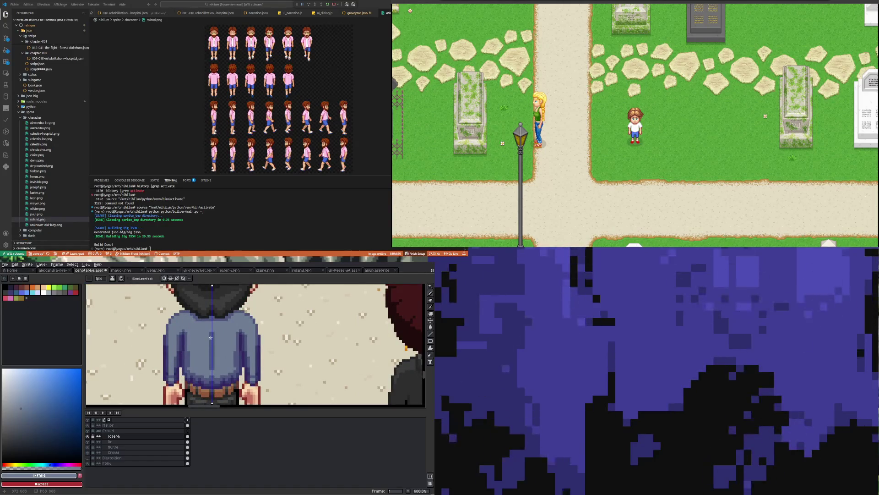
pyautogui.scroll(-4, 217, 340)
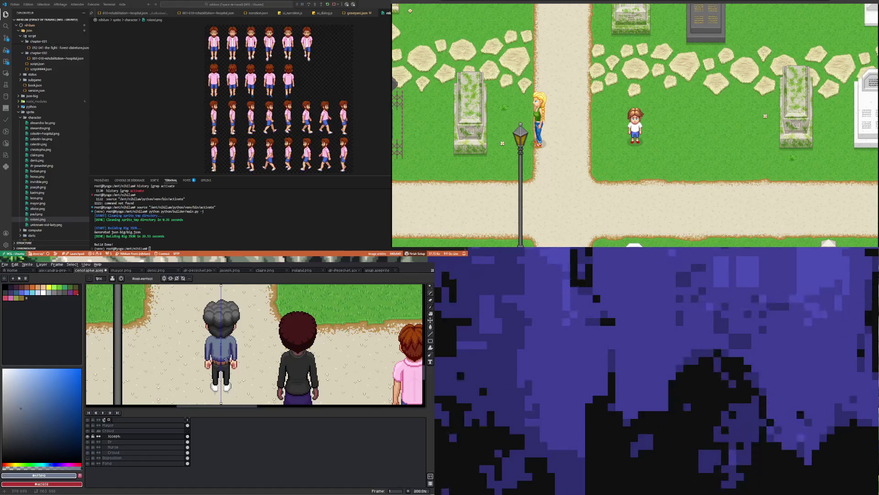
pyautogui.scroll(3, 226, 360)
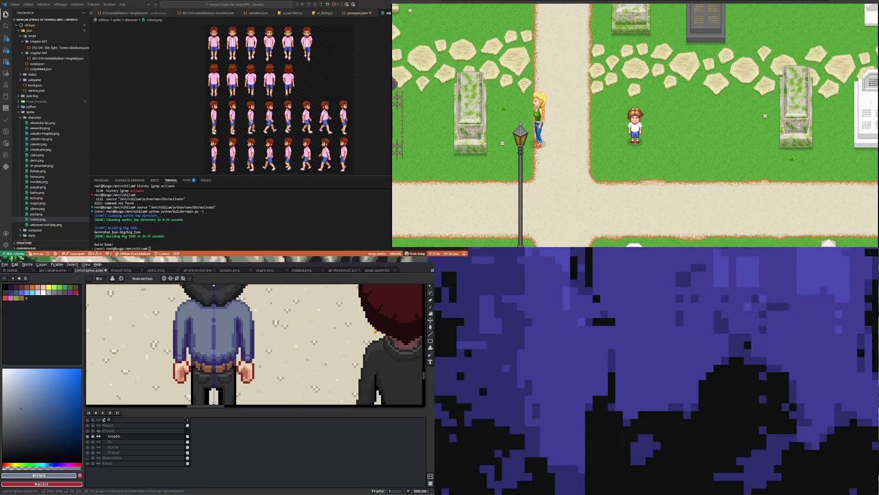
pyautogui.scroll(5, 210, 374)
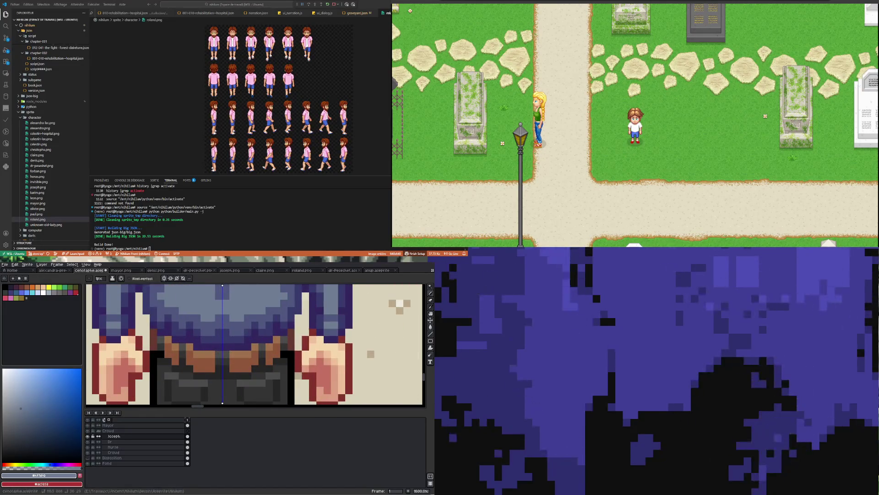
# Sample the skin tone #dc9f82 from Joseph's hand as the pencil colour.
pyautogui.press('i')
pyautogui.click(128, 353)
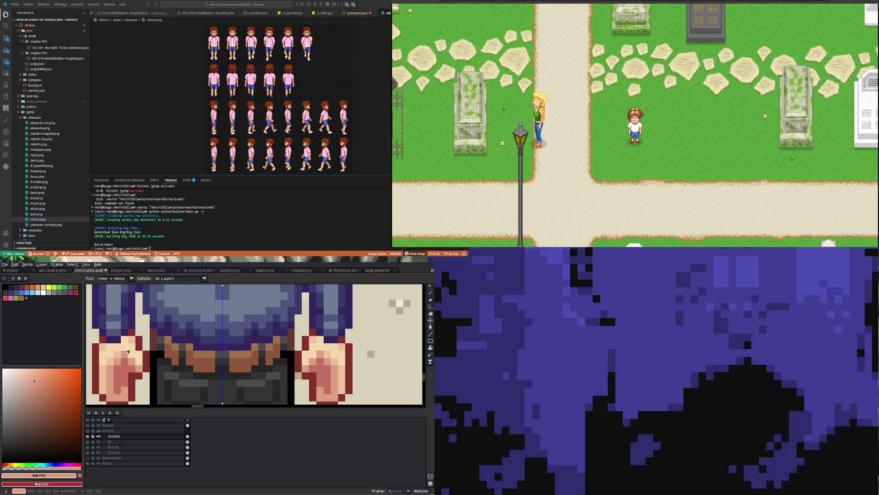
pyautogui.press('b')
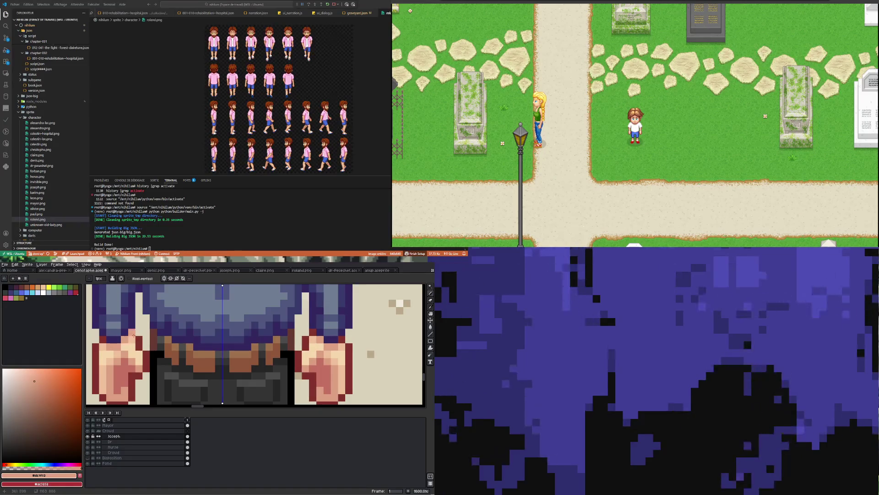
pyautogui.scroll(-4, 154, 362)
pyautogui.scroll(3, 159, 380)
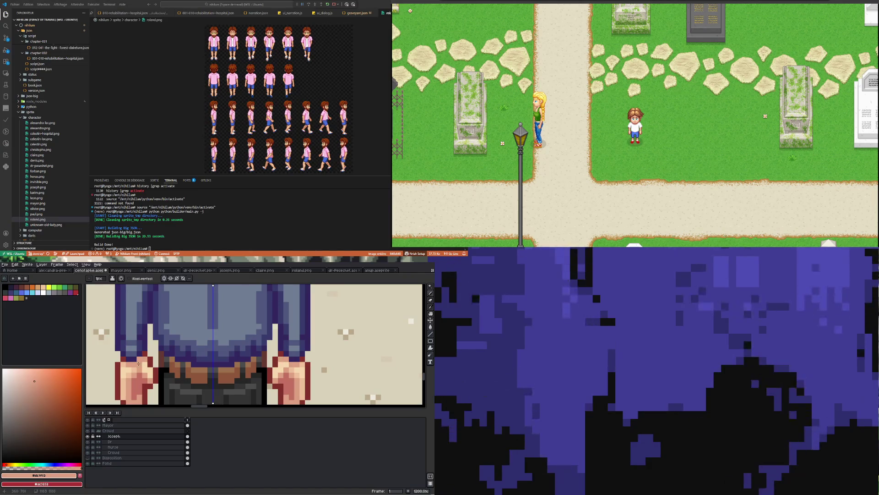
pyautogui.scroll(-5, 123, 365)
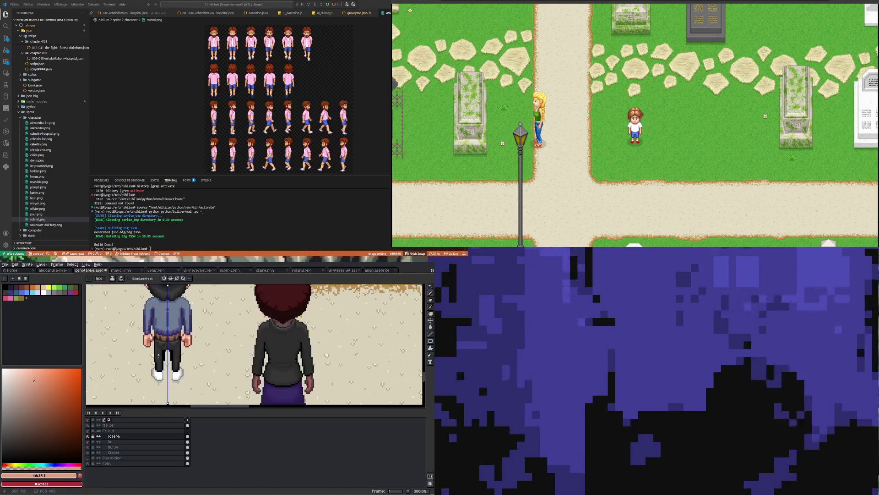
pyautogui.scroll(5, 155, 334)
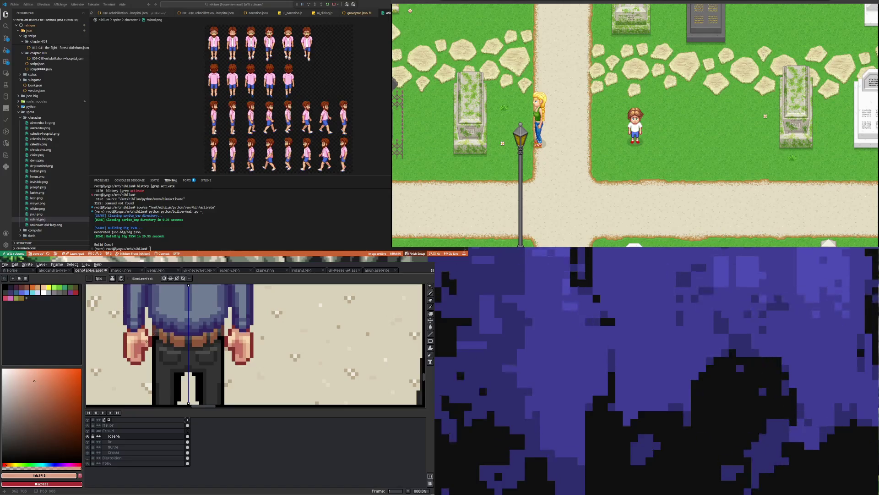
pyautogui.scroll(4, 146, 341)
# Sample the darker hand-shading colour #c37161 from Joseph's hand.
pyautogui.keyDown('alt'); pyautogui.click(124, 354); pyautogui.keyUp('alt')
pyautogui.scroll(-4, 125, 351)
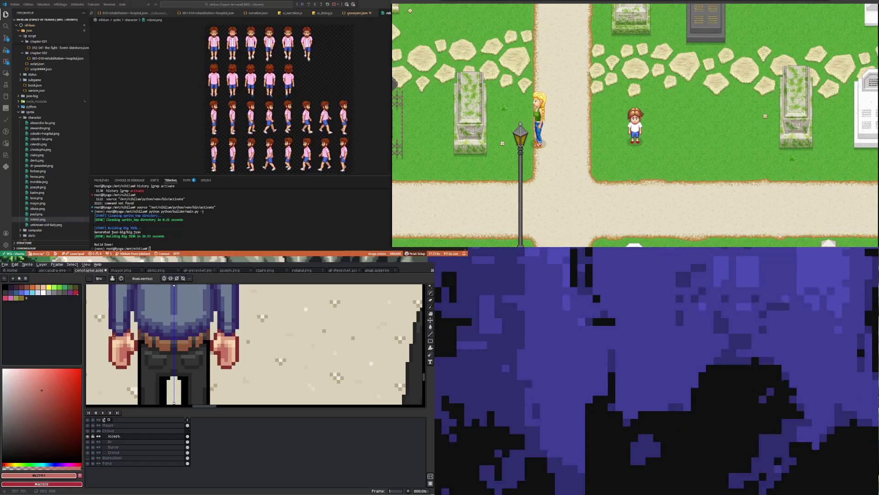
pyautogui.scroll(-5, 128, 368)
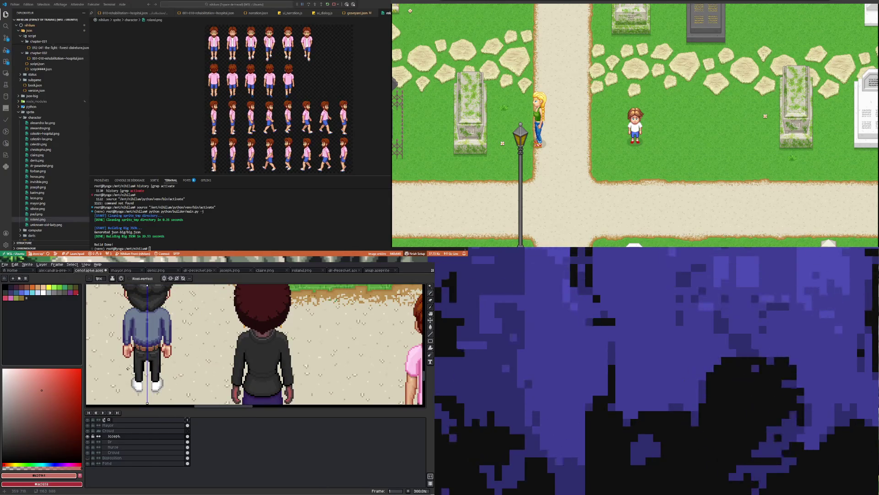
pyautogui.scroll(-1, 129, 367)
pyautogui.scroll(5, 129, 368)
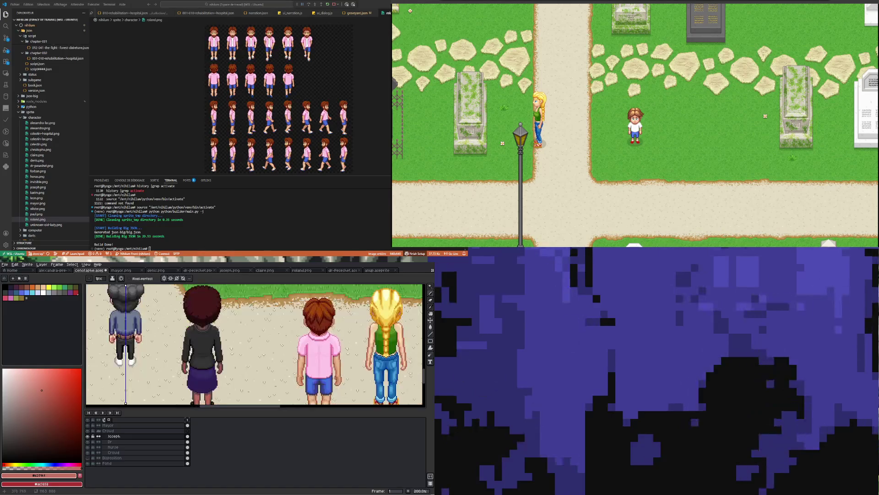
pyautogui.scroll(1, 107, 365)
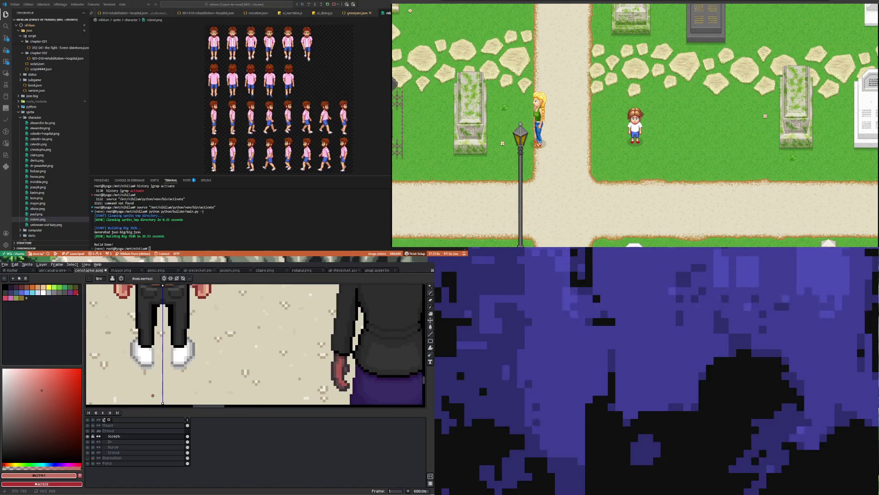
pyautogui.press('i')
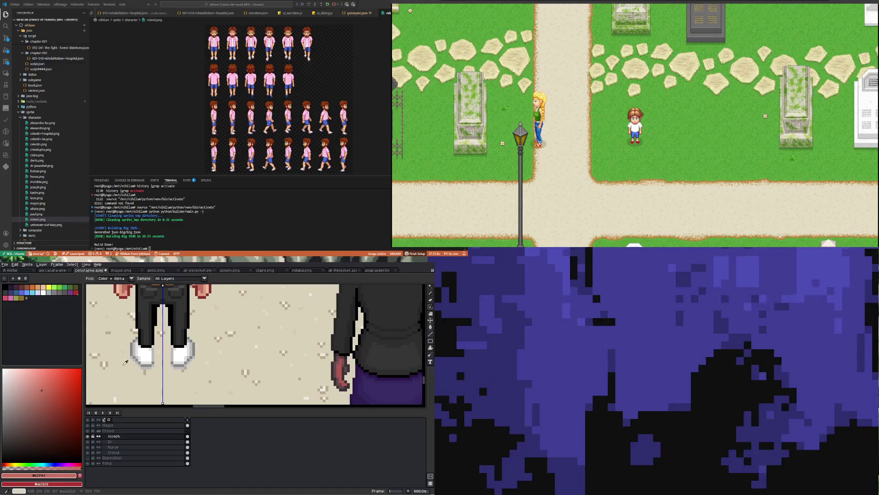
pyautogui.scroll(-4, 137, 352)
pyautogui.scroll(-2, 158, 349)
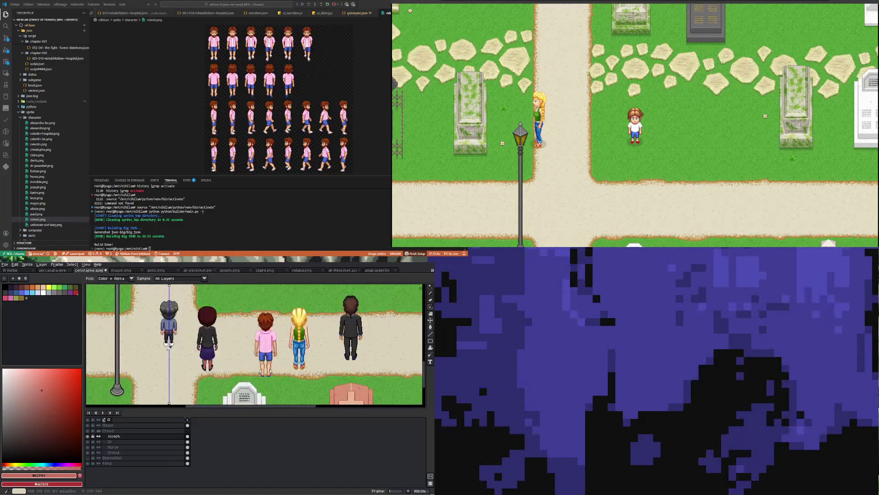
pyautogui.scroll(4, 184, 343)
pyautogui.scroll(-2, 189, 343)
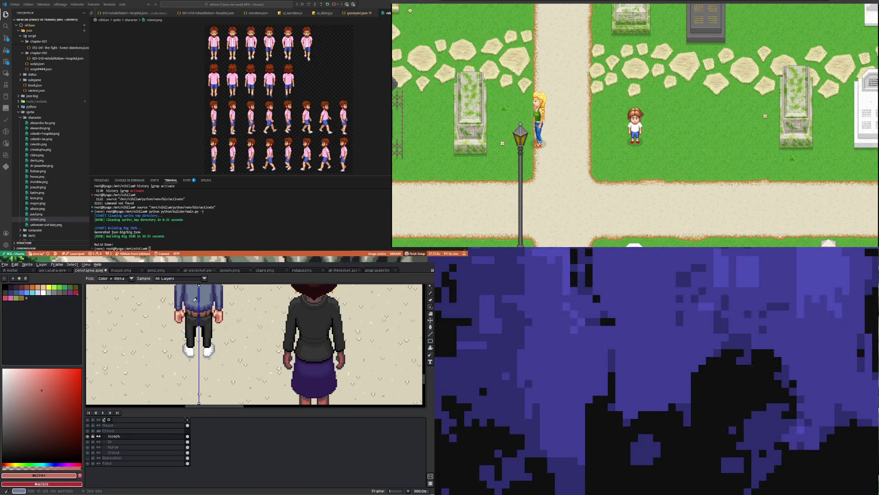
# Sample a brown and paint it along both shoe edges with symmetry on.
pyautogui.keyDown('alt'); pyautogui.click(195, 312); pyautogui.keyUp('alt')
pyautogui.scroll(4, 194, 344)
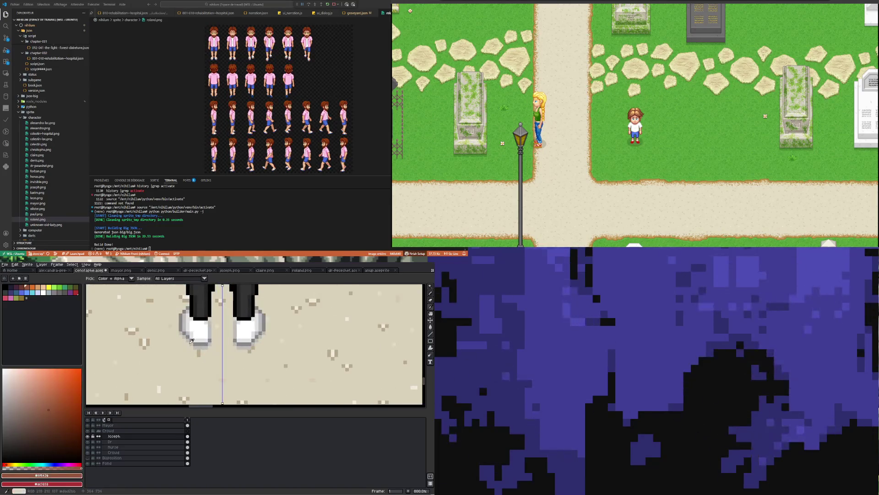
pyautogui.scroll(6, 194, 344)
pyautogui.moveTo(132, 303)
pyautogui.mouseDown()
pyautogui.moveTo(188, 350)
pyautogui.moveTo(218, 357)
pyautogui.mouseUp()
pyautogui.scroll(-8, 228, 317)
pyautogui.scroll(-1, 229, 318)
pyautogui.scroll(5, 218, 293)
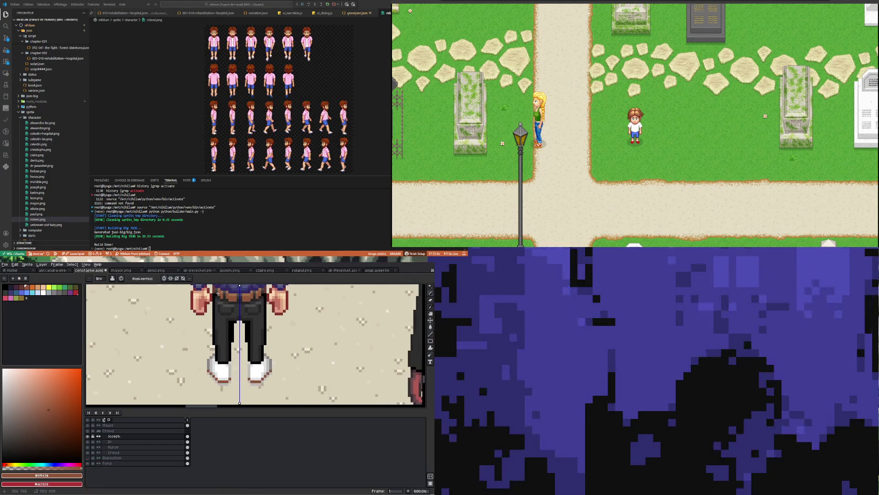
# Darken the left shoe's bottom outline with the darker brown #663931.
pyautogui.press('i')
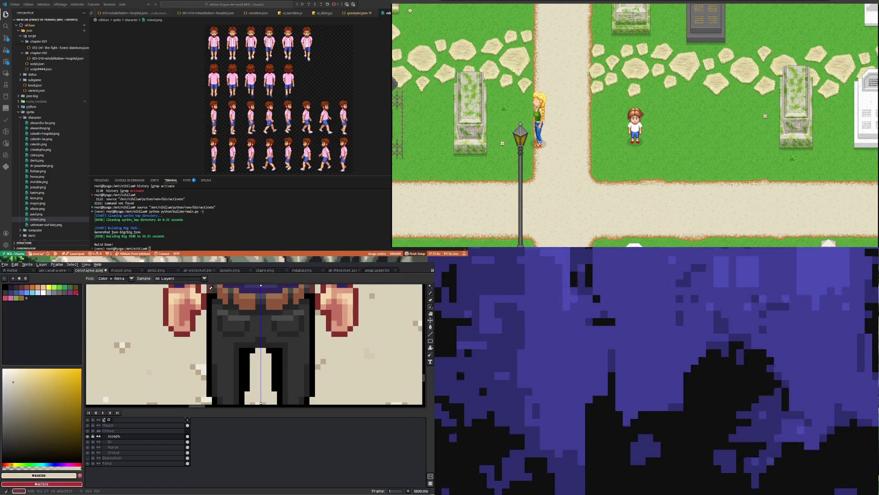
pyautogui.click(209, 296)
pyautogui.scroll(-4, 209, 297)
pyautogui.press('b')
pyautogui.scroll(4, 214, 377)
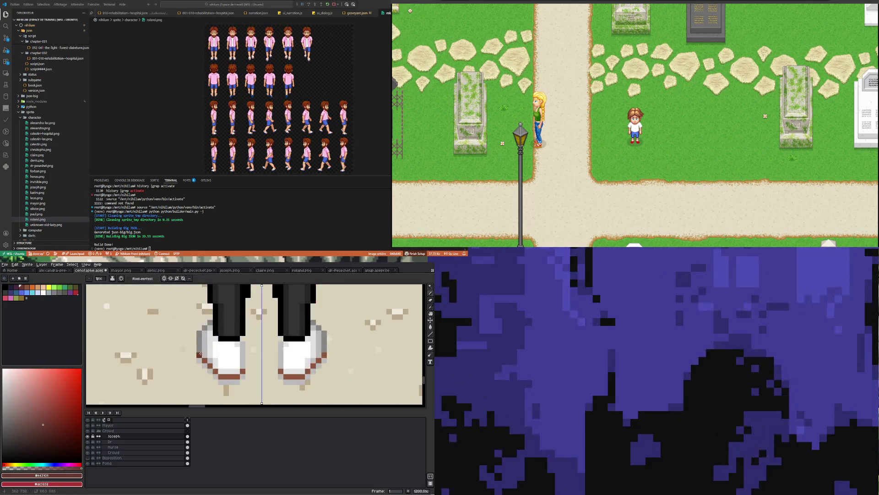
pyautogui.moveTo(229, 376)
pyautogui.mouseDown()
pyautogui.moveTo(243, 371)
pyautogui.moveTo(243, 346)
pyautogui.mouseUp()
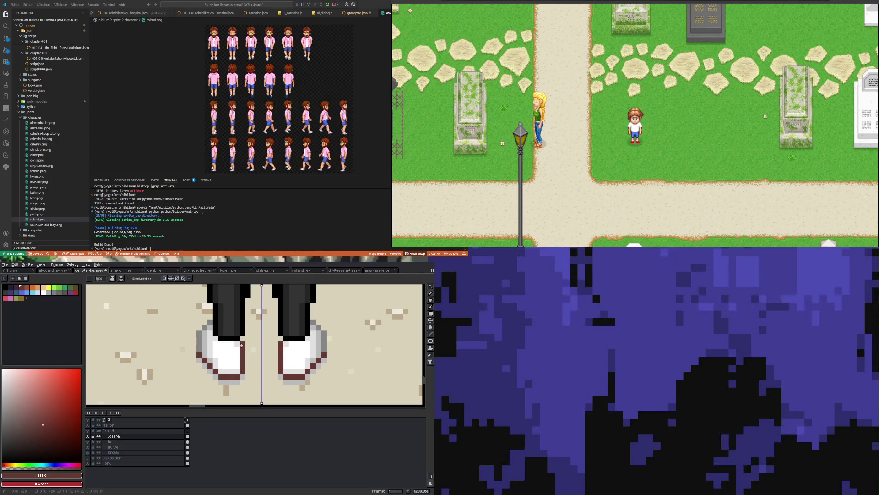
pyautogui.scroll(-4, 226, 366)
pyautogui.scroll(2, 227, 323)
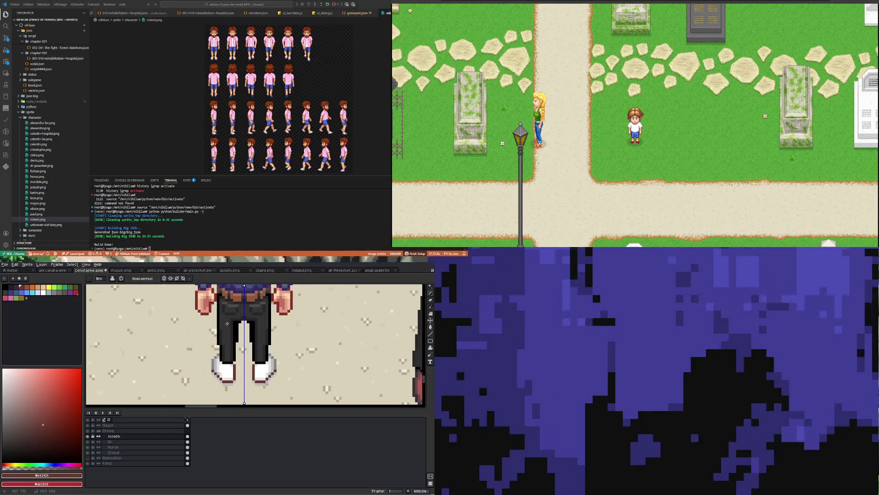
# Colour both shoes' soles and inner edges in the lighter brown #8f563b.
pyautogui.keyDown('alt'); pyautogui.click(224, 376); pyautogui.keyUp('alt')
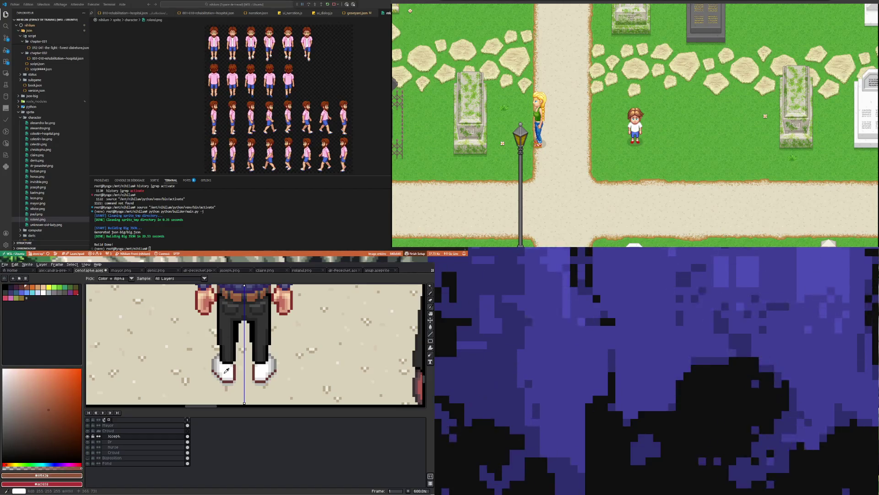
pyautogui.scroll(3, 224, 377)
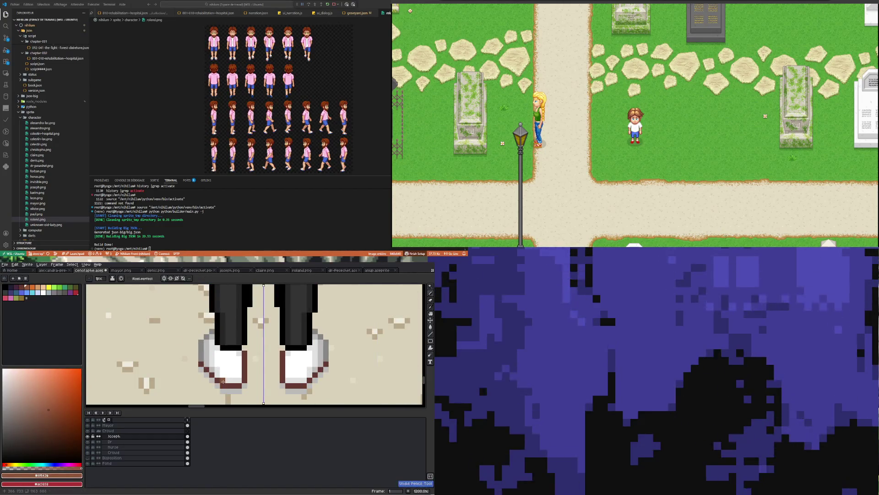
pyautogui.moveTo(224, 381); pyautogui.dragTo(234, 381)
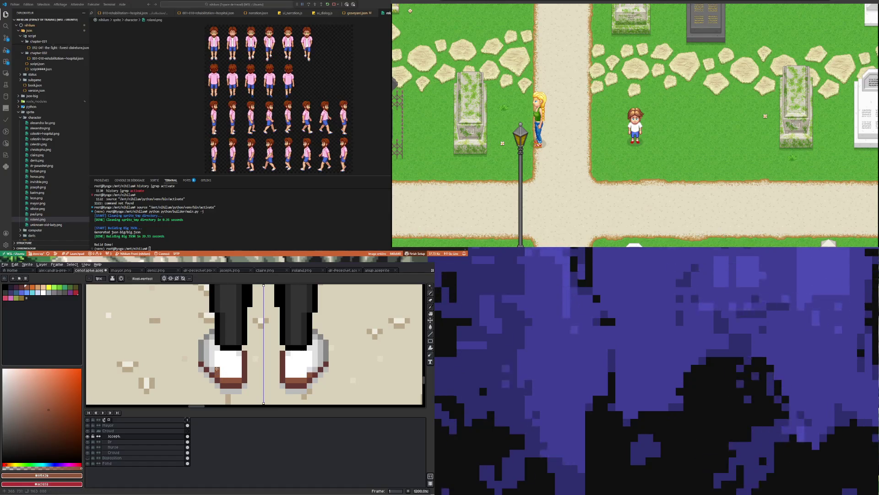
pyautogui.moveTo(213, 367)
pyautogui.mouseDown()
pyautogui.moveTo(211, 343)
pyautogui.moveTo(207, 370)
pyautogui.moveTo(216, 348)
pyautogui.mouseUp()
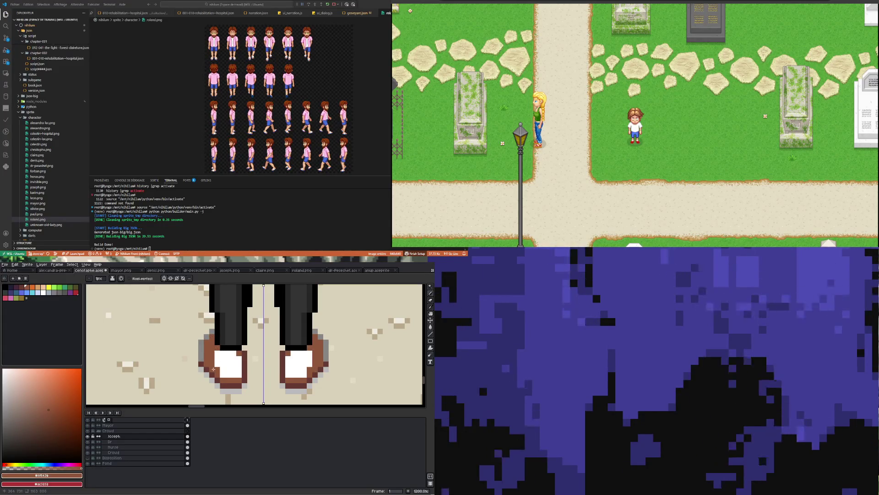
pyautogui.press('u')
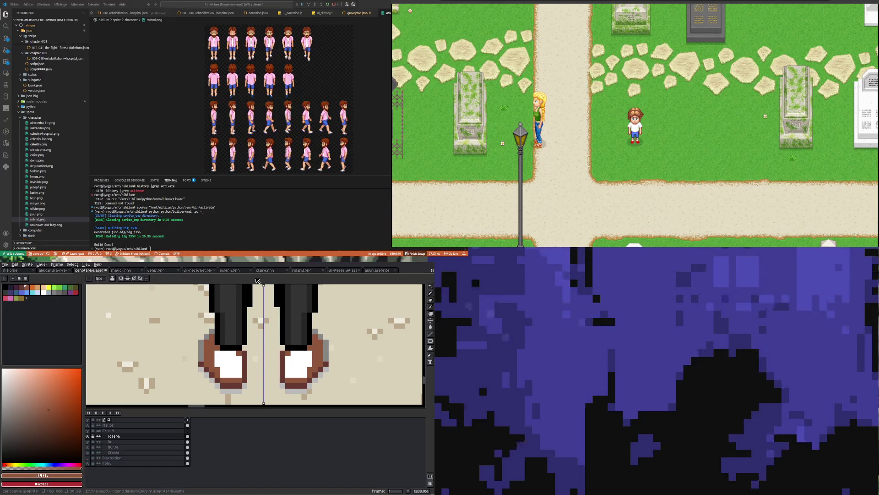
# Replace the remaining grey shoe-edge pixels with dark brown #663931.
pyautogui.press('b')
pyautogui.keyDown('alt'); pyautogui.click(203, 360); pyautogui.keyUp('alt')
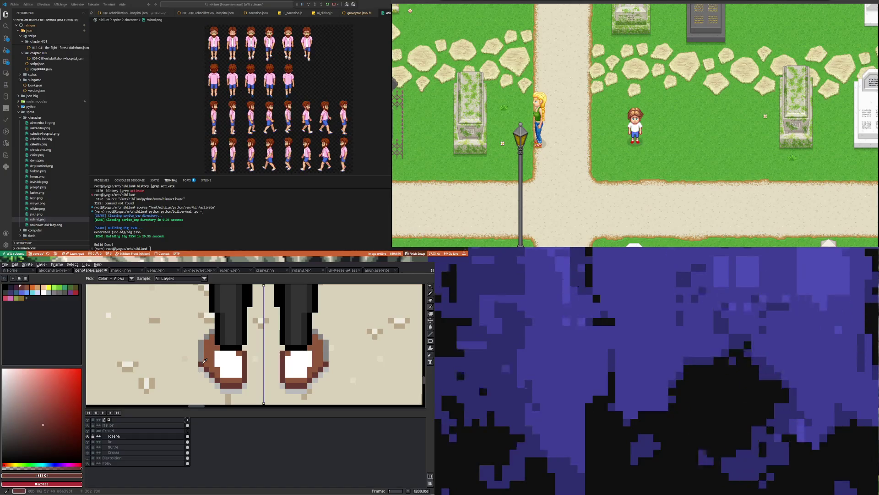
pyautogui.moveTo(202, 353); pyautogui.dragTo(201, 343)
pyautogui.click(212, 333)
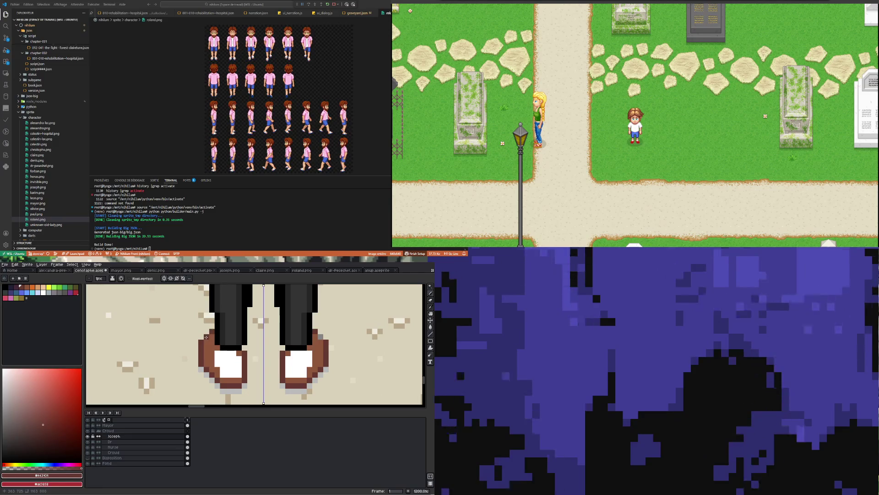
pyautogui.scroll(-4, 211, 339)
pyautogui.scroll(-1, 212, 345)
pyautogui.scroll(5, 225, 320)
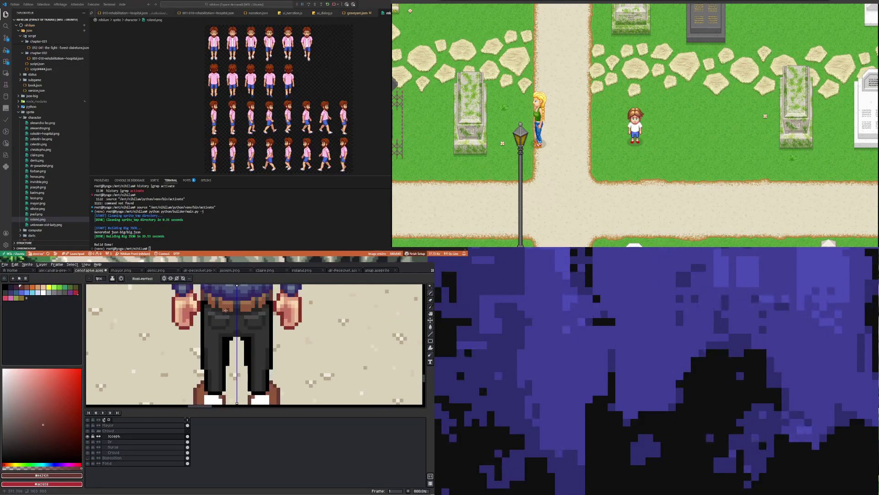
pyautogui.keyDown('alt'); pyautogui.click(224, 298); pyautogui.keyUp('alt')
pyautogui.scroll(-3, 220, 366)
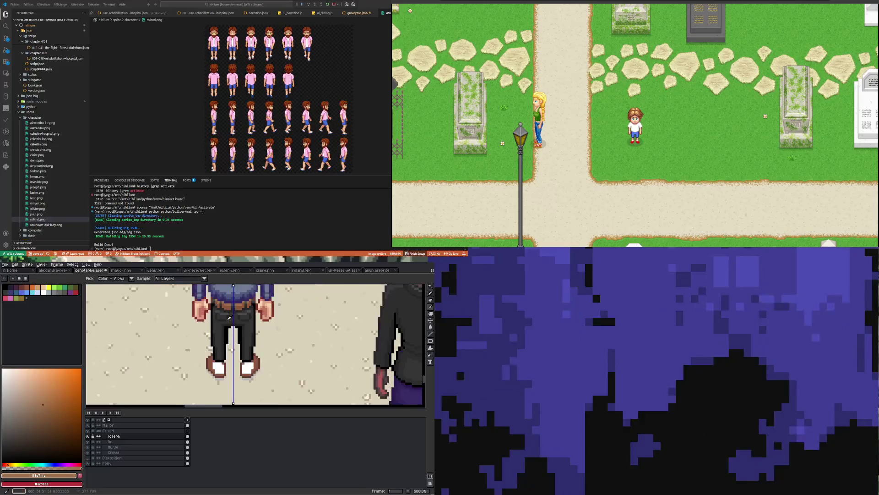
# Shade a shoe pixel with a darker brown sampled from the shoe.
pyautogui.scroll(3, 220, 366)
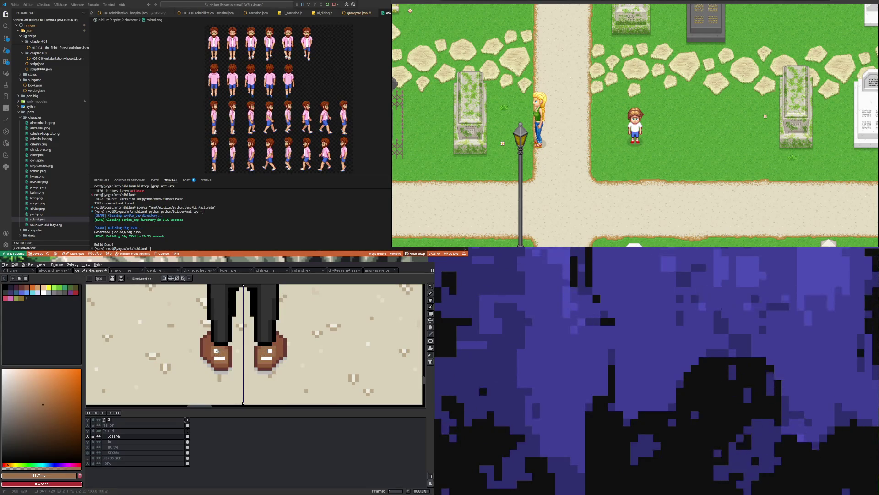
pyautogui.scroll(3, 224, 359)
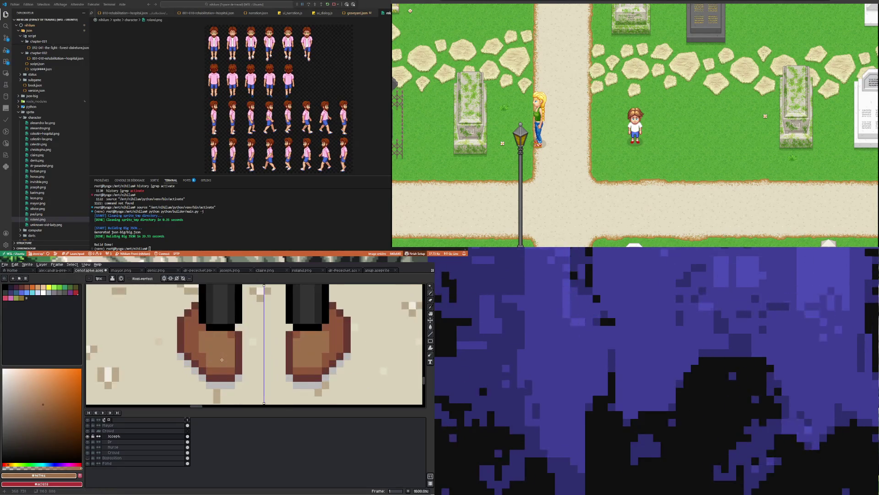
pyautogui.keyDown('alt'); pyautogui.click(165, 317); pyautogui.keyUp('alt')
pyautogui.click(184, 308)
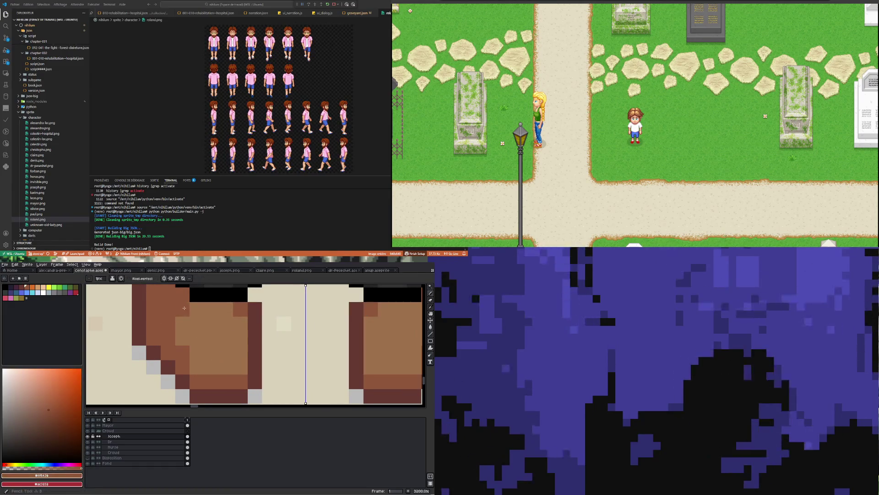
pyautogui.scroll(-2, 184, 339)
pyautogui.scroll(1, 178, 376)
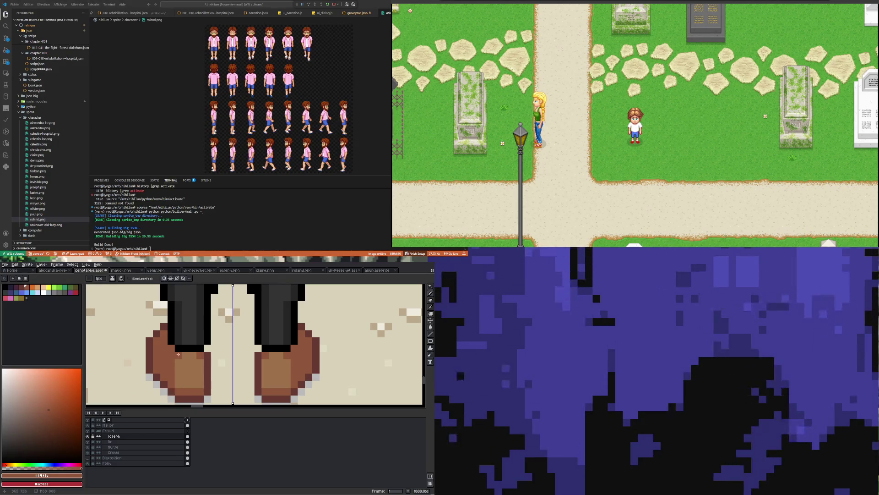
pyautogui.scroll(-3, 176, 371)
pyautogui.scroll(2, 183, 352)
# Outline both shoes' lower-left edges in black picked from the shoe outline.
pyautogui.press('alt')
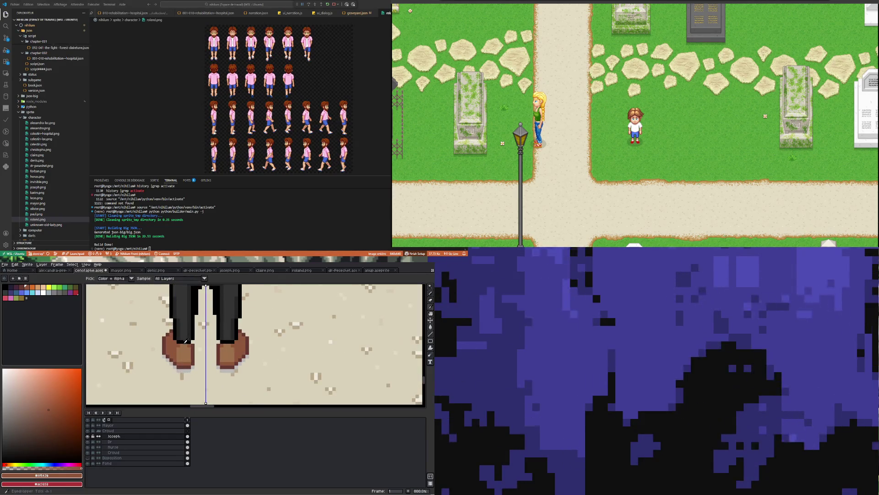
pyautogui.keyDown('alt'); pyautogui.click(185, 339); pyautogui.keyUp('alt')
pyautogui.scroll(1, 176, 370)
pyautogui.click(169, 355)
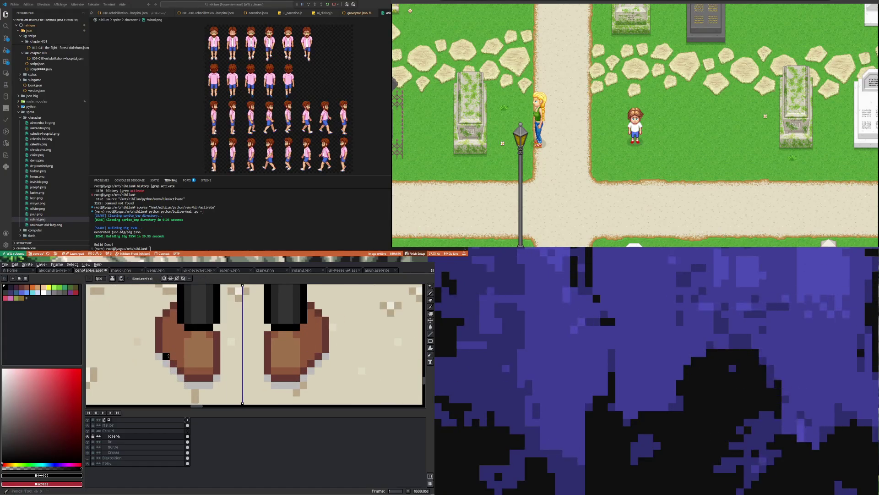
pyautogui.moveTo(161, 356); pyautogui.dragTo(187, 383)
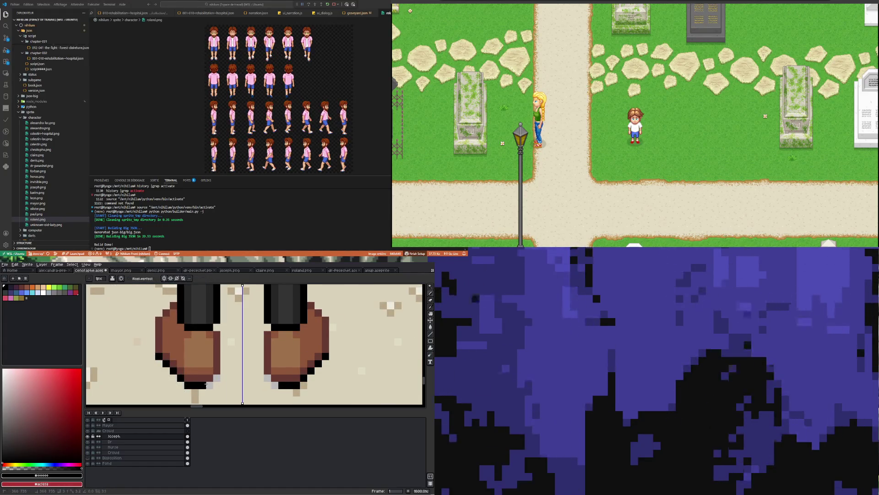
# Zoom in and out to review the finished Joseph in the cemetery lineup.
pyautogui.scroll(-8, 218, 377)
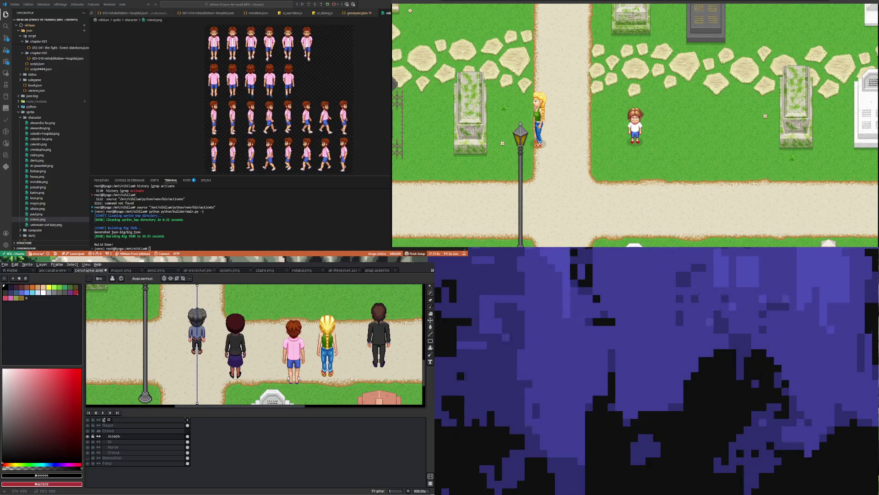
pyautogui.scroll(1, 197, 339)
pyautogui.scroll(-2, 189, 357)
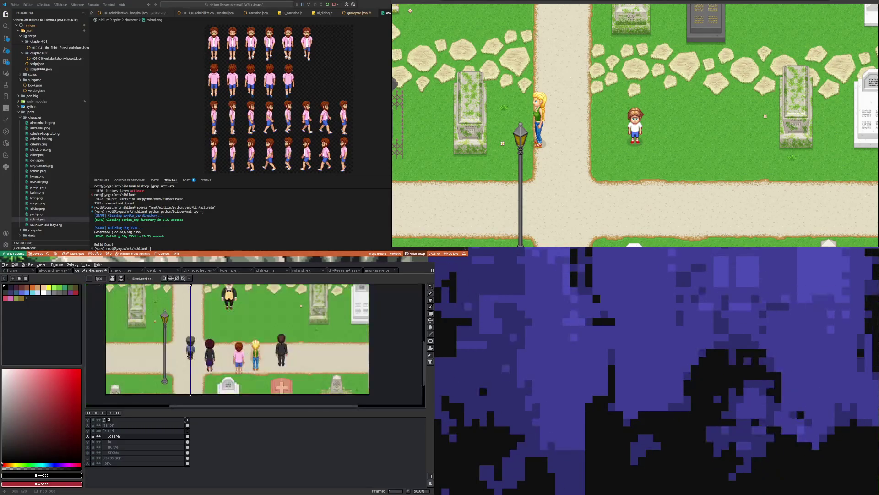
pyautogui.scroll(2, 190, 356)
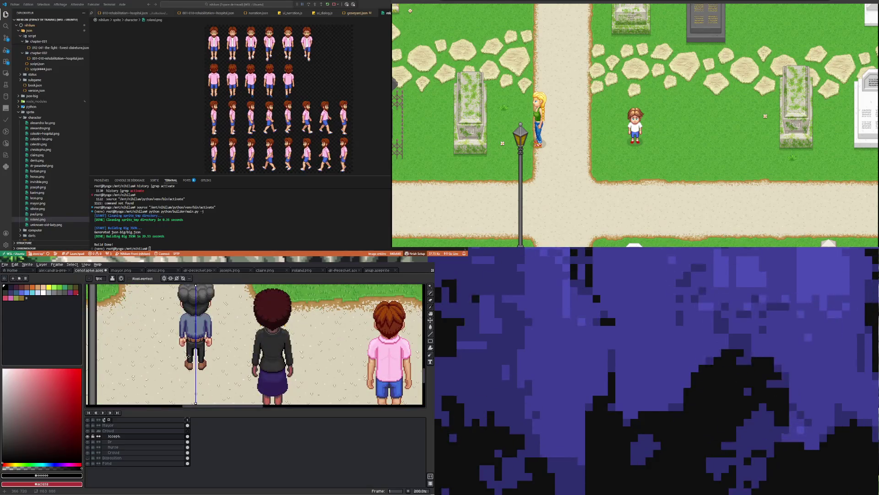
pyautogui.scroll(-2, 188, 356)
pyautogui.scroll(1, 188, 356)
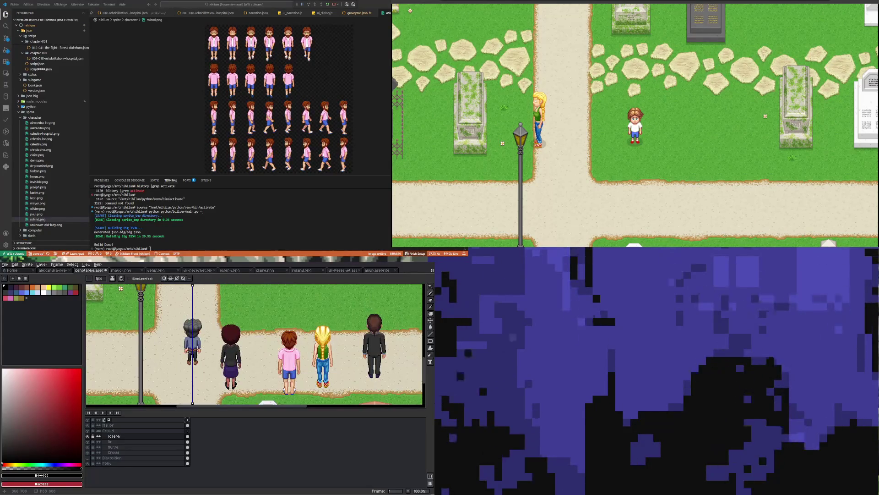
pyautogui.scroll(2, 189, 355)
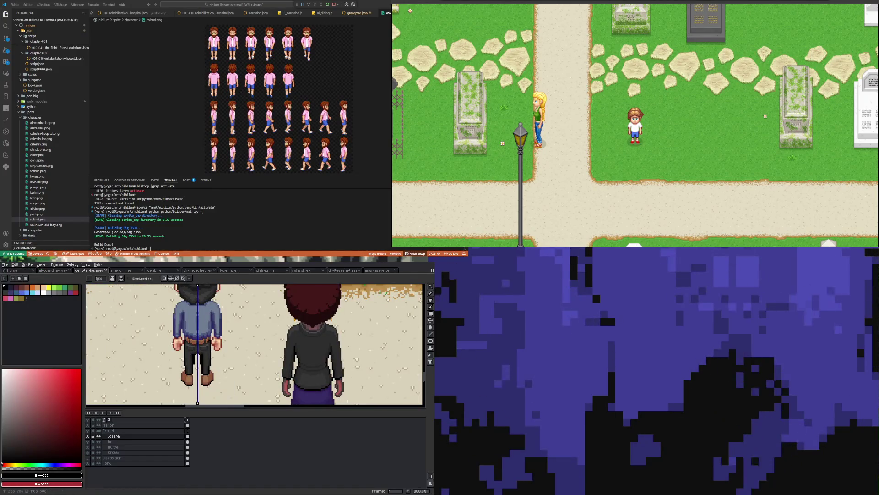
pyautogui.scroll(-2, 167, 342)
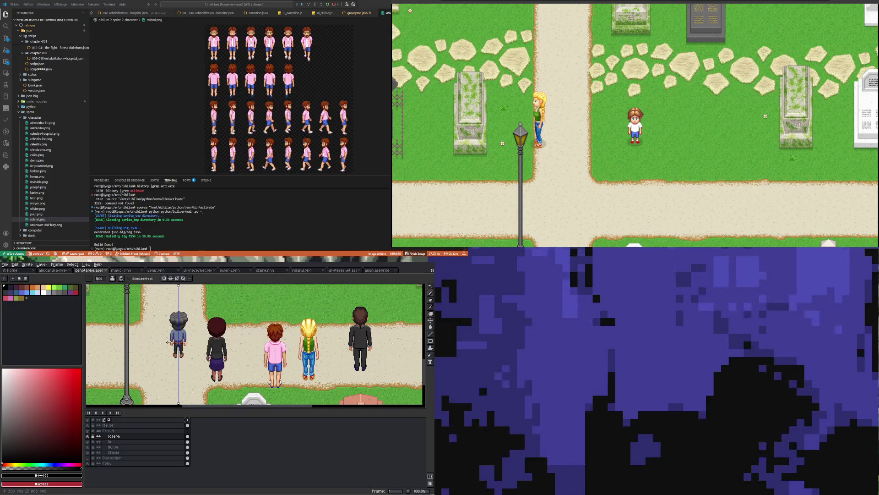
pyautogui.scroll(-2, 168, 342)
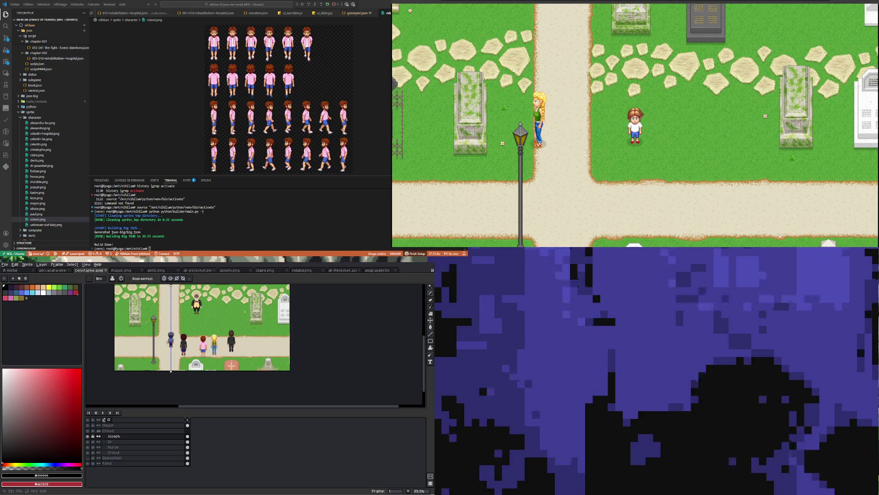
pyautogui.scroll(2, 167, 342)
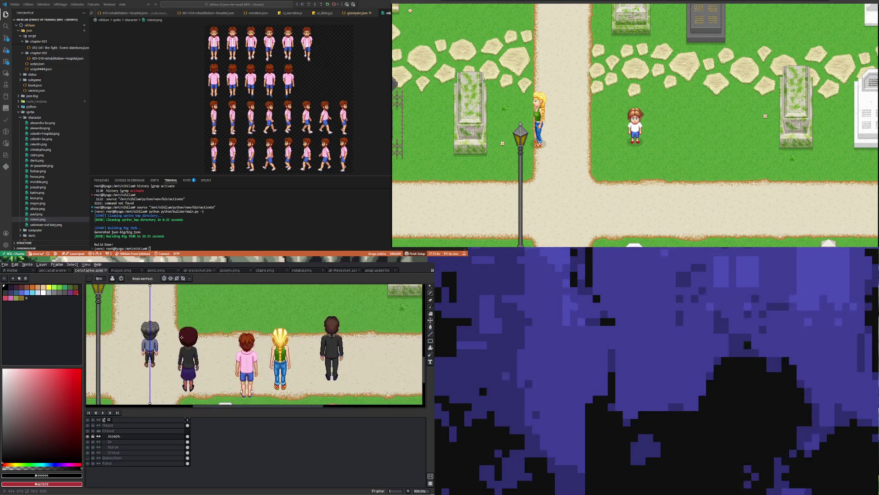
pyautogui.scroll(-1, 182, 338)
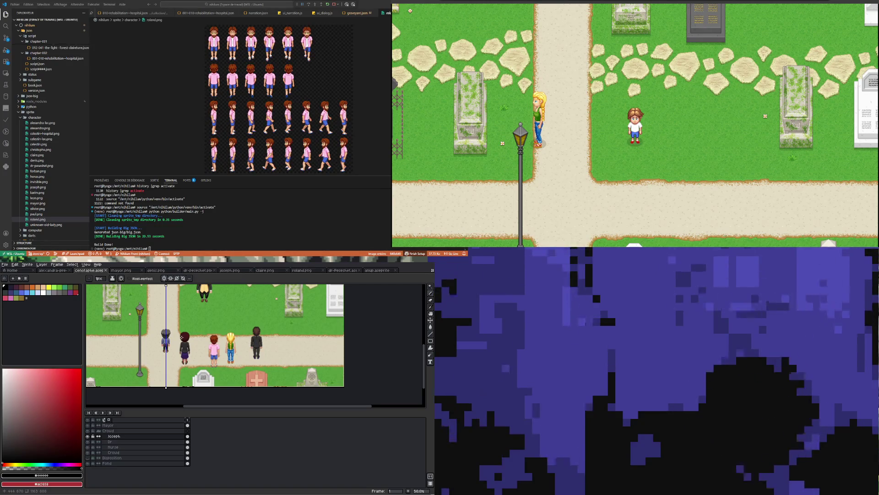
pyautogui.scroll(2, 181, 337)
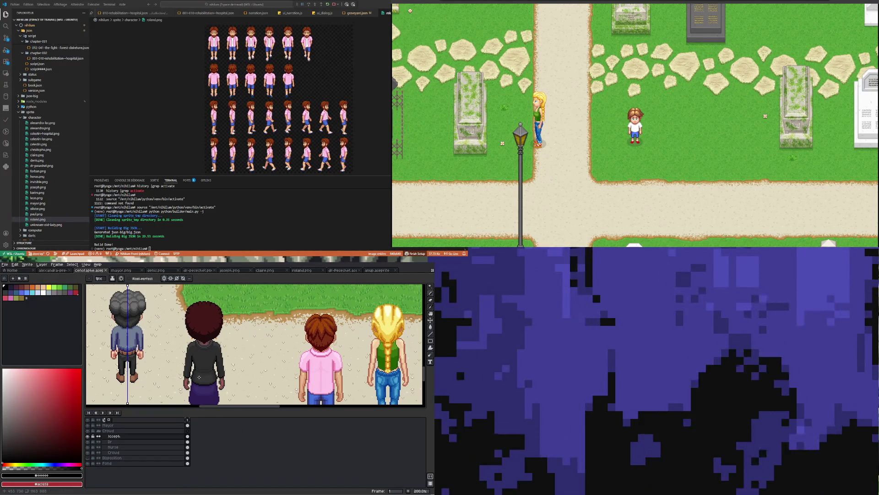
pyautogui.scroll(-2, 178, 343)
pyautogui.scroll(1, 198, 381)
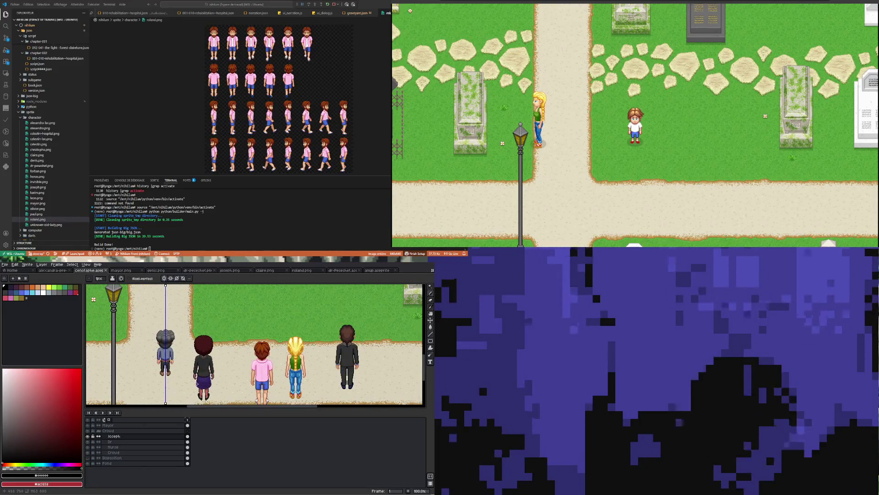
pyautogui.scroll(1, 199, 381)
pyautogui.scroll(-2, 176, 330)
pyautogui.scroll(2, 176, 329)
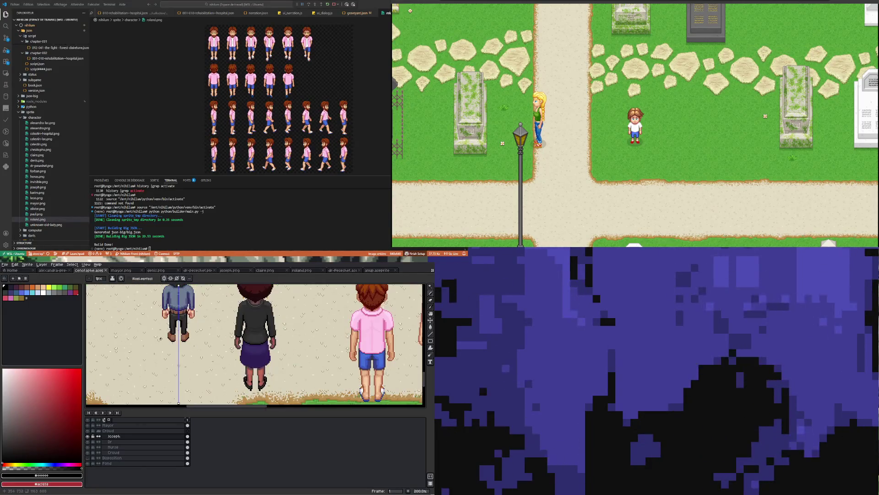
pyautogui.scroll(-2, 175, 330)
pyautogui.scroll(1, 175, 330)
pyautogui.scroll(1, 224, 346)
pyautogui.scroll(-2, 223, 345)
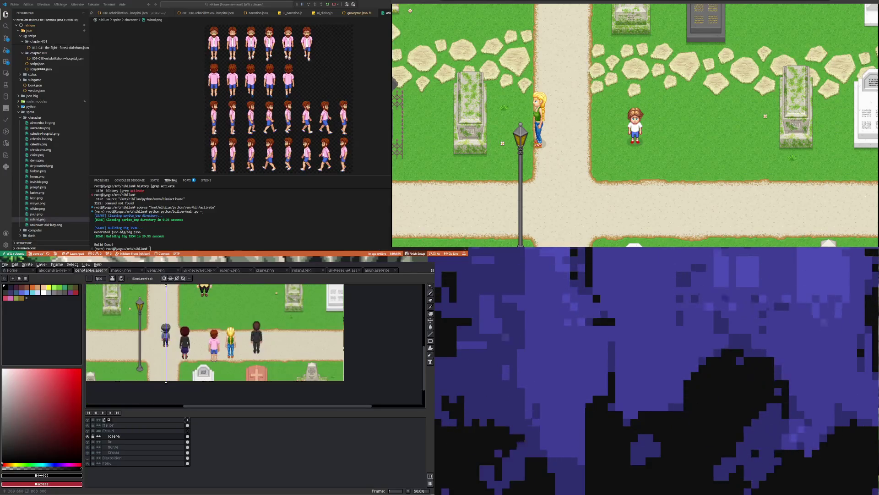
pyautogui.scroll(1, 224, 345)
pyautogui.scroll(-1, 224, 345)
pyautogui.scroll(1, 160, 342)
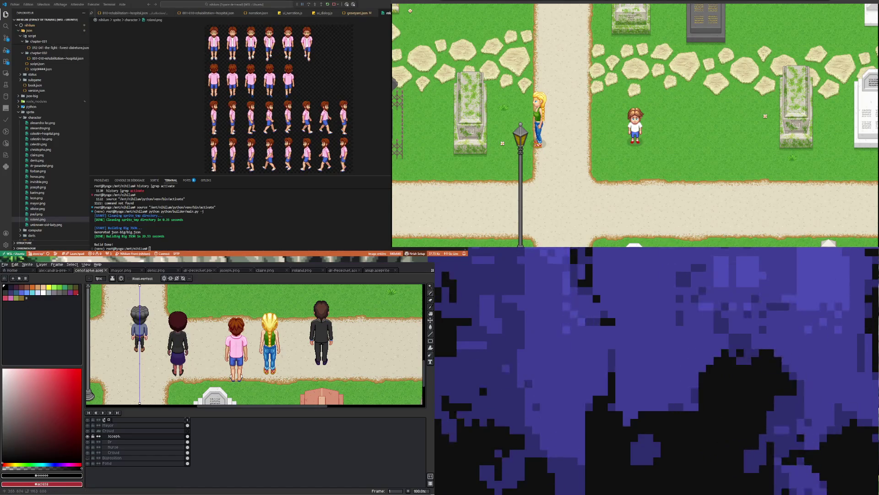
pyautogui.scroll(1, 132, 331)
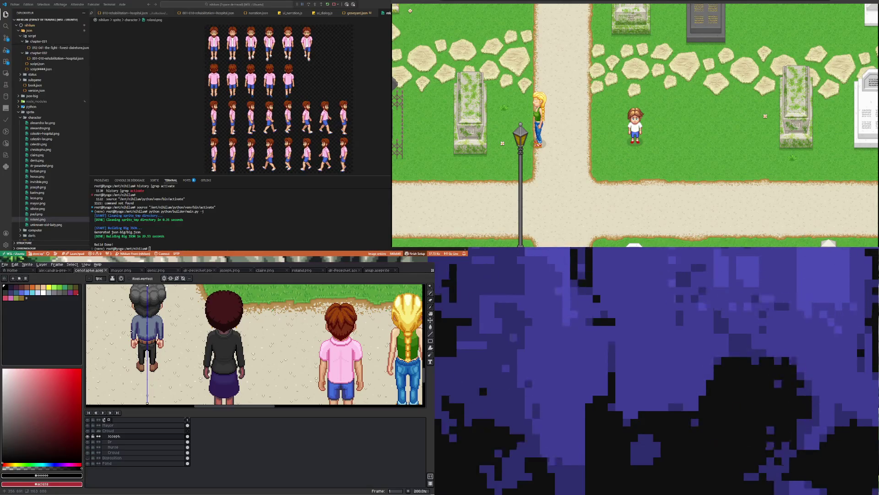
pyautogui.scroll(-1, 131, 331)
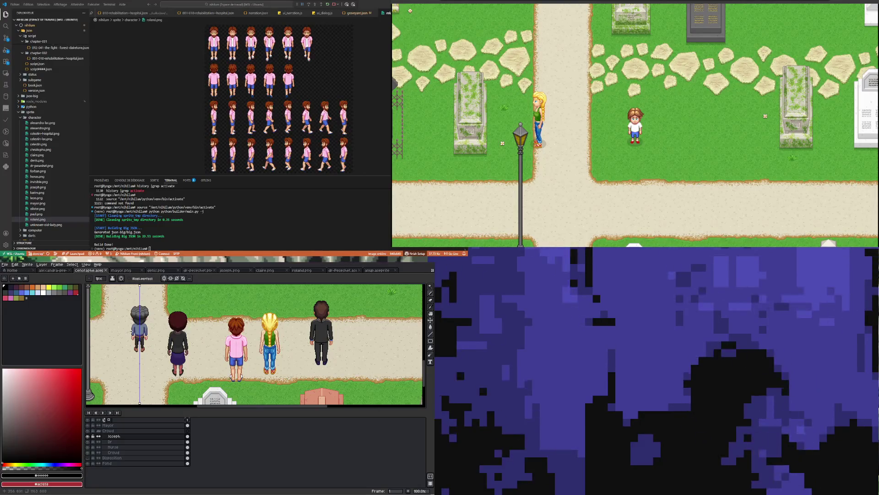
pyautogui.scroll(-1, 132, 330)
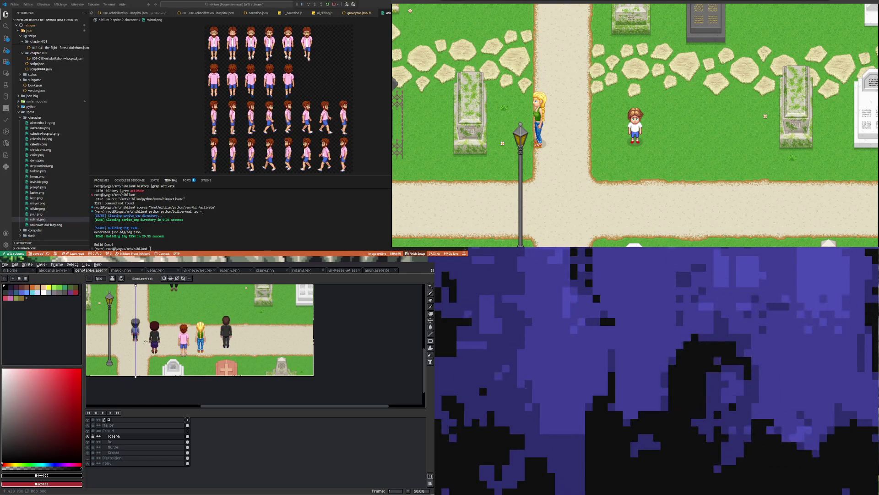
pyautogui.scroll(1, 146, 341)
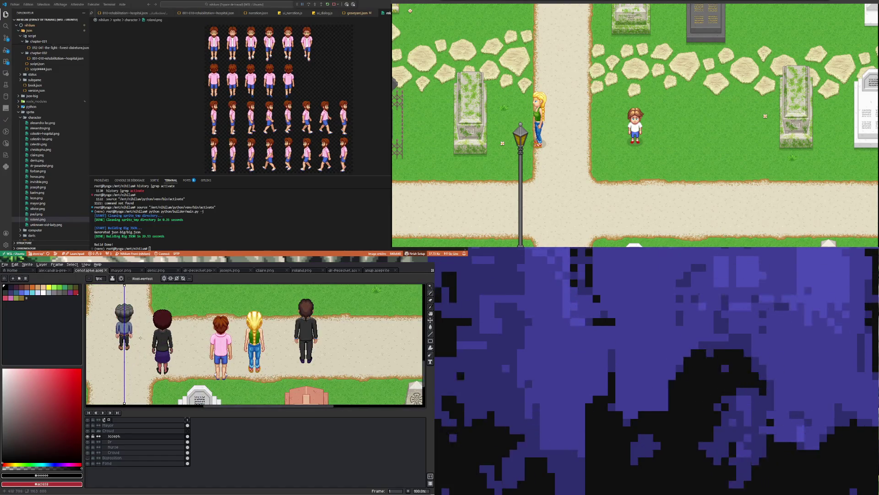
pyautogui.scroll(-1, 143, 335)
pyautogui.scroll(1, 131, 335)
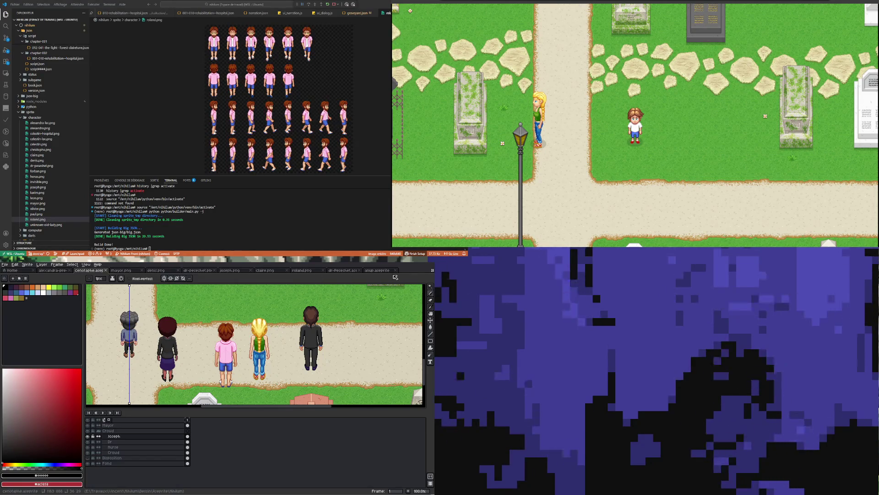
# In the newspaper-reader file, make the Vendeur layer active and hide the Flattened layer.
pyautogui.click(381, 270)
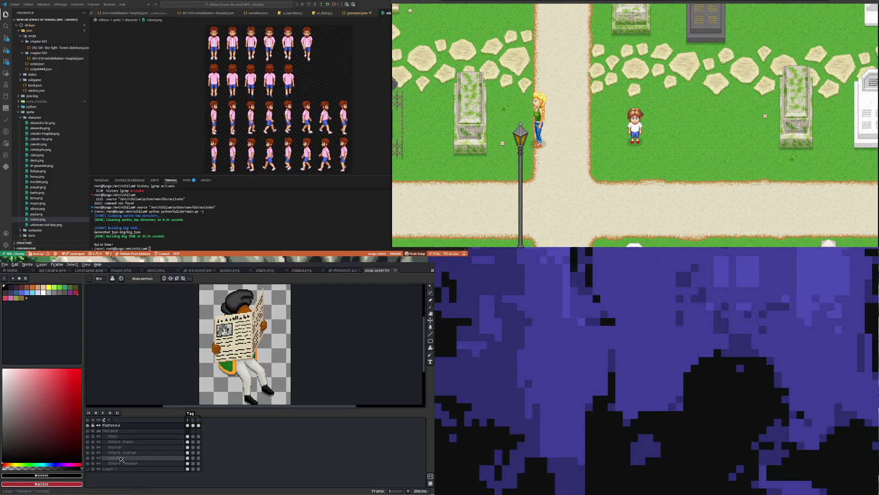
pyautogui.click(121, 460)
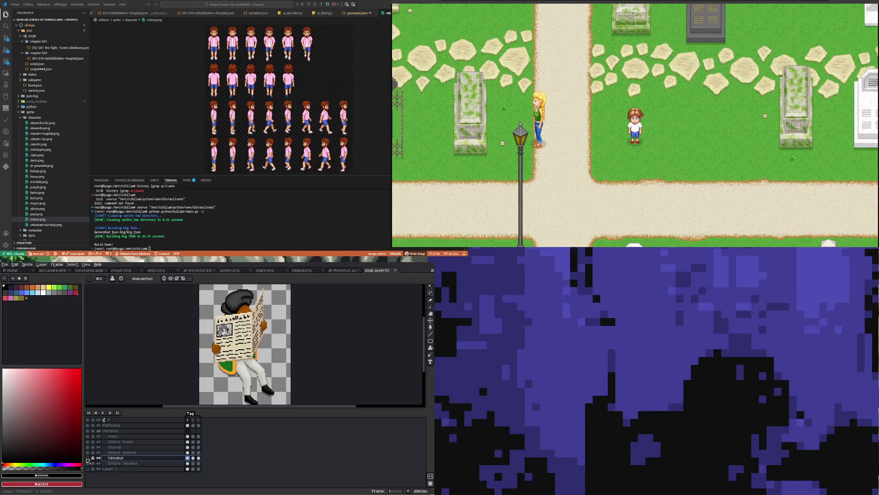
pyautogui.click(89, 426)
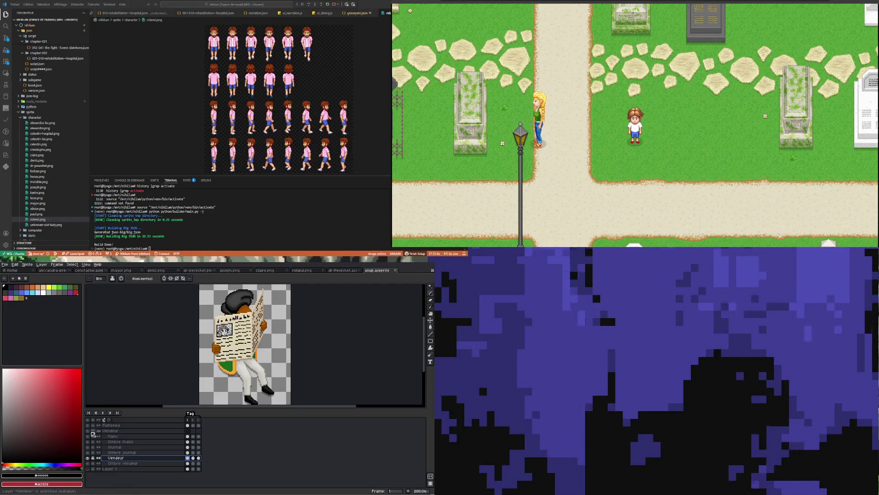
pyautogui.click(90, 432)
pyautogui.click(89, 431)
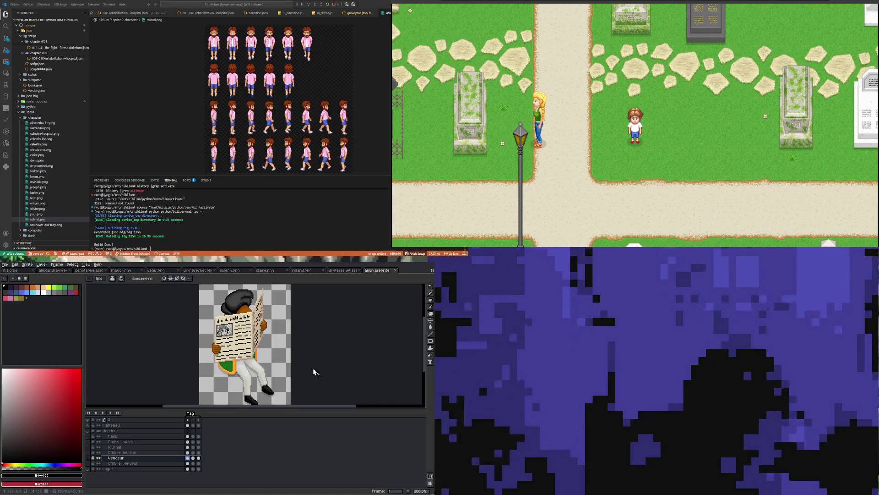
# Marquee-select the whole newspaper-reader sprite, zoom to 100%, and return to cenotaphe.aseprite.
pyautogui.click(431, 287)
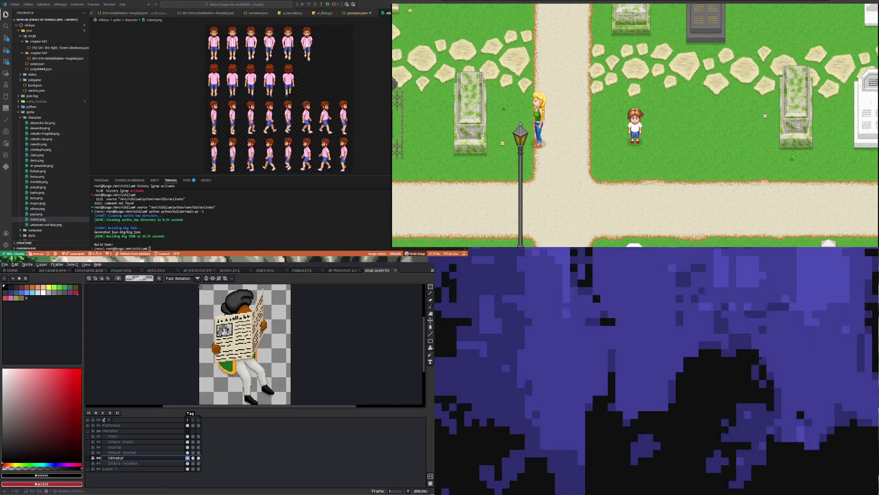
pyautogui.moveTo(201, 287); pyautogui.dragTo(284, 404)
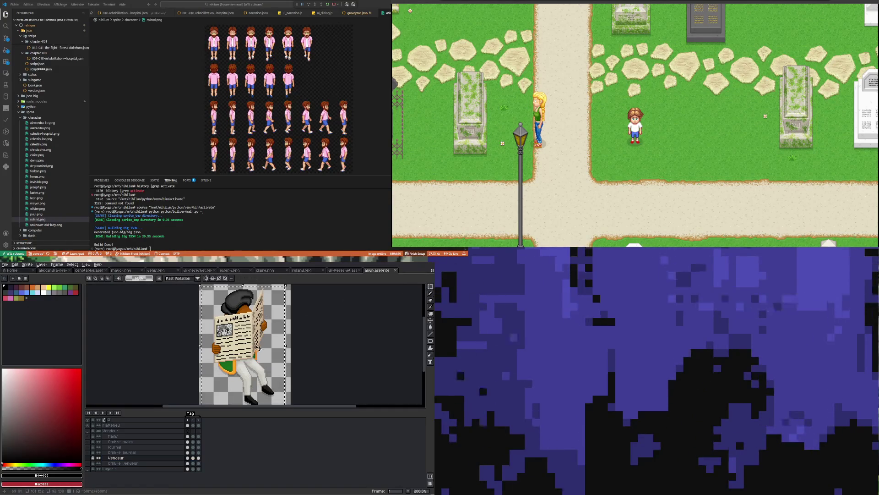
pyautogui.press('-')
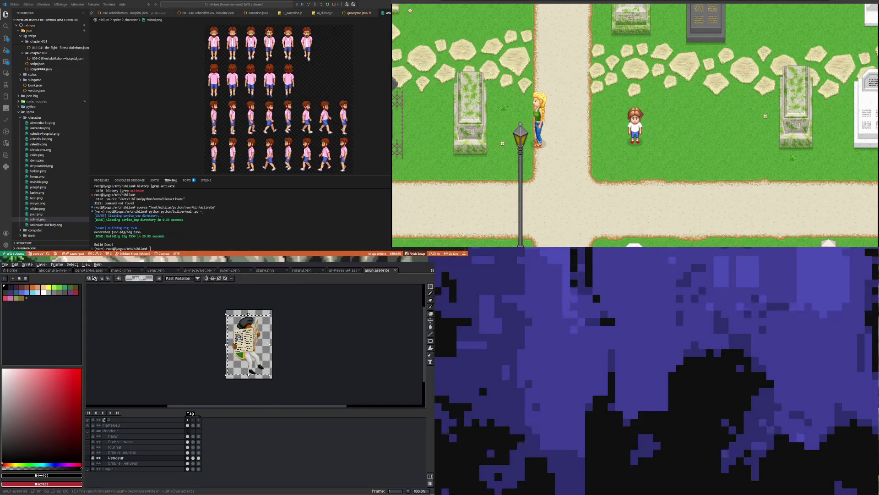
pyautogui.click(90, 270)
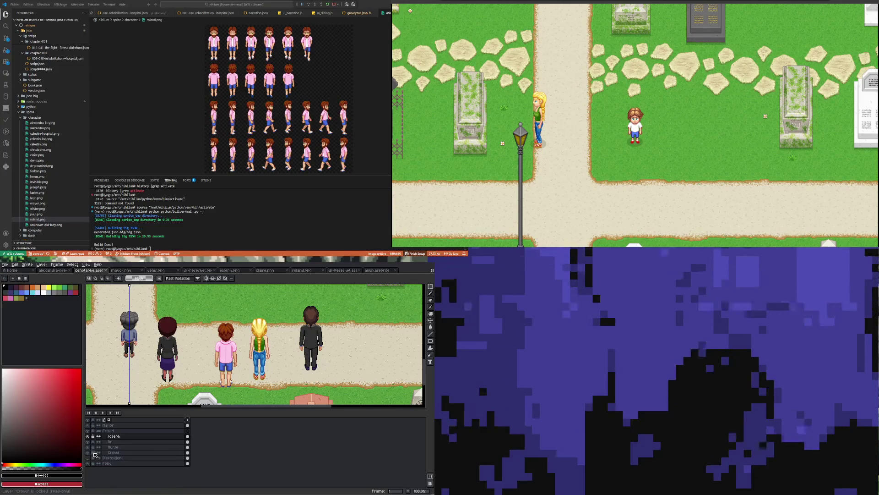
# Add a new layer named 'Anup' above Joseph in the cemetery scene.
pyautogui.scroll(-1, 177, 339)
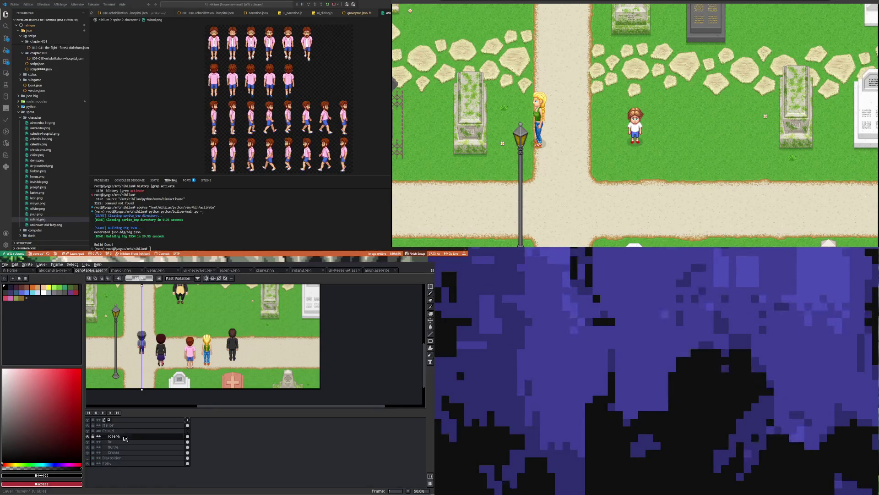
pyautogui.rightClick(125, 438)
pyautogui.click(137, 451)
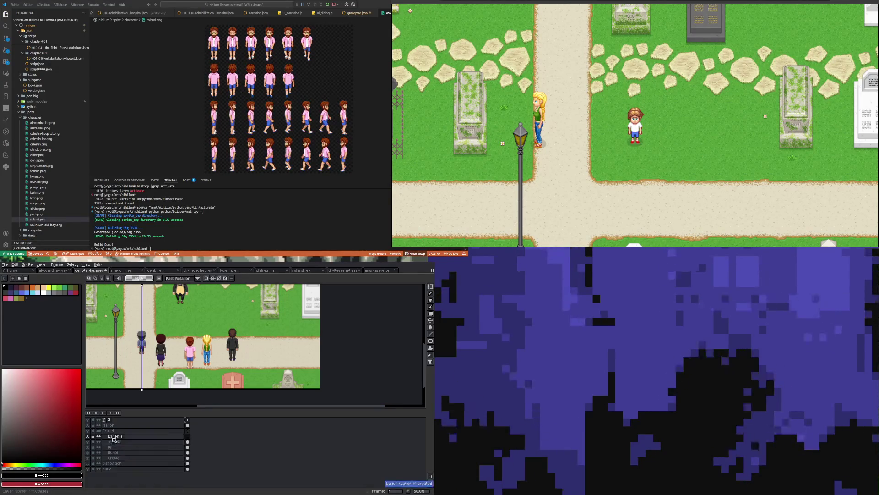
pyautogui.doubleClick(114, 437)
pyautogui.write('A')
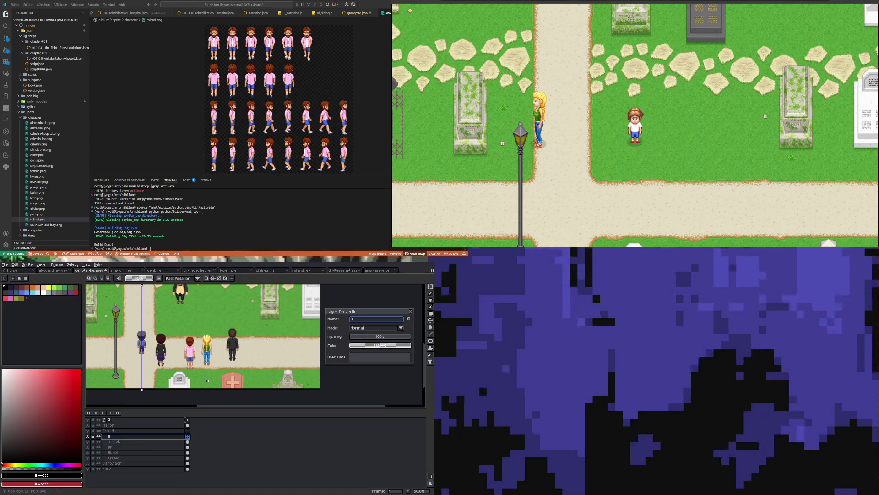
pyautogui.write('nup')
pyautogui.press('Return')
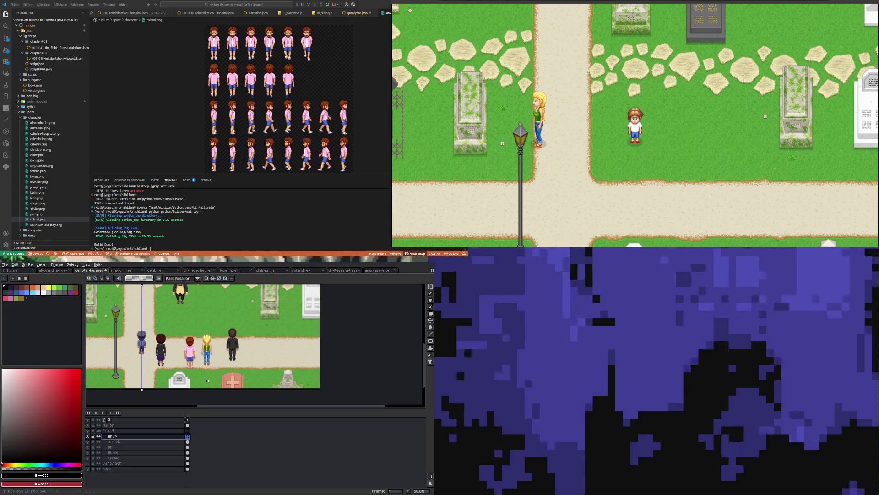
# Paste the copied sprite onto Anup, shift it right and down, then return to anup.aseprite.
pyautogui.hotkey('ctrl', 'v')
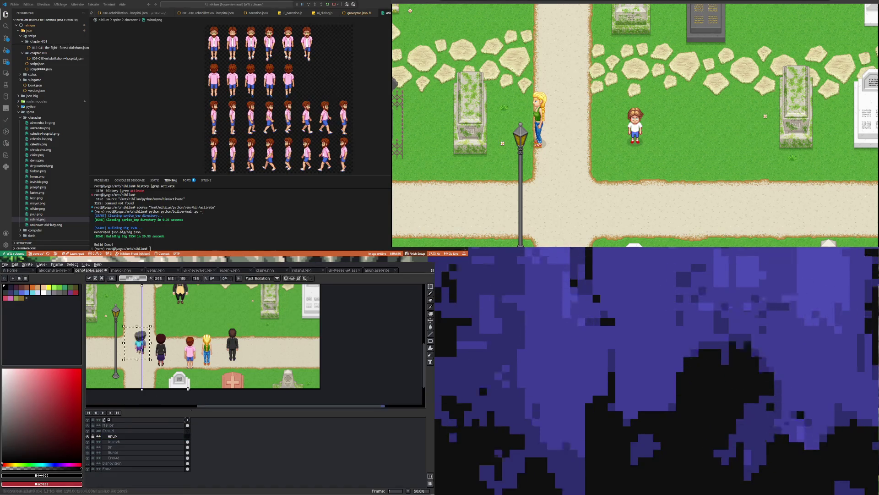
pyautogui.moveTo(143, 355); pyautogui.dragTo(160, 362)
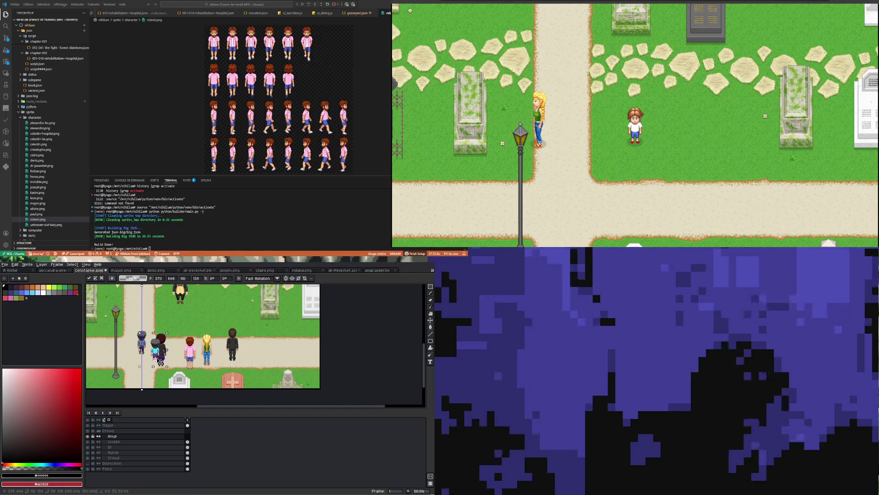
pyautogui.press('Return')
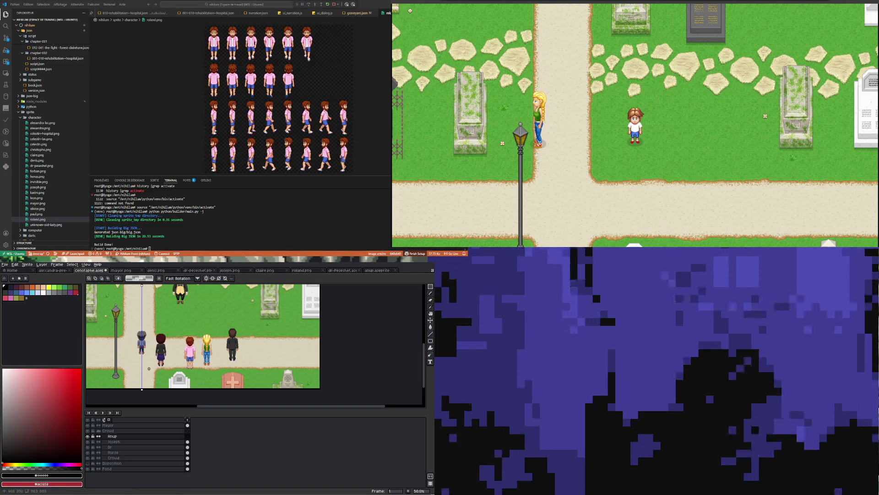
pyautogui.click(387, 271)
pyautogui.click(191, 427)
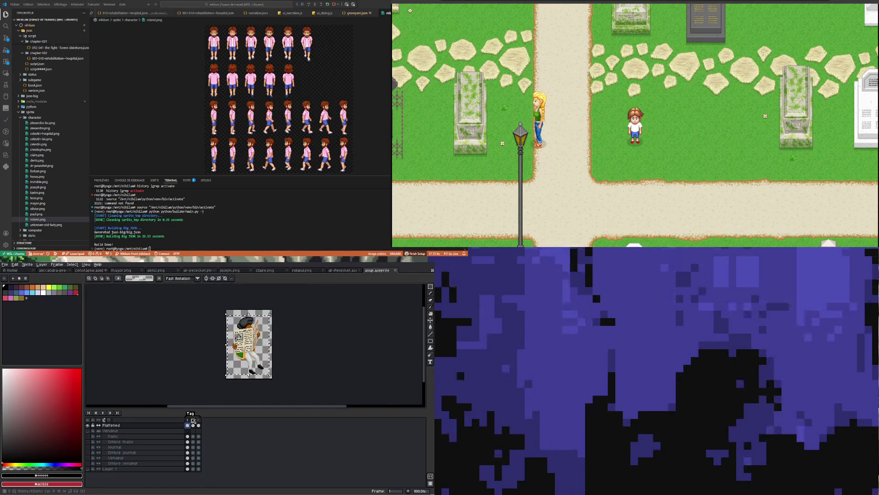
# Select the newspaper reader, paste it into the cemetery scene, and nudge it right of the suited man.
pyautogui.click(230, 310)
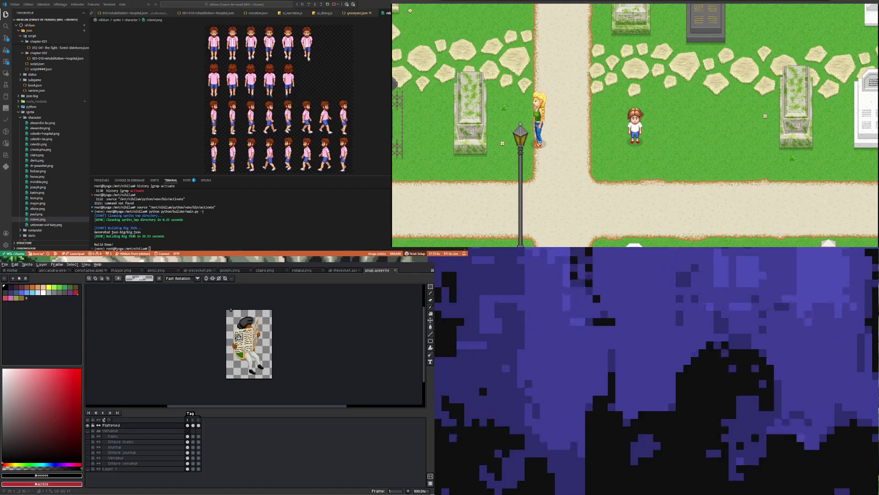
pyautogui.moveTo(231, 310)
pyautogui.mouseDown()
pyautogui.moveTo(264, 350)
pyautogui.moveTo(271, 381)
pyautogui.mouseUp()
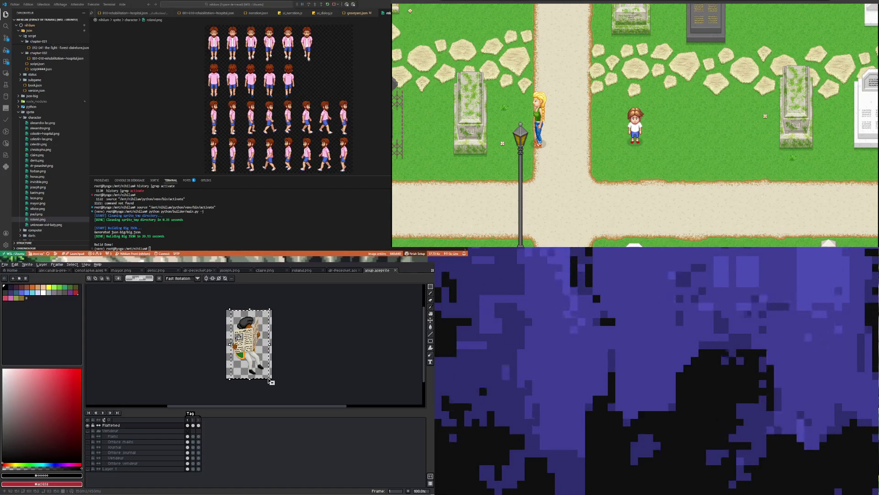
pyautogui.click(89, 270)
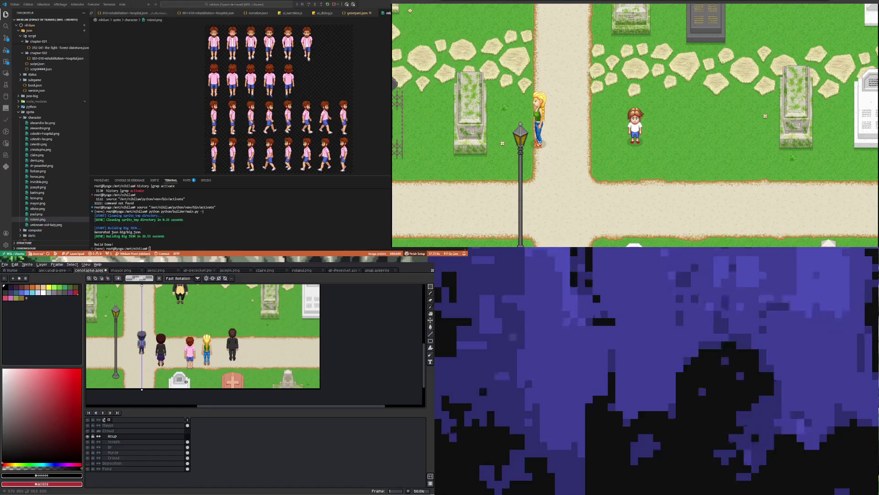
pyautogui.hotkey('ctrl', 'v')
pyautogui.moveTo(262, 338)
pyautogui.mouseDown()
pyautogui.moveTo(180, 346)
pyautogui.moveTo(260, 351)
pyautogui.moveTo(277, 344)
pyautogui.moveTo(260, 342)
pyautogui.mouseUp()
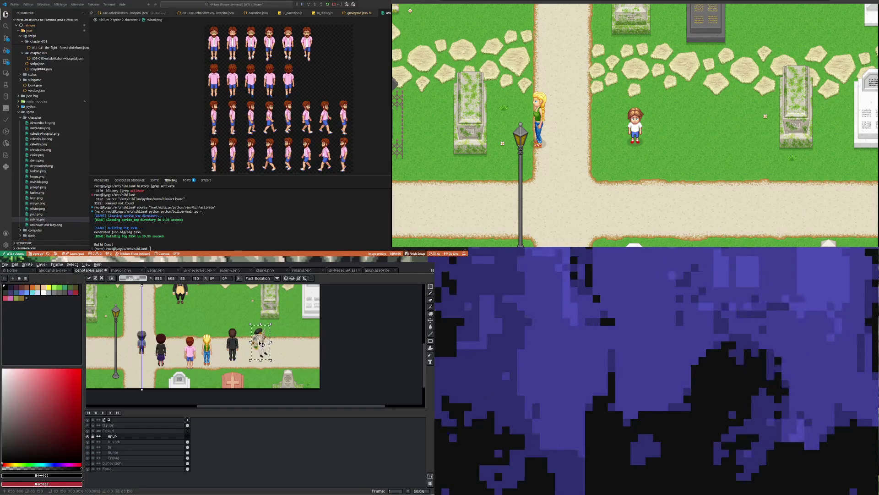
pyautogui.scroll(4, 226, 353)
pyautogui.scroll(-2, 226, 353)
pyautogui.moveTo(226, 354); pyautogui.dragTo(235, 353)
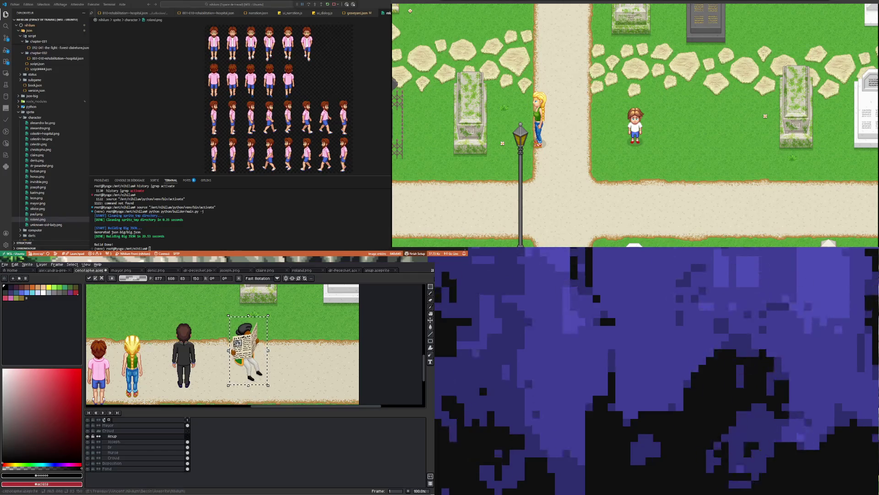
# Select the dark-suited man on the Nurse layer and unlock that layer.
pyautogui.click(433, 288)
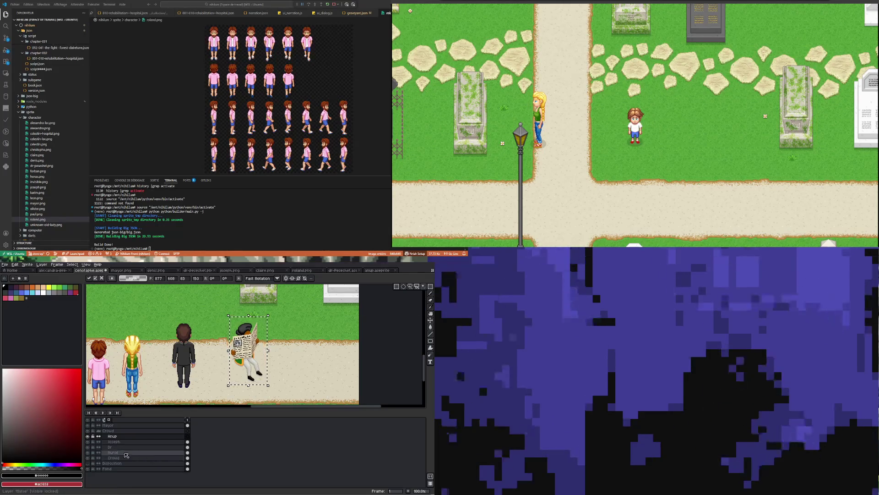
pyautogui.click(187, 453)
pyautogui.moveTo(165, 320); pyautogui.dragTo(208, 394)
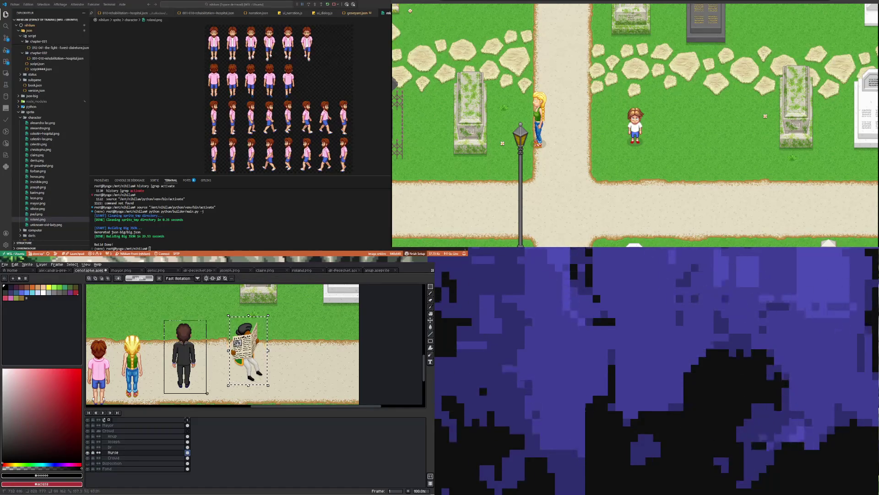
pyautogui.click(184, 368)
pyautogui.click(93, 452)
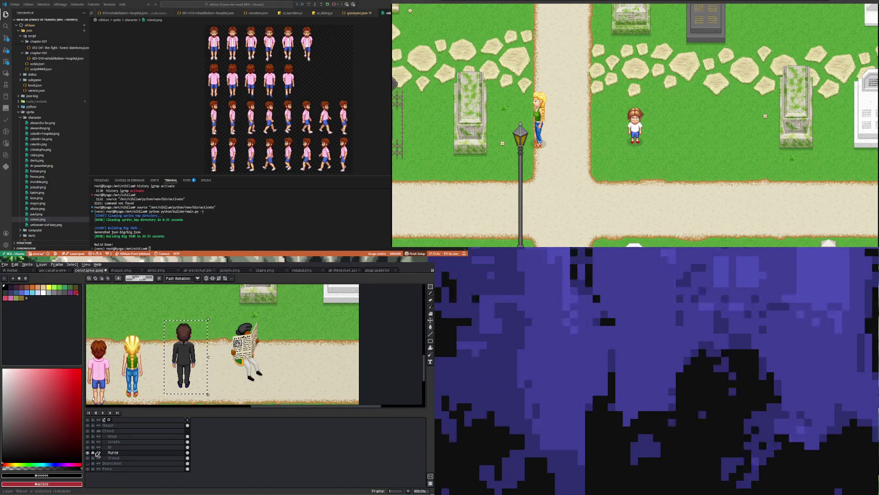
# Undo the accidental change and place a copy of the suited man beside the original.
pyautogui.click(188, 436)
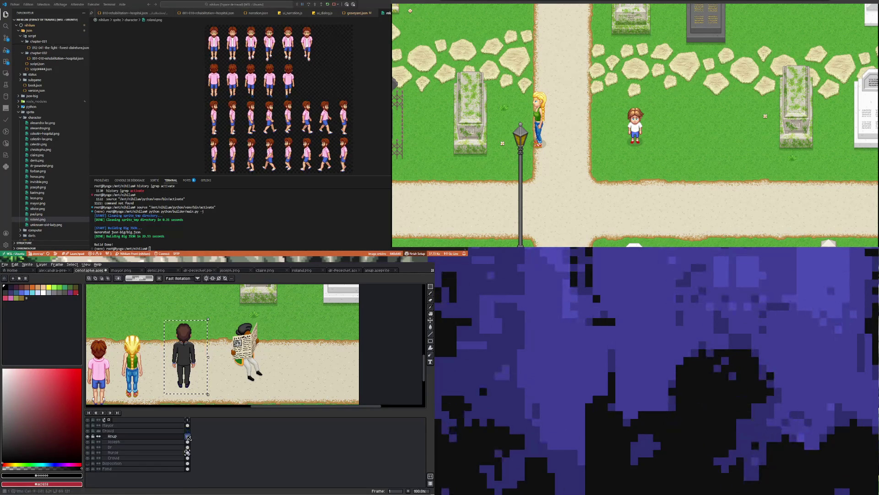
pyautogui.hotkey('ctrl', 'y')
pyautogui.hotkey('ctrl', 'z')
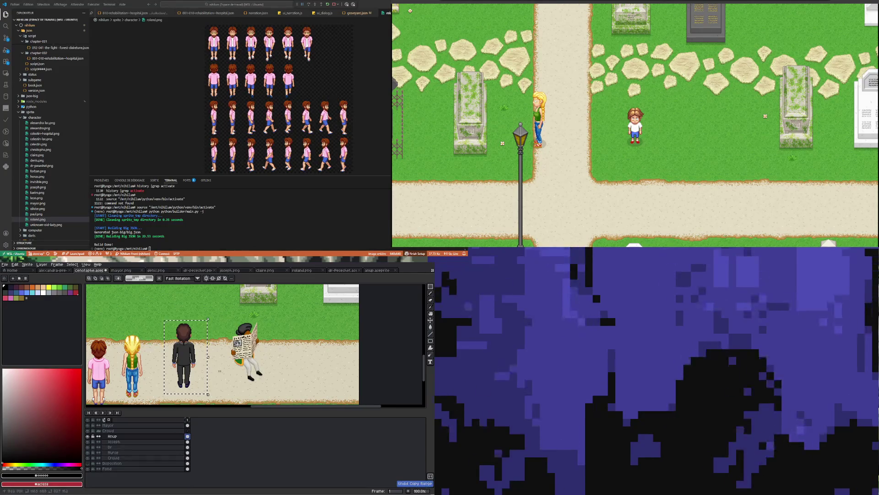
pyautogui.keyDown('ctrl'); pyautogui.click(224, 377); pyautogui.keyUp('ctrl')
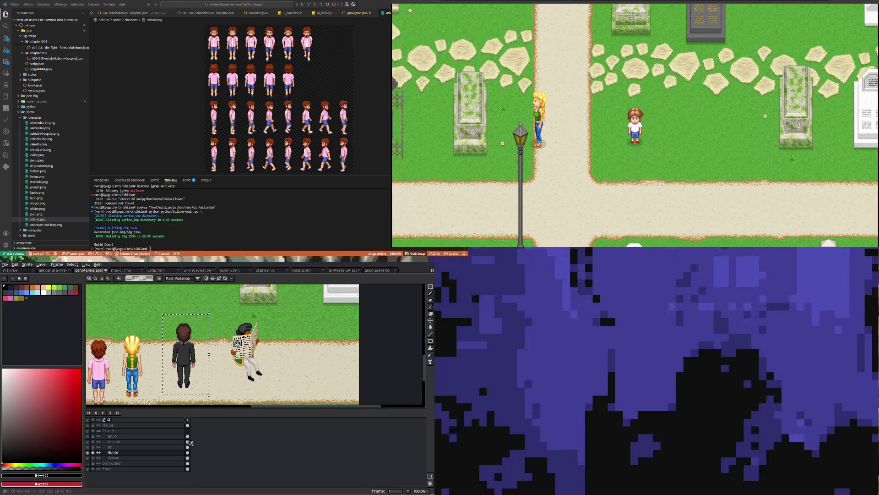
pyautogui.keyDown('ctrl'); pyautogui.click(200, 363); pyautogui.keyUp('ctrl')
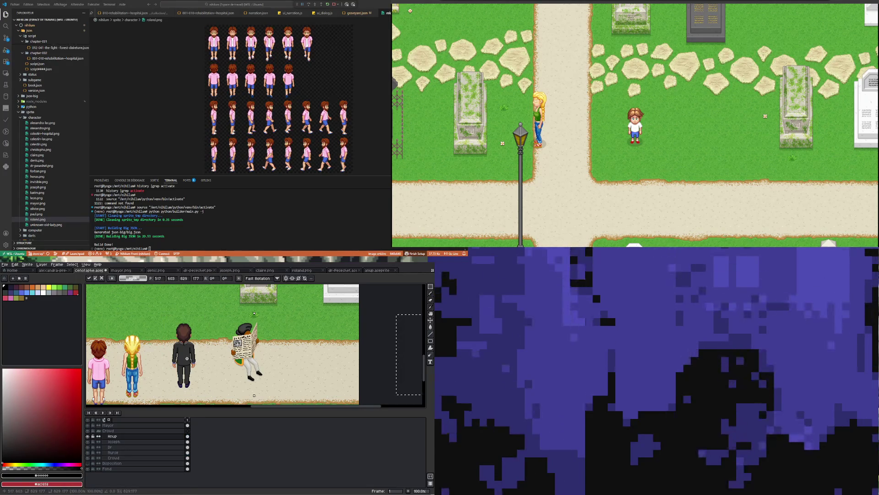
pyautogui.moveTo(375, 357)
pyautogui.mouseDown()
pyautogui.moveTo(204, 361)
pyautogui.moveTo(213, 361)
pyautogui.mouseUp()
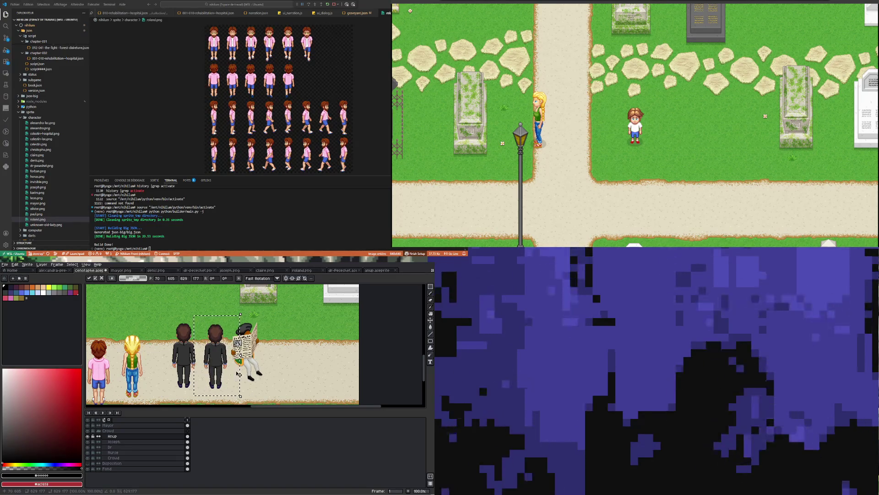
pyautogui.press('Return')
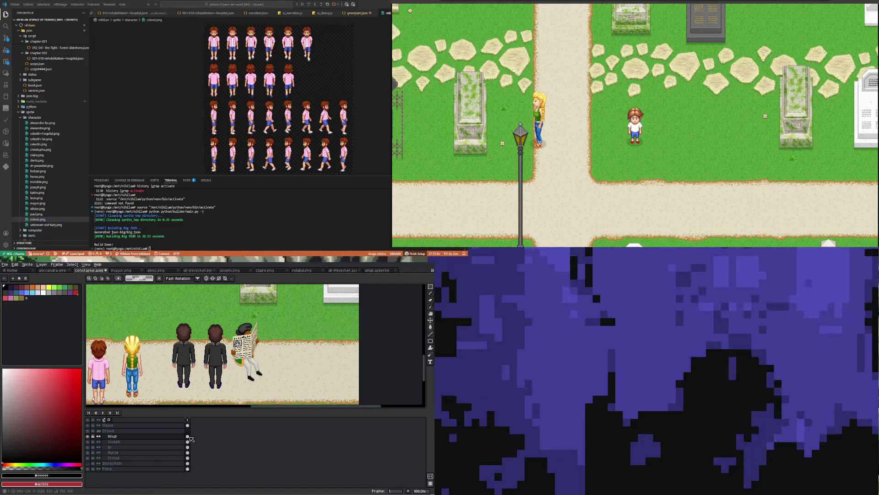
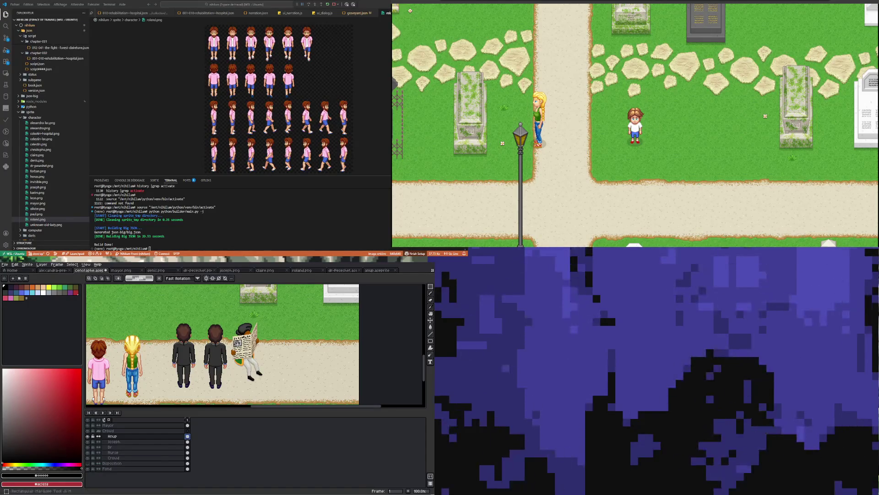
# Open the Hue/Saturation adjustment from the Edit menu.
pyautogui.scroll(1, 229, 376)
pyautogui.scroll(-3, 210, 343)
pyautogui.scroll(2, 191, 309)
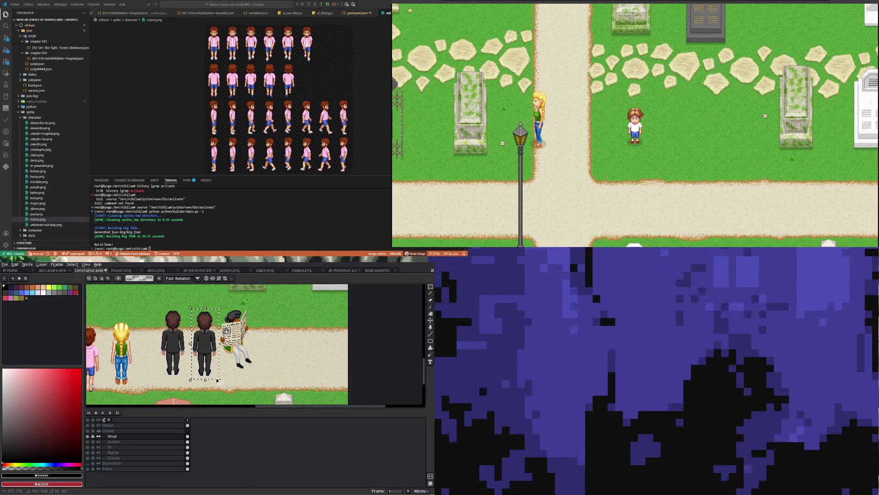
pyautogui.click(15, 264)
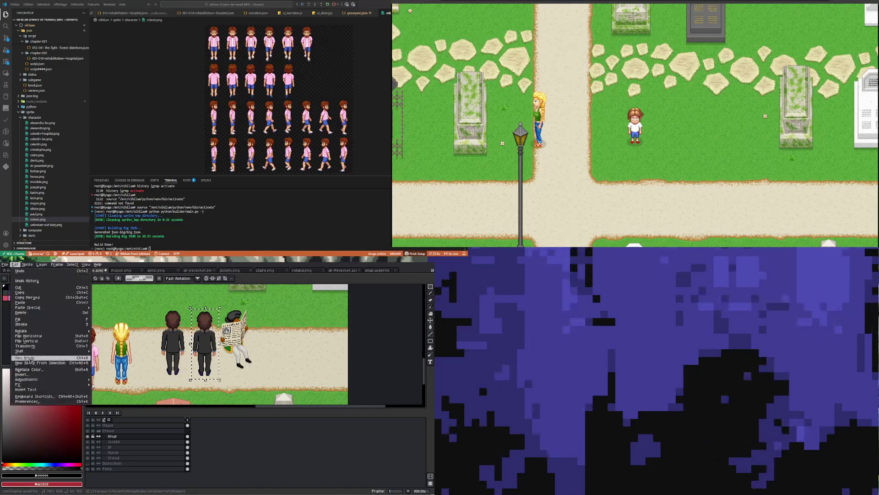
pyautogui.moveTo(46, 379)
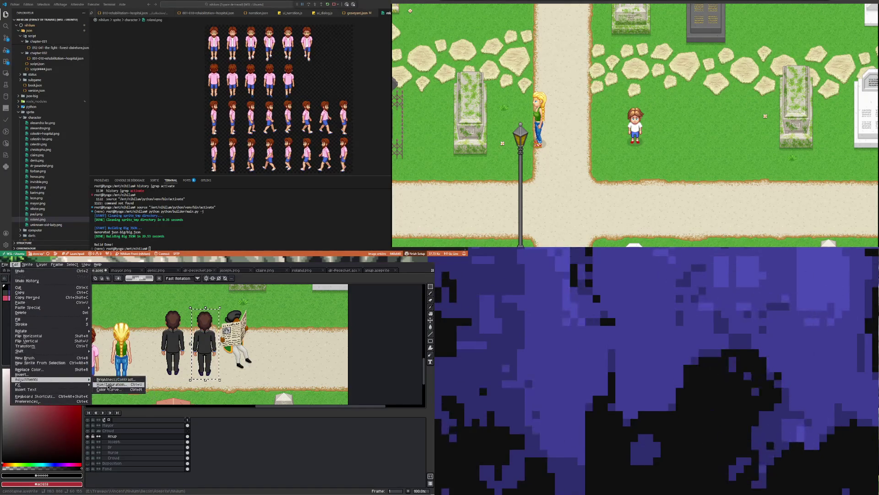
pyautogui.click(110, 386)
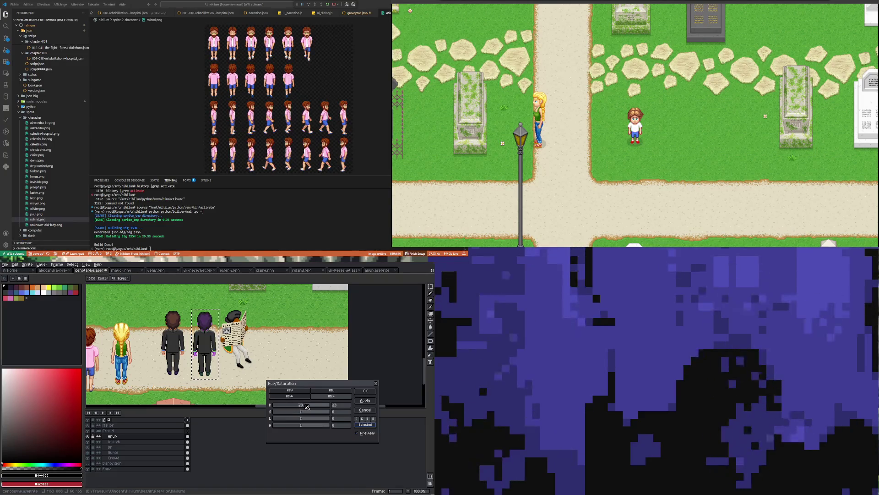
# Preview the hair shifted from green to purple at saturation -45, then discard it.
pyautogui.moveTo(315, 407); pyautogui.dragTo(285, 406)
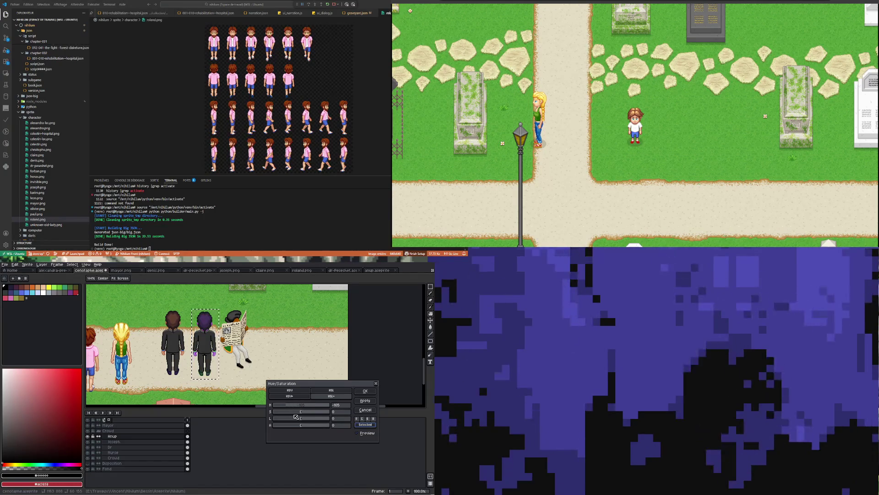
pyautogui.press('2')
pyautogui.moveTo(299, 411); pyautogui.dragTo(297, 413)
pyautogui.scroll(-1, 196, 353)
pyautogui.scroll(2, 196, 353)
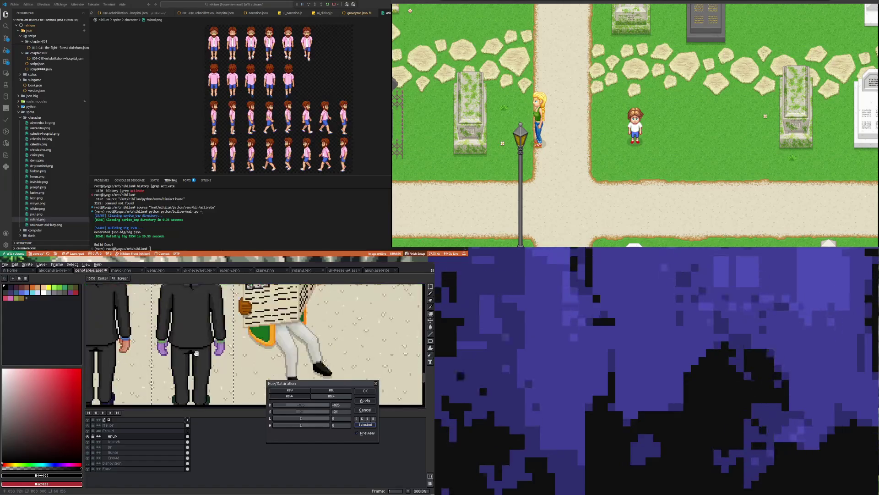
pyautogui.scroll(-1, 196, 353)
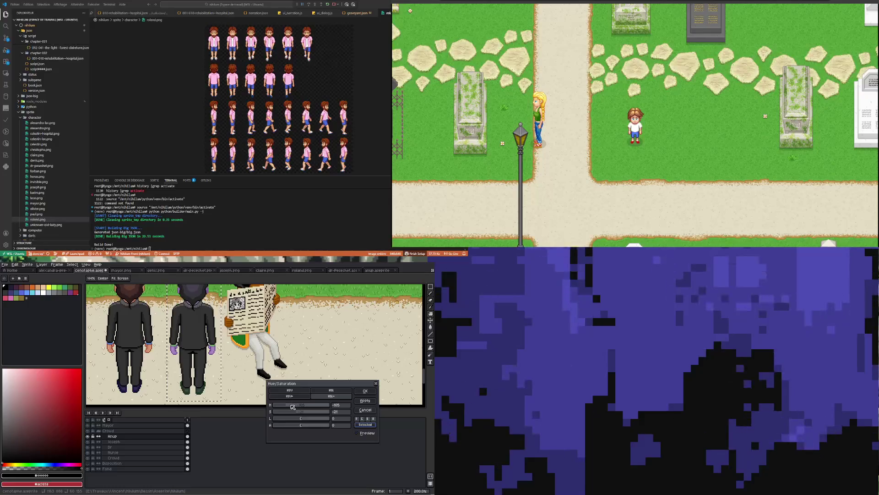
pyautogui.moveTo(375, 380); pyautogui.dragTo(375, 383)
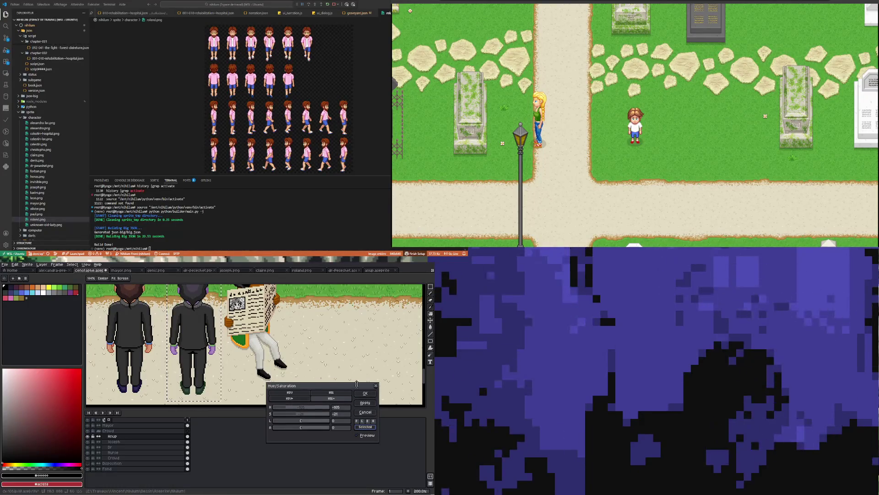
pyautogui.click(376, 386)
# Eyedropper the orange outline colour from the figure.
pyautogui.scroll(1, 215, 352)
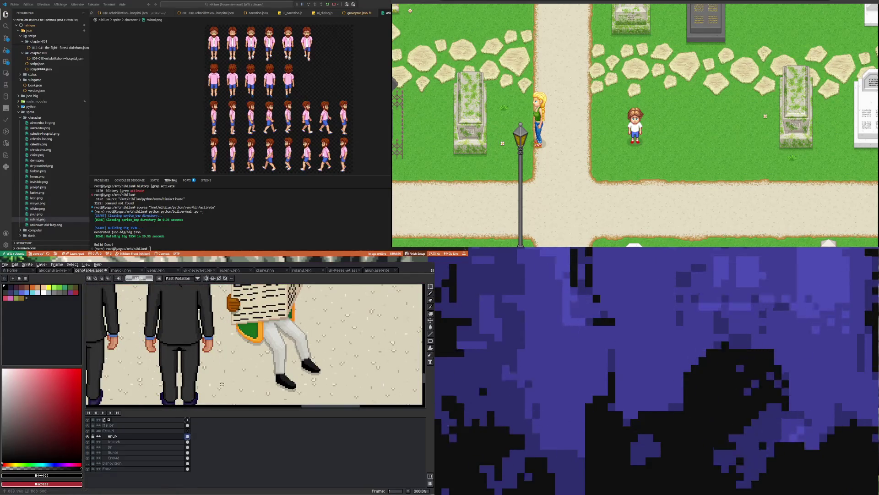
pyautogui.scroll(-1, 216, 359)
pyautogui.scroll(1, 215, 359)
pyautogui.press('i')
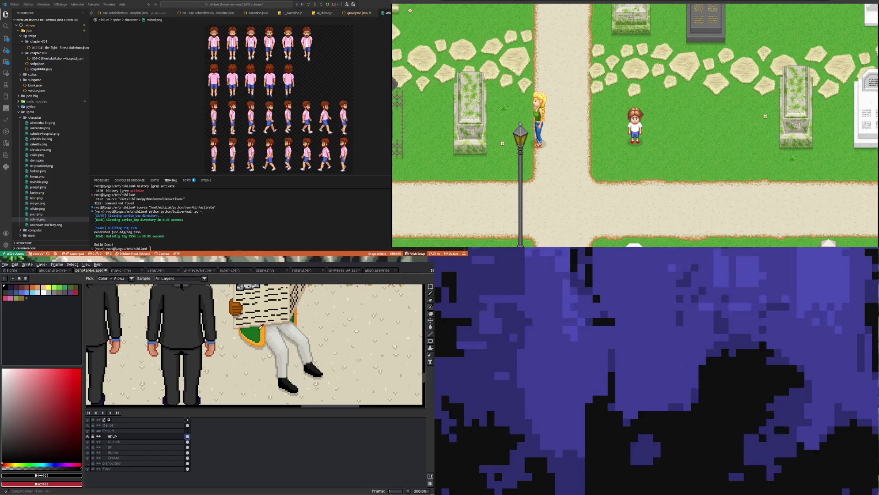
pyautogui.click(263, 341)
pyautogui.click(265, 341)
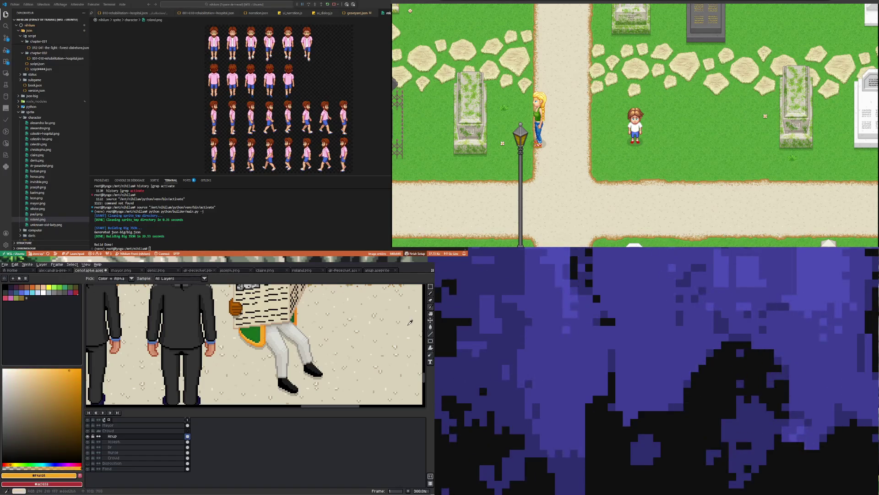
# Test orange Paint Bucket fills on the beige background, with and without contiguous, undoing both.
pyautogui.click(431, 328)
pyautogui.scroll(2, 218, 343)
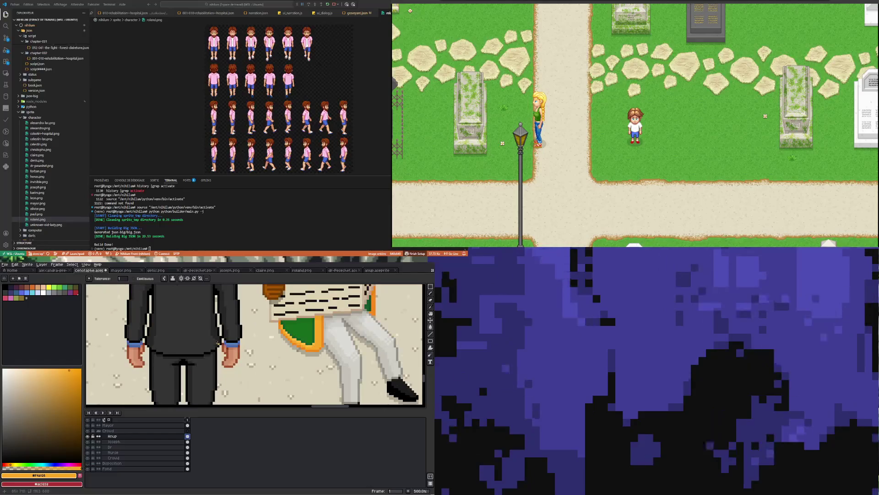
pyautogui.click(232, 343)
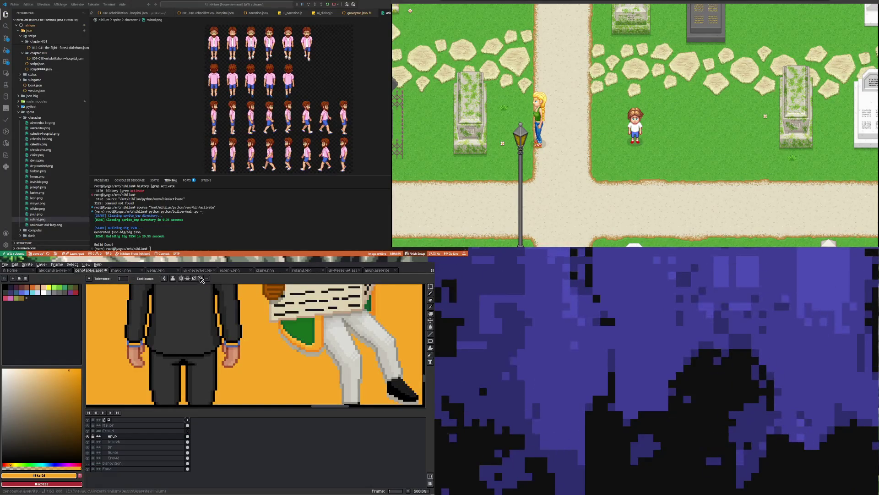
pyautogui.hotkey('ctrl', 'z')
pyautogui.click(145, 278)
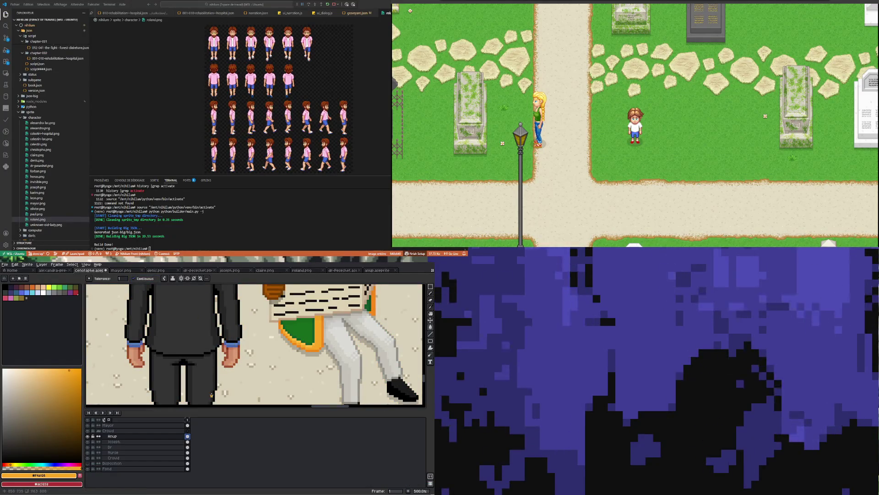
pyautogui.click(232, 343)
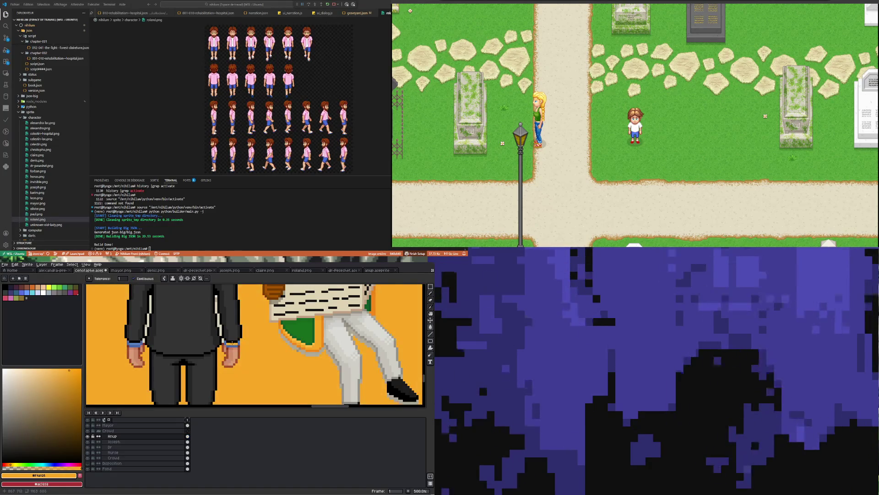
pyautogui.hotkey('ctrl', 'z')
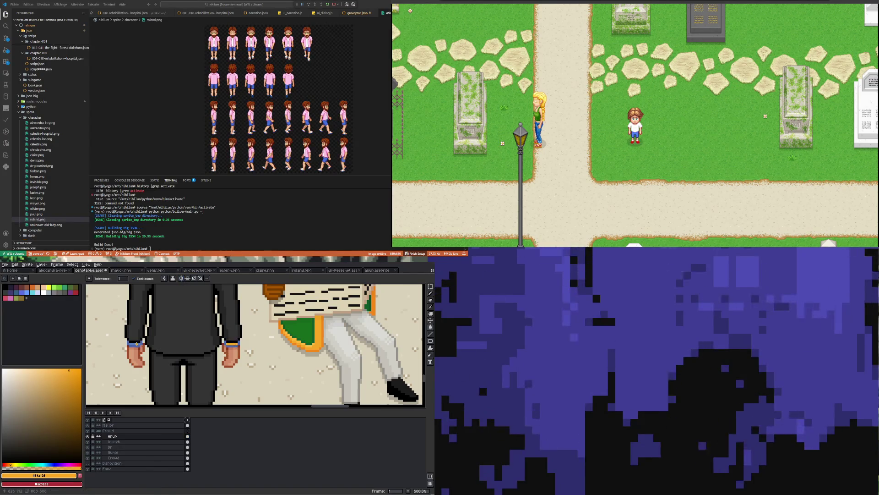
# Sample a darker orange from the sprite as the drawing colour.
pyautogui.press('i')
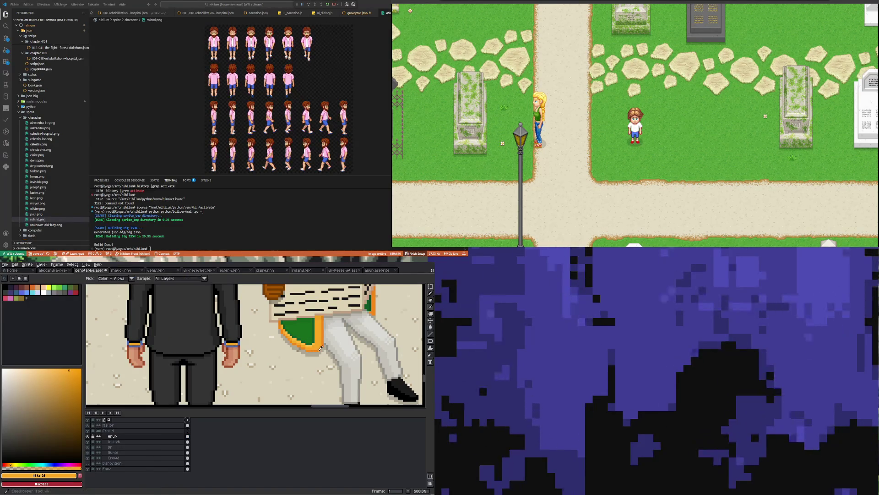
pyautogui.click(318, 351)
pyautogui.scroll(-2, 262, 337)
pyautogui.scroll(-2, 261, 337)
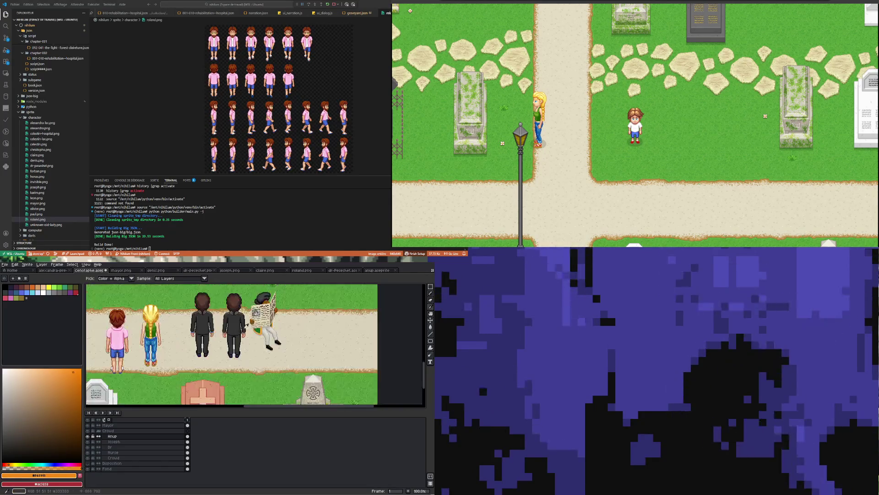
pyautogui.scroll(5, 228, 333)
# Switch between the Paint Bucket and Eyedropper tools while viewing the mourners.
pyautogui.click(431, 326)
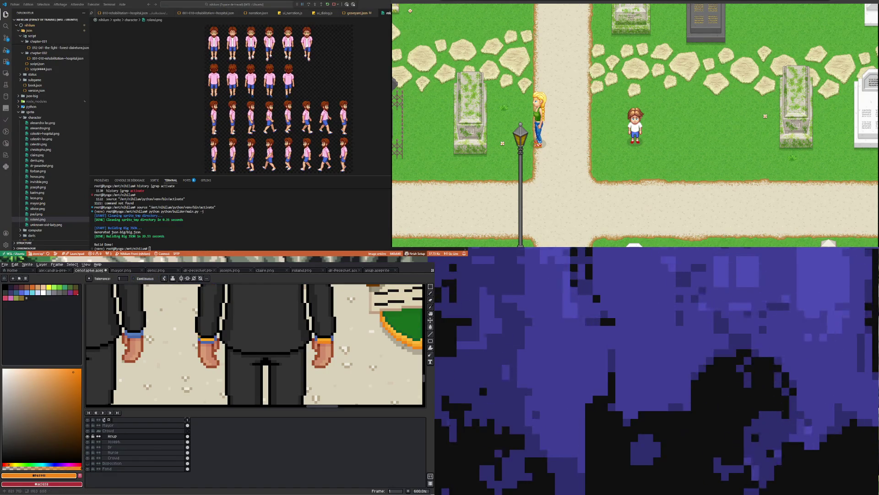
pyautogui.scroll(-4, 203, 342)
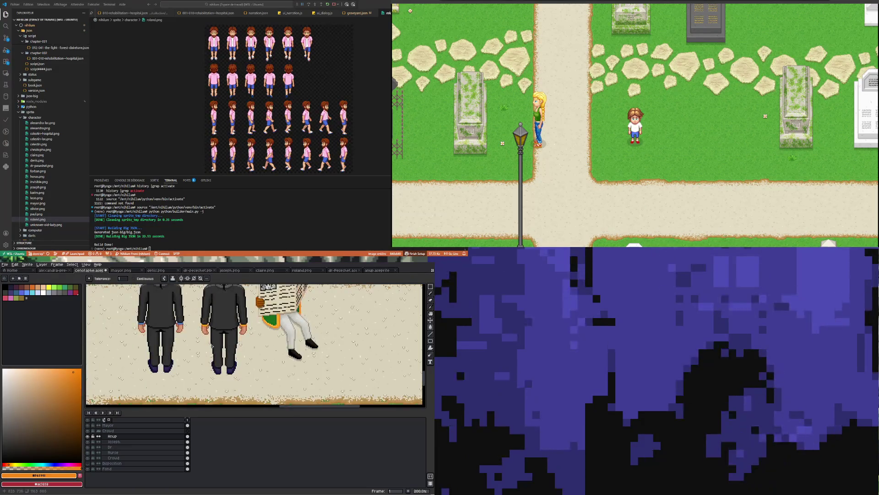
pyautogui.scroll(2, 239, 341)
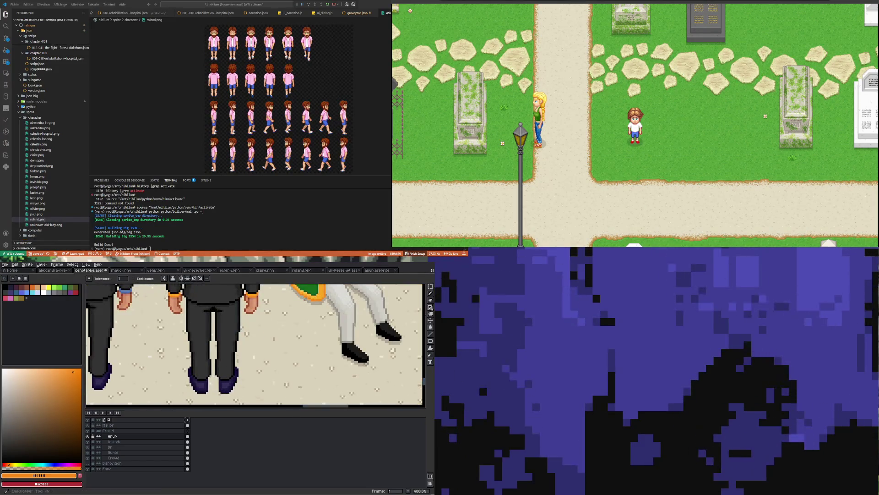
pyautogui.click(430, 307)
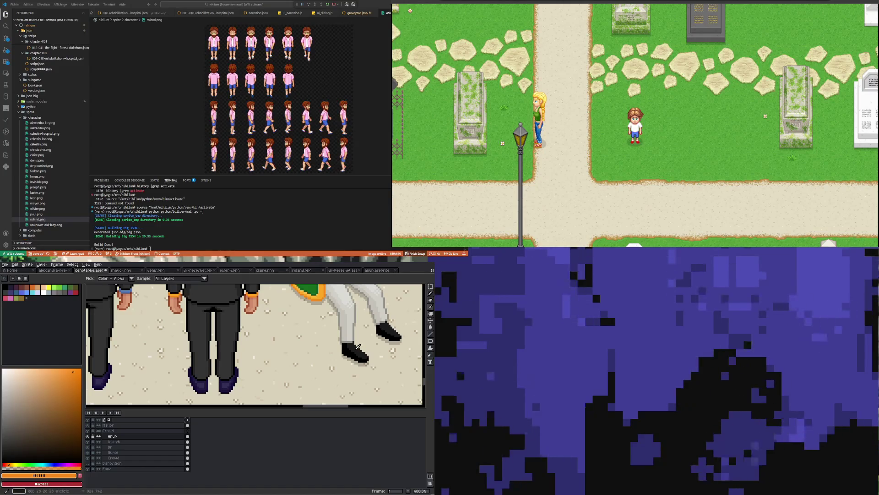
pyautogui.scroll(-2, 316, 330)
pyautogui.scroll(2, 294, 333)
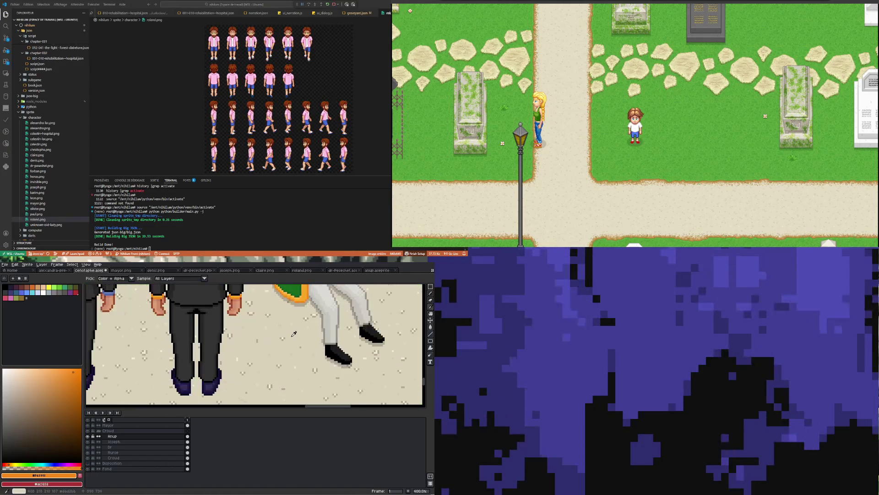
pyautogui.scroll(-3, 261, 343)
pyautogui.scroll(1, 222, 360)
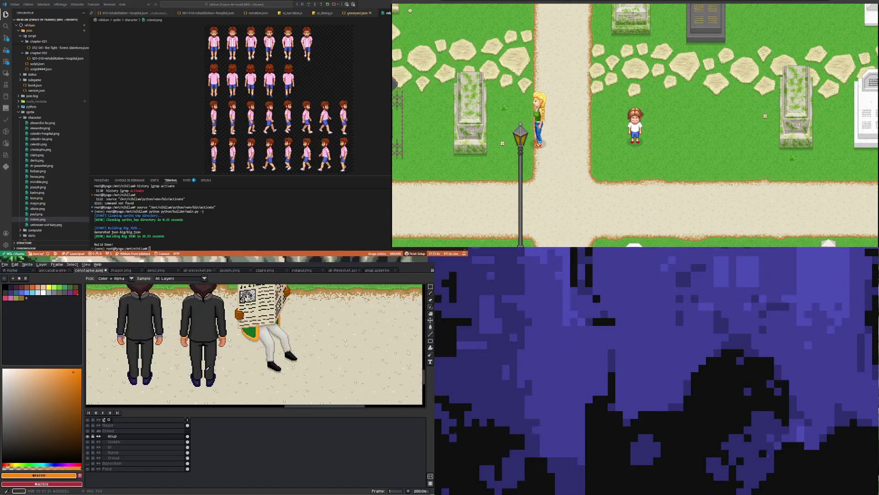
pyautogui.scroll(1, 208, 367)
# Eyedropper the suit's dark grey #333333 as the drawing colour.
pyautogui.press('h')
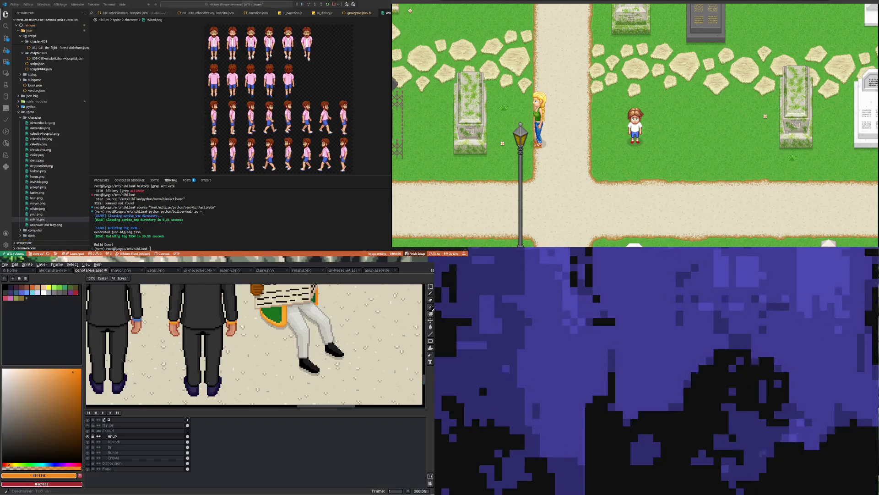
pyautogui.click(431, 308)
pyautogui.scroll(2, 215, 344)
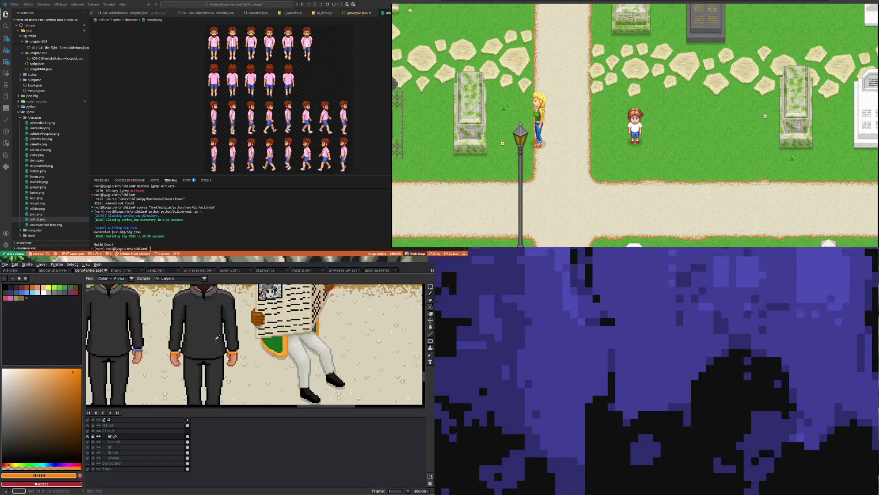
pyautogui.click(203, 326)
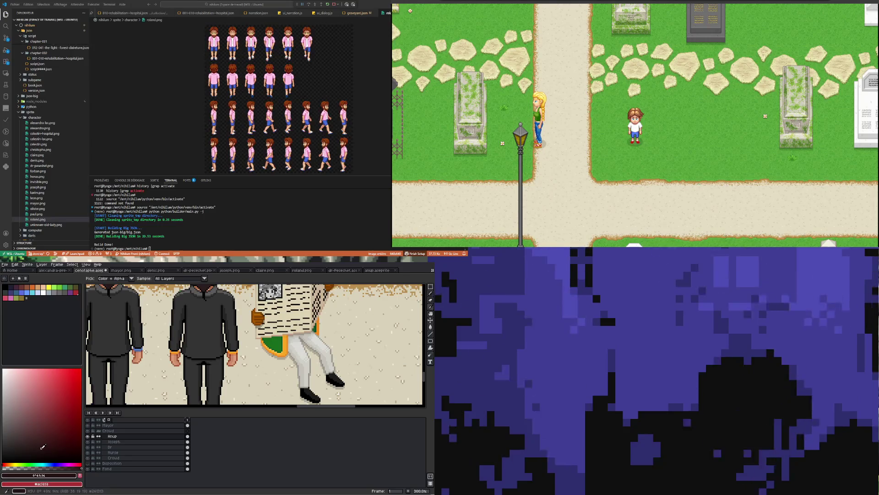
# Try a dark red Paint Bucket fill on the middle mourner's suit and undo it.
pyautogui.click(431, 327)
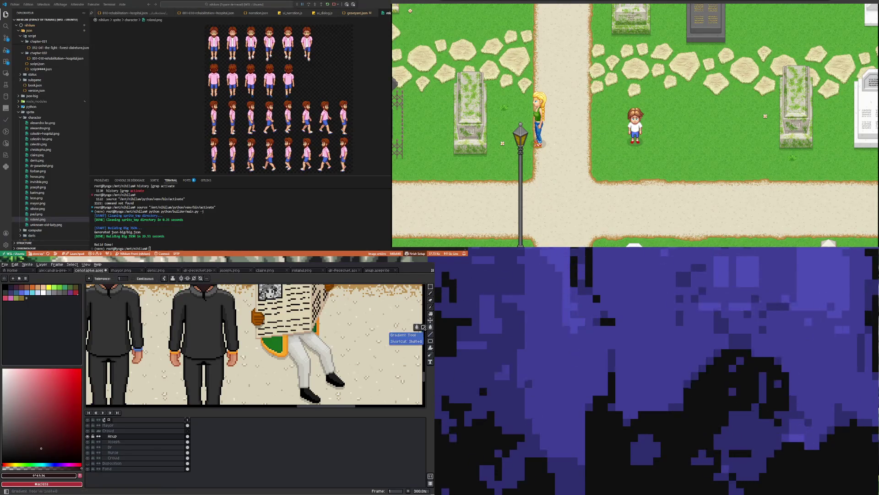
pyautogui.click(200, 330)
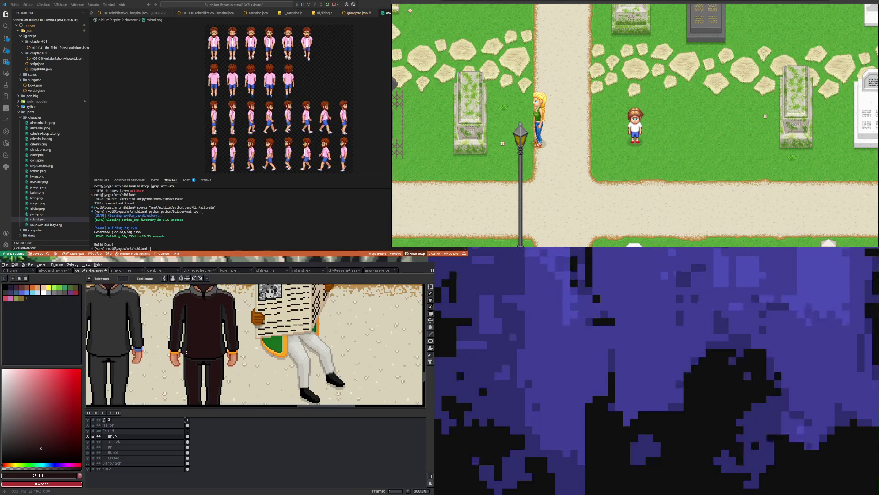
pyautogui.scroll(2, 187, 351)
pyautogui.hotkey('ctrl', 'z')
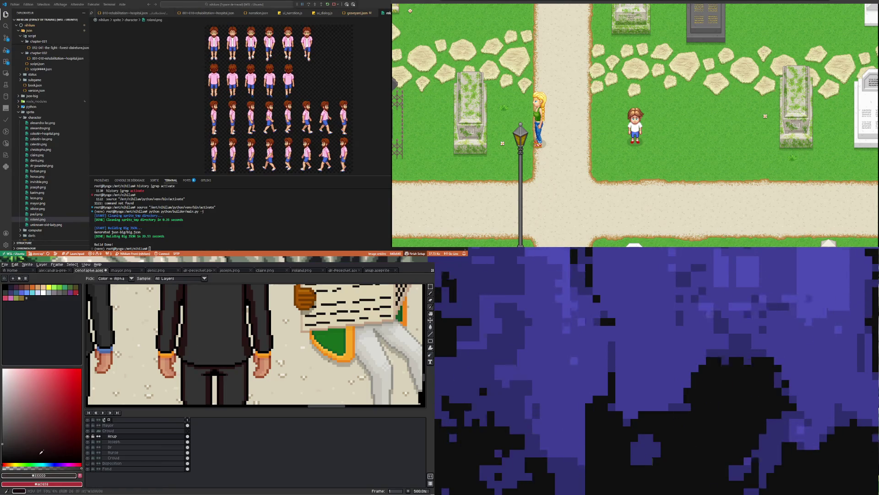
# Fill the middle mourner's suit with a darker red-brown.
pyautogui.click(44, 441)
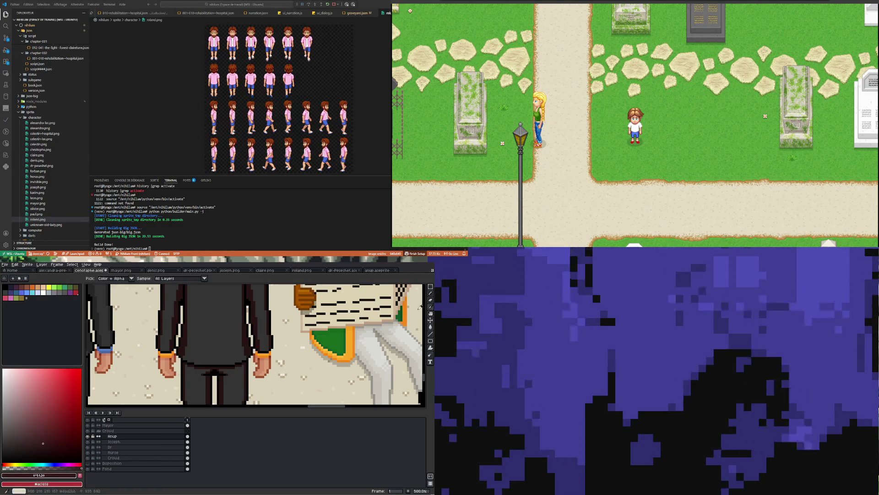
pyautogui.click(431, 328)
pyautogui.click(219, 329)
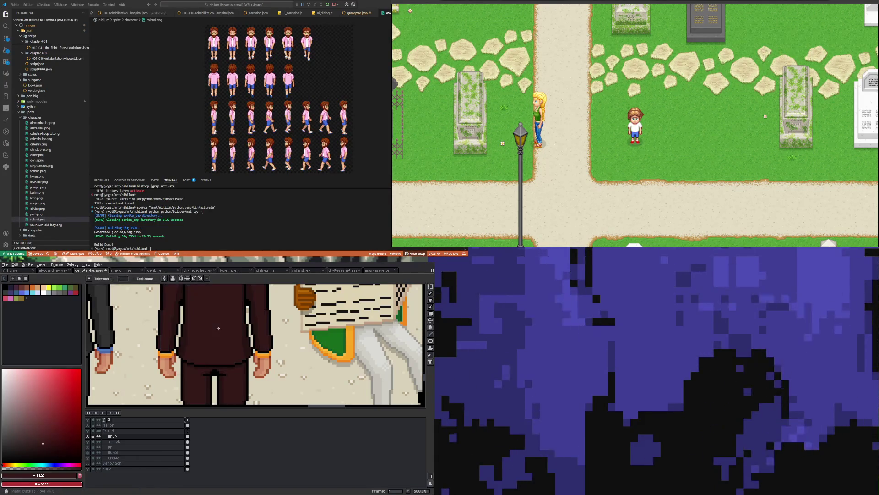
pyautogui.scroll(-3, 192, 337)
pyautogui.scroll(3, 231, 324)
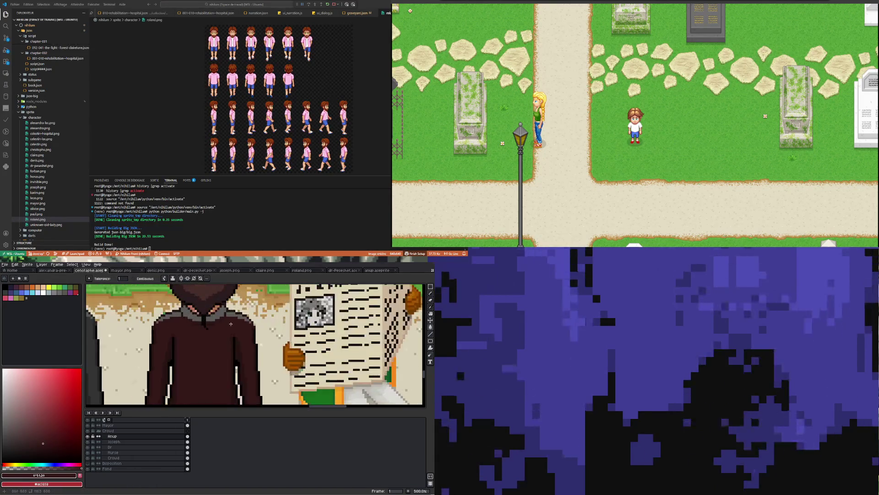
# Sample the grey from the artwork and return to the Paint Bucket.
pyautogui.click(431, 307)
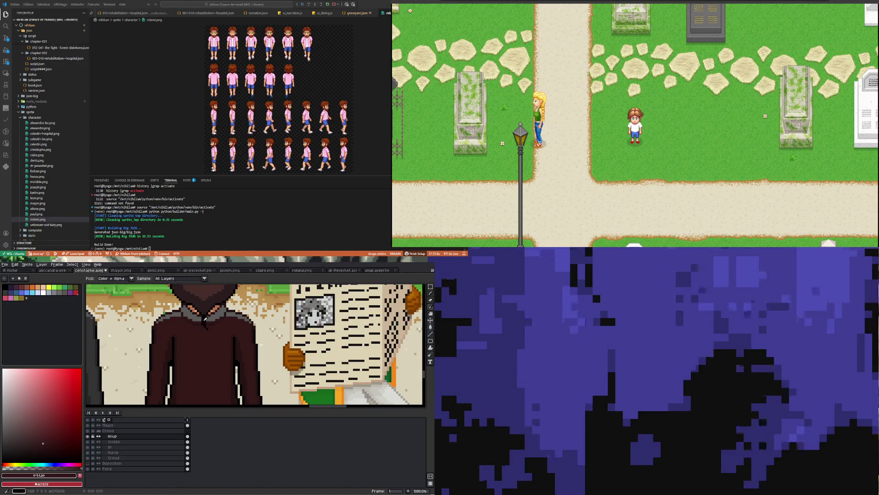
pyautogui.click(176, 312)
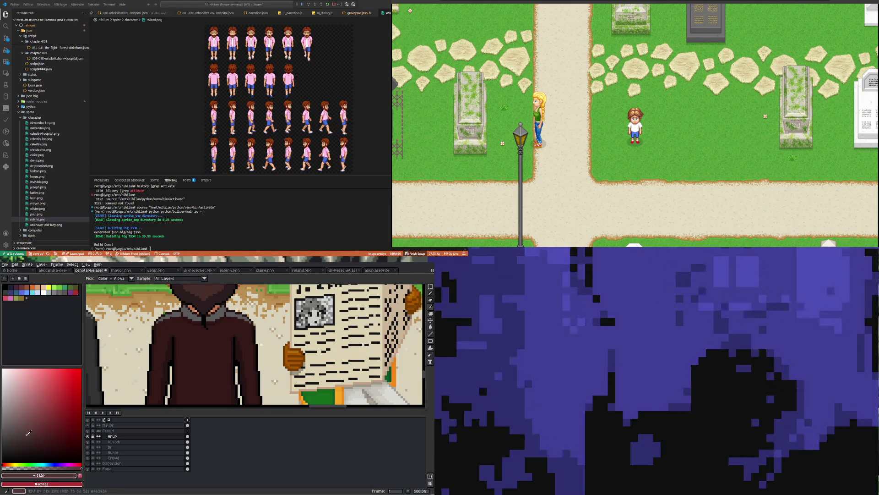
pyautogui.click(431, 327)
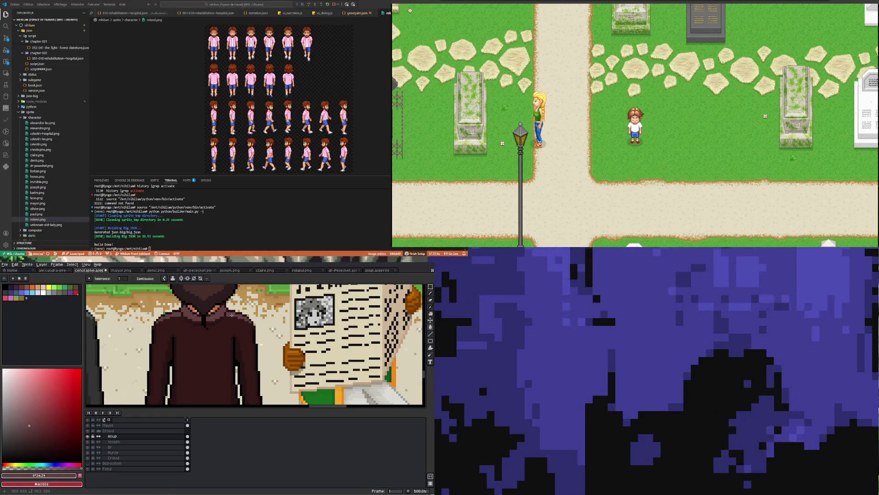
pyautogui.scroll(-3, 234, 317)
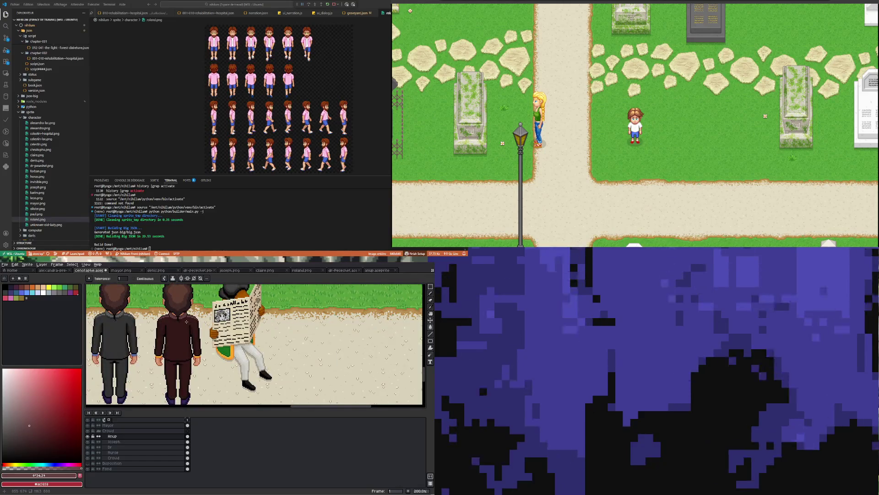
# Sample black from the mourner's shoe, then return to the Paint Bucket.
pyautogui.scroll(-1, 152, 335)
pyautogui.scroll(1, 169, 359)
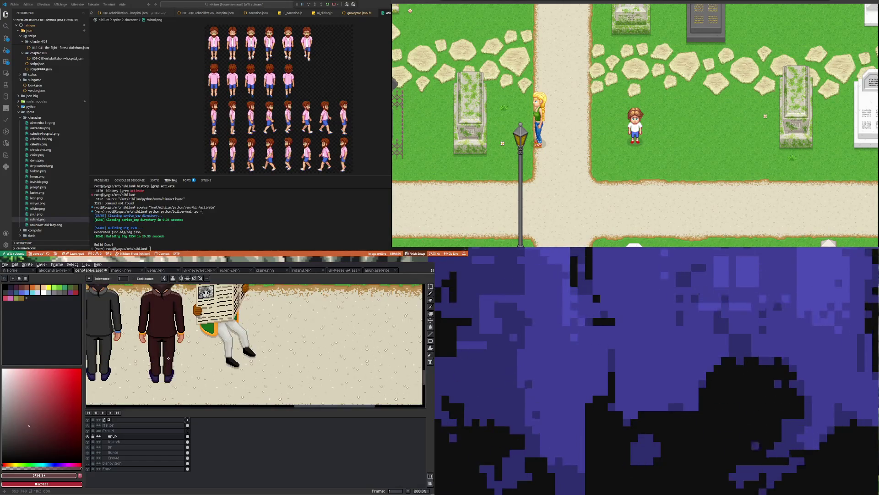
pyautogui.scroll(-1, 164, 352)
pyautogui.scroll(1, 160, 343)
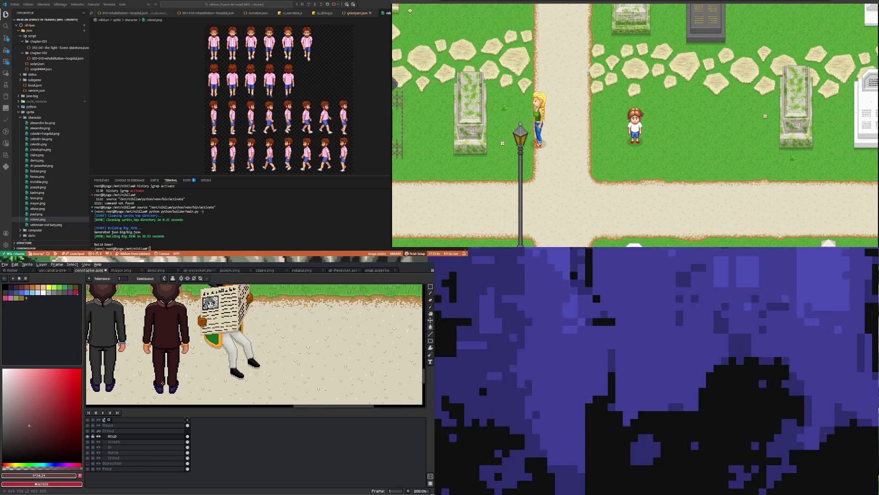
pyautogui.scroll(2, 163, 383)
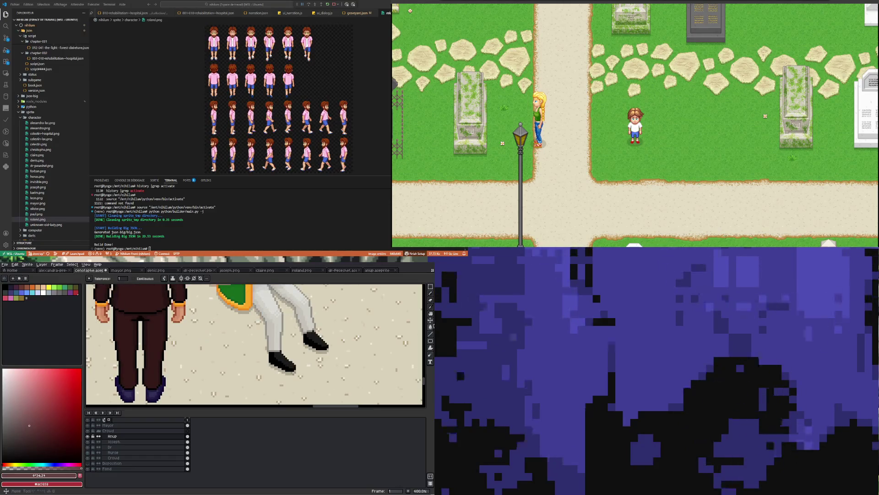
pyautogui.click(432, 308)
pyautogui.click(281, 361)
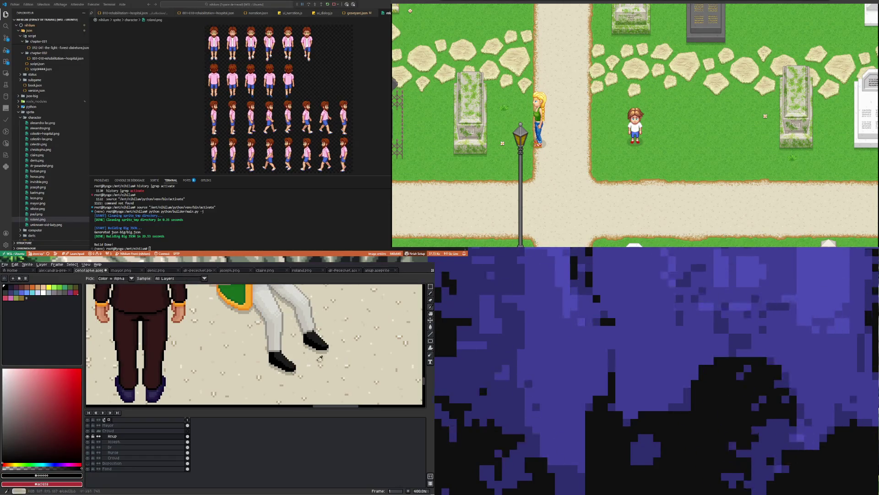
pyautogui.click(431, 327)
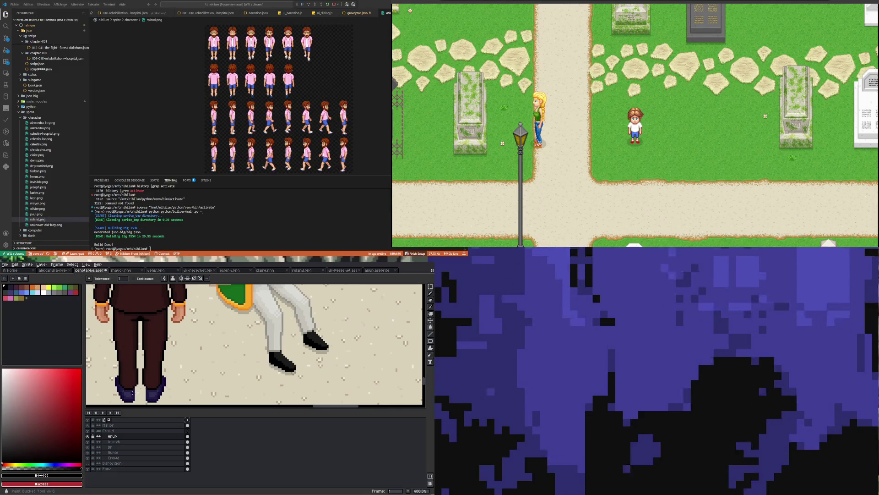
# Sample the brown #773d00 from the artwork.
pyautogui.scroll(2, 132, 392)
pyautogui.scroll(-1, 104, 384)
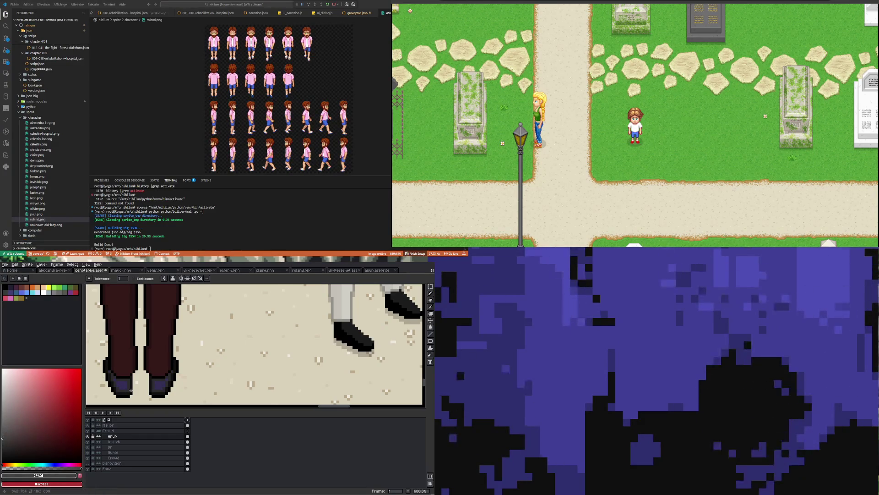
pyautogui.scroll(-5, 124, 385)
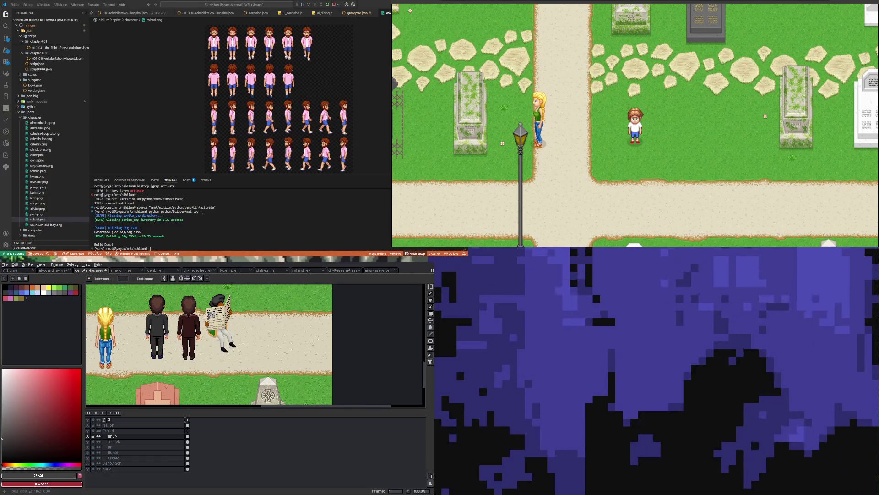
pyautogui.scroll(1, 196, 324)
pyautogui.scroll(2, 186, 340)
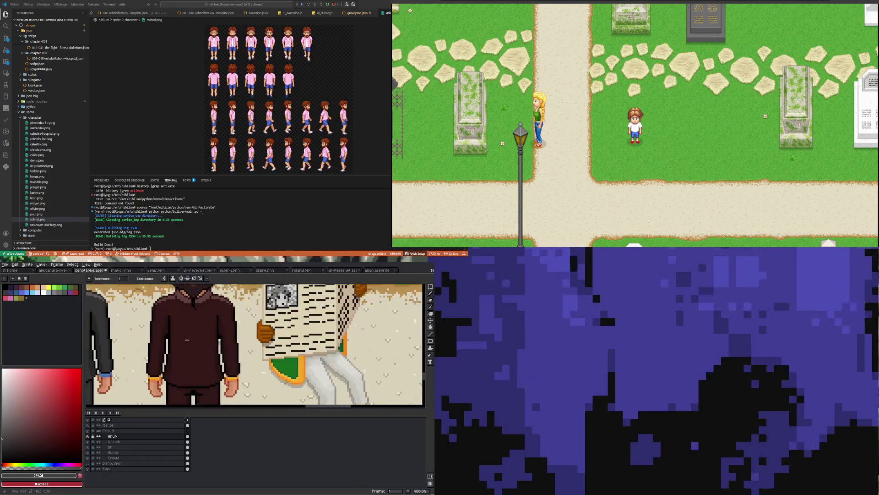
pyautogui.click(431, 308)
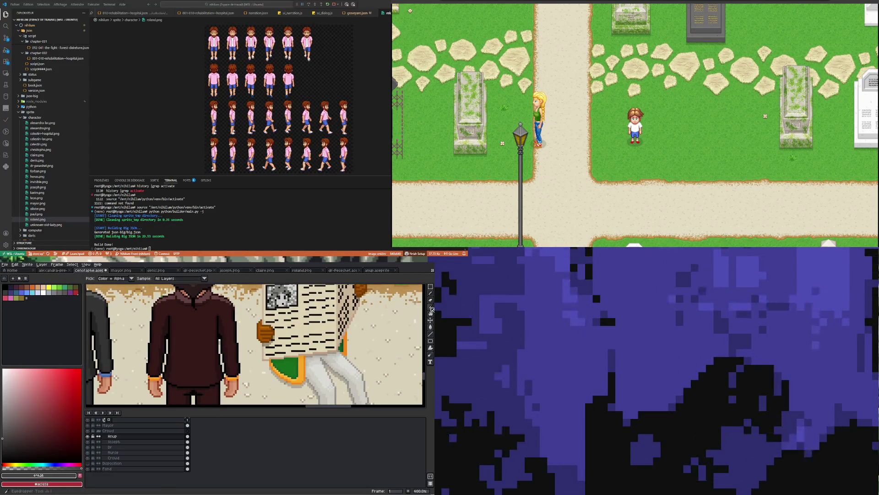
pyautogui.scroll(-2, 243, 330)
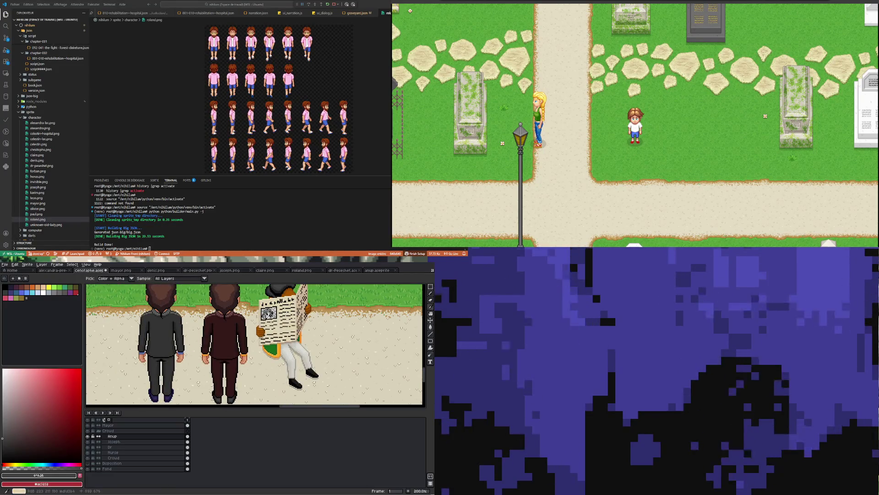
pyautogui.scroll(3, 265, 321)
pyautogui.click(260, 325)
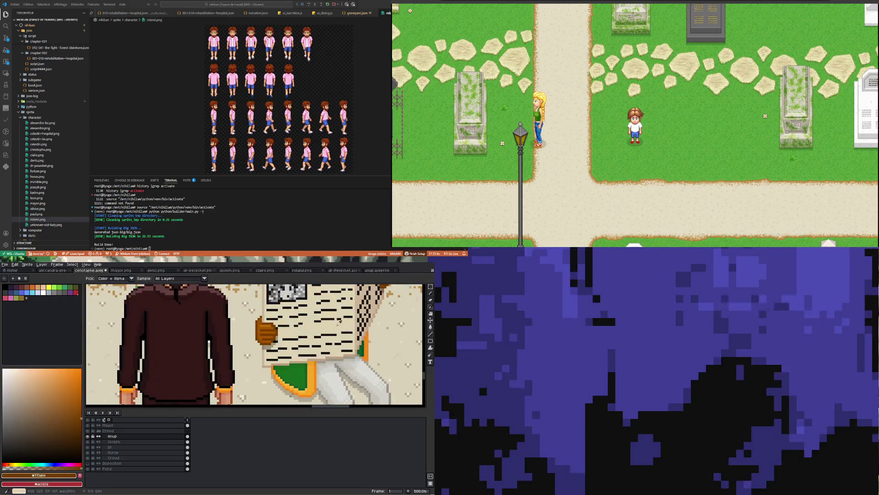
pyautogui.click(430, 327)
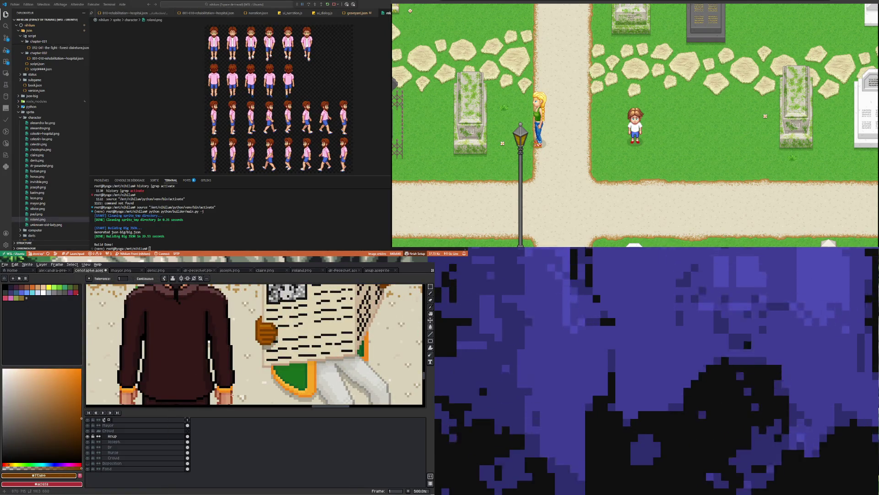
# Pick a darker brown at 30° 100% 35%, then sample #934b00 from the artwork.
pyautogui.scroll(-2, 233, 395)
pyautogui.scroll(4, 220, 389)
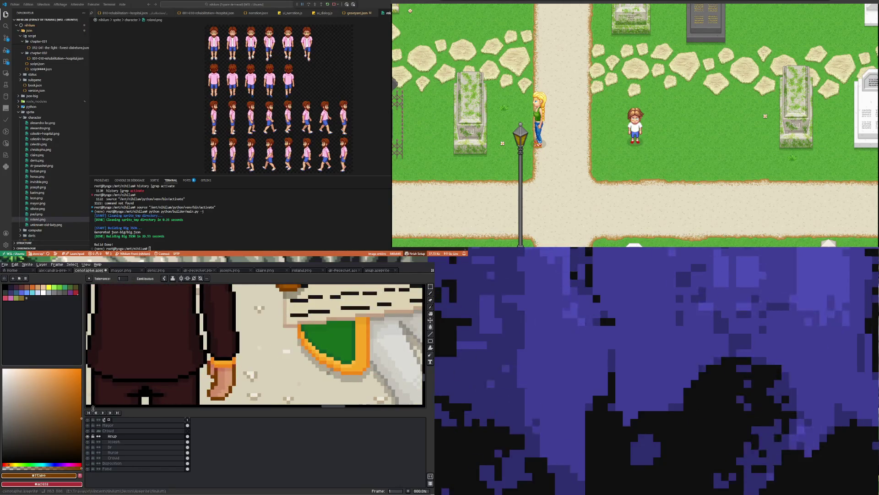
pyautogui.moveTo(79, 431); pyautogui.dragTo(82, 428)
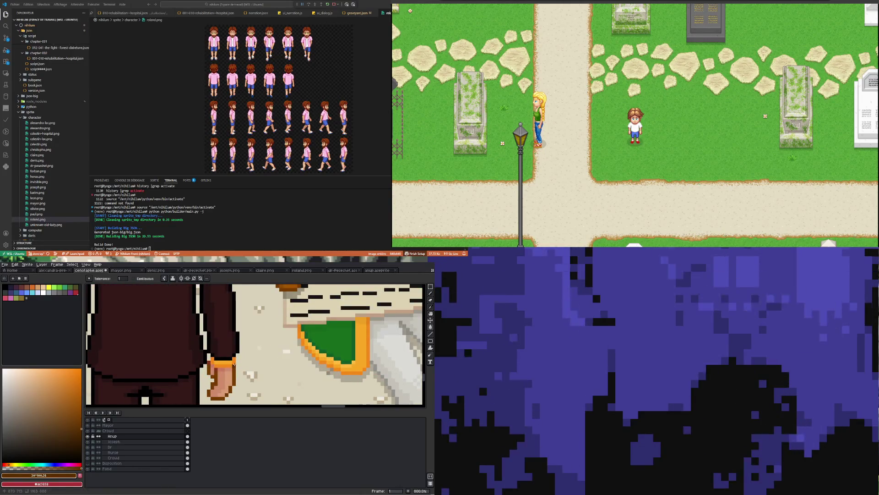
pyautogui.scroll(-2, 255, 356)
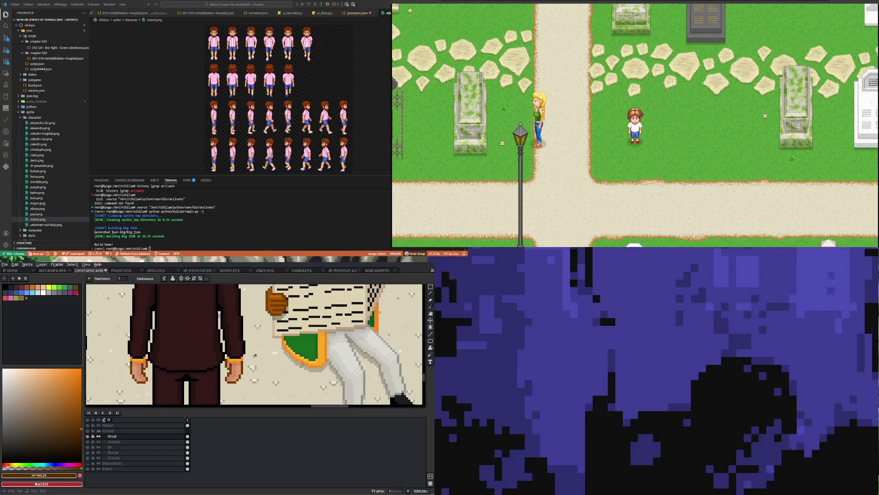
pyautogui.click(431, 315)
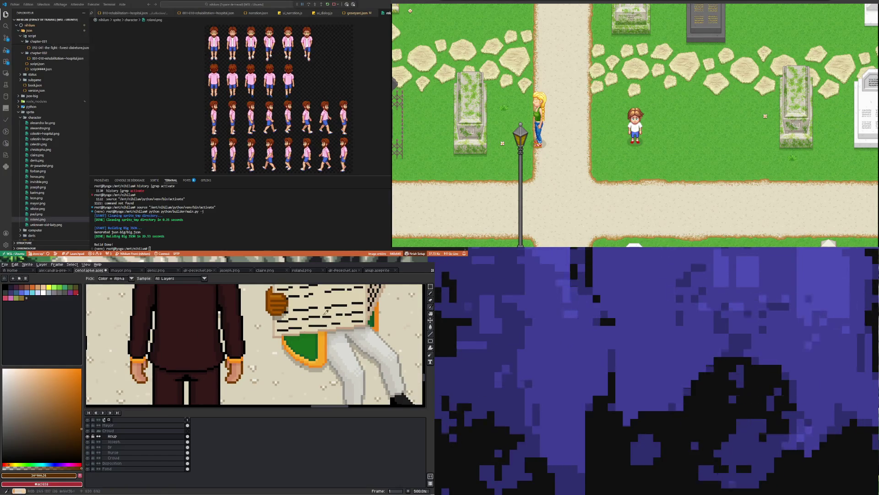
pyautogui.click(272, 308)
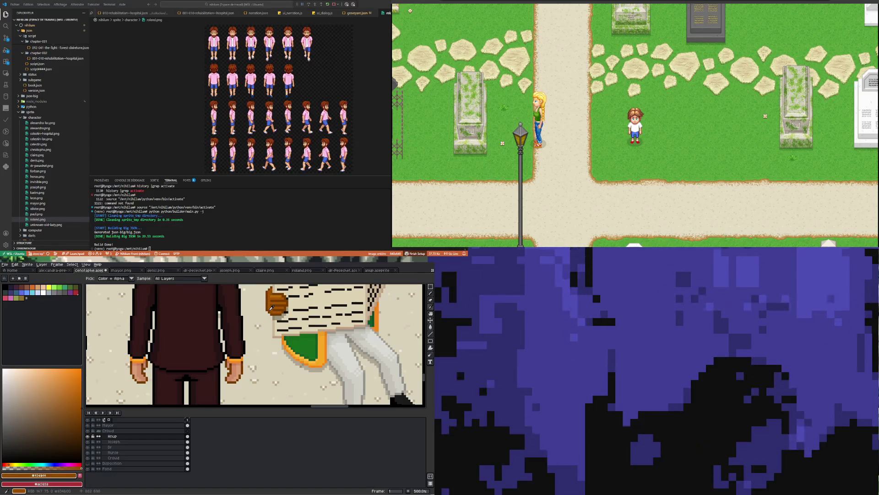
pyautogui.click(431, 327)
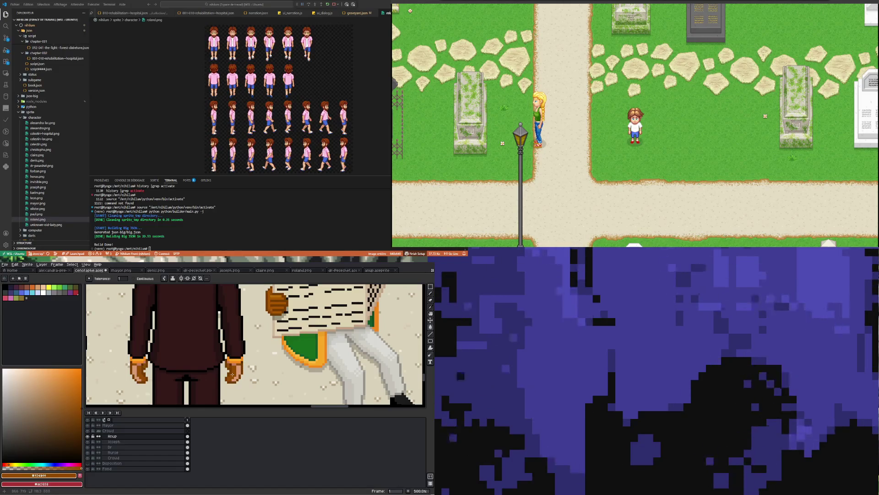
# Sample the hand colour #b46b06 from the mourner.
pyautogui.scroll(-3, 232, 375)
pyautogui.scroll(2, 241, 360)
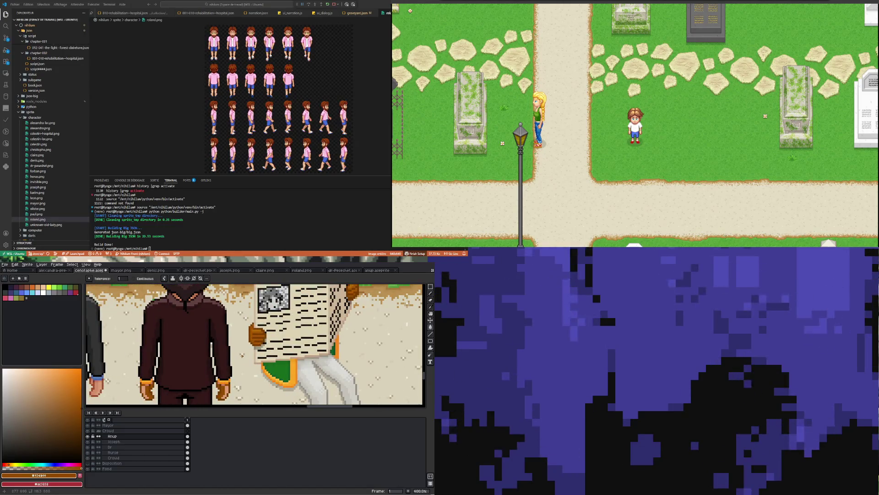
pyautogui.scroll(1, 262, 334)
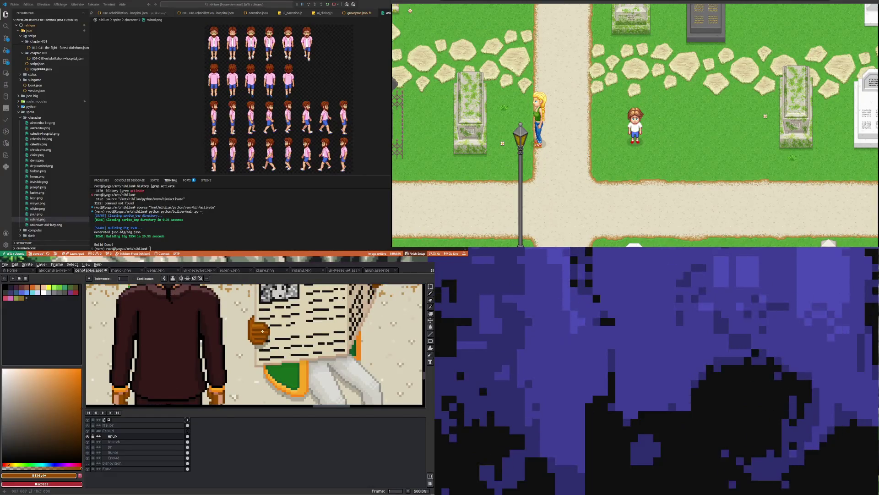
pyautogui.press('i')
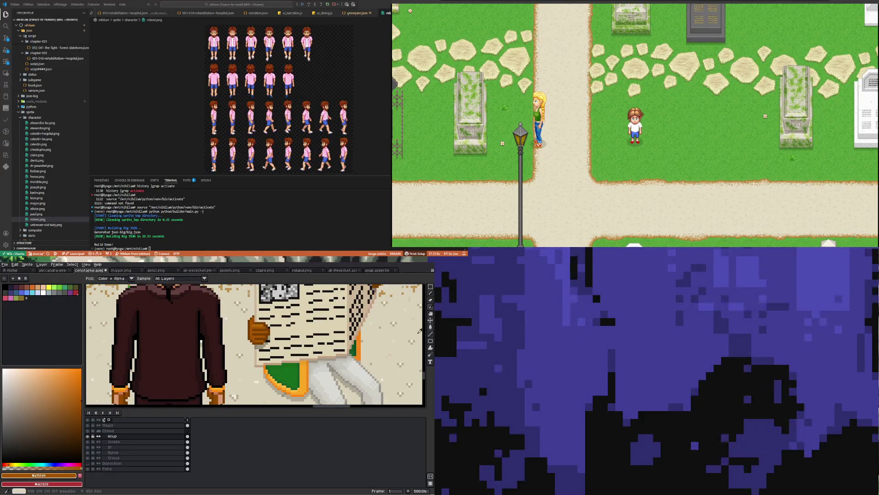
pyautogui.press('g')
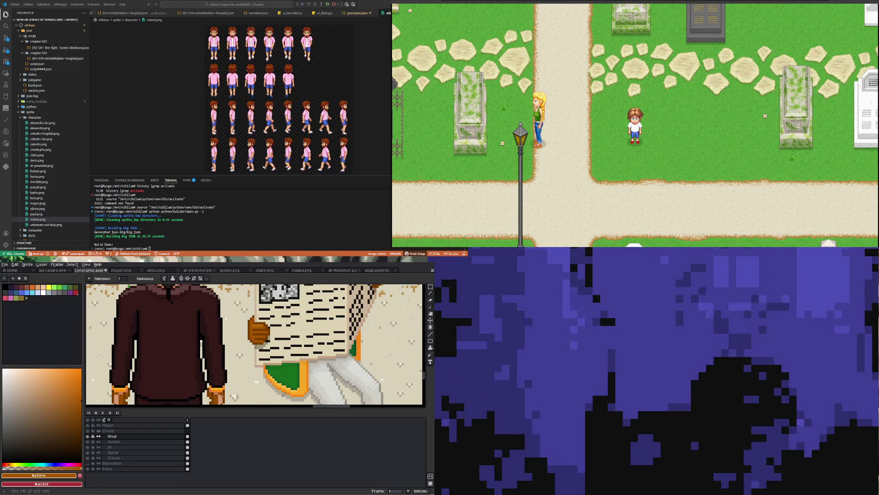
pyautogui.hscroll(3, 223, 396)
pyautogui.scroll(2, 231, 349)
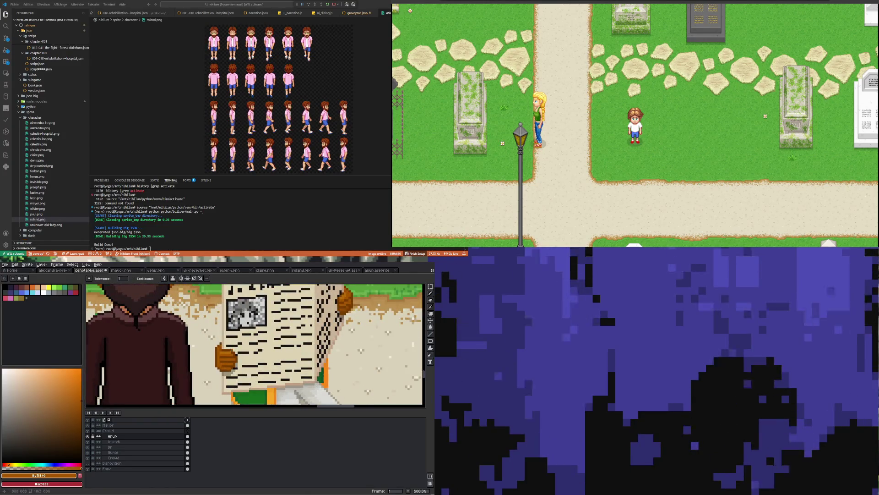
pyautogui.press('i')
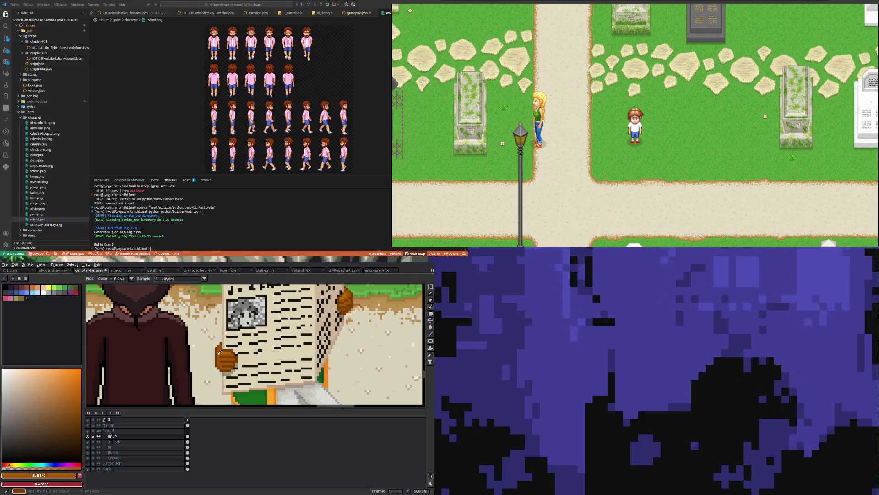
pyautogui.click(225, 350)
pyautogui.scroll(-2, 225, 350)
pyautogui.click(430, 327)
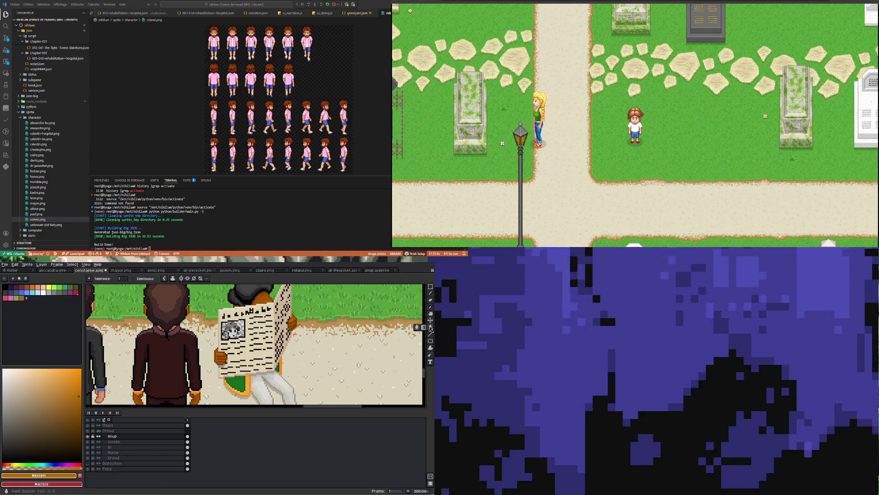
# Sample the darker brown from the mourner's hand.
pyautogui.scroll(-1, 192, 381)
pyautogui.scroll(3, 193, 381)
pyautogui.scroll(-3, 192, 381)
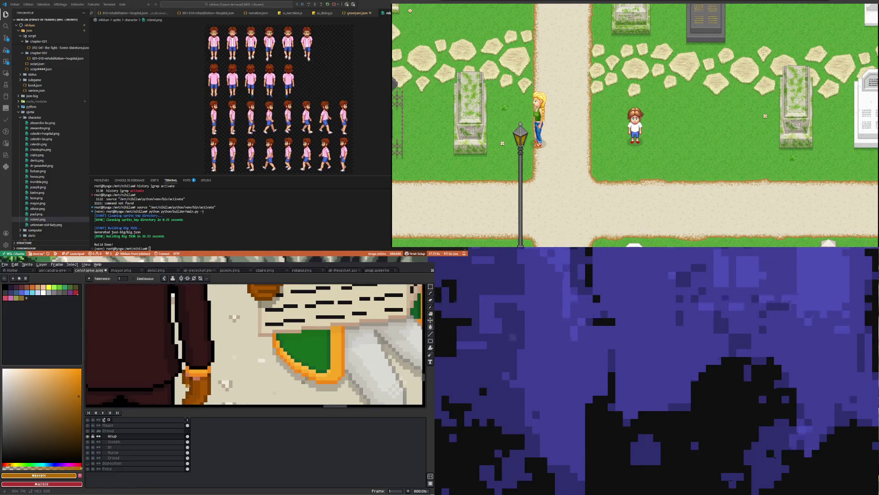
pyautogui.scroll(3, 166, 317)
pyautogui.scroll(-3, 167, 317)
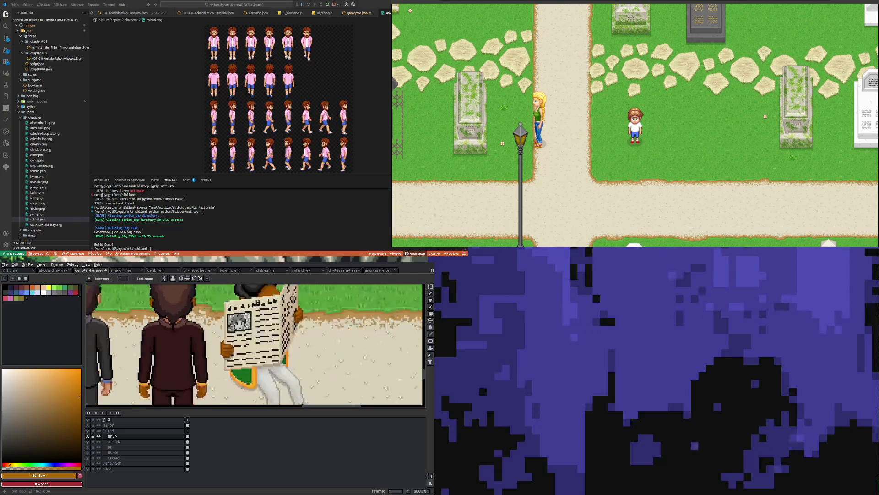
pyautogui.scroll(5, 182, 364)
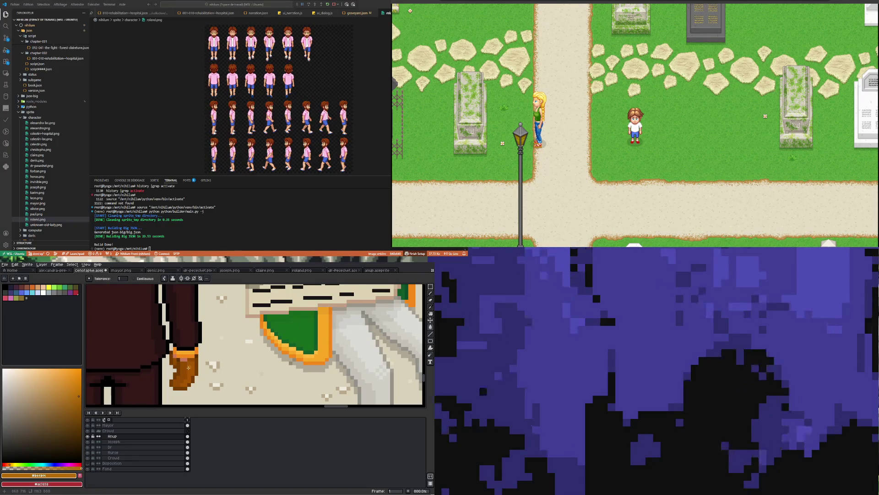
pyautogui.press('i')
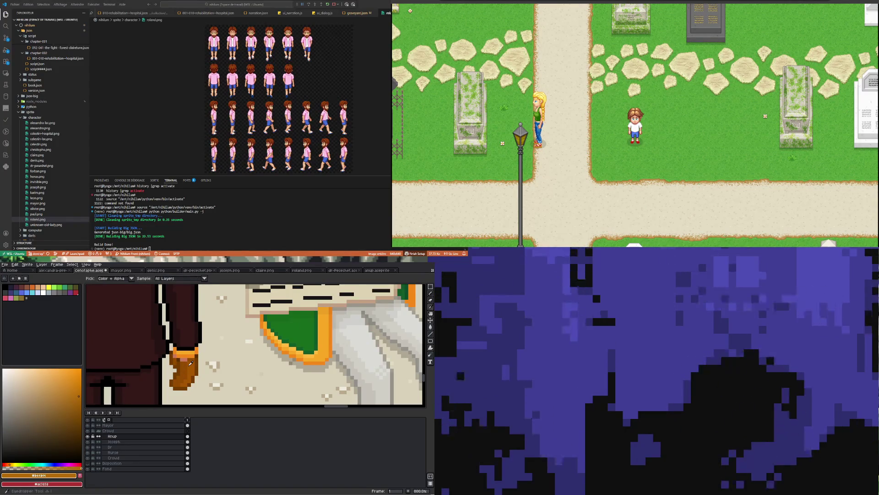
pyautogui.click(188, 364)
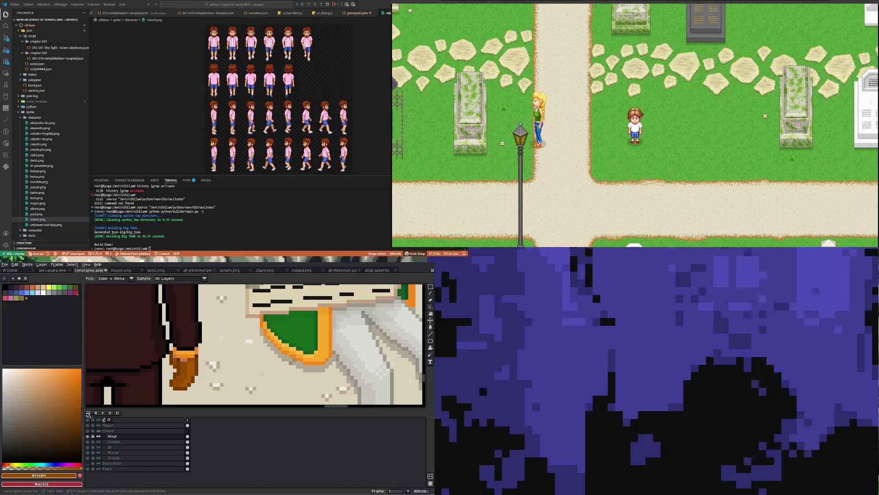
# Shade the hand with the Pencil and undo the last stray stroke.
pyautogui.press('b')
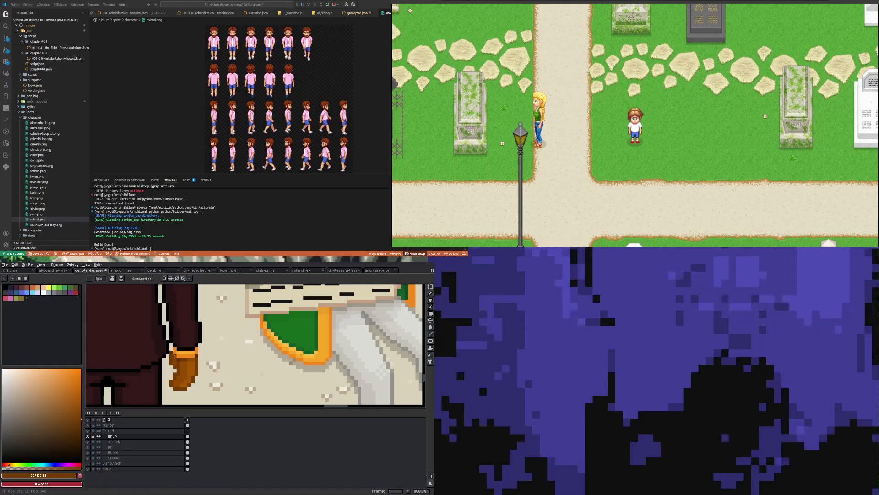
pyautogui.scroll(-2, 188, 374)
pyautogui.scroll(3, 123, 378)
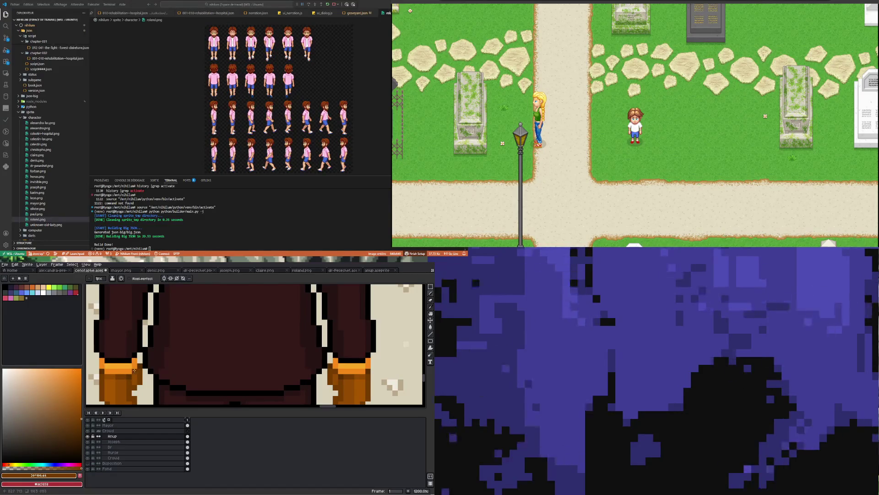
pyautogui.scroll(-5, 123, 377)
pyautogui.scroll(5, 133, 317)
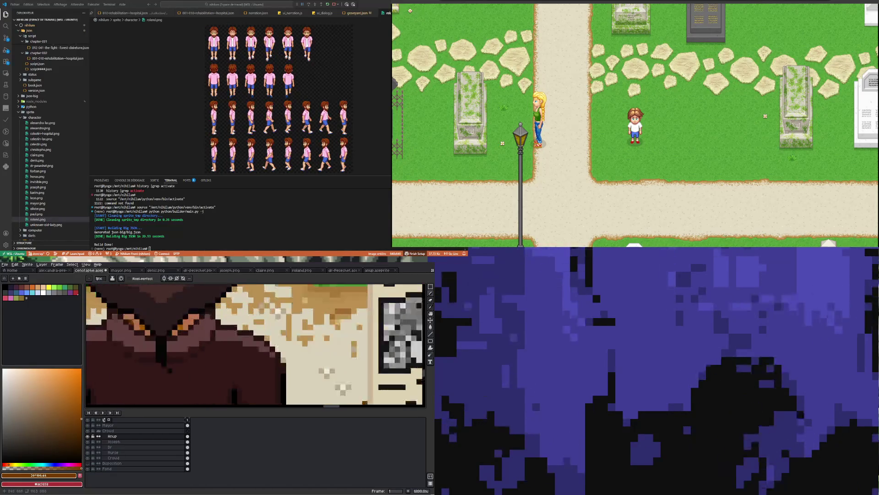
pyautogui.hotkey('ctrl', 'z')
# Turn on horizontal symmetry and move the mirror axis toward the mourners.
pyautogui.click(164, 278)
pyautogui.scroll(-9, 129, 348)
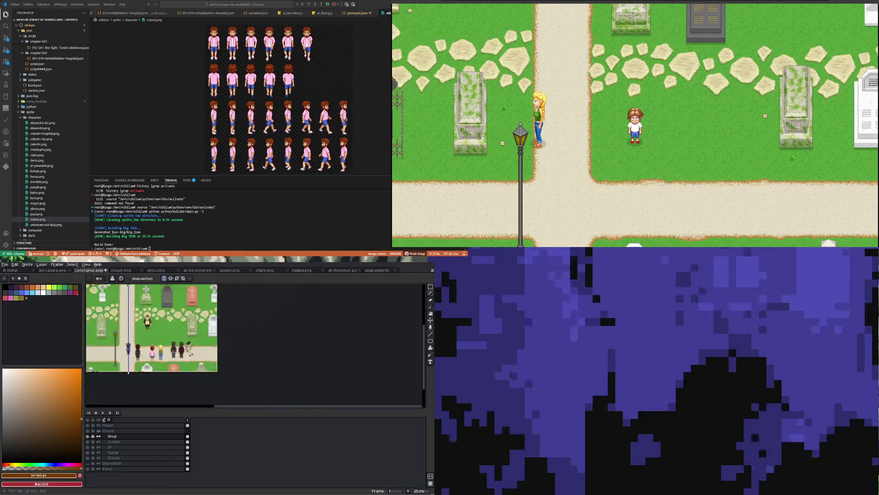
pyautogui.moveTo(128, 373); pyautogui.dragTo(182, 372)
pyautogui.scroll(4, 181, 362)
pyautogui.scroll(-4, 182, 361)
pyautogui.scroll(5, 207, 311)
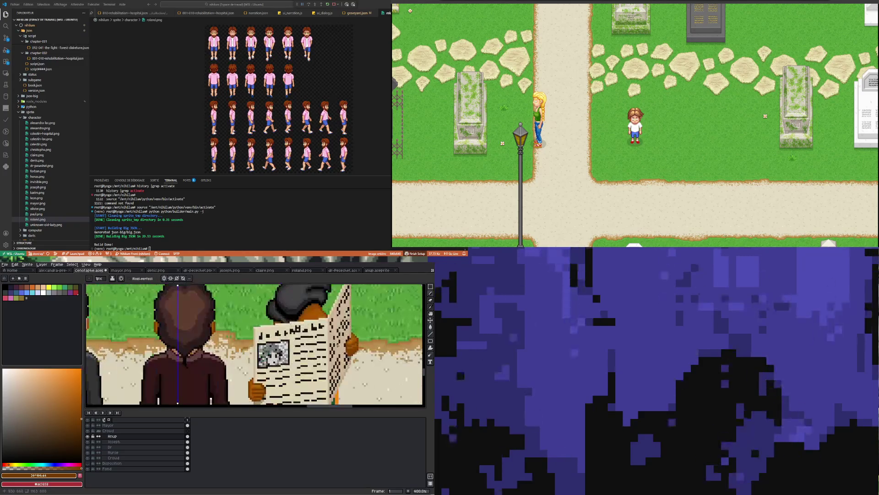
pyautogui.scroll(-2, 201, 302)
pyautogui.scroll(1, 197, 294)
pyautogui.scroll(2, 196, 294)
# Centre the mirror axis on the brown-haired mourner's head.
pyautogui.moveTo(191, 286); pyautogui.dragTo(198, 287)
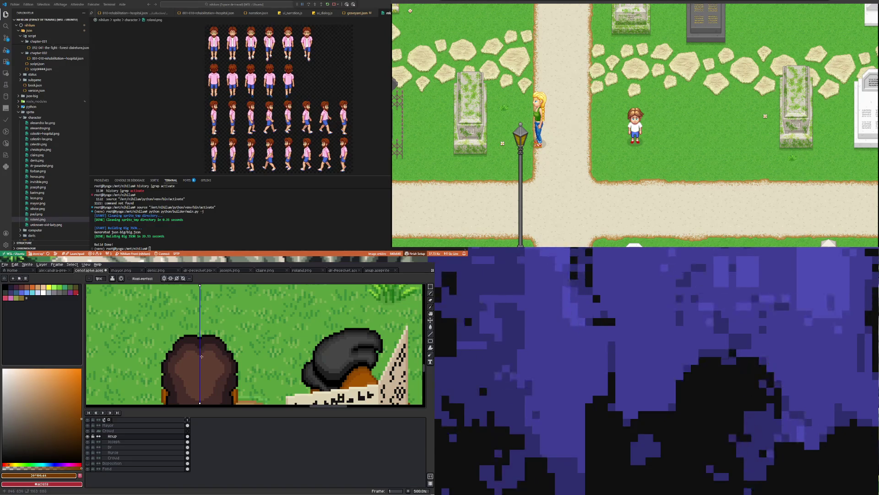
pyautogui.scroll(-2, 199, 377)
pyautogui.scroll(2, 200, 377)
pyautogui.scroll(2, 200, 366)
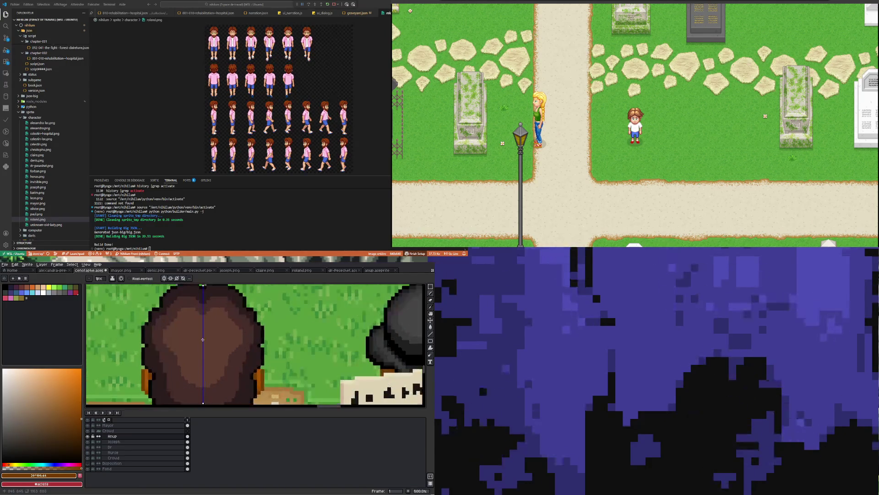
pyautogui.scroll(-2, 202, 340)
pyautogui.scroll(-2, 199, 348)
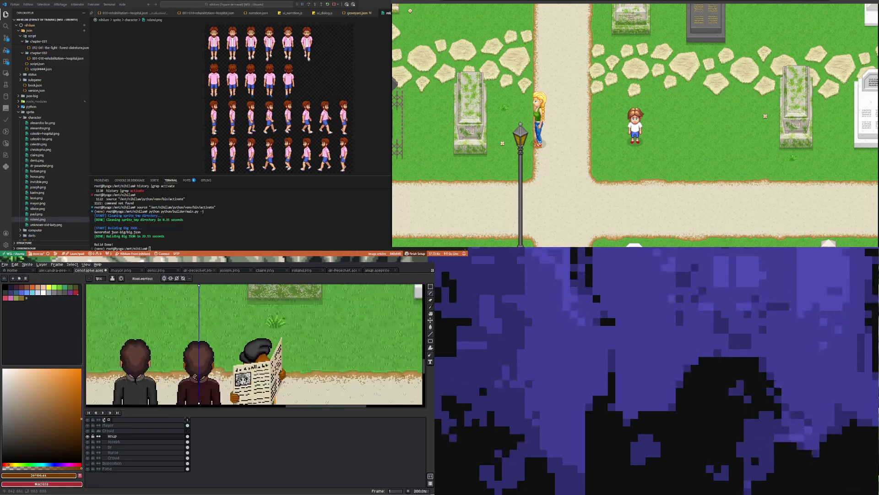
pyautogui.scroll(3, 192, 366)
pyautogui.scroll(-2, 197, 368)
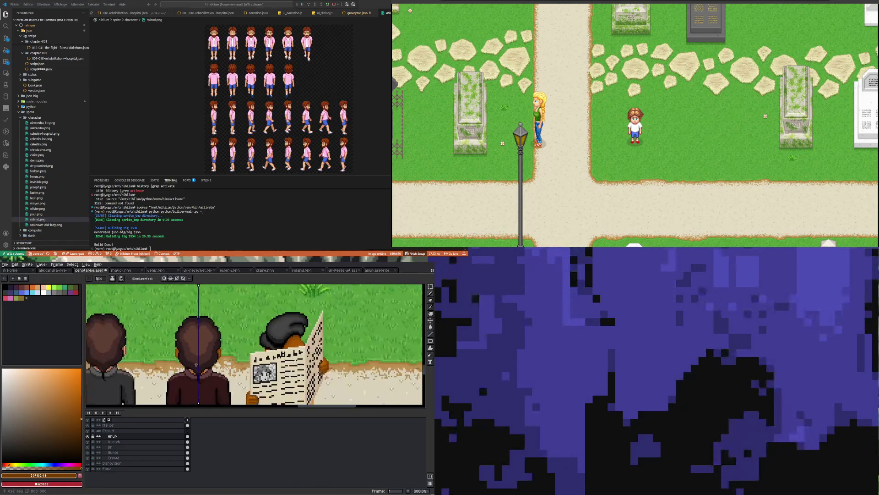
pyautogui.scroll(2, 204, 367)
# Sample #a75500 and pencil matching orange collar pixels on both sides of the neck.
pyautogui.press('i')
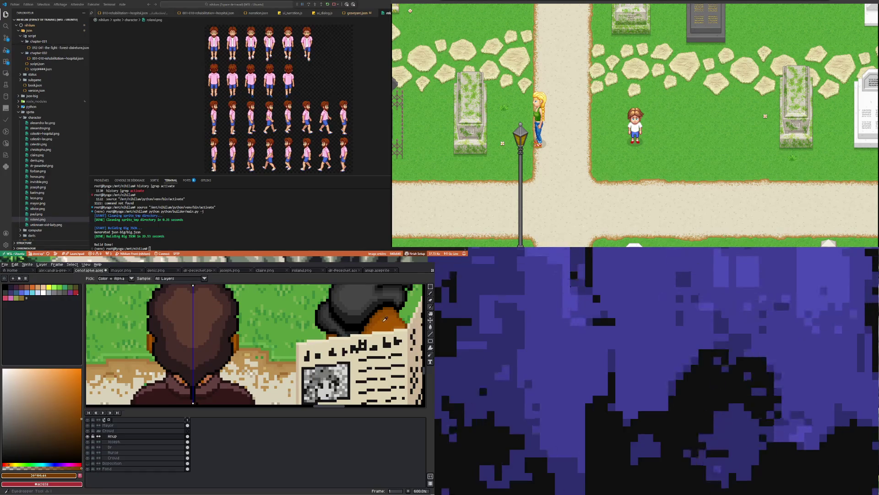
pyautogui.click(254, 370)
pyautogui.press('b')
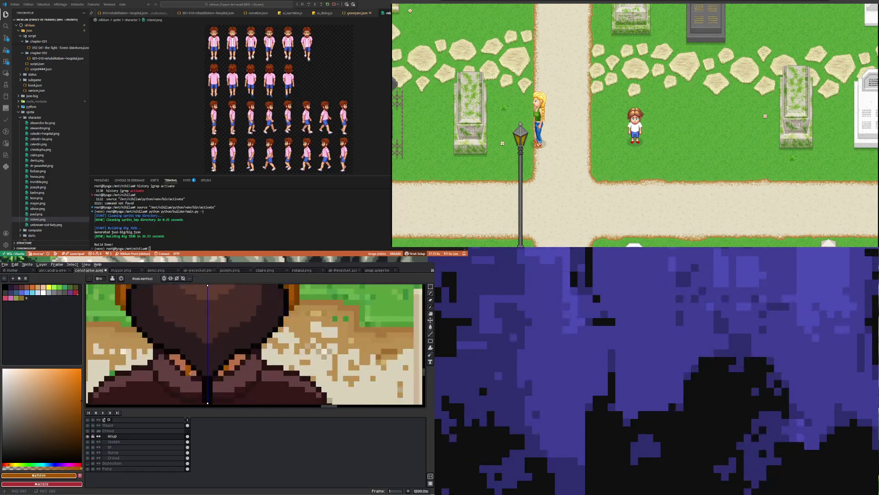
pyautogui.scroll(2, 190, 366)
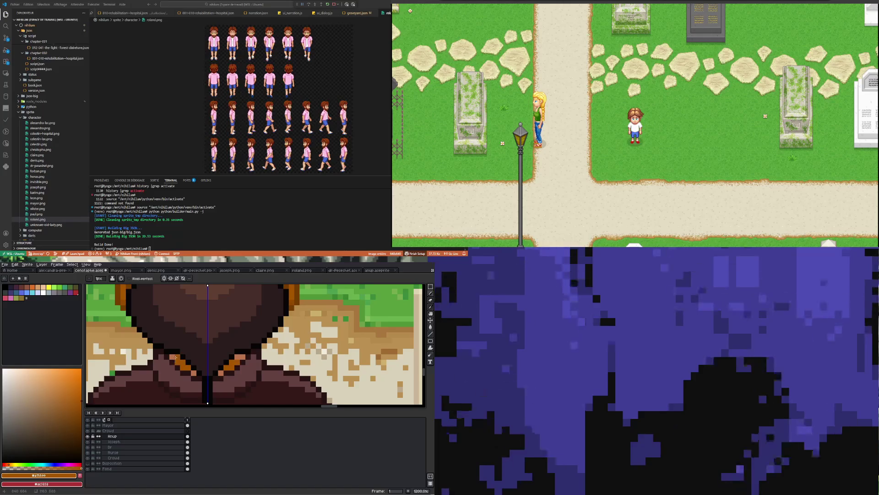
pyautogui.scroll(-2, 191, 367)
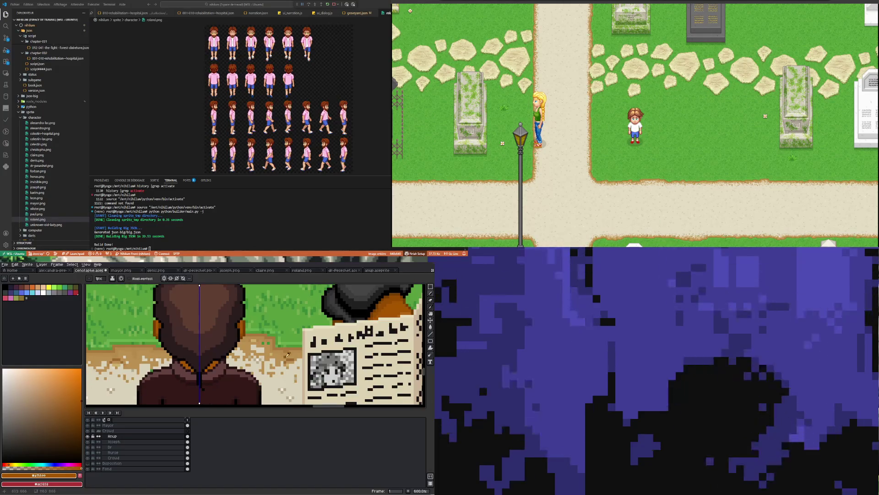
pyautogui.press('i')
pyautogui.press('b')
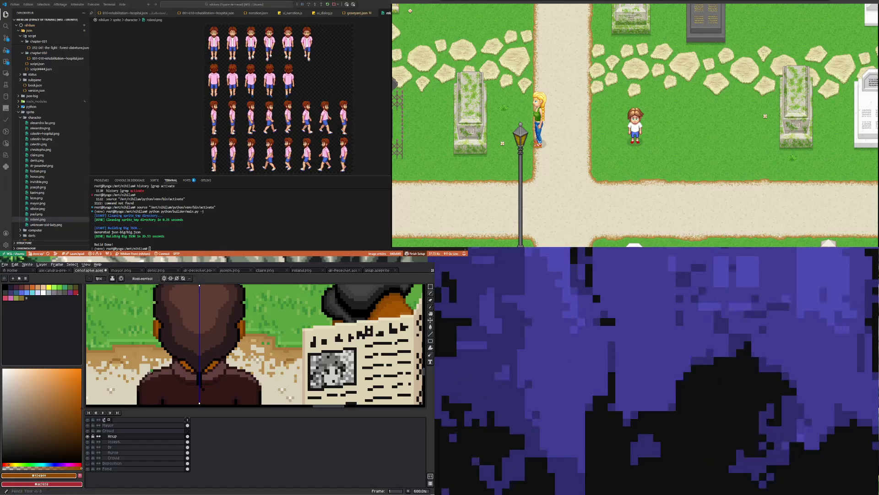
pyautogui.scroll(4, 184, 370)
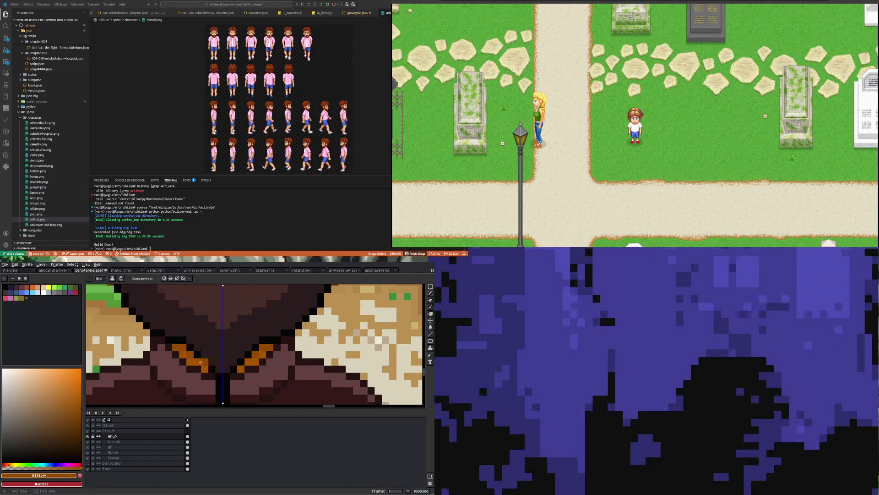
pyautogui.scroll(-4, 201, 363)
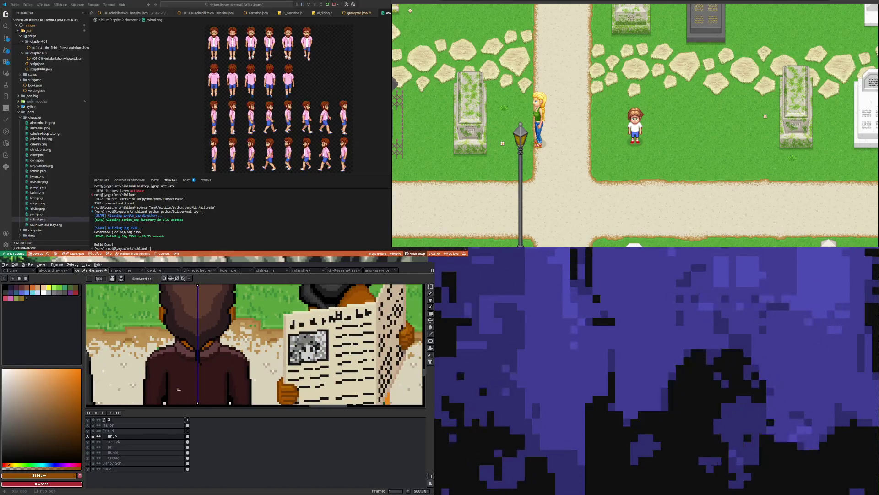
pyautogui.scroll(-2, 179, 390)
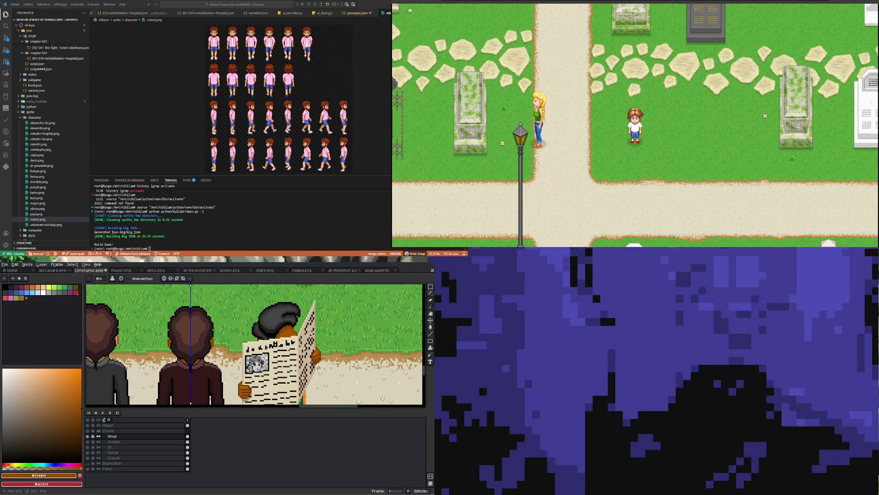
# Sample black from the image with the Eyedropper, then ready the Paint Bucket for filling.
pyautogui.scroll(1, 216, 330)
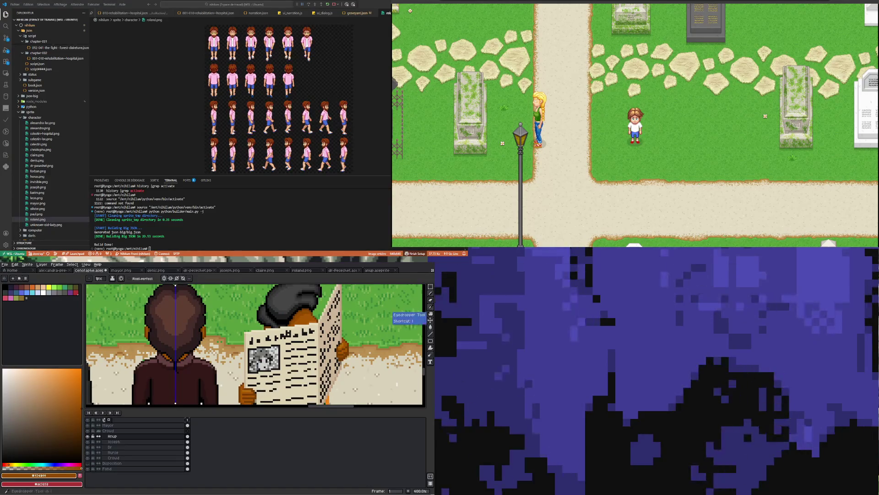
pyautogui.click(430, 307)
pyautogui.scroll(1, 287, 311)
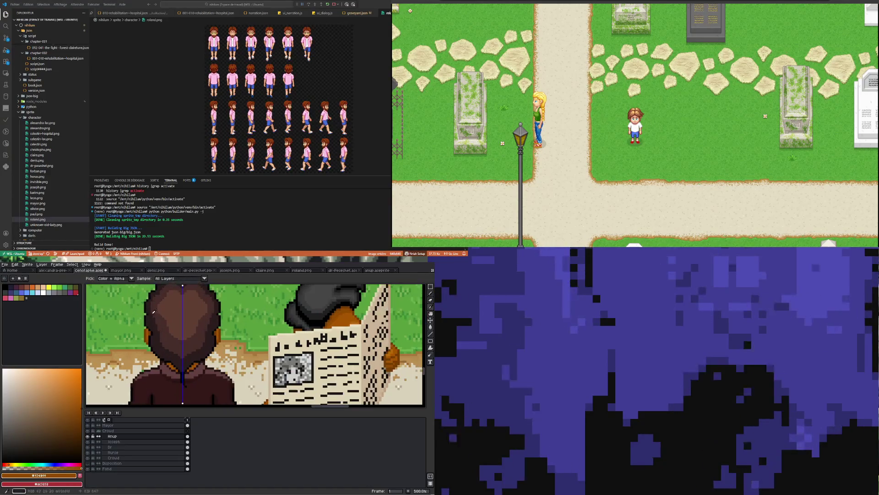
pyautogui.click(287, 311)
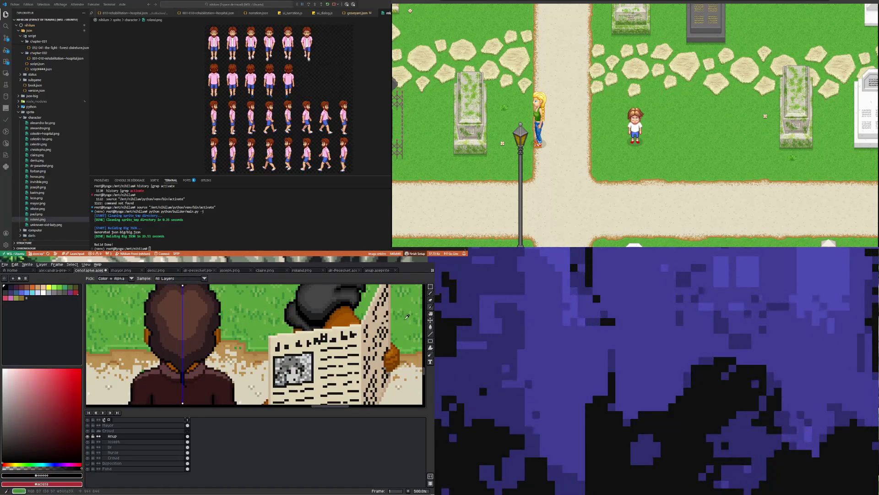
pyautogui.click(430, 329)
# Pick the very dark grey #1f1f1f and return to the Paint Bucket.
pyautogui.scroll(2, 215, 340)
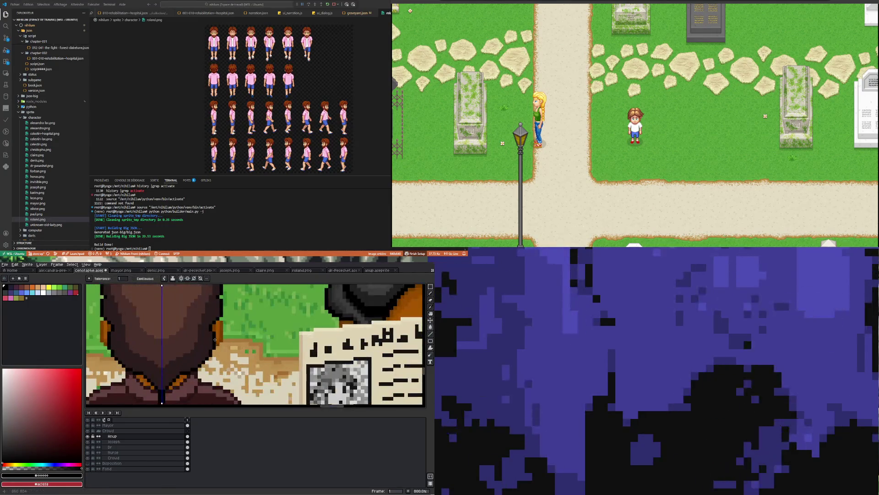
pyautogui.scroll(-2, 215, 340)
pyautogui.press('i')
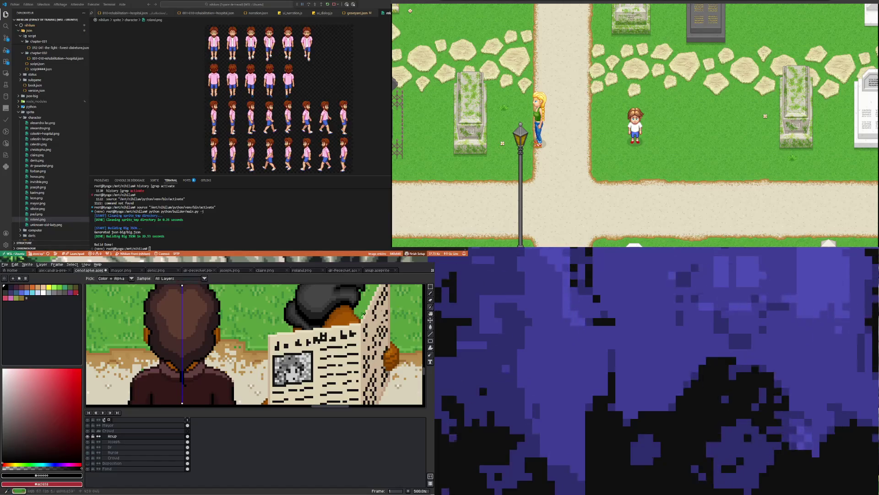
pyautogui.click(2, 451)
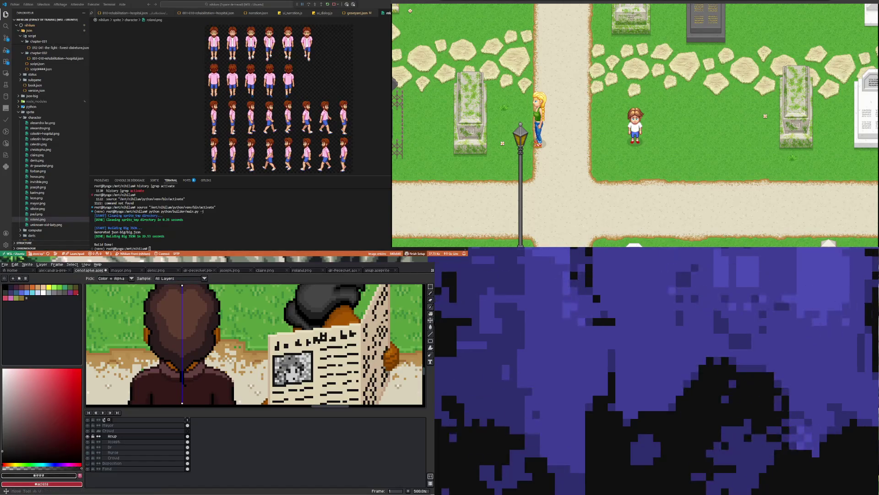
pyautogui.click(431, 327)
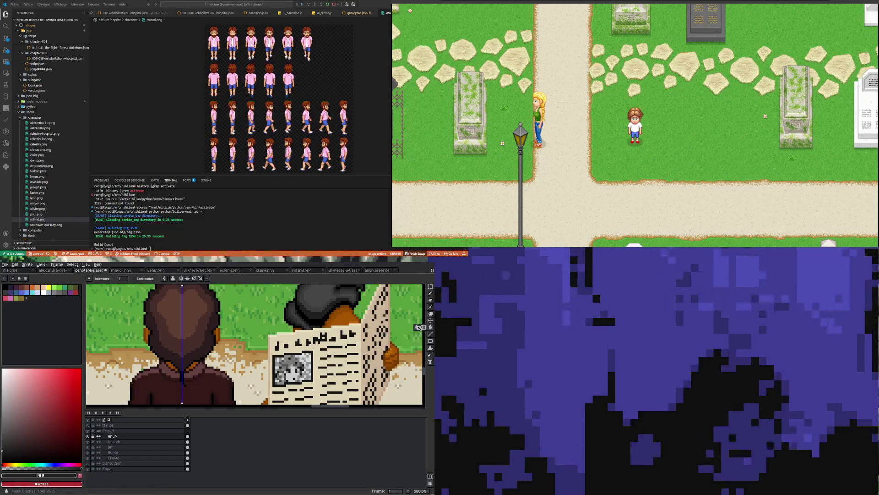
# Sample the dark grey #313131 from the image and switch back to the Paint Bucket.
pyautogui.click(430, 307)
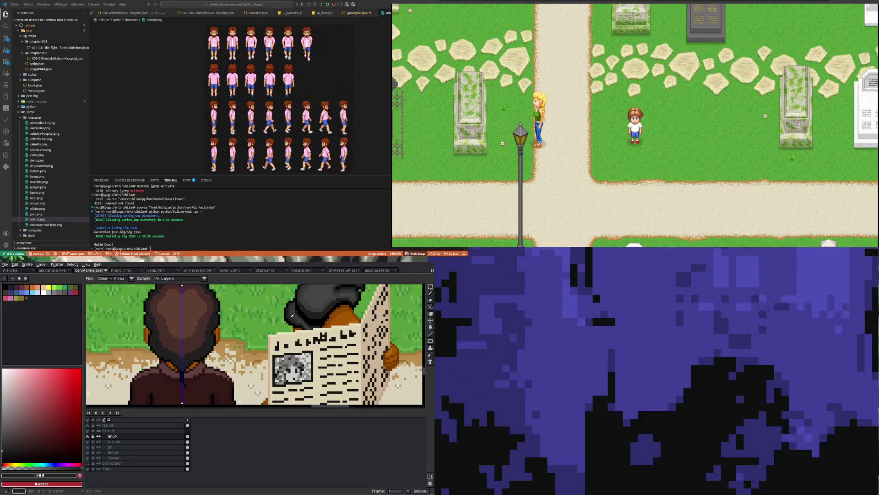
pyautogui.scroll(1, 264, 316)
pyautogui.click(417, 319)
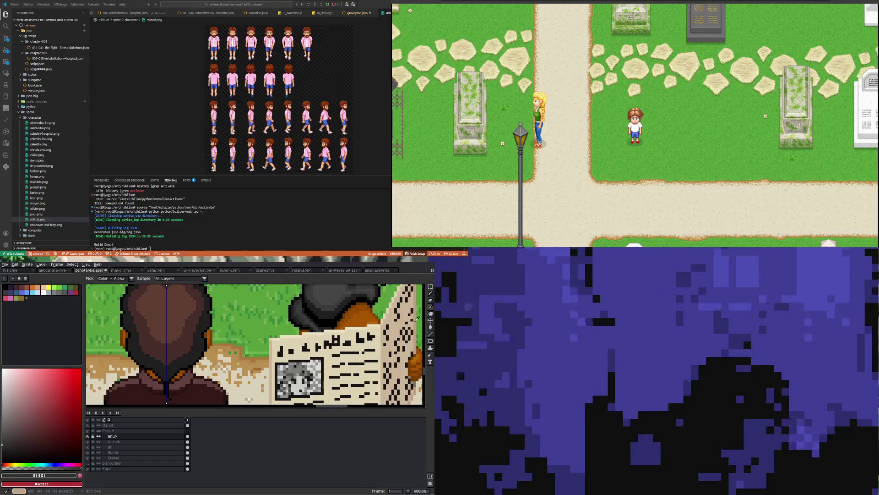
pyautogui.click(431, 326)
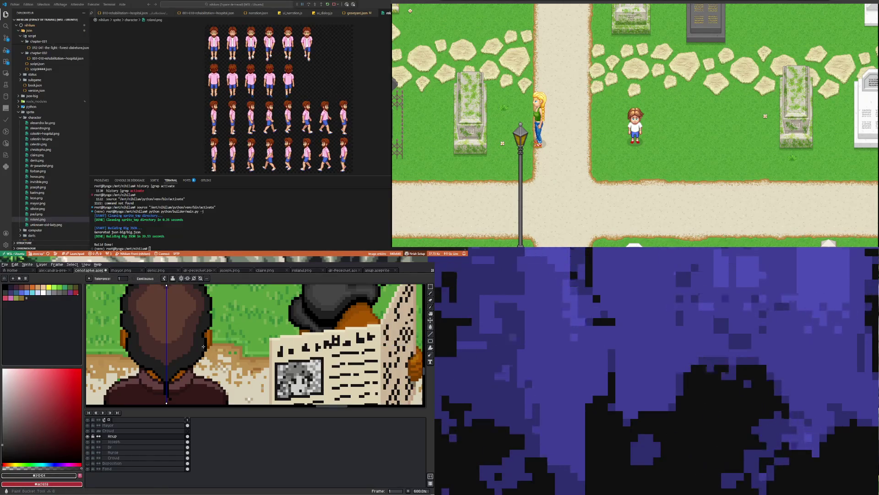